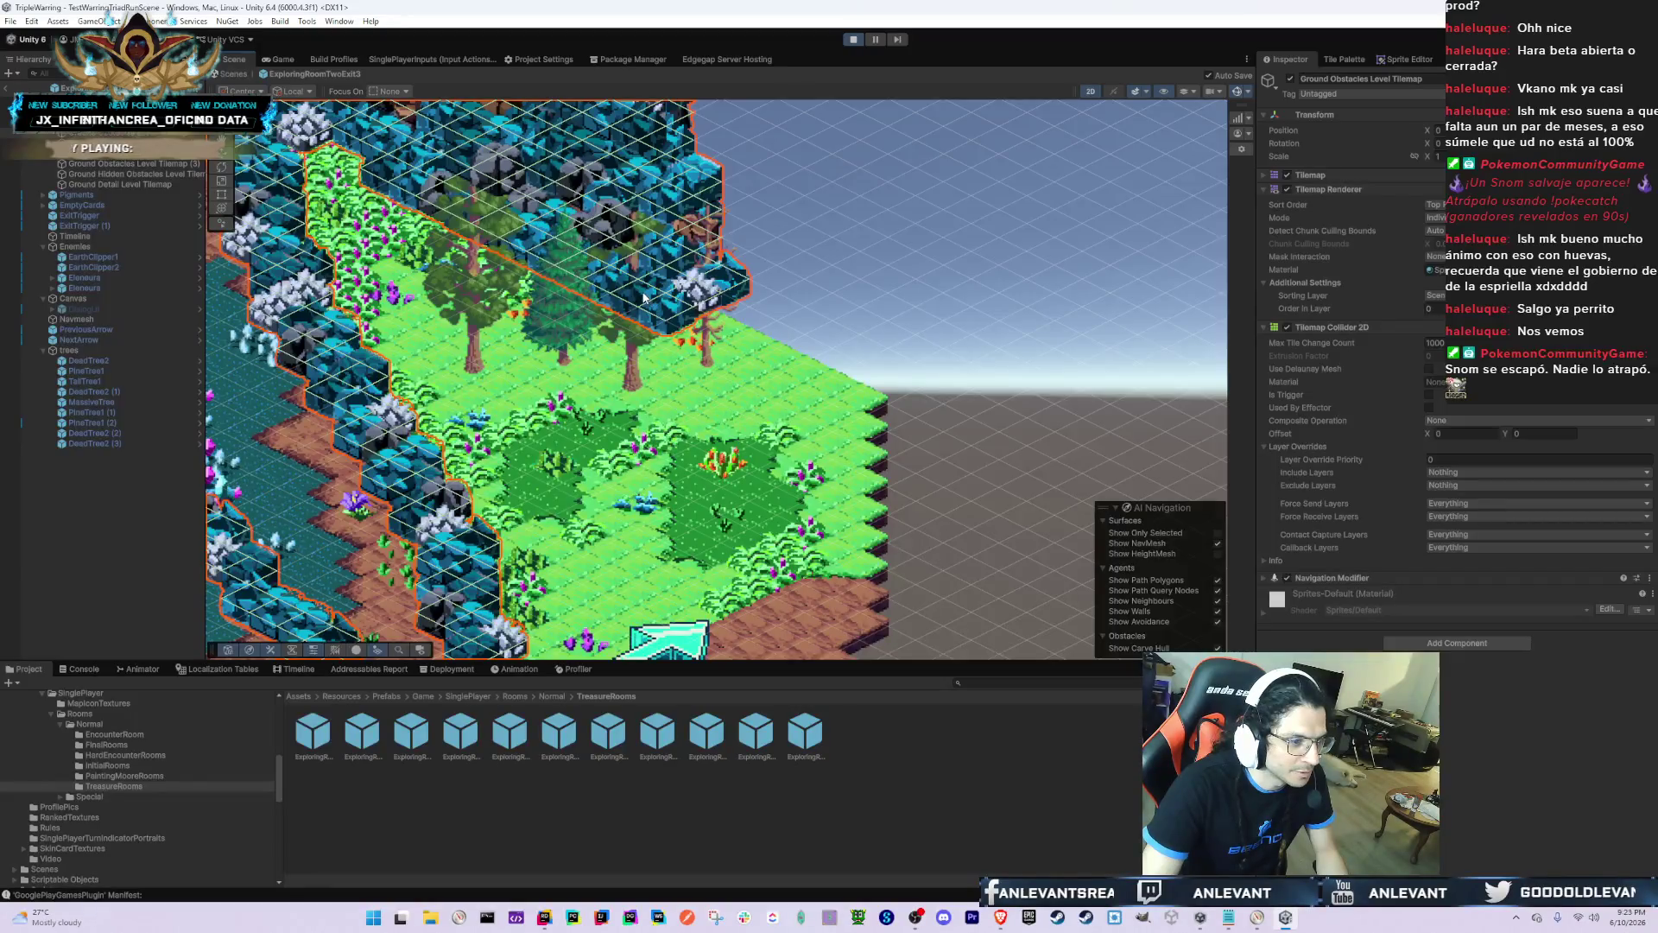
Step: Check the ground tilemaps, then delete the DeadTree2 (3) tree
click(664, 304)
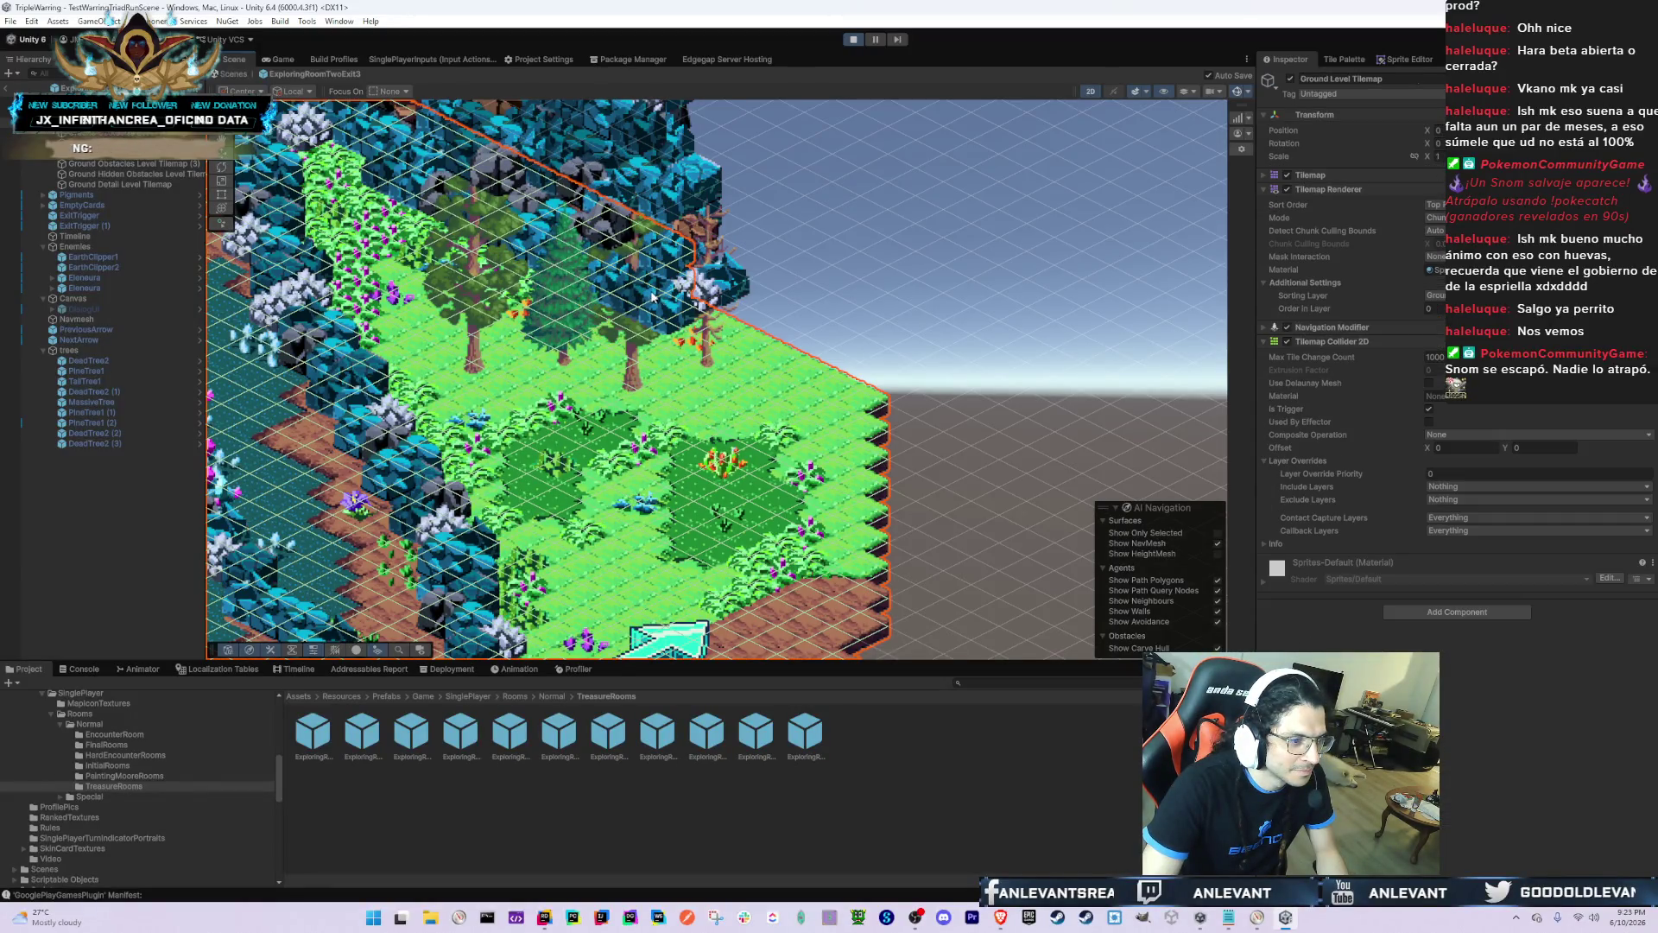
click(648, 290)
click(643, 285)
click(645, 298)
click(641, 285)
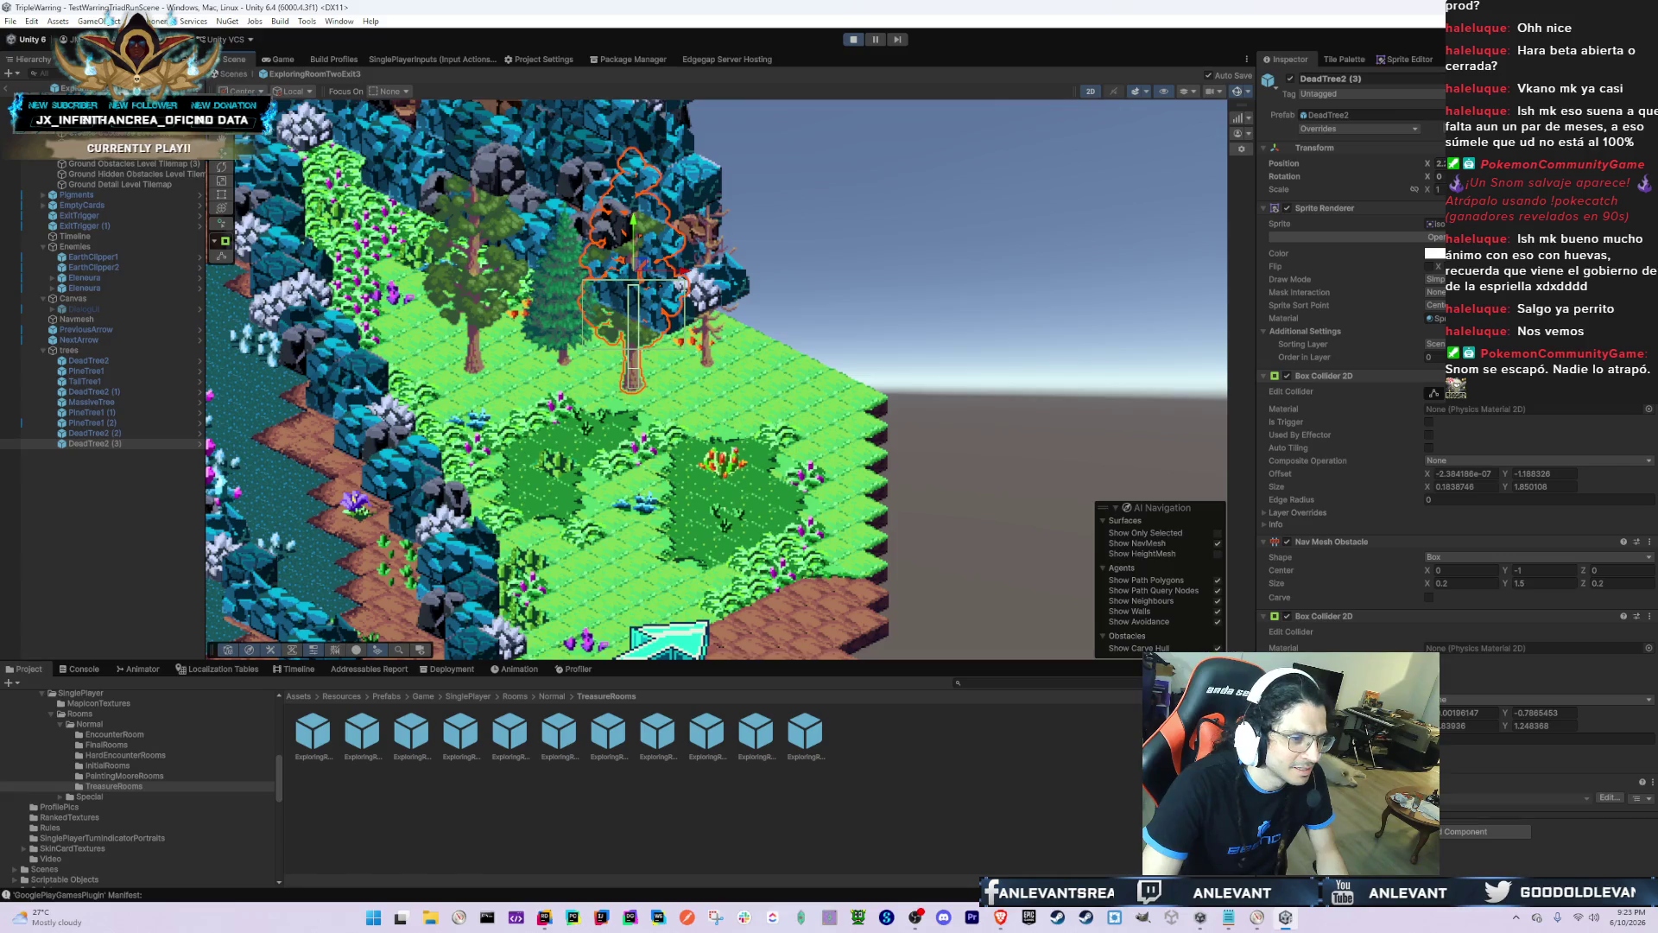
key(Delete)
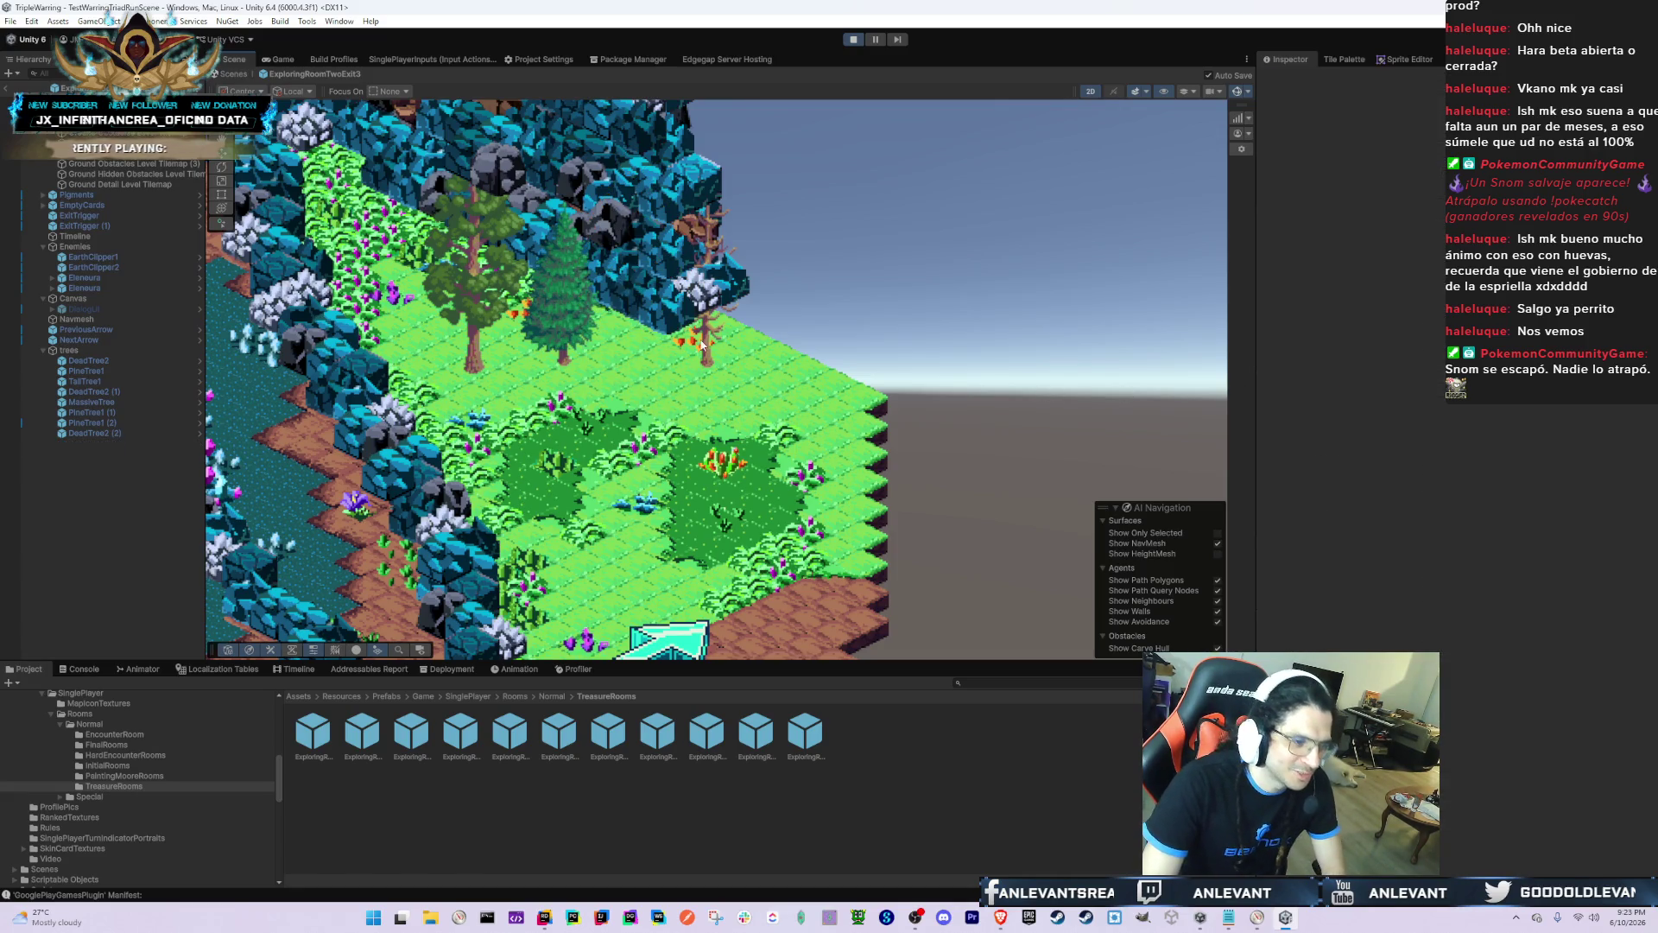
Step: Delete the PineTree1 copies, DeadTree2 (1) and MassiveTree from the Trees group
click(562, 349)
key(Delete)
click(473, 354)
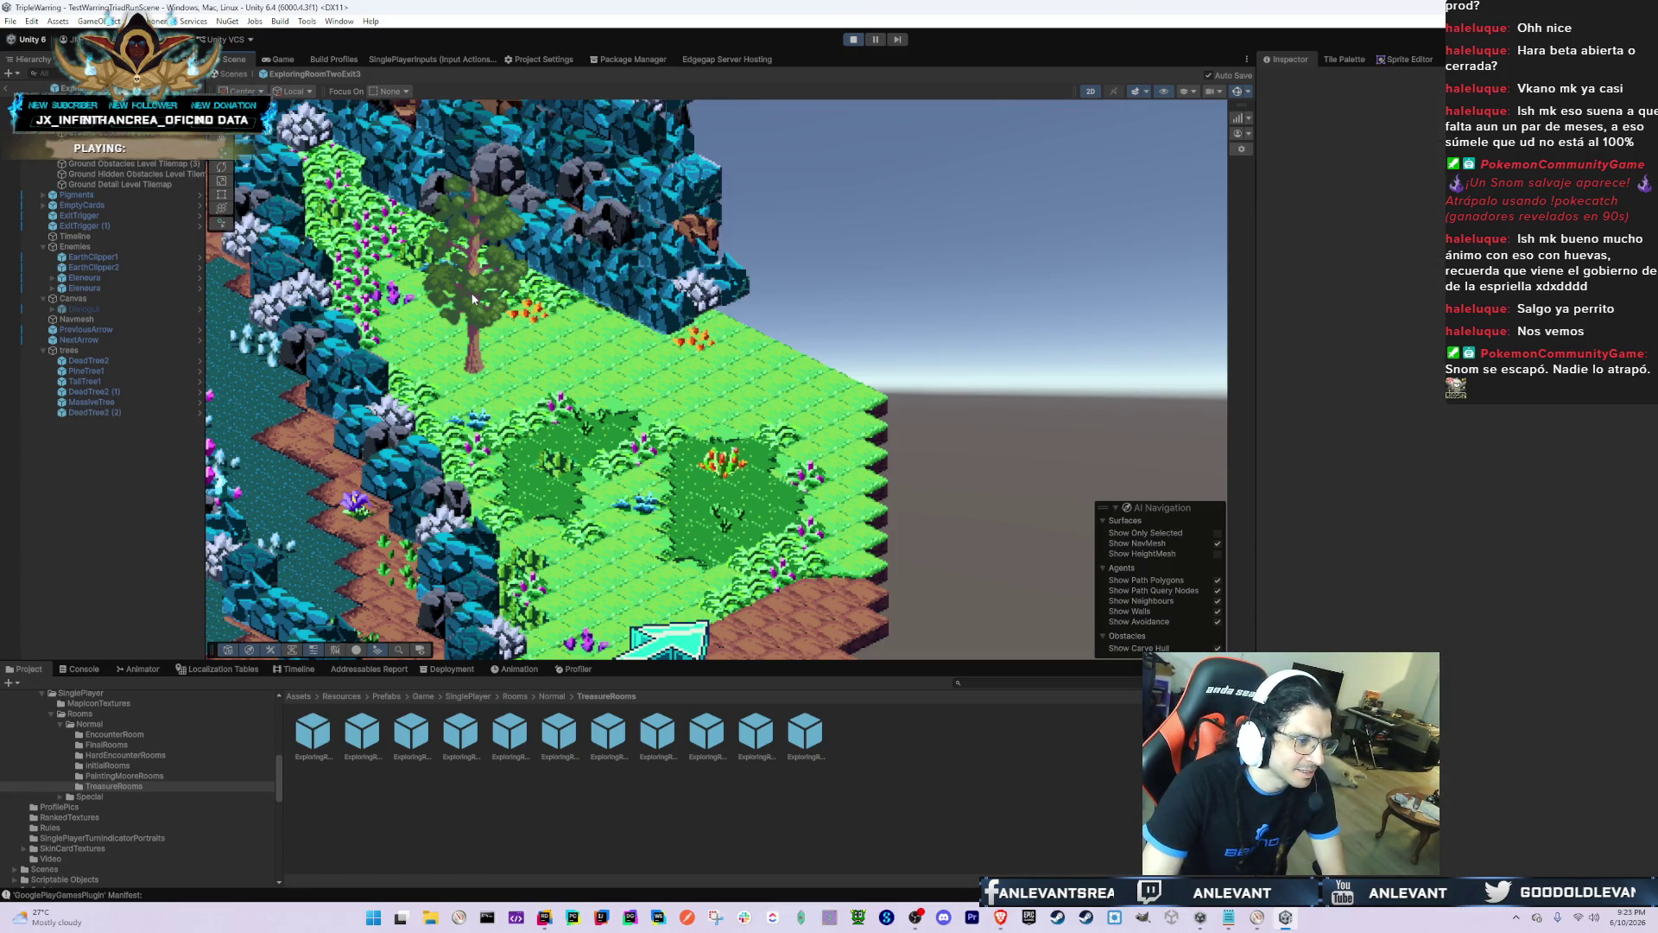
key(Delete)
click(99, 374)
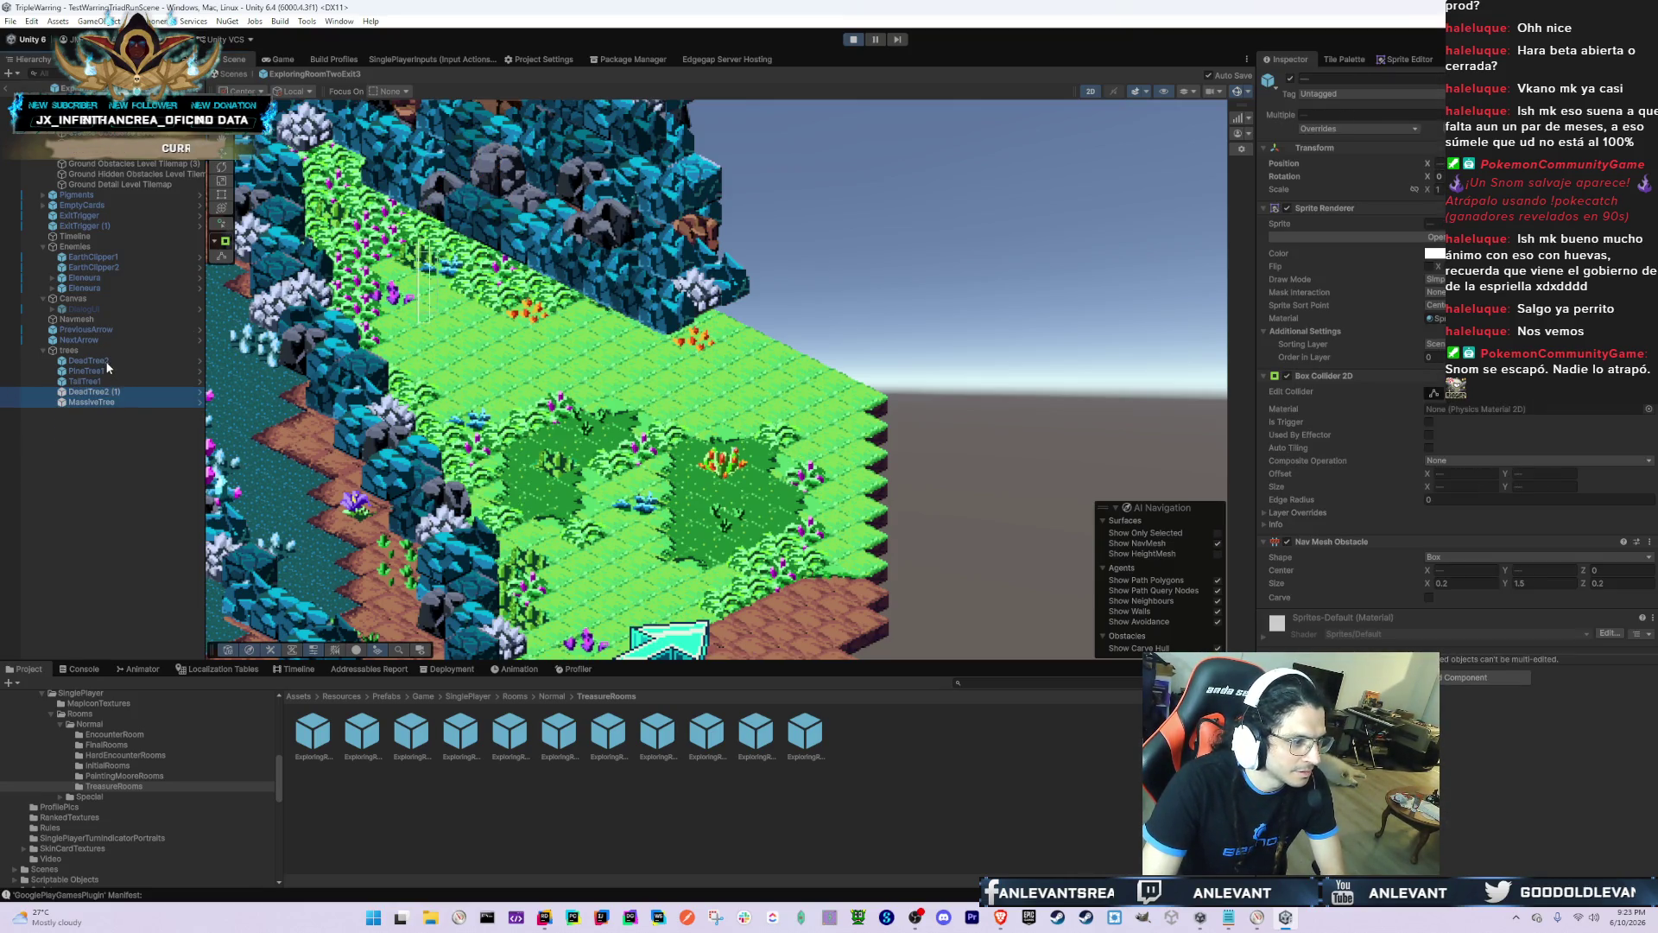
key(Delete)
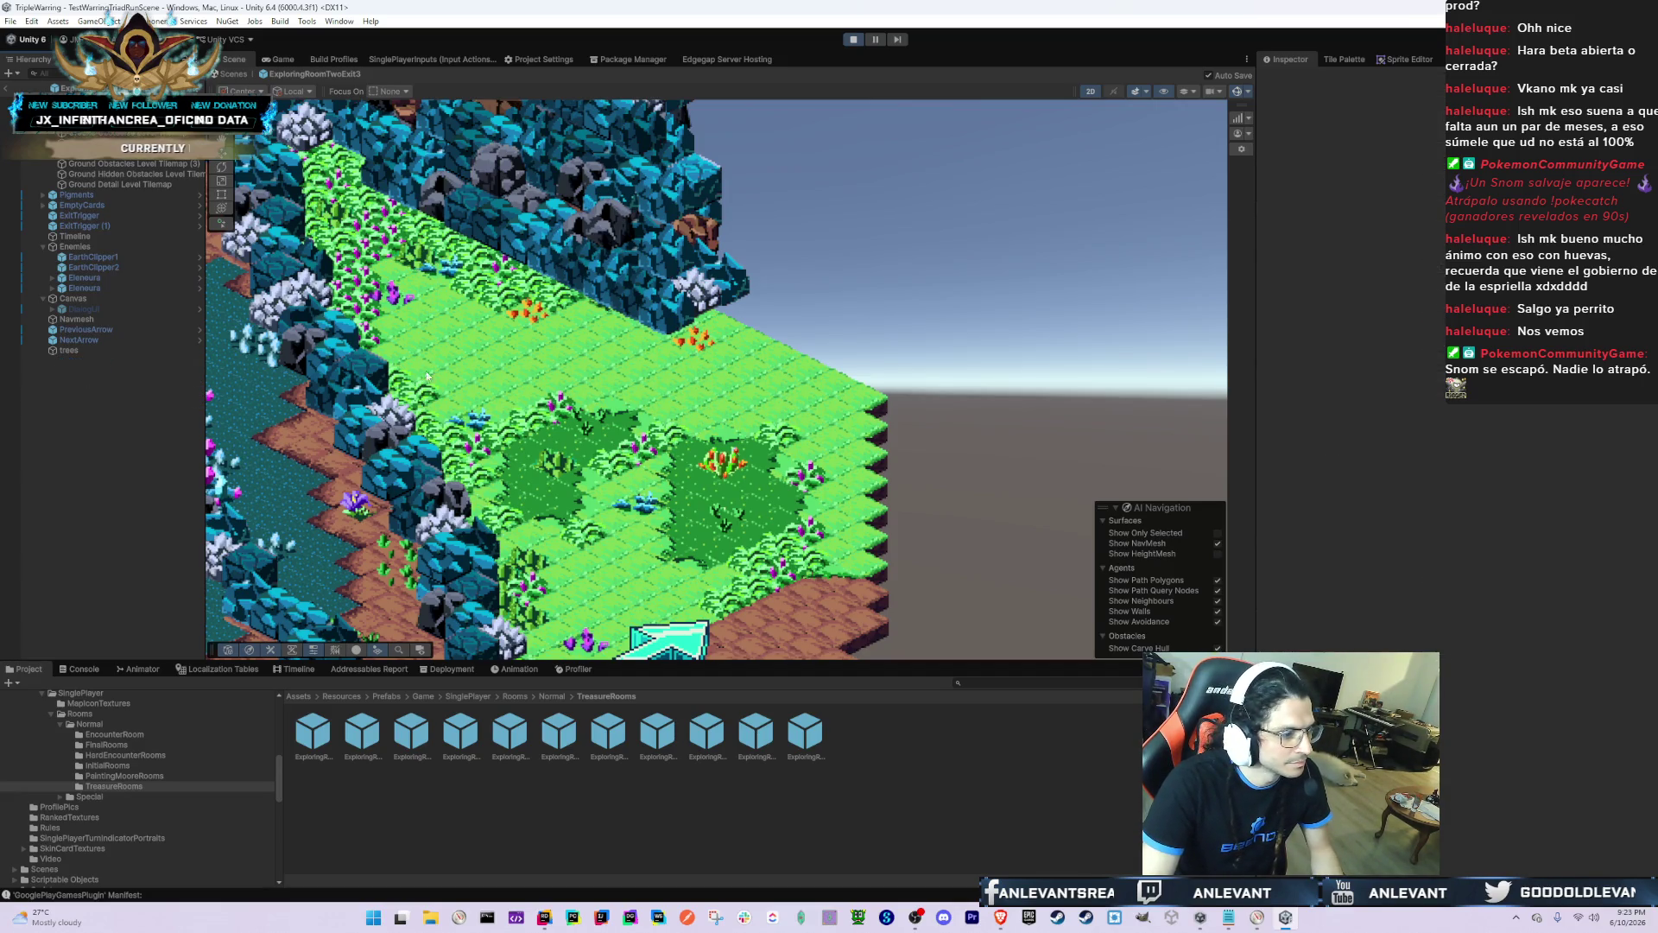
scroll(558, 307, down, 10)
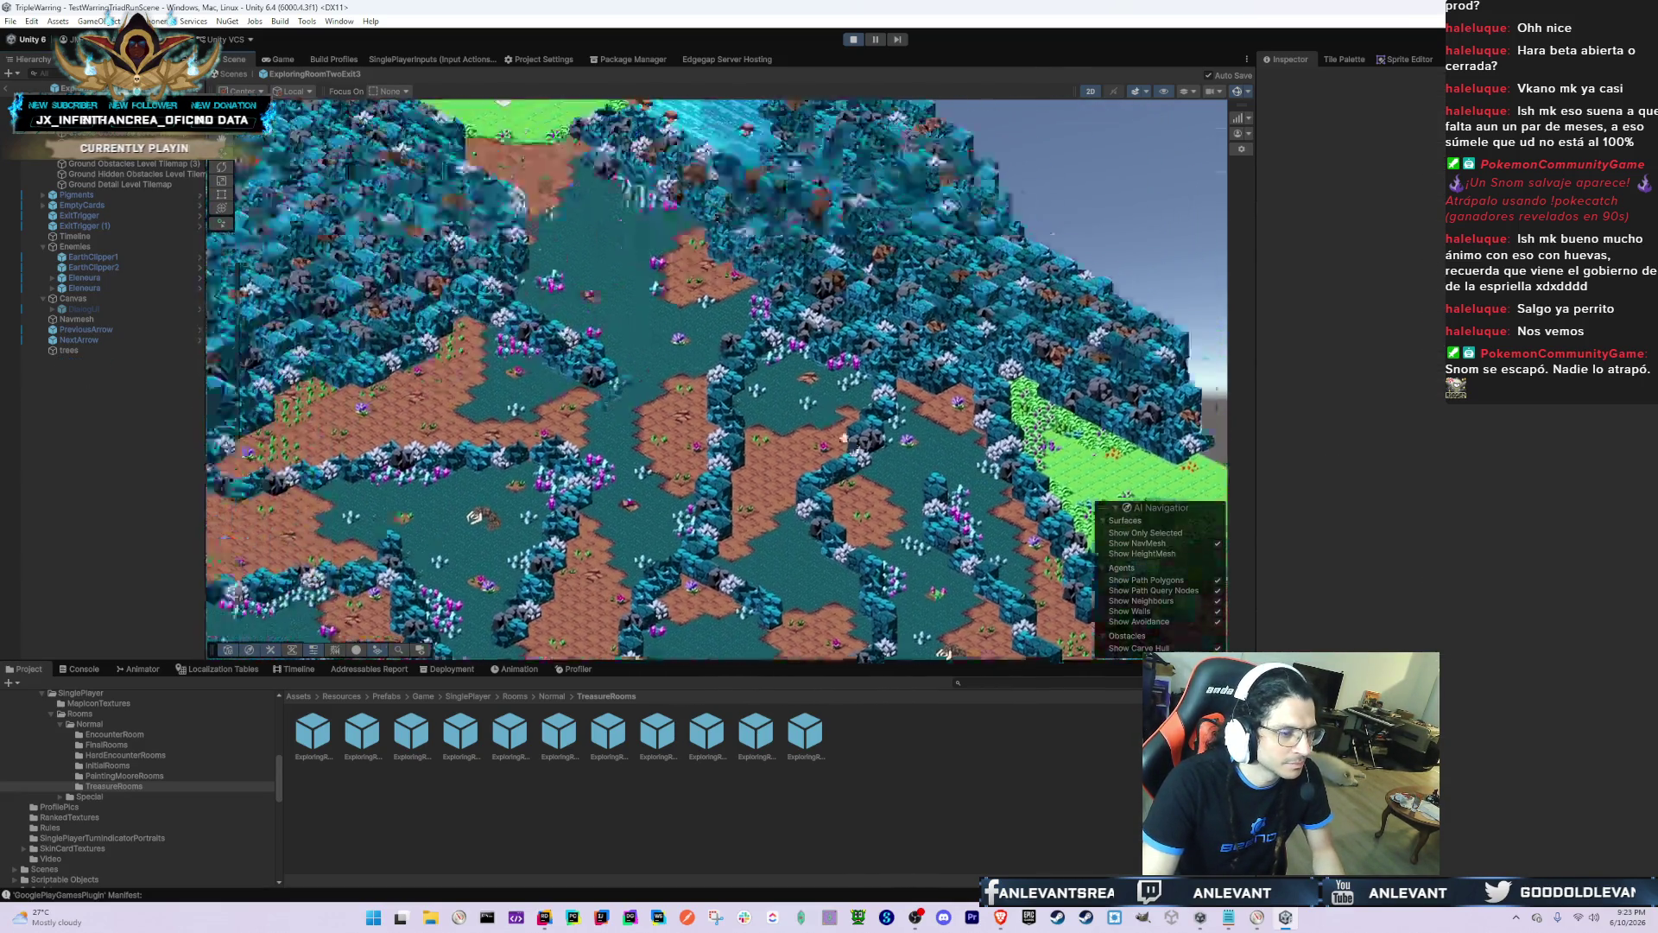
Step: Pan across the room's rocks and water, select Ground Obstacles Level Tilemap, then open ExploringRoomTwoExit2
scroll(843, 439, up, 5)
mouse_move(843, 439)
mouse_down()
mouse_move(748, 390)
mouse_move(805, 470)
mouse_move(803, 423)
mouse_move(744, 398)
mouse_up()
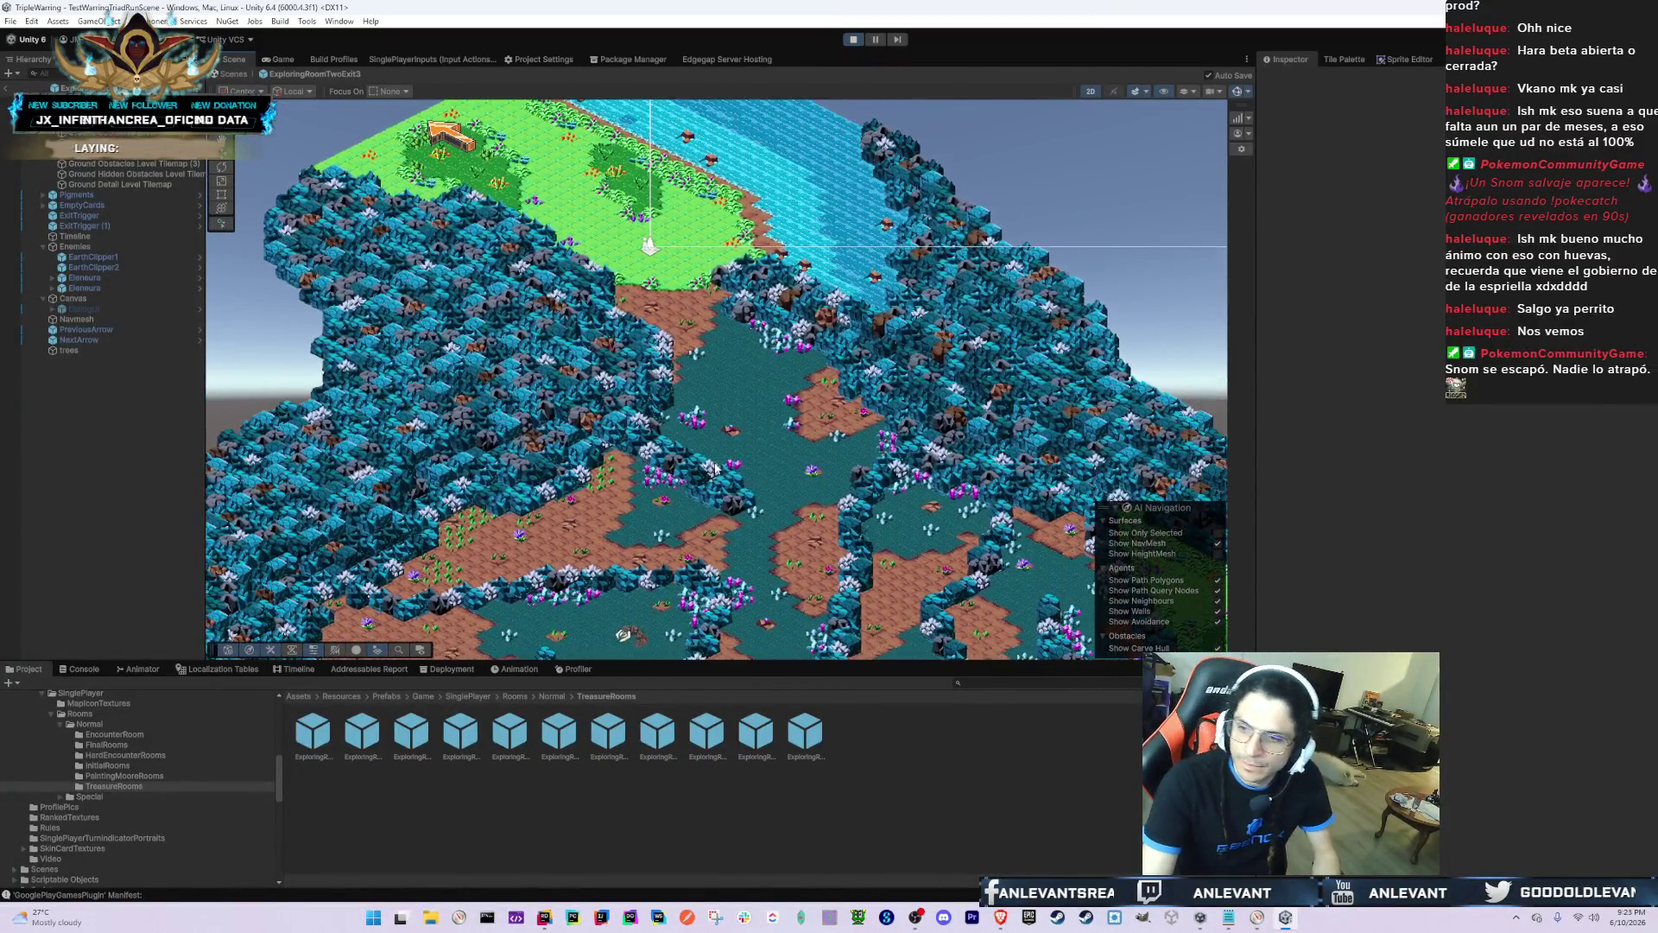
drag(505, 308, 482, 241)
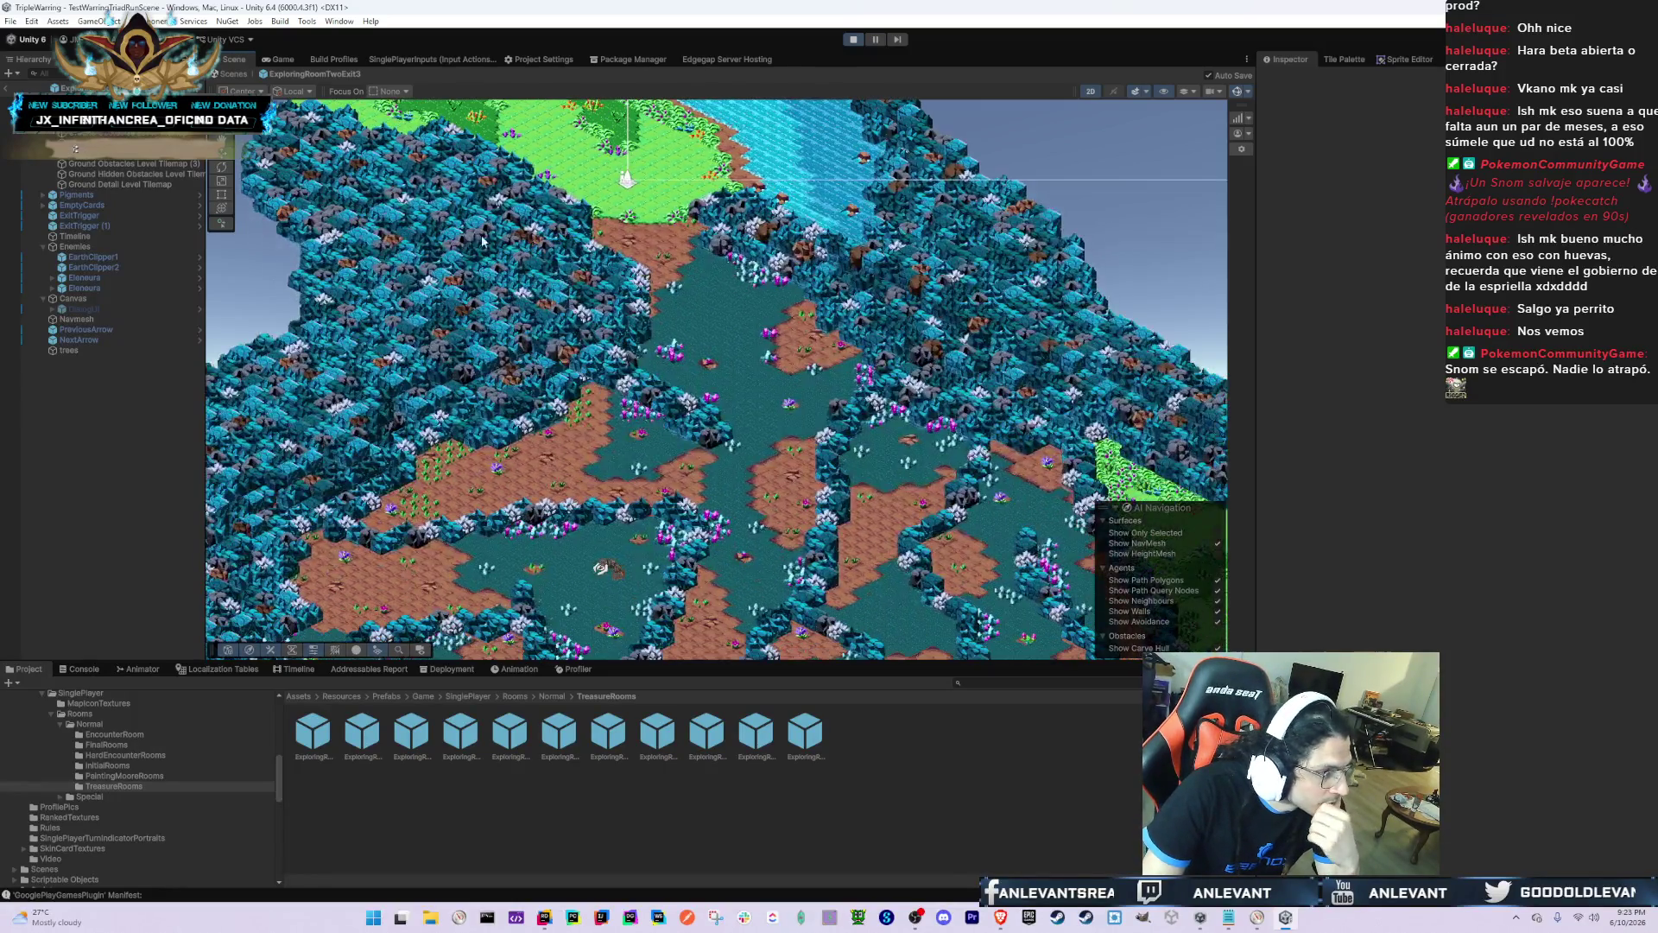
drag(526, 354, 458, 319)
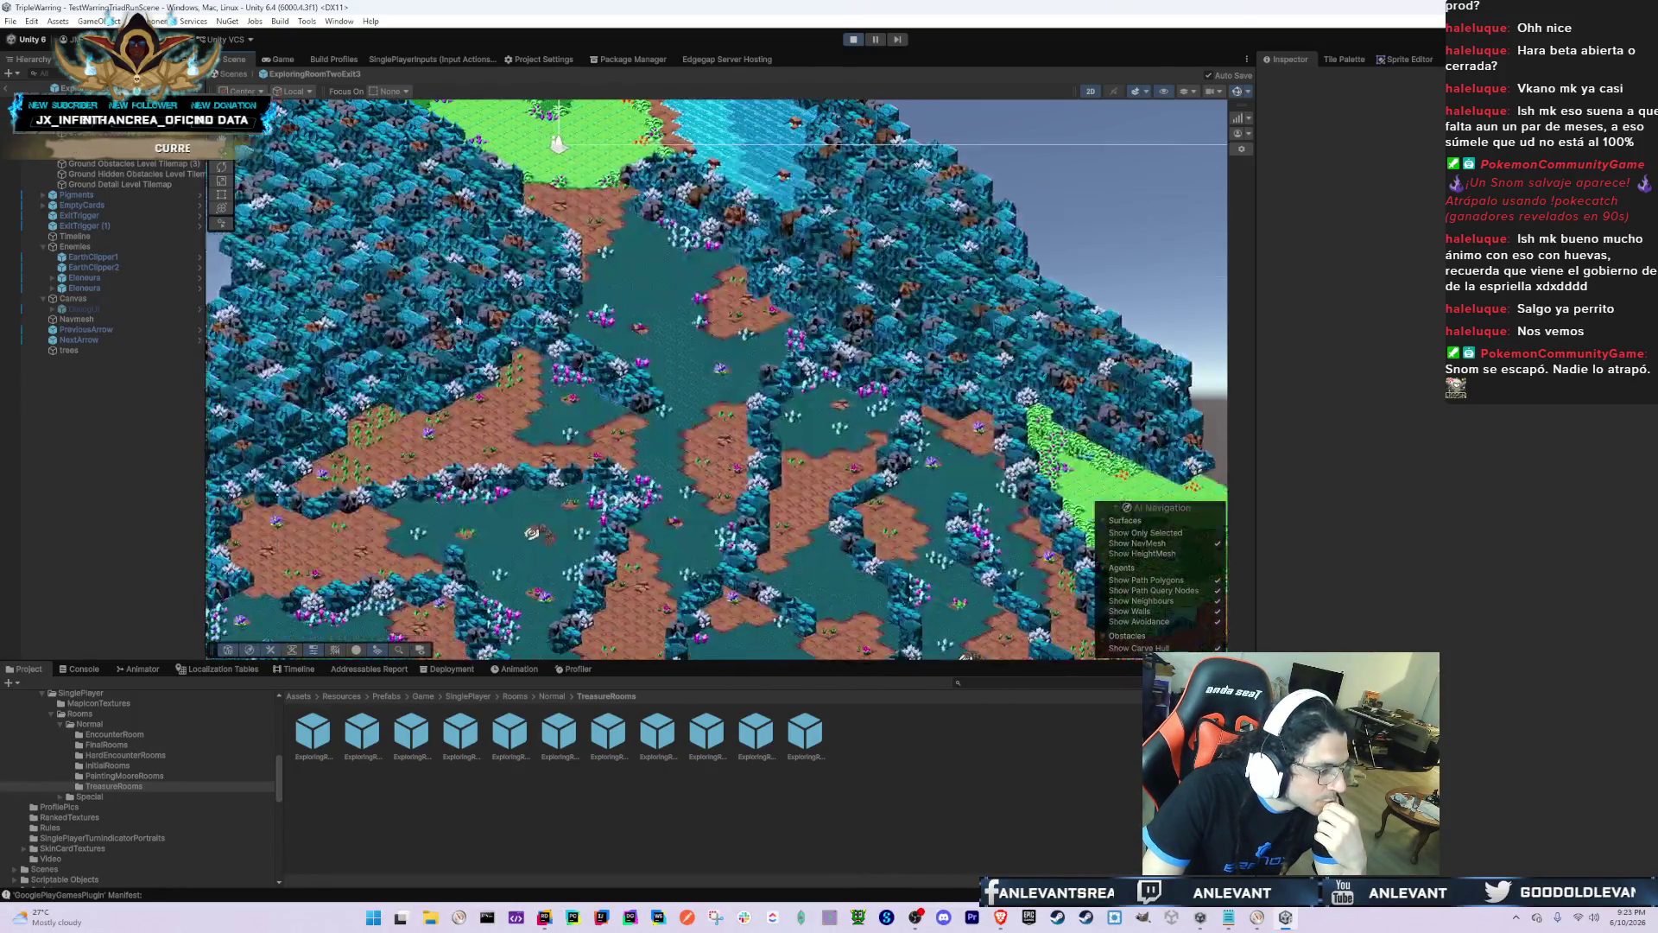
click(152, 153)
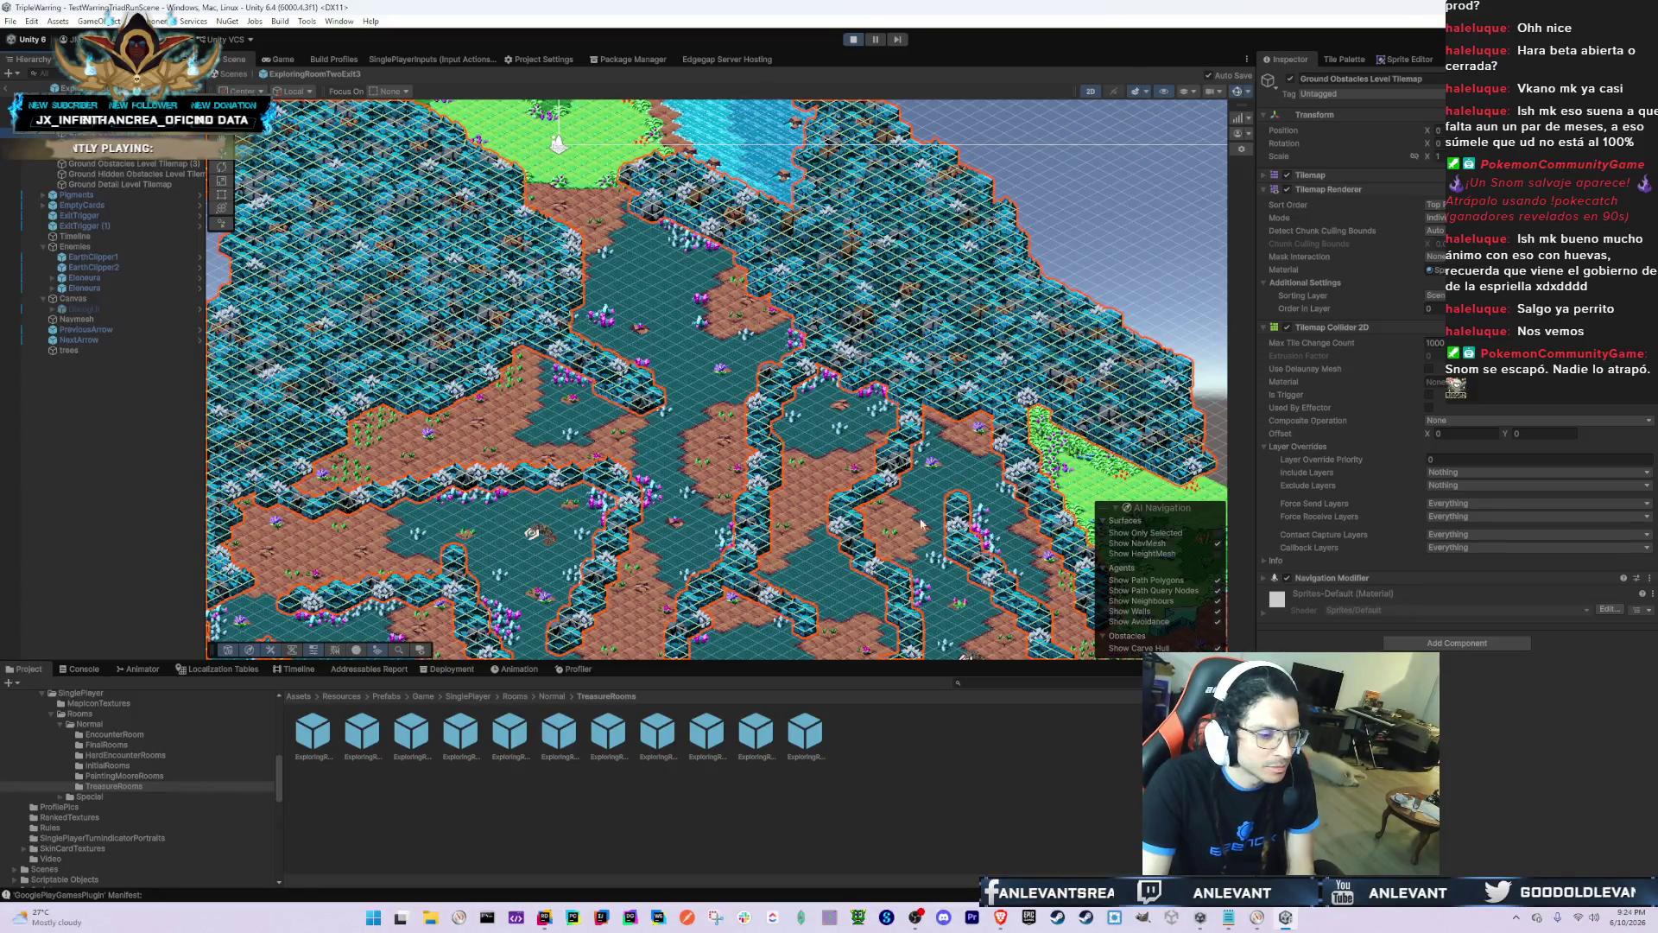
double_click(768, 736)
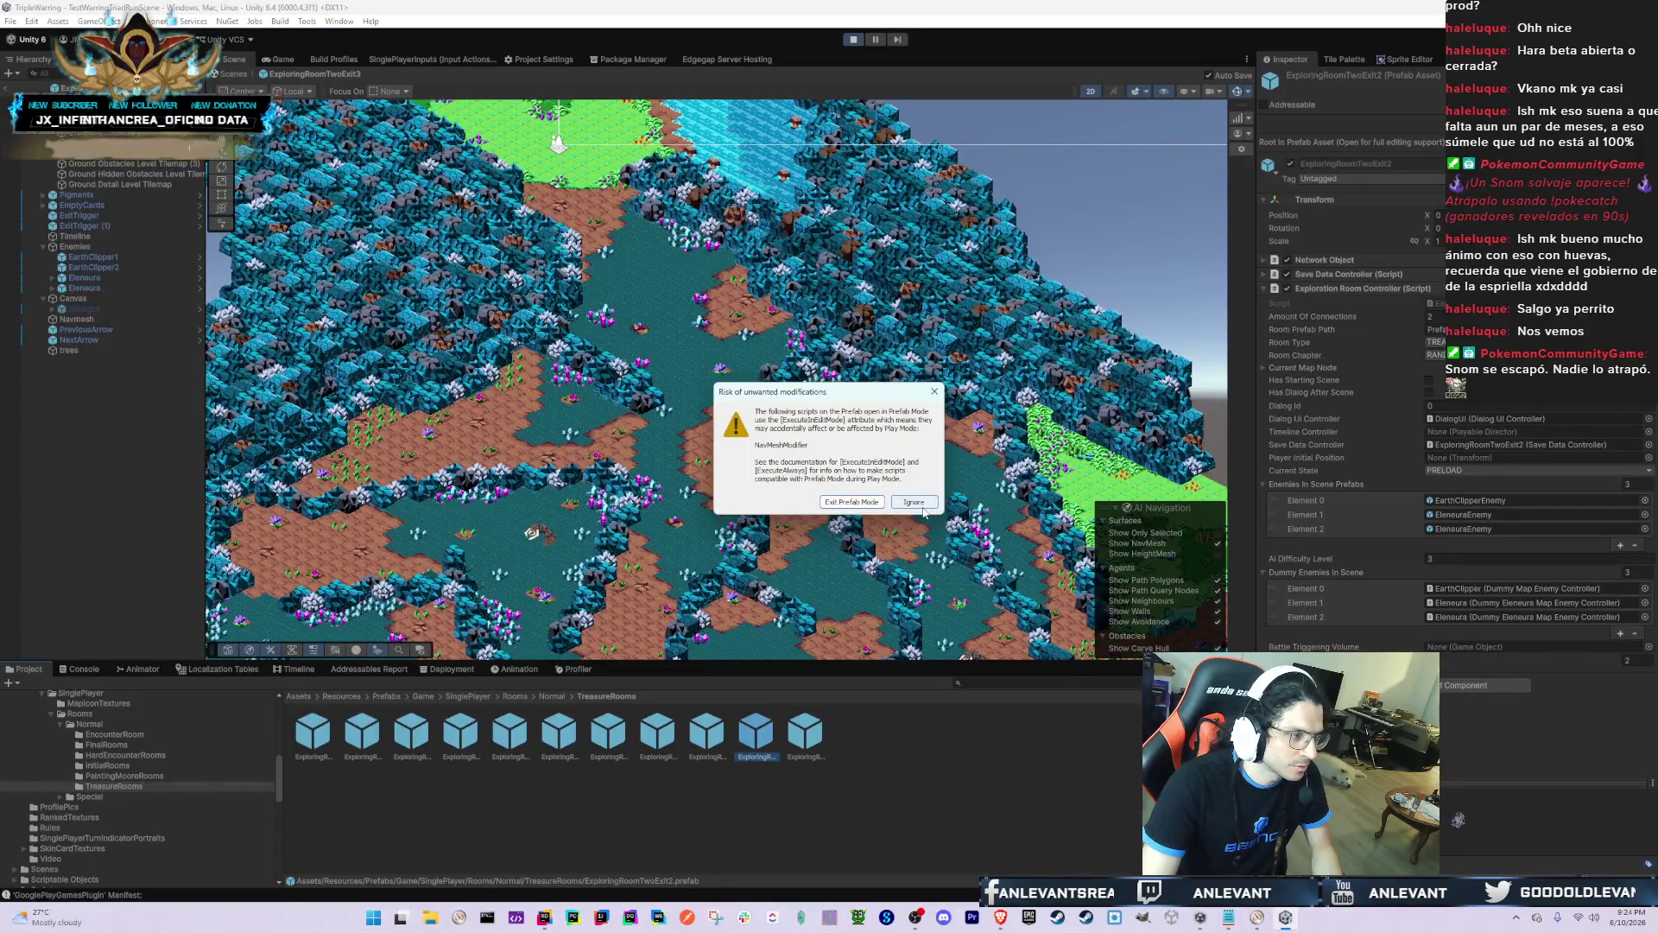
click(935, 391)
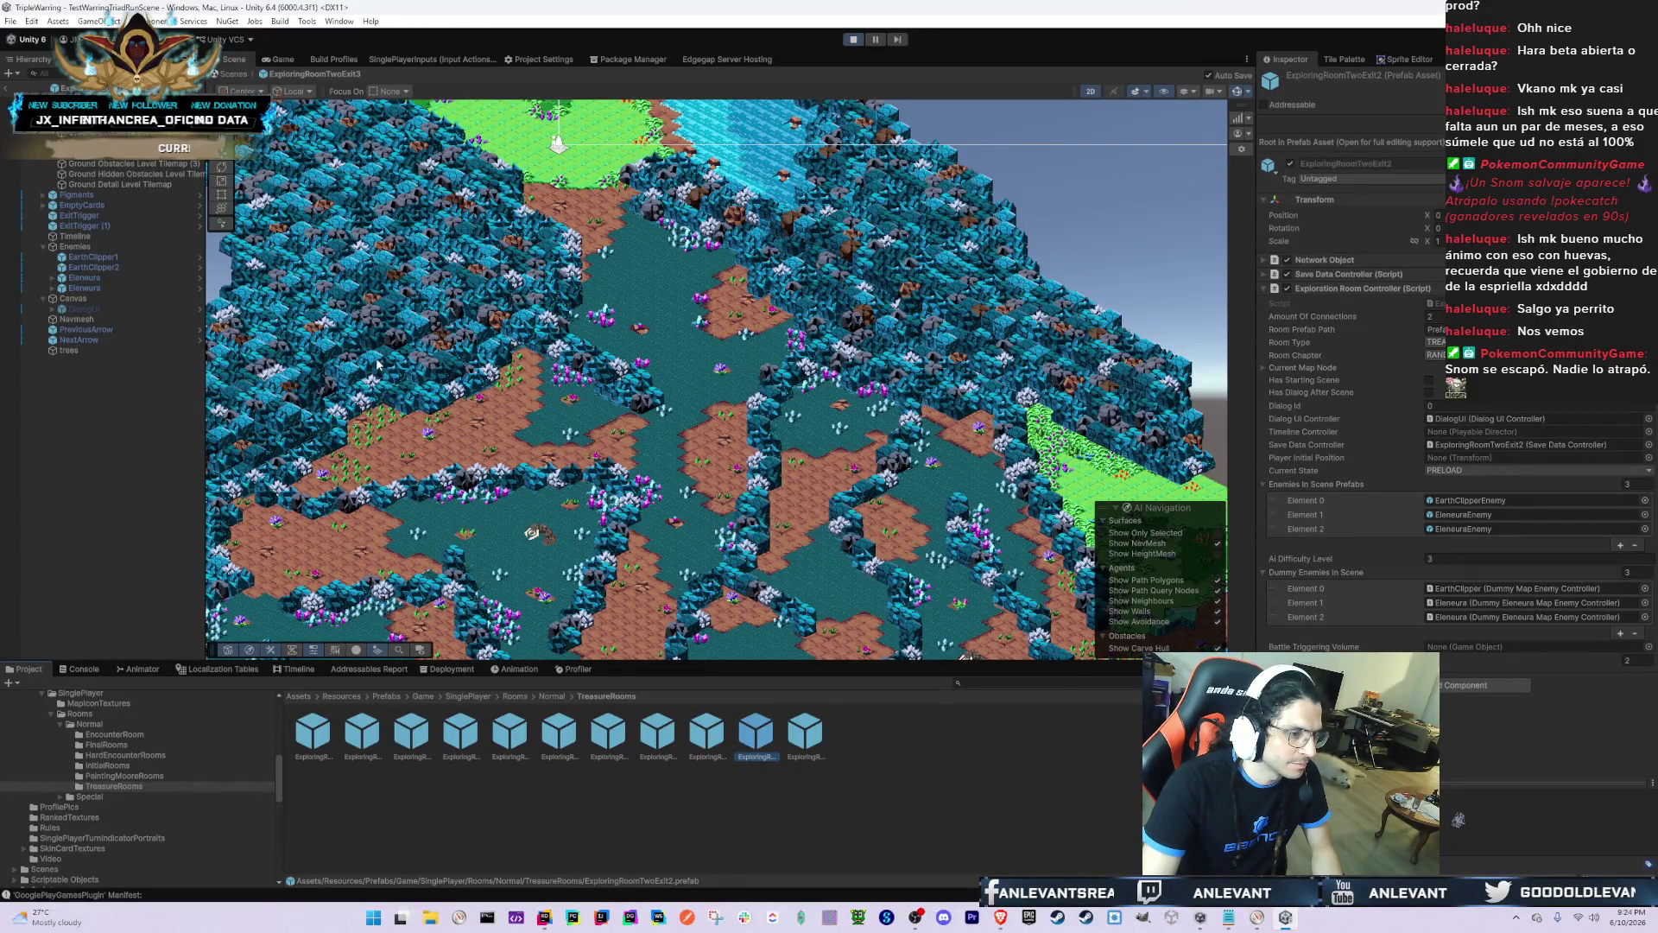
click(143, 231)
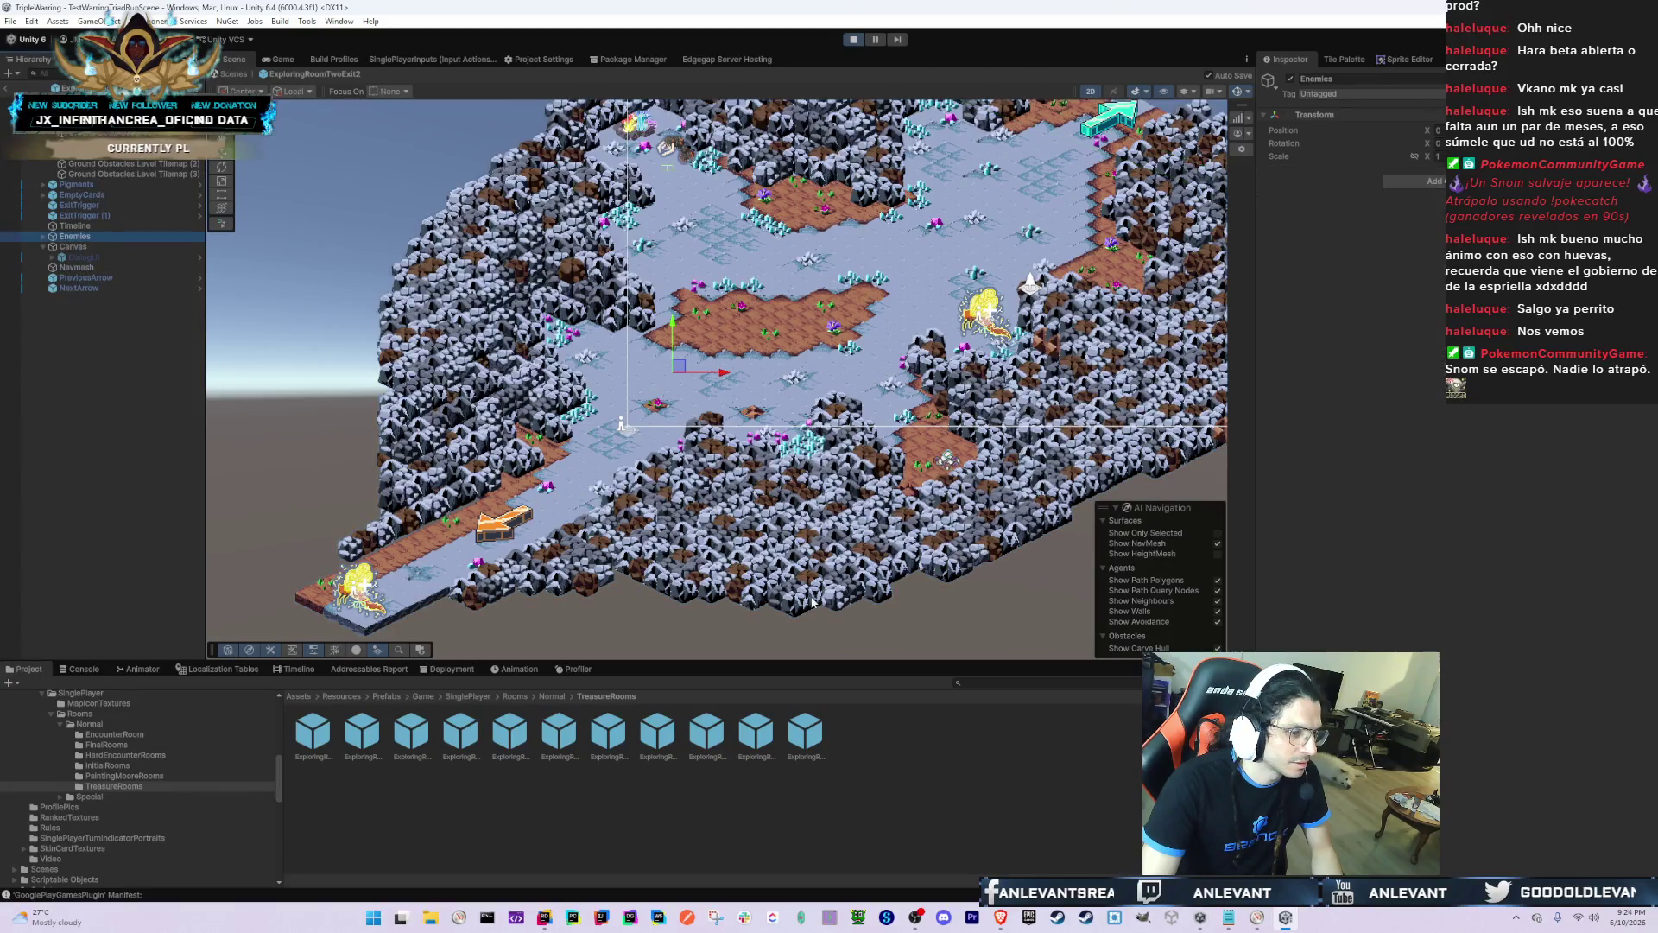
click(550, 604)
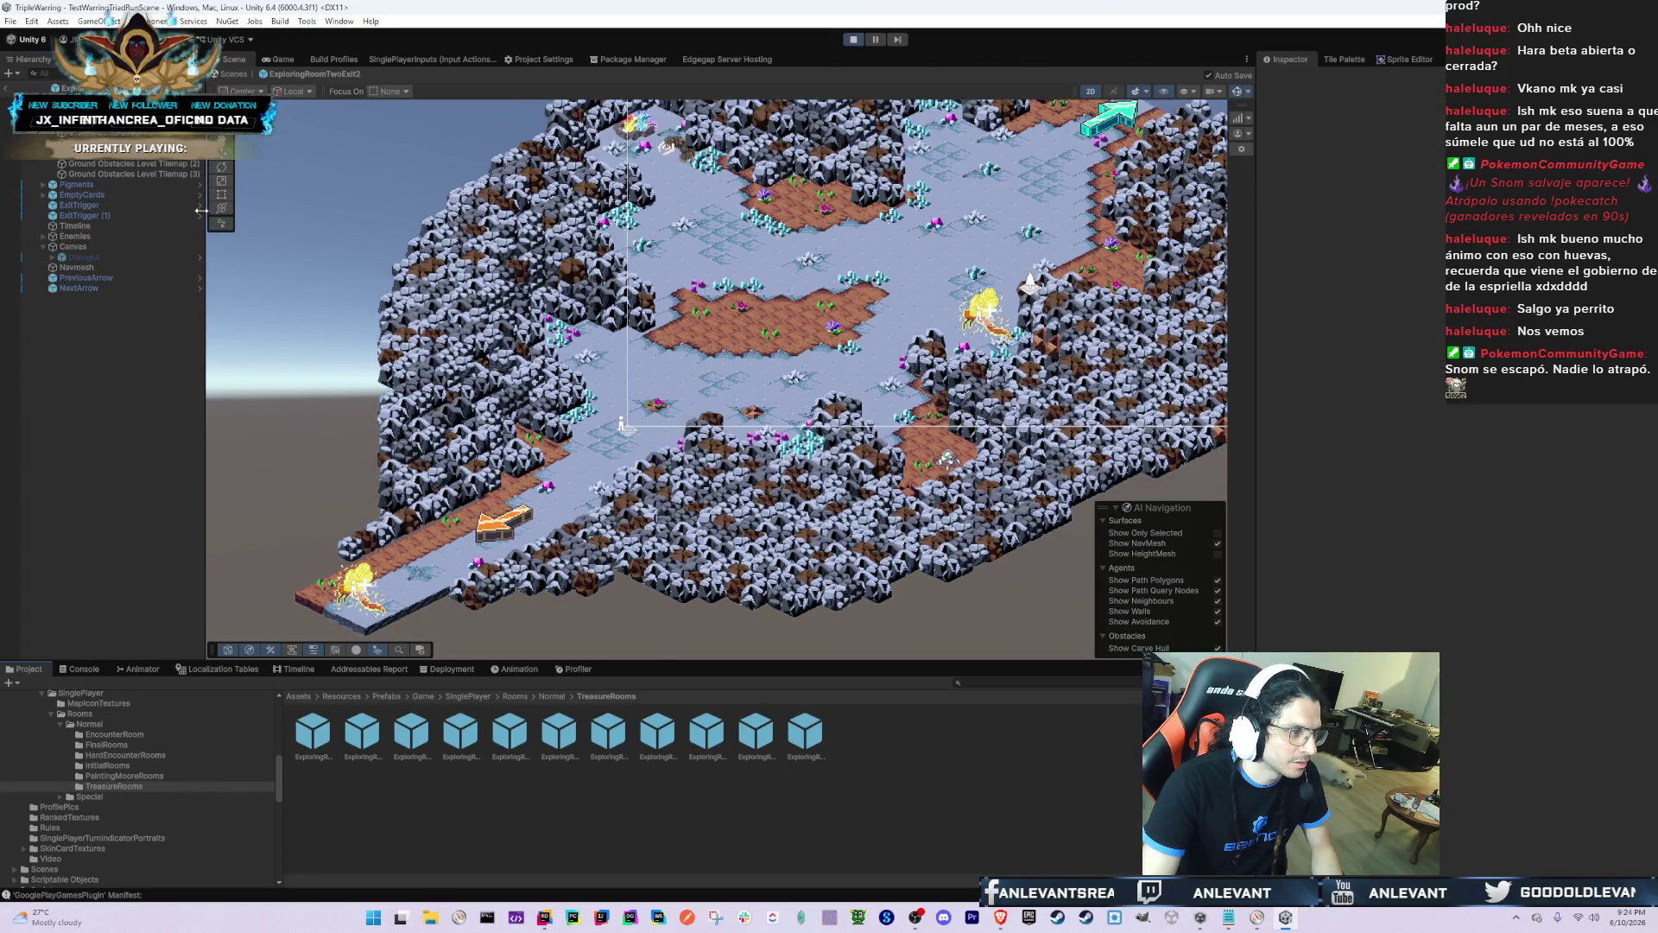
double_click(805, 732)
click(913, 502)
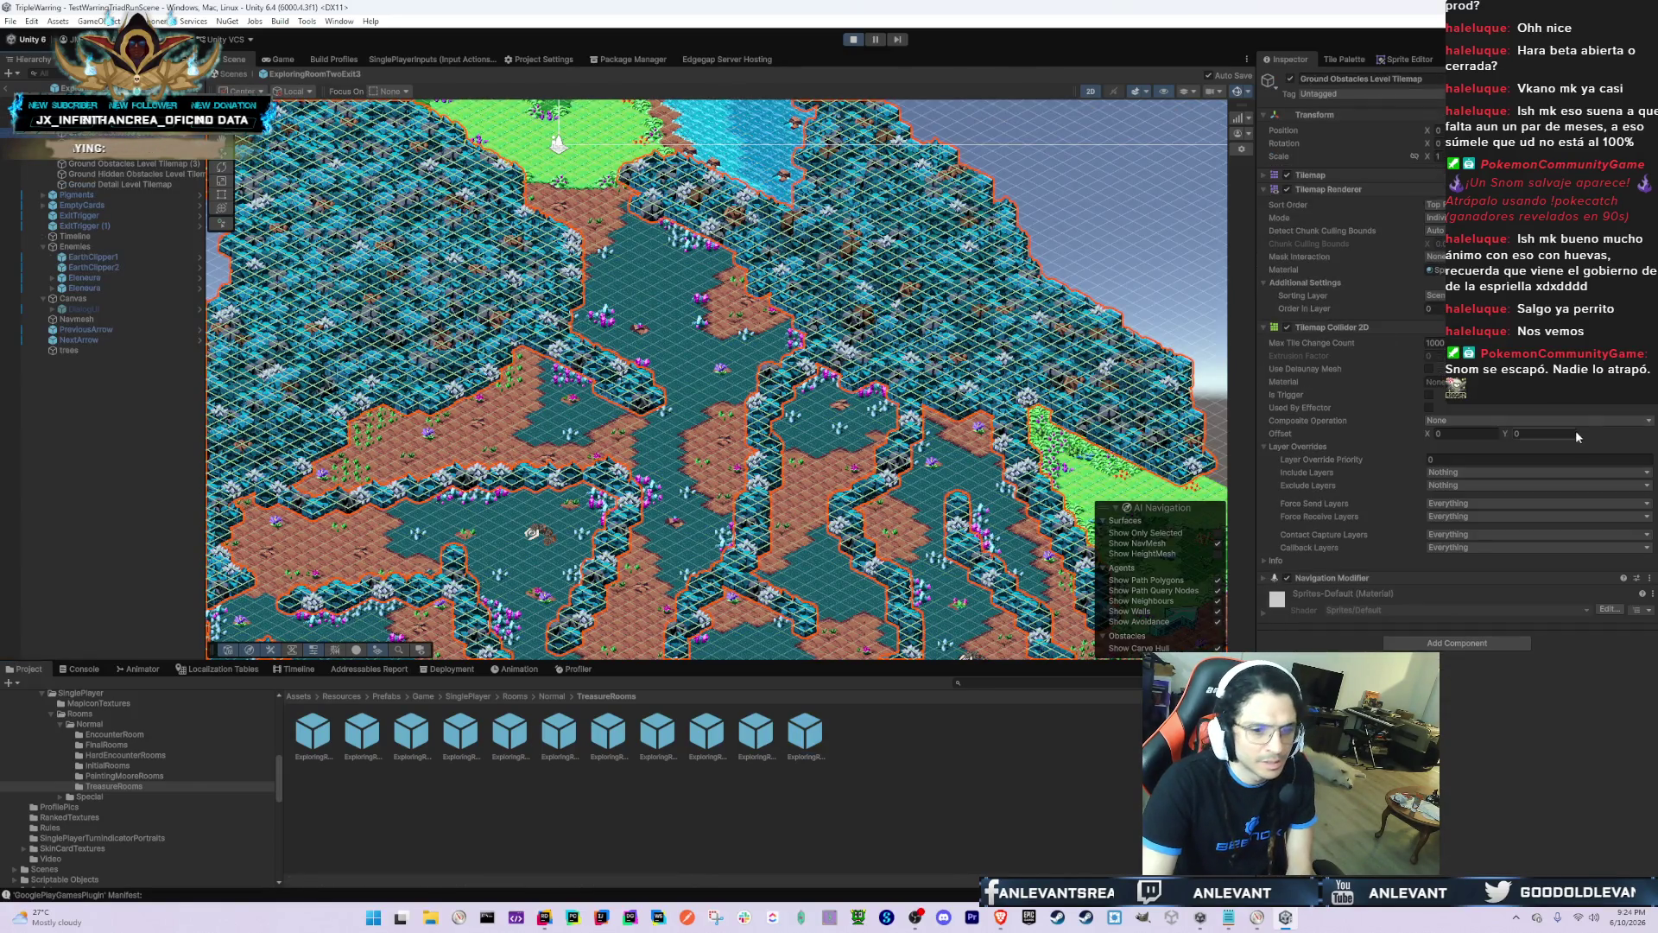
click(708, 737)
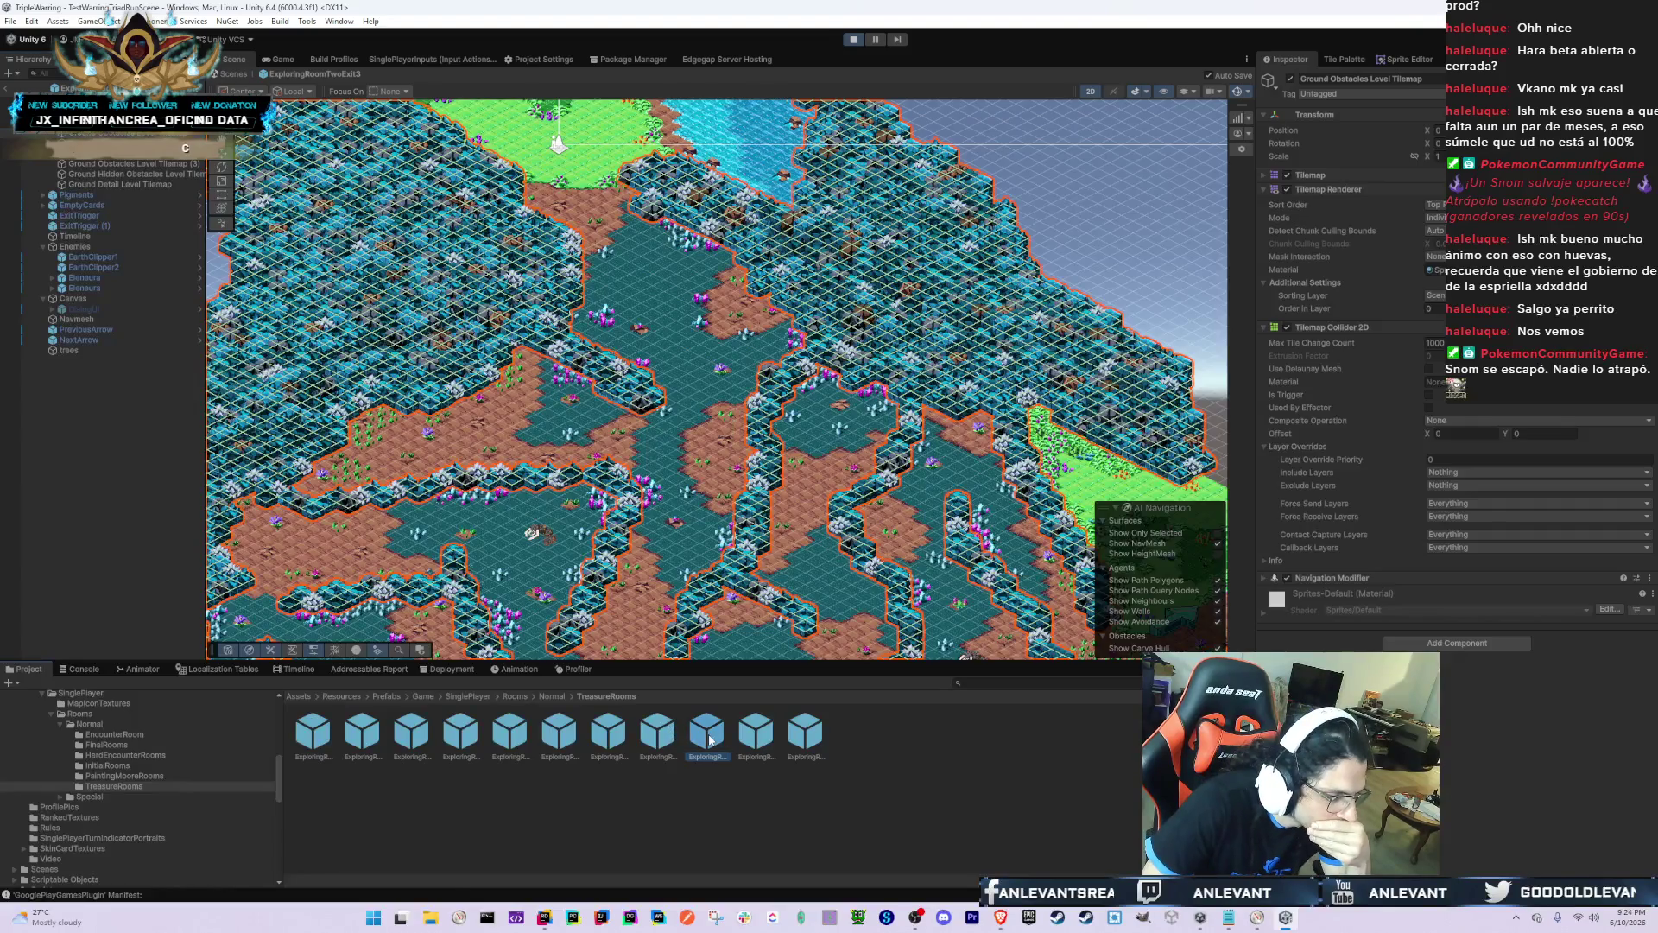
Step: Open the ExploringRoomThreeExit2 room prefab, dismissing the Prefab Mode warnings
double_click(708, 737)
click(914, 507)
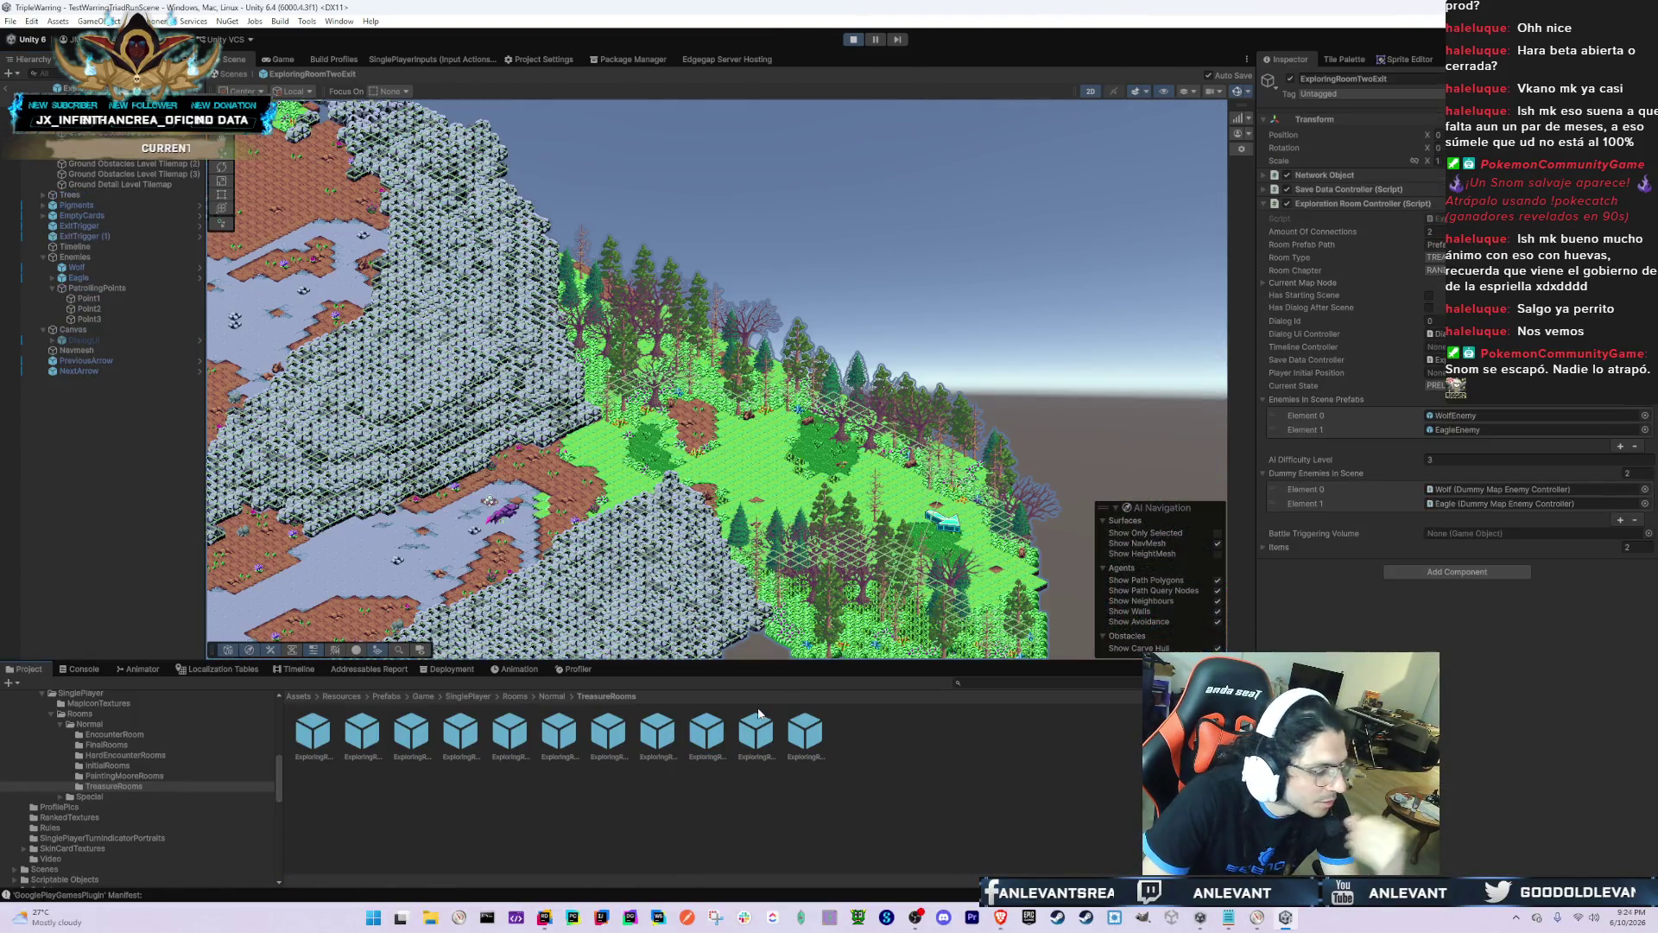
double_click(648, 733)
click(912, 501)
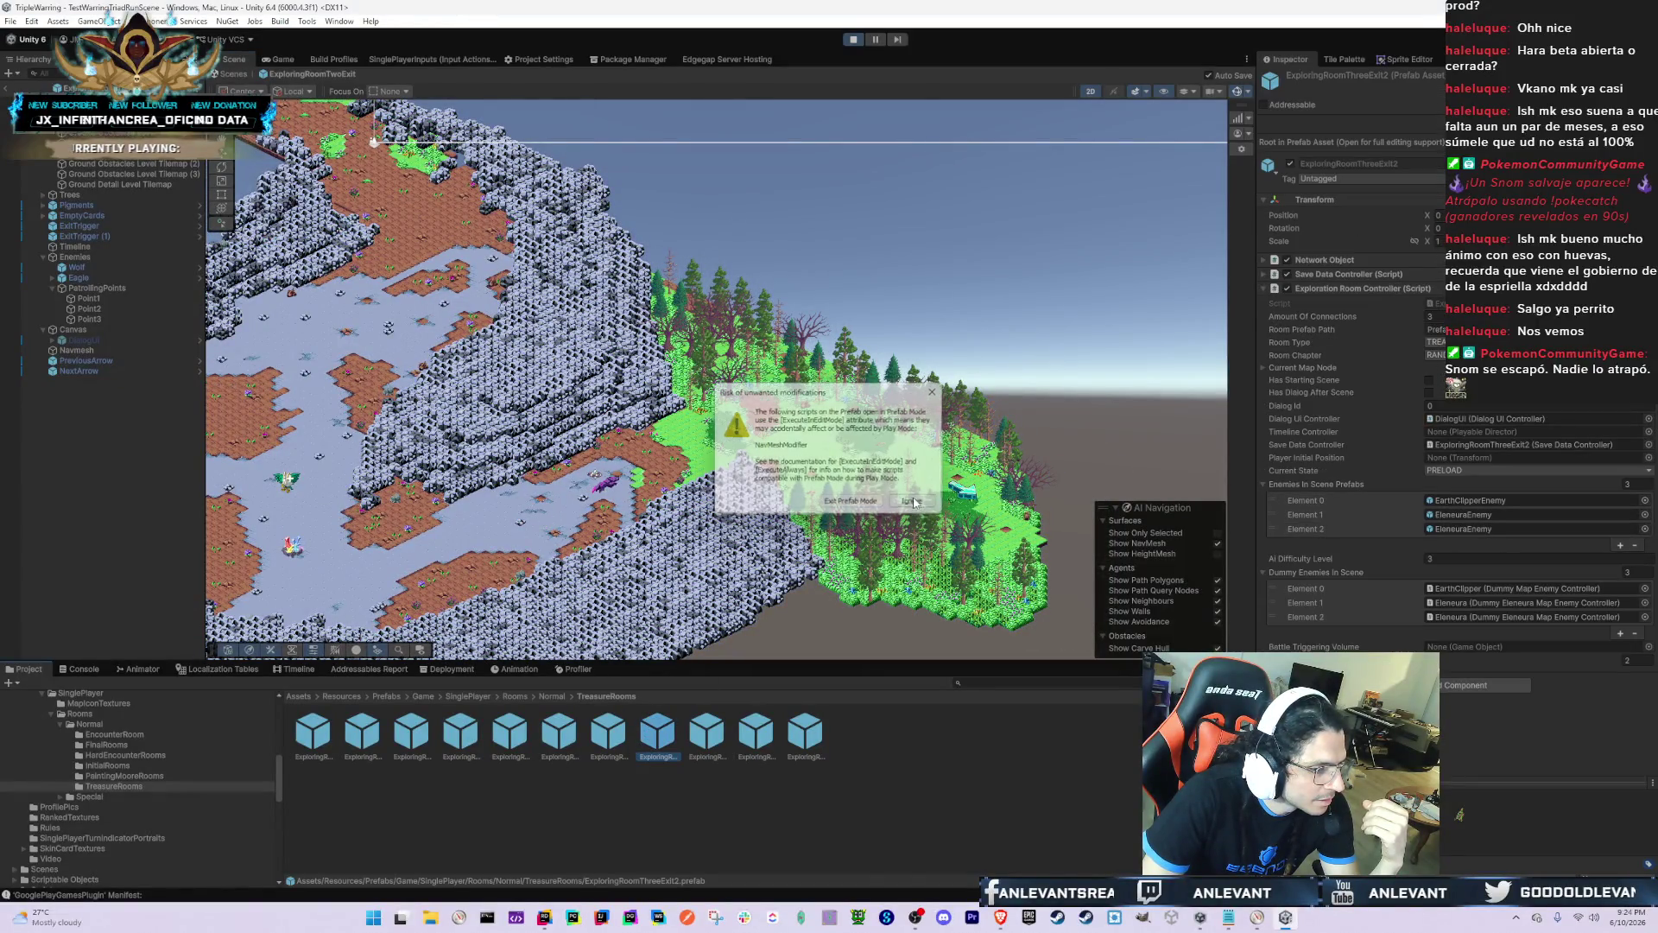
scroll(615, 498, up, 5)
scroll(812, 550, up, 2)
Step: Move both Ground Obstacles Level Tilemaps to another sorting layer, then open ExploringRoomTwoExit
click(186, 163)
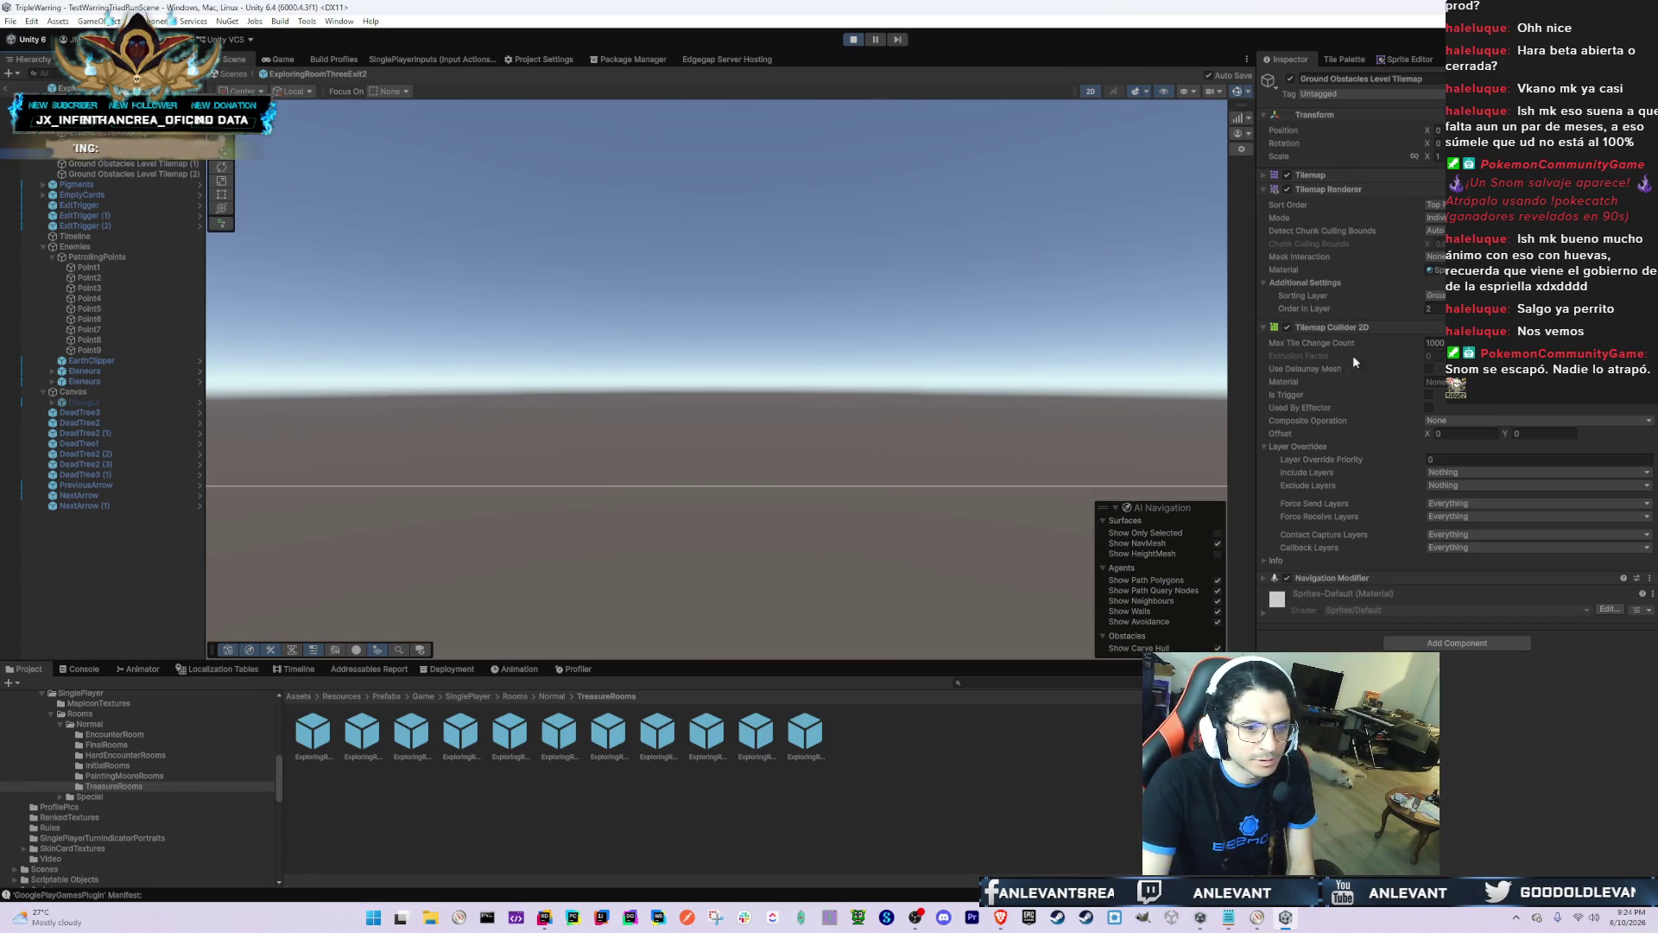
ctrl+click(129, 173)
click(1451, 296)
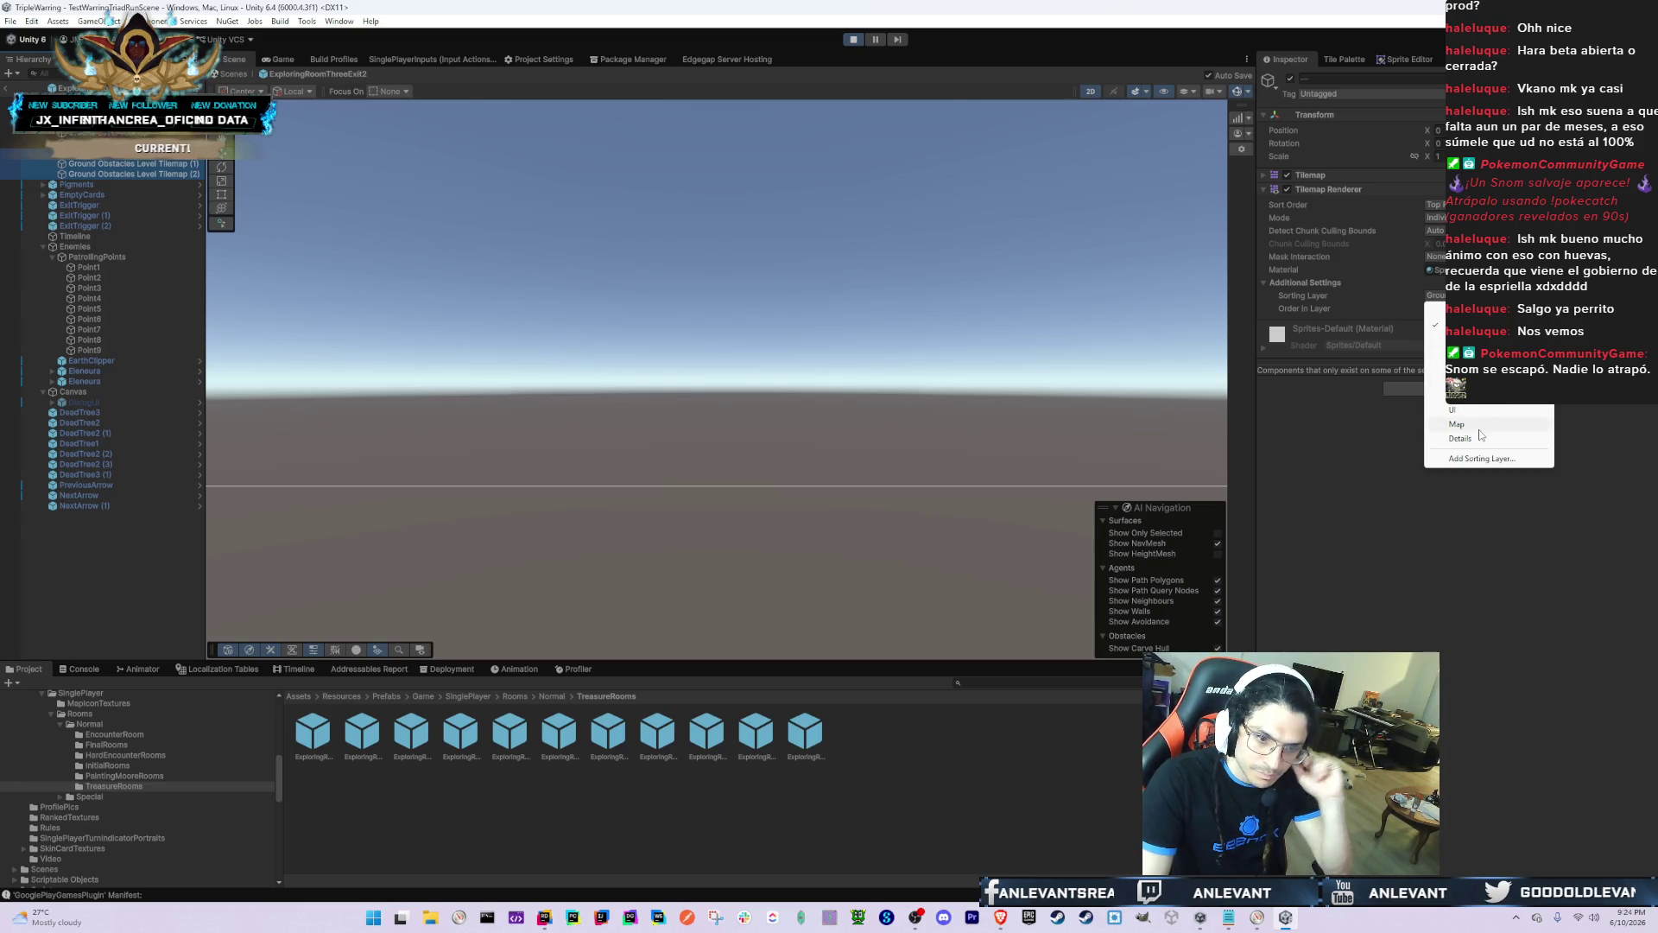
click(1468, 380)
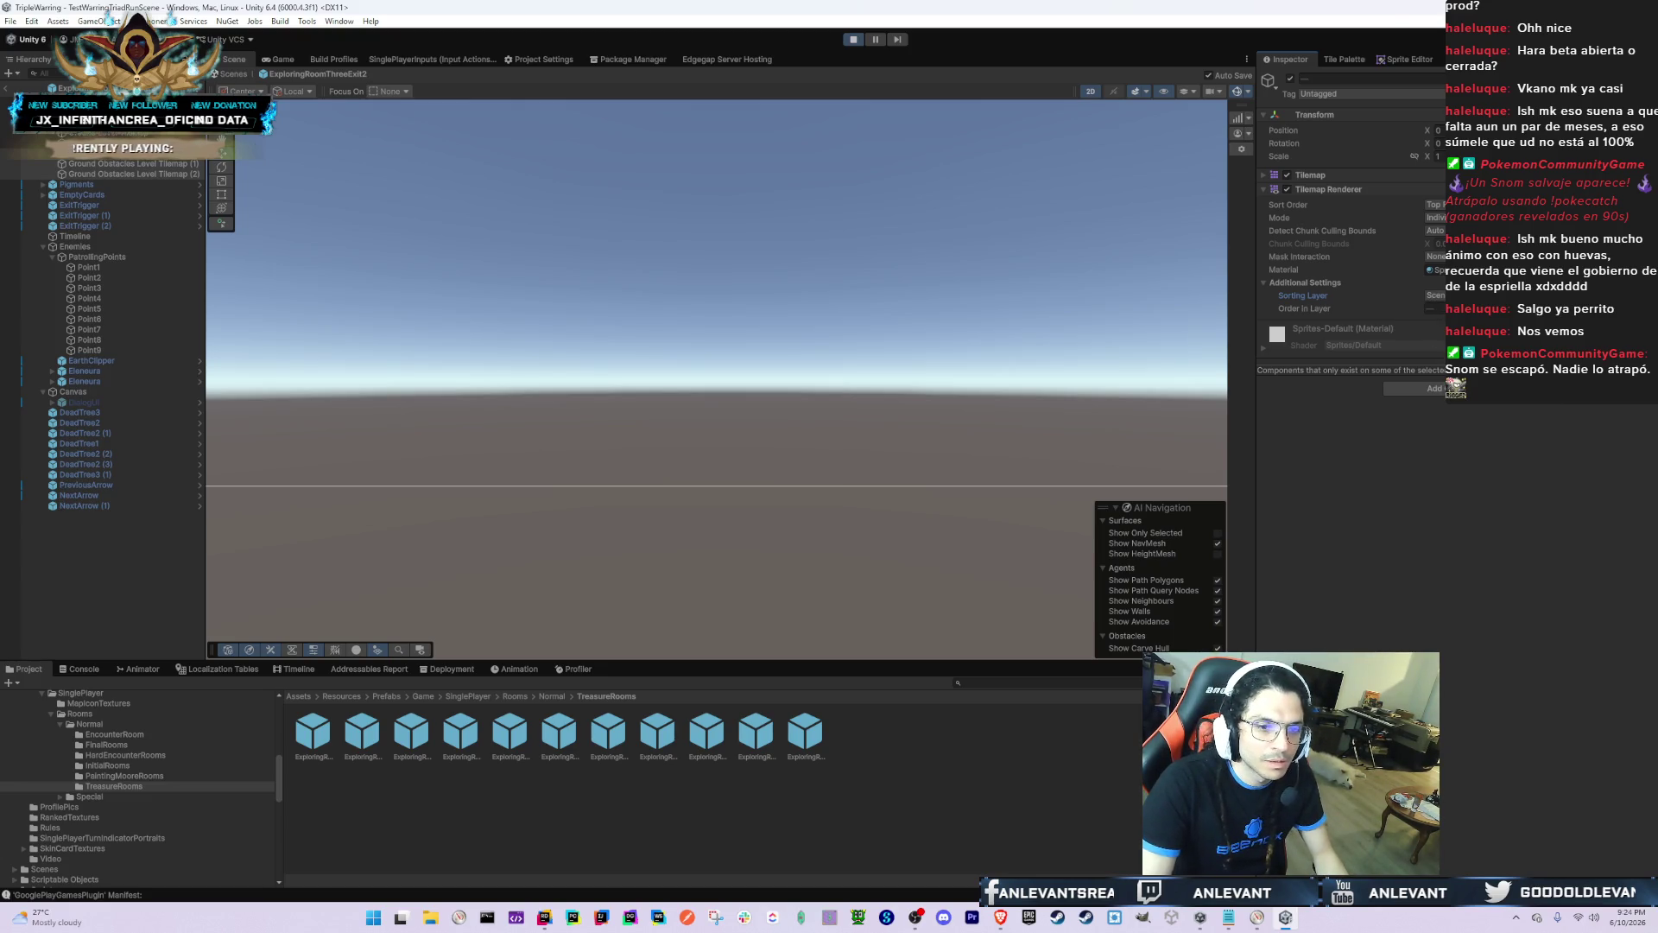
click(121, 153)
click(1434, 308)
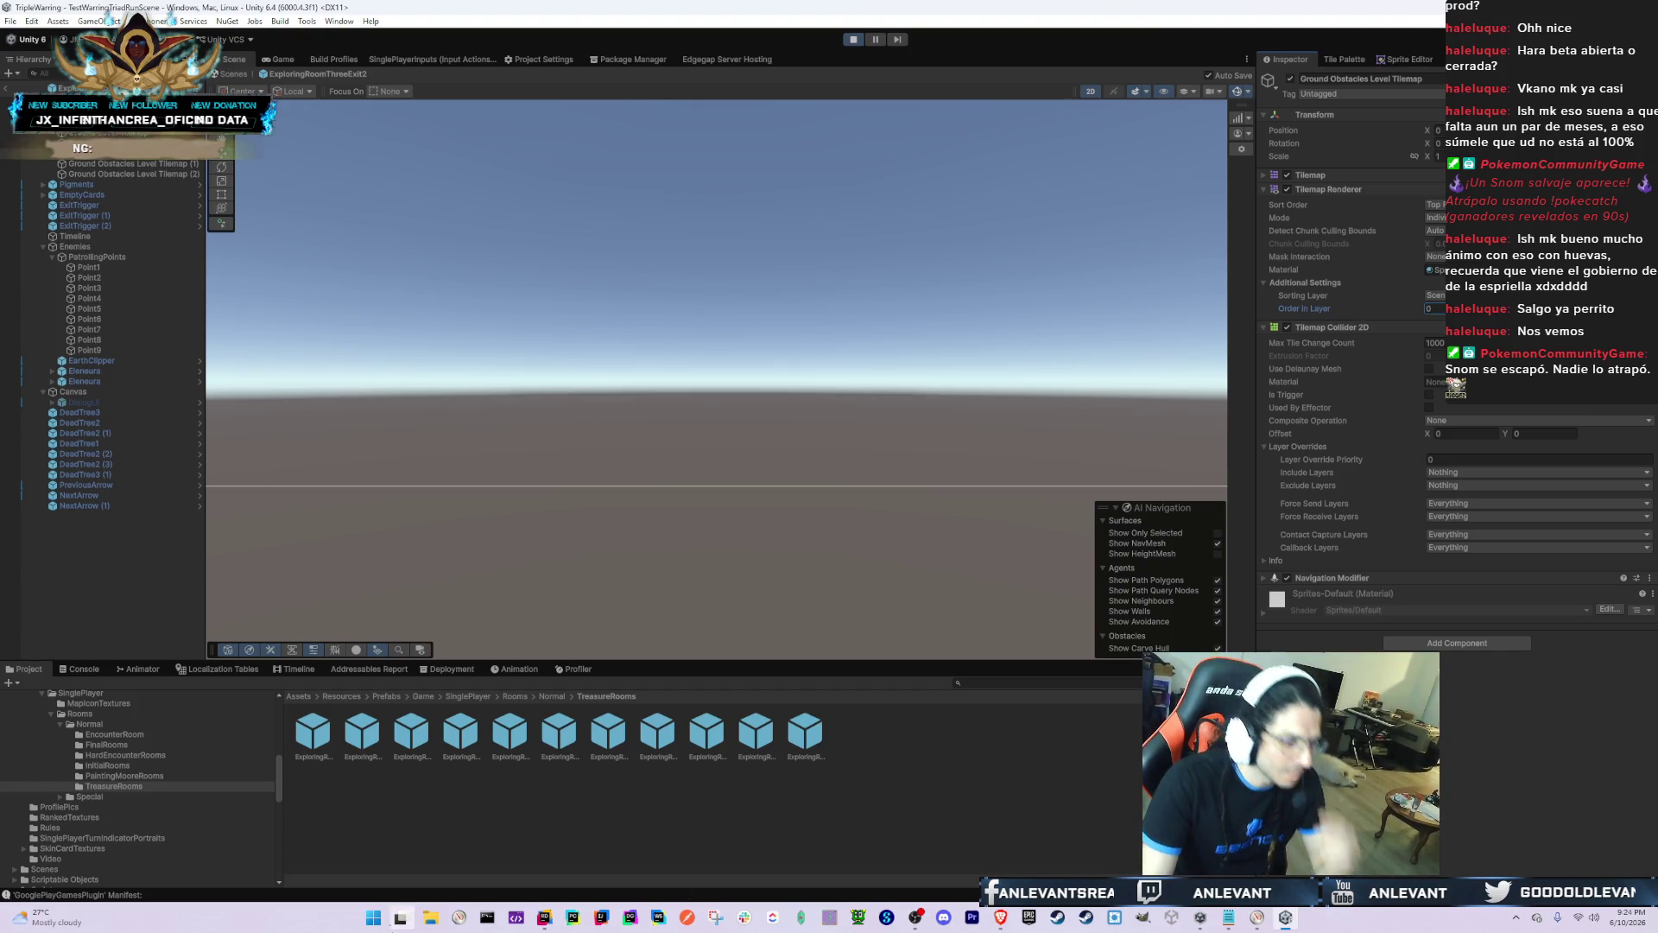
double_click(714, 737)
click(913, 501)
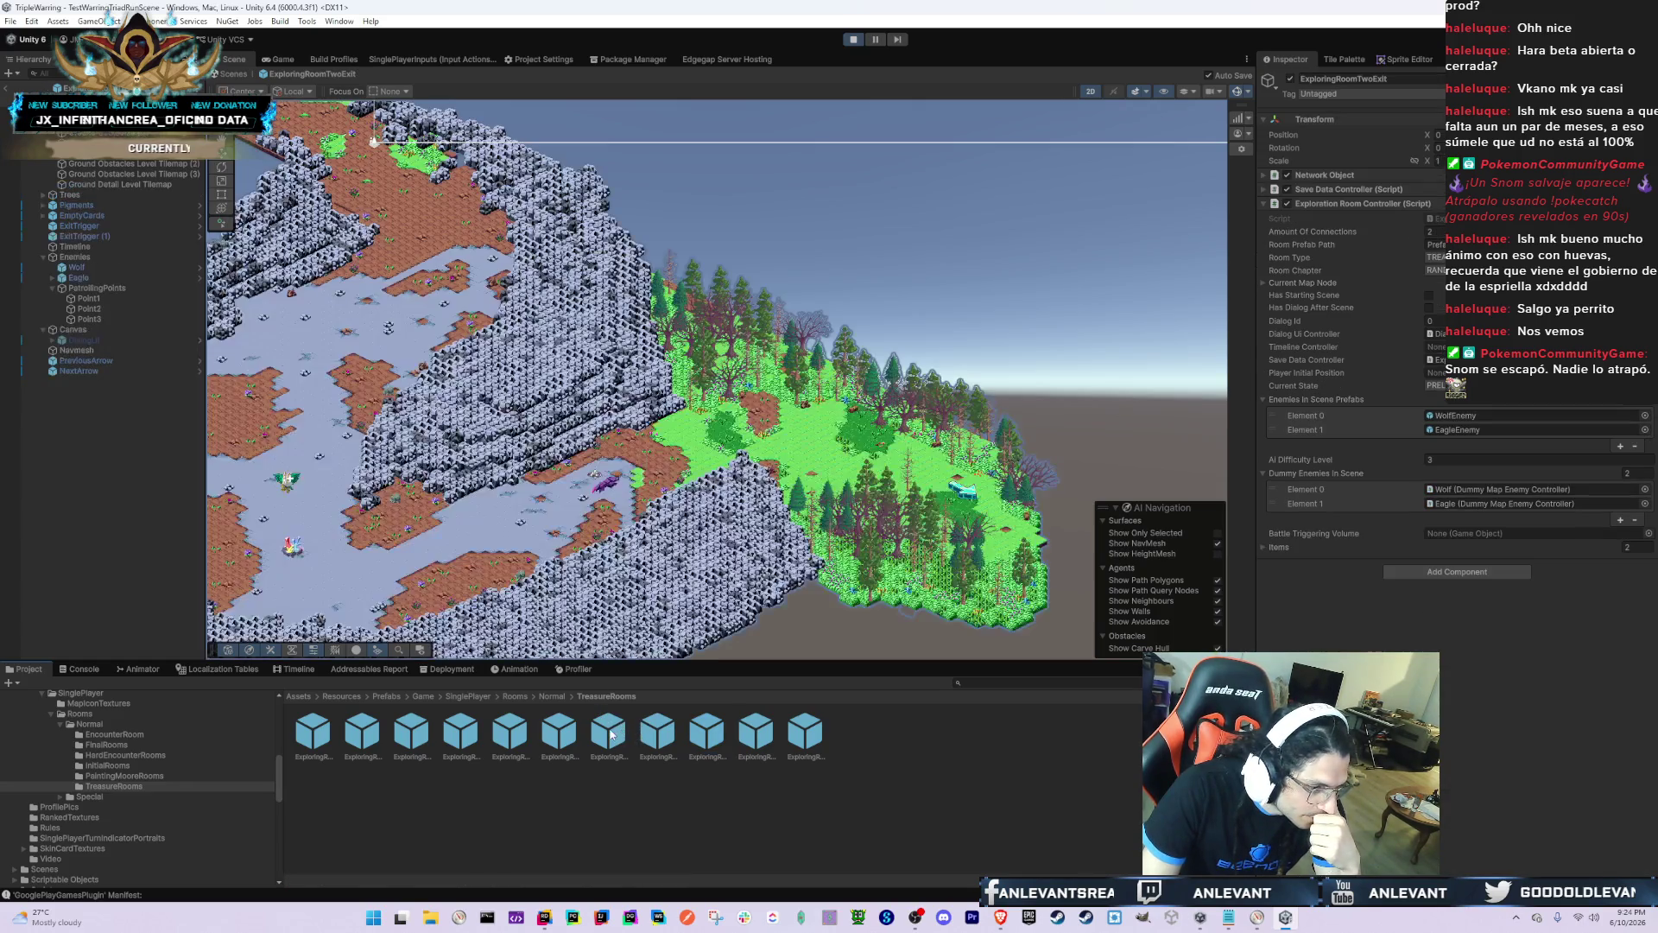
Step: Open ExploringRoomThreeExit, briefly switching to ExploringRoomOneExit4 and back, past the warnings
double_click(608, 732)
click(902, 505)
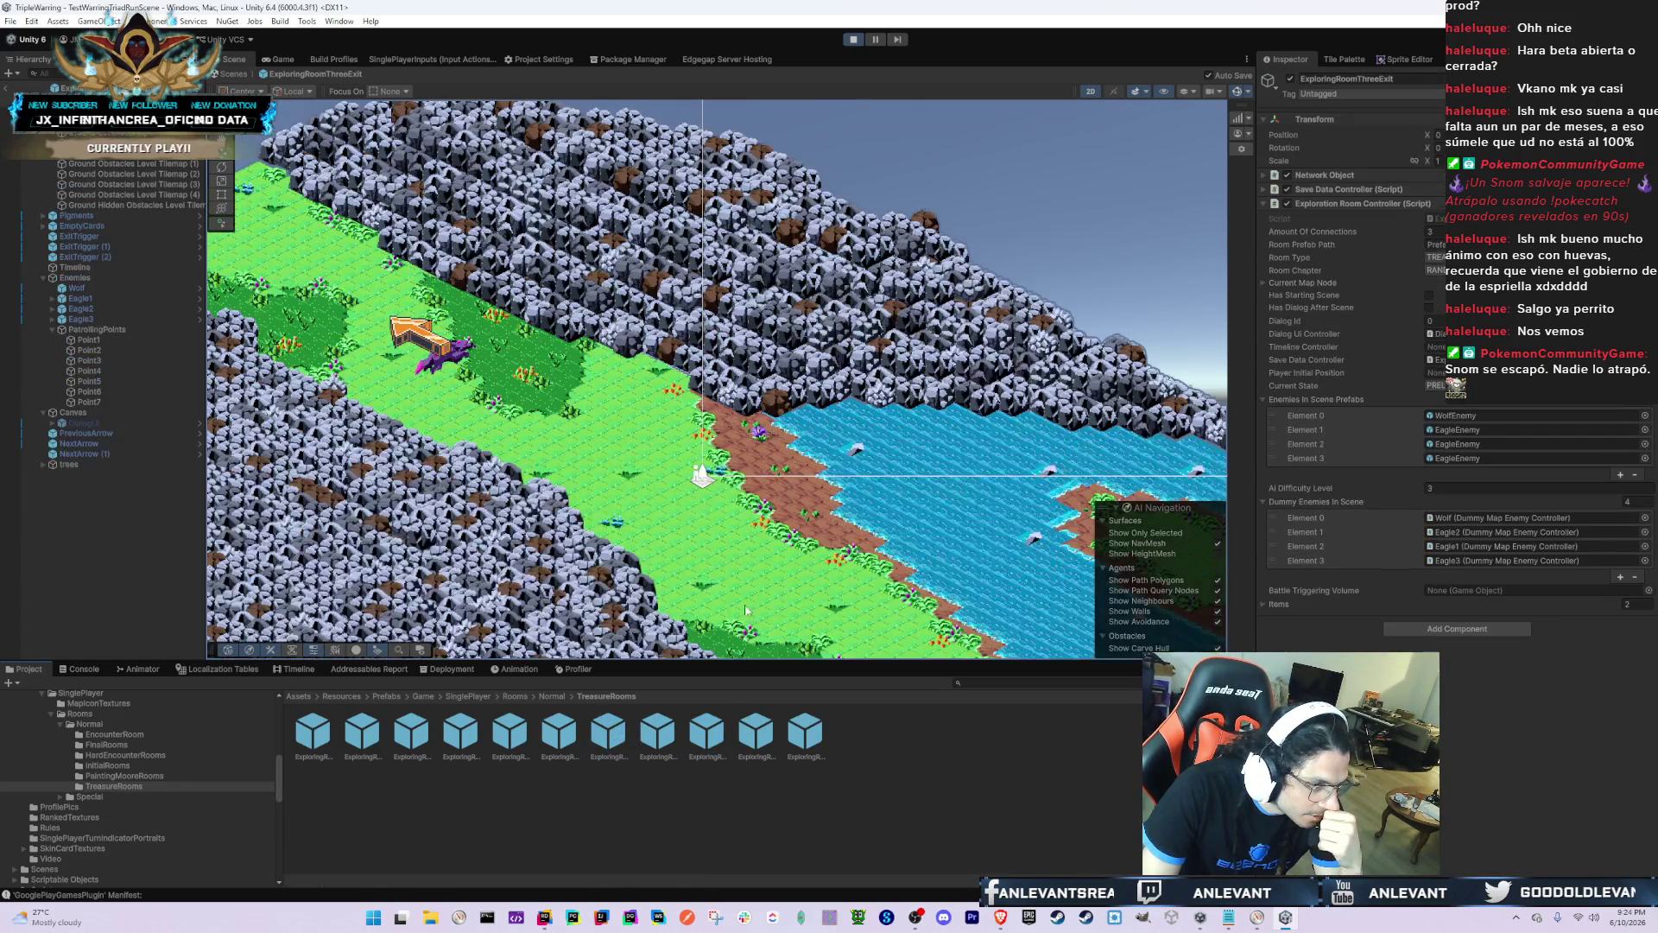
double_click(176, 181)
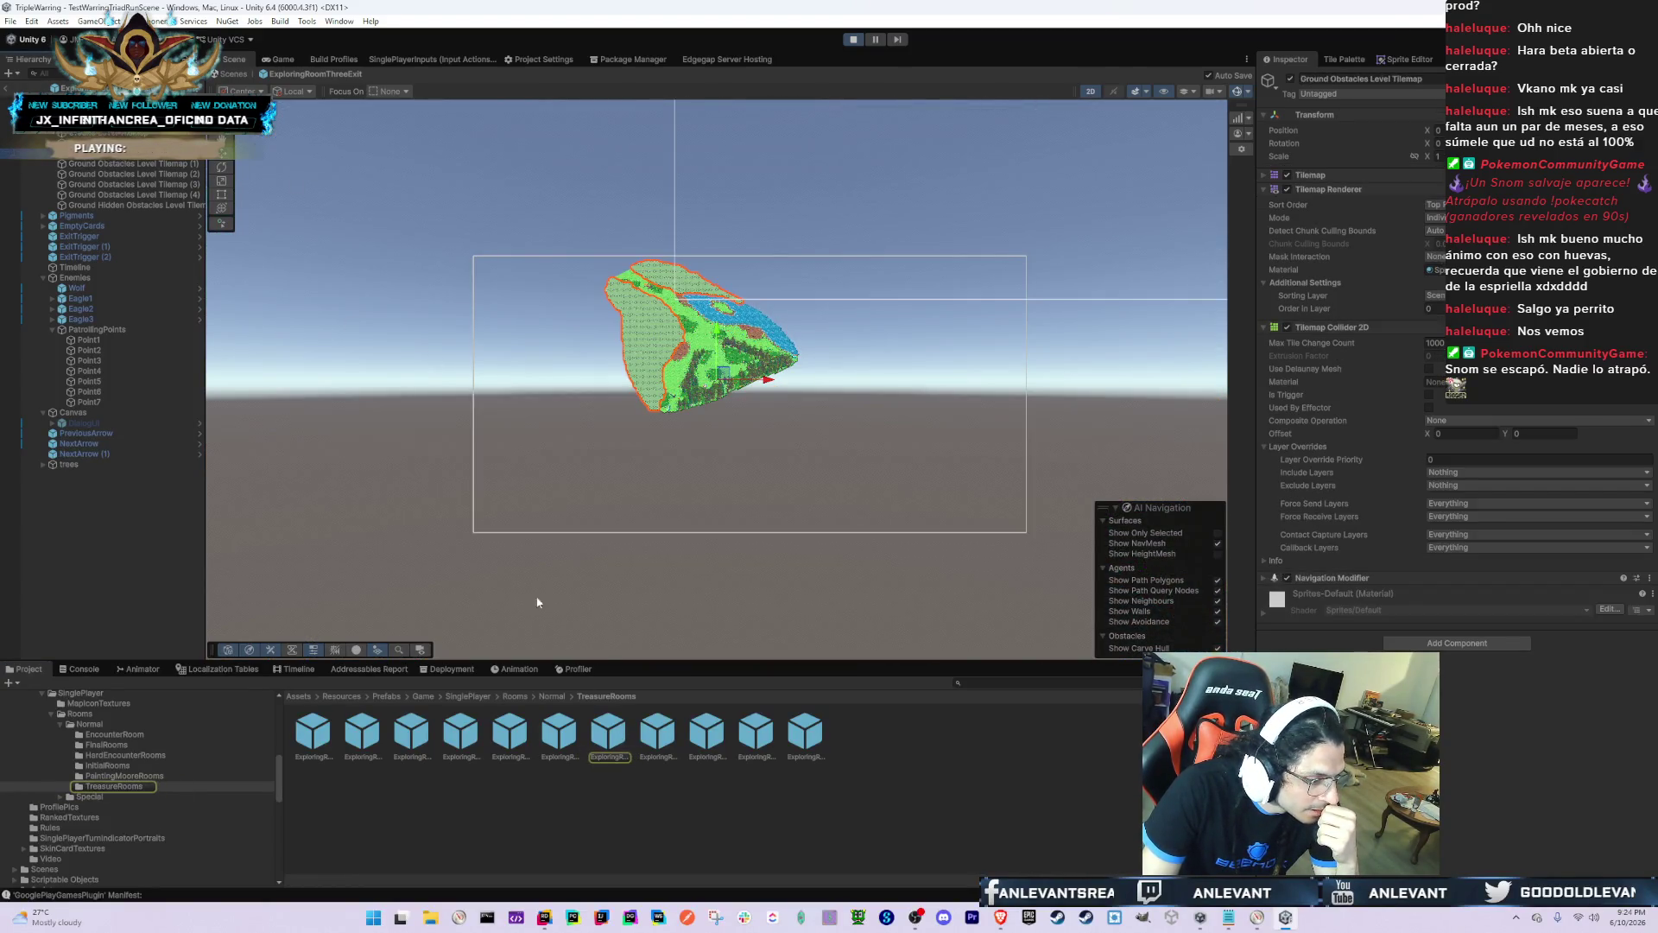
click(568, 738)
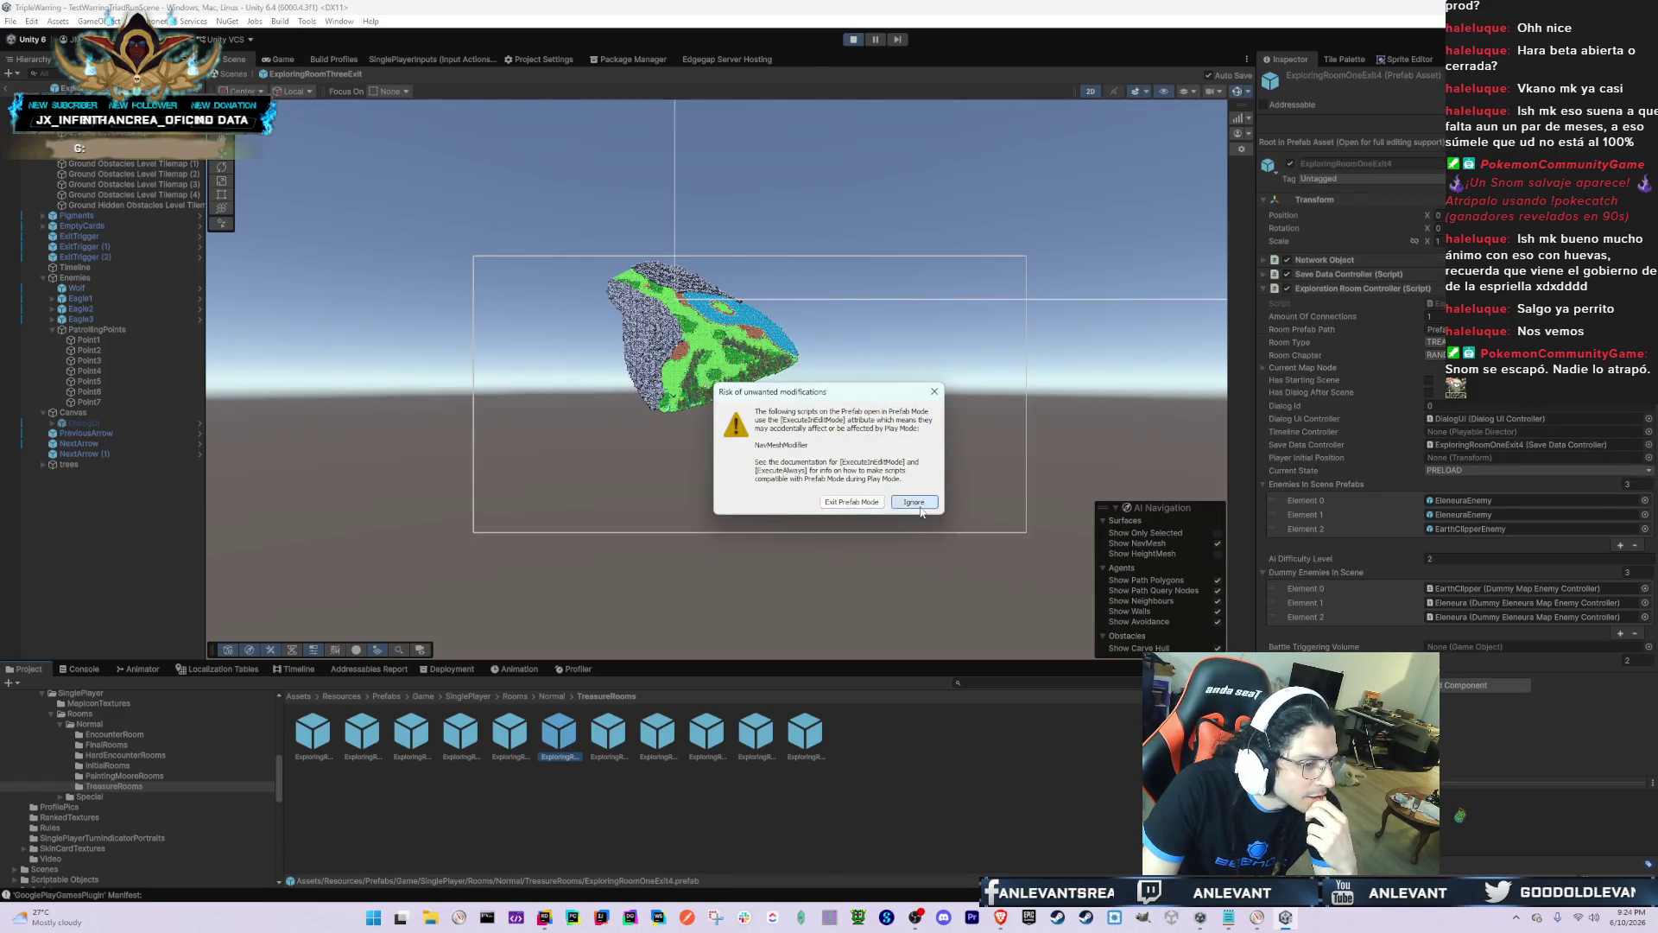
click(888, 527)
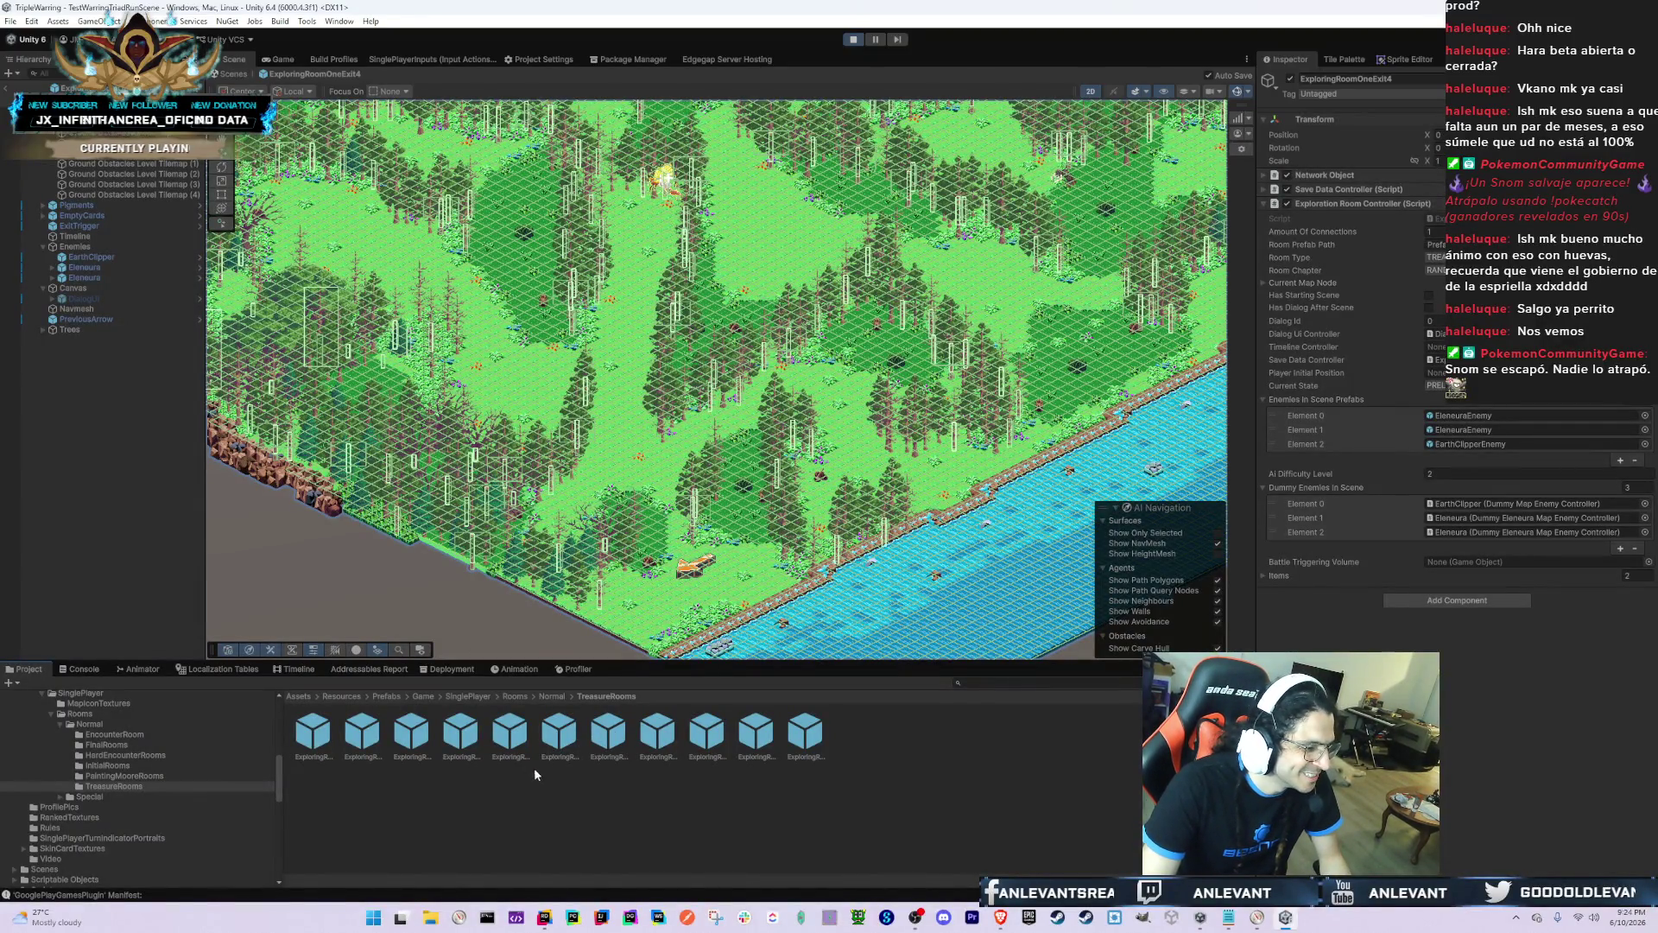
double_click(609, 736)
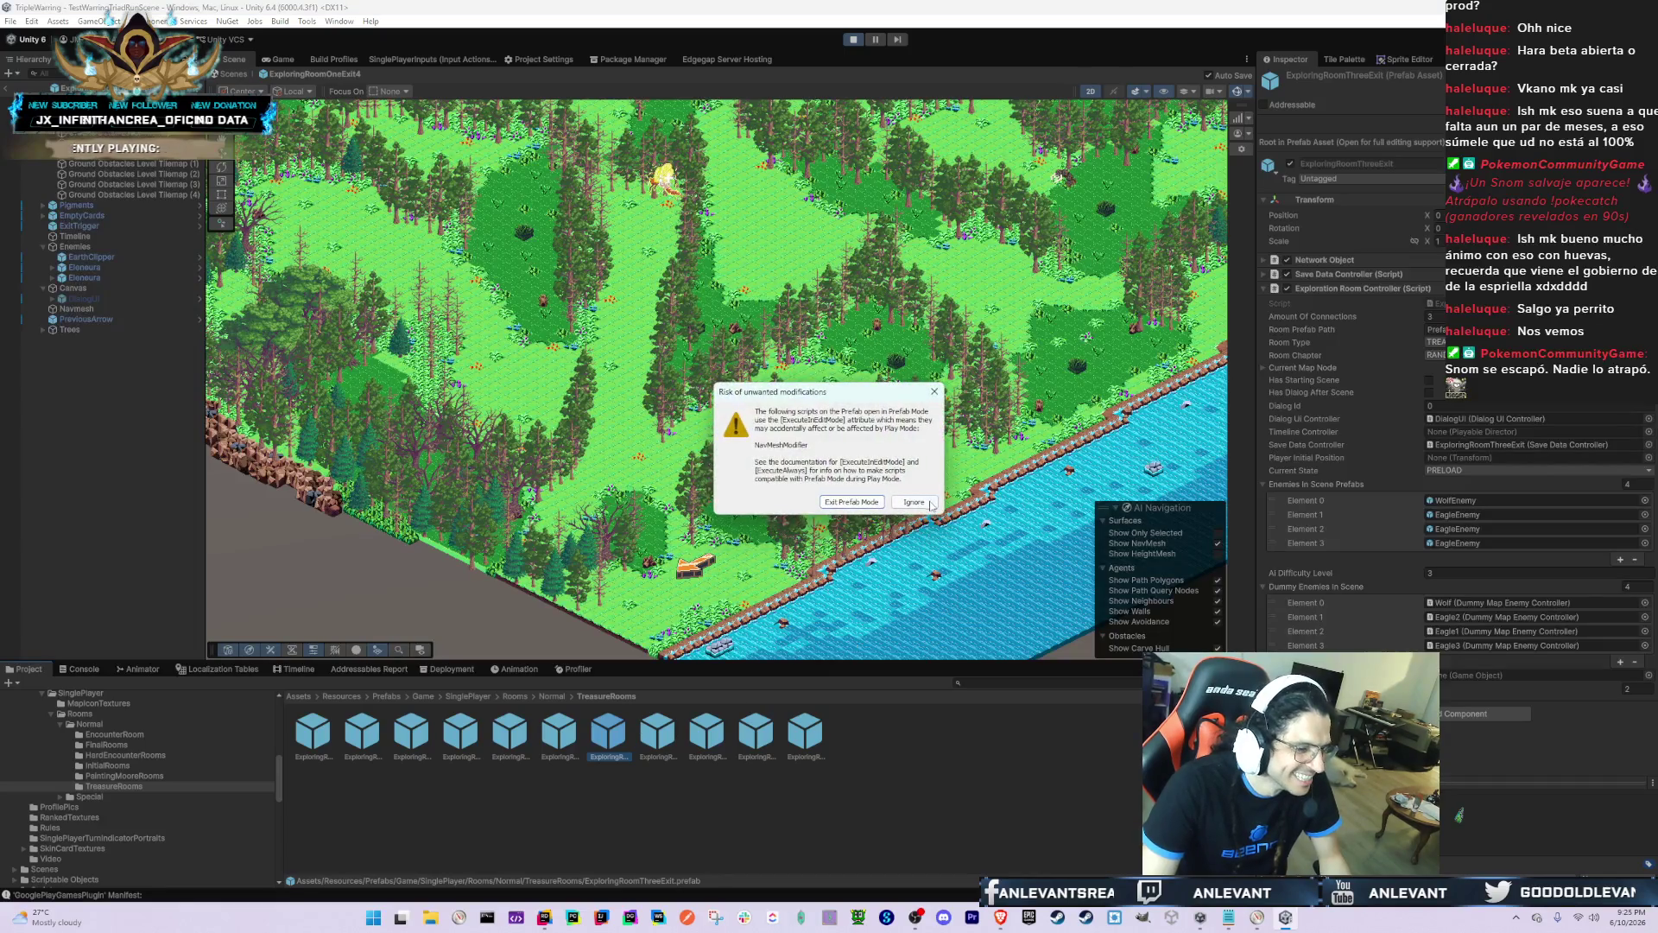
click(931, 505)
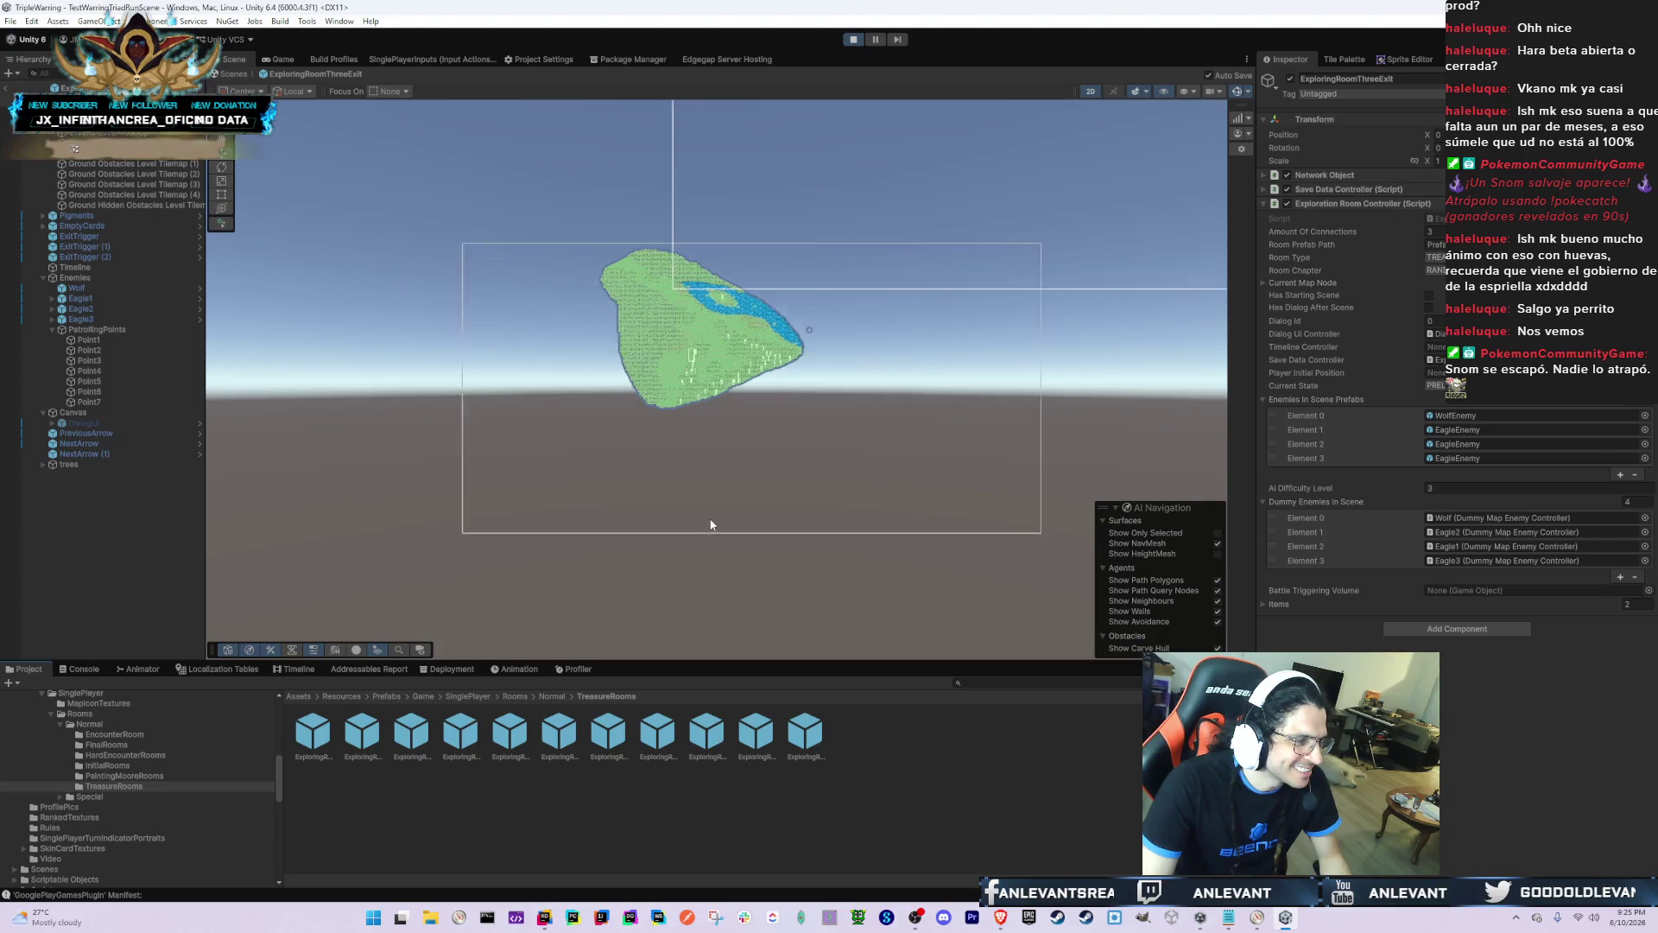
Step: Inspect the obstacle tilemap, then paste ExploringRoomThreeExit into the Notepad finished-rooms list
scroll(691, 510, up, 2)
click(734, 328)
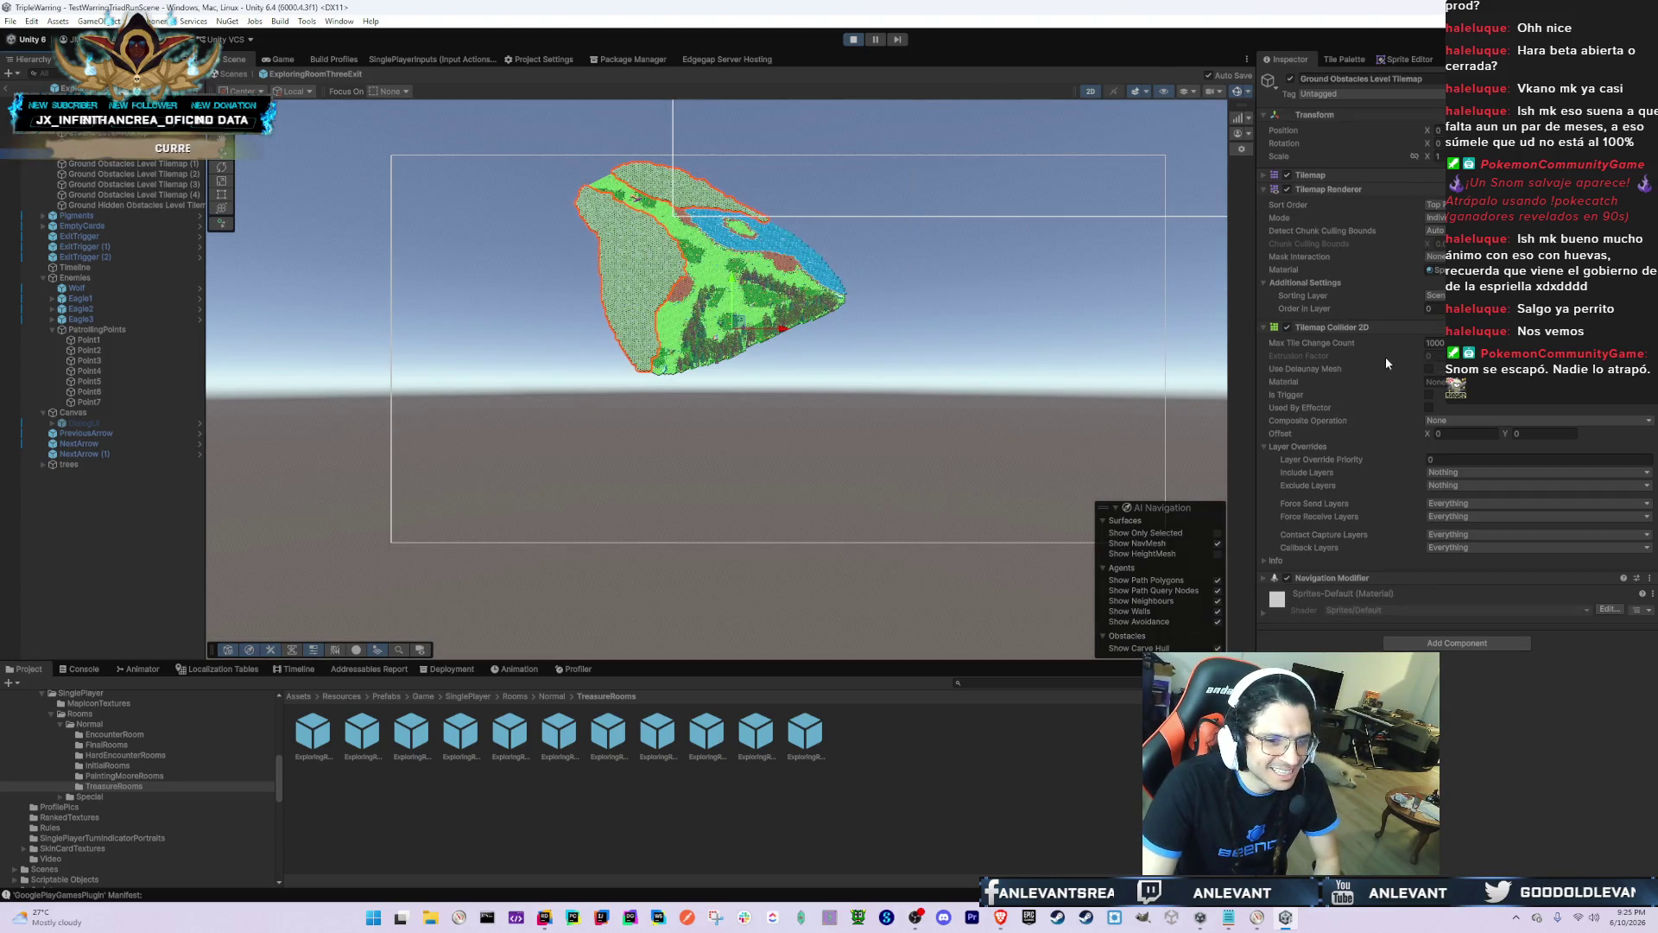
click(382, 207)
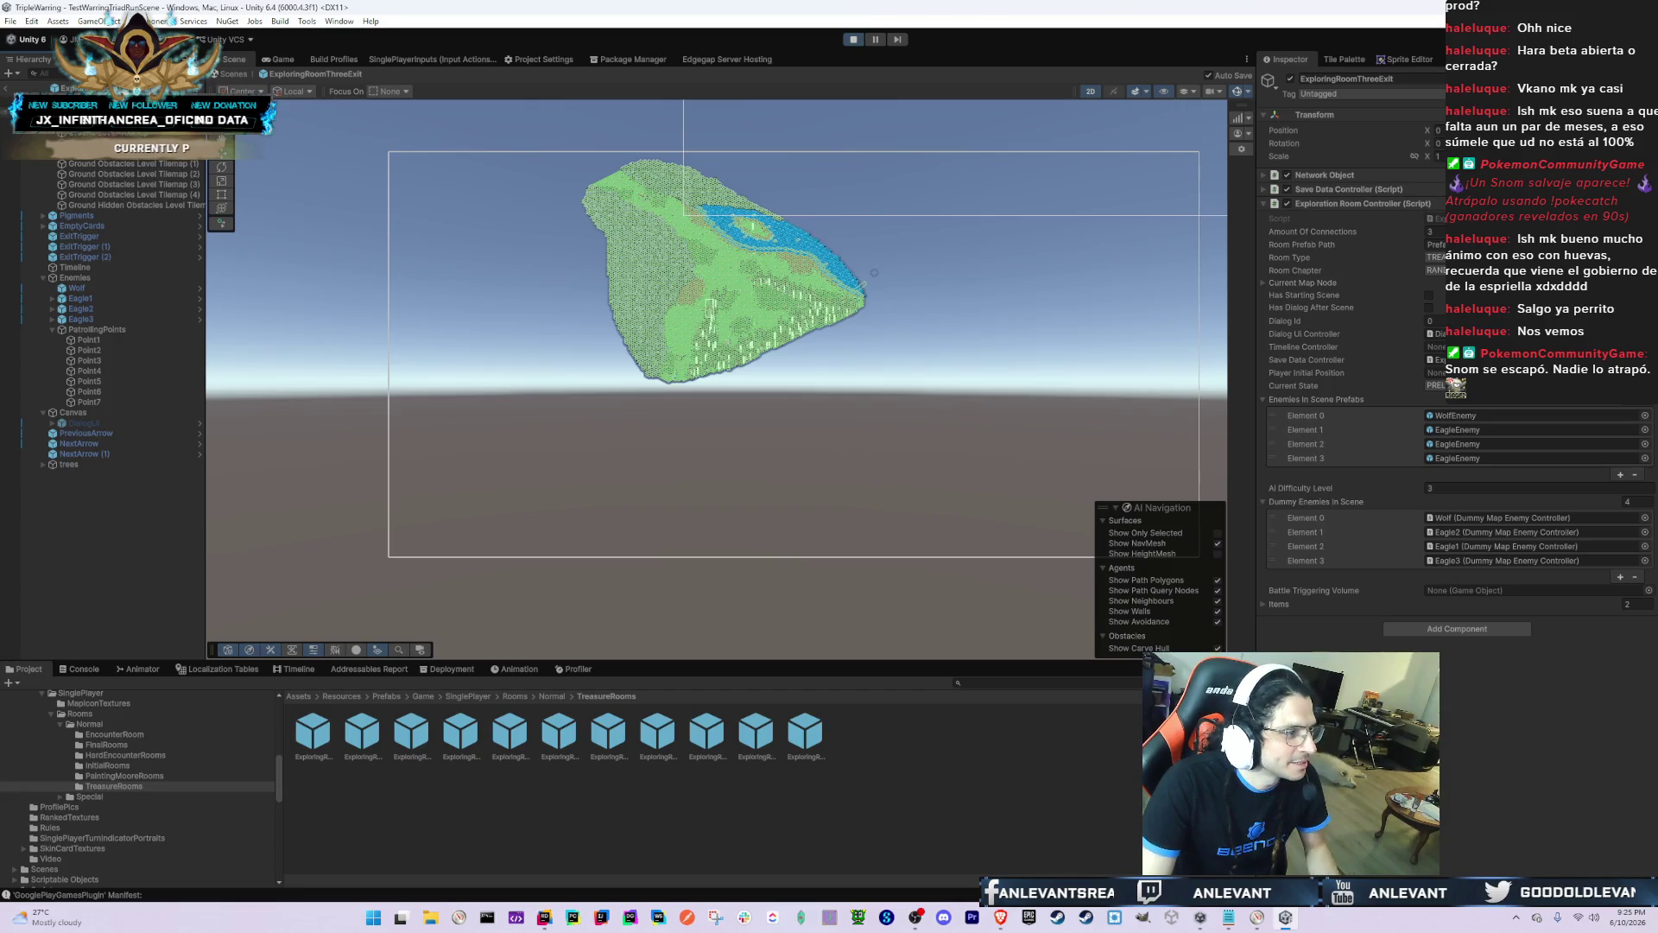
key(alt+Tab)
key(alt+Tab)
text(ExploringRoomThreeExit)
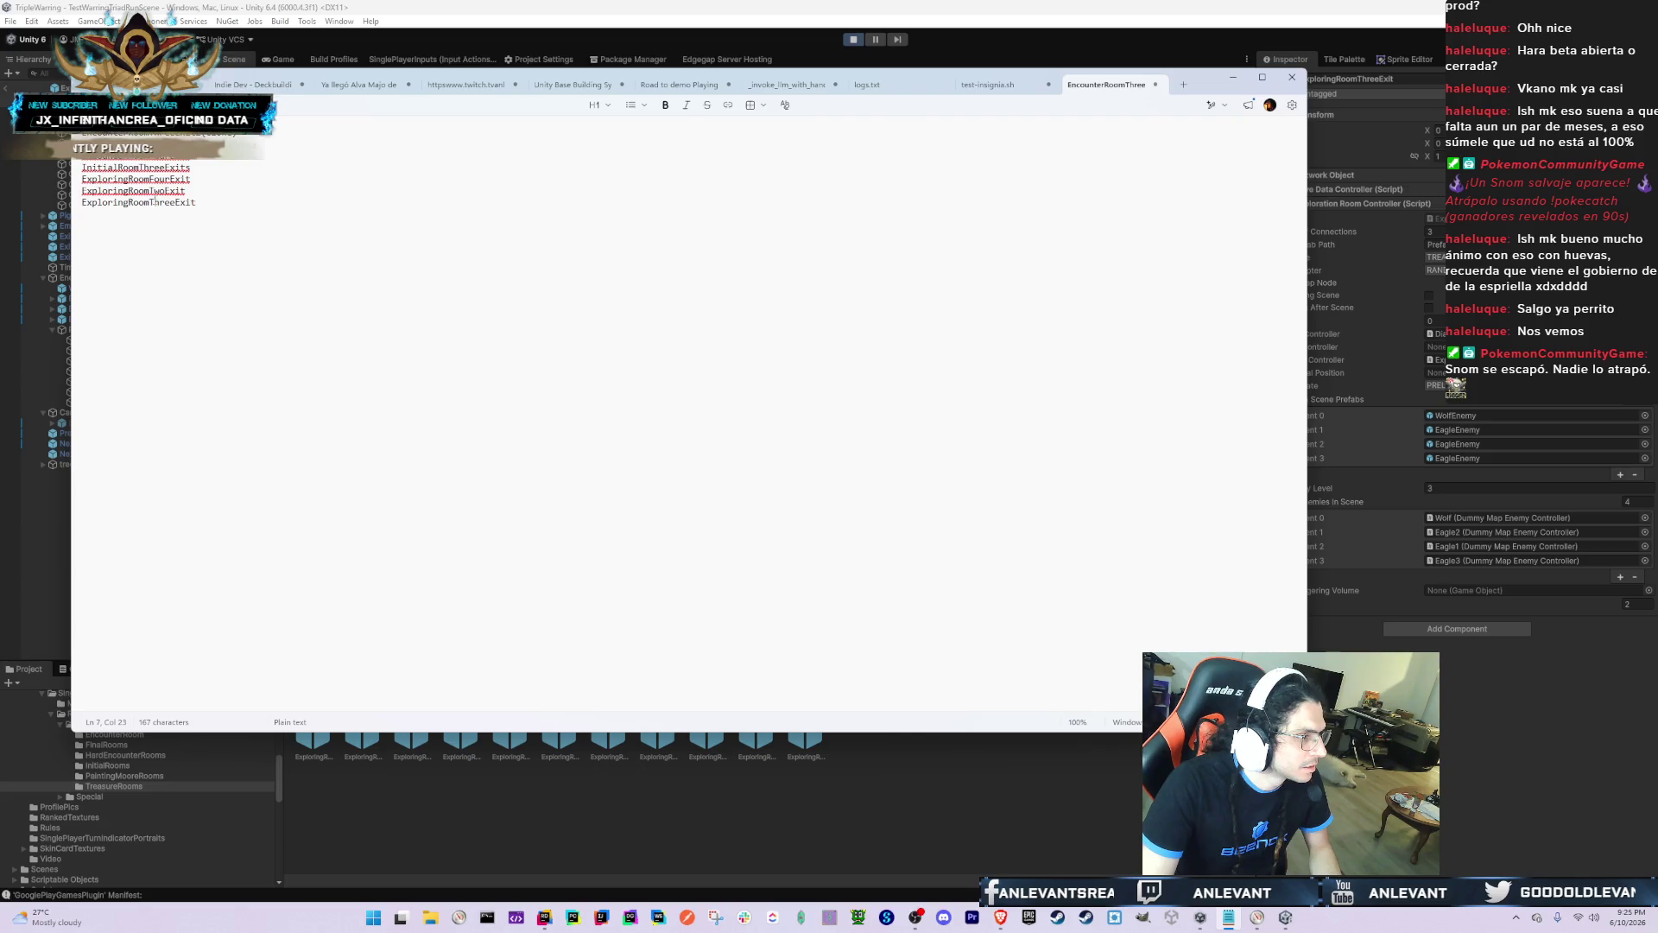
key(alt+Tab)
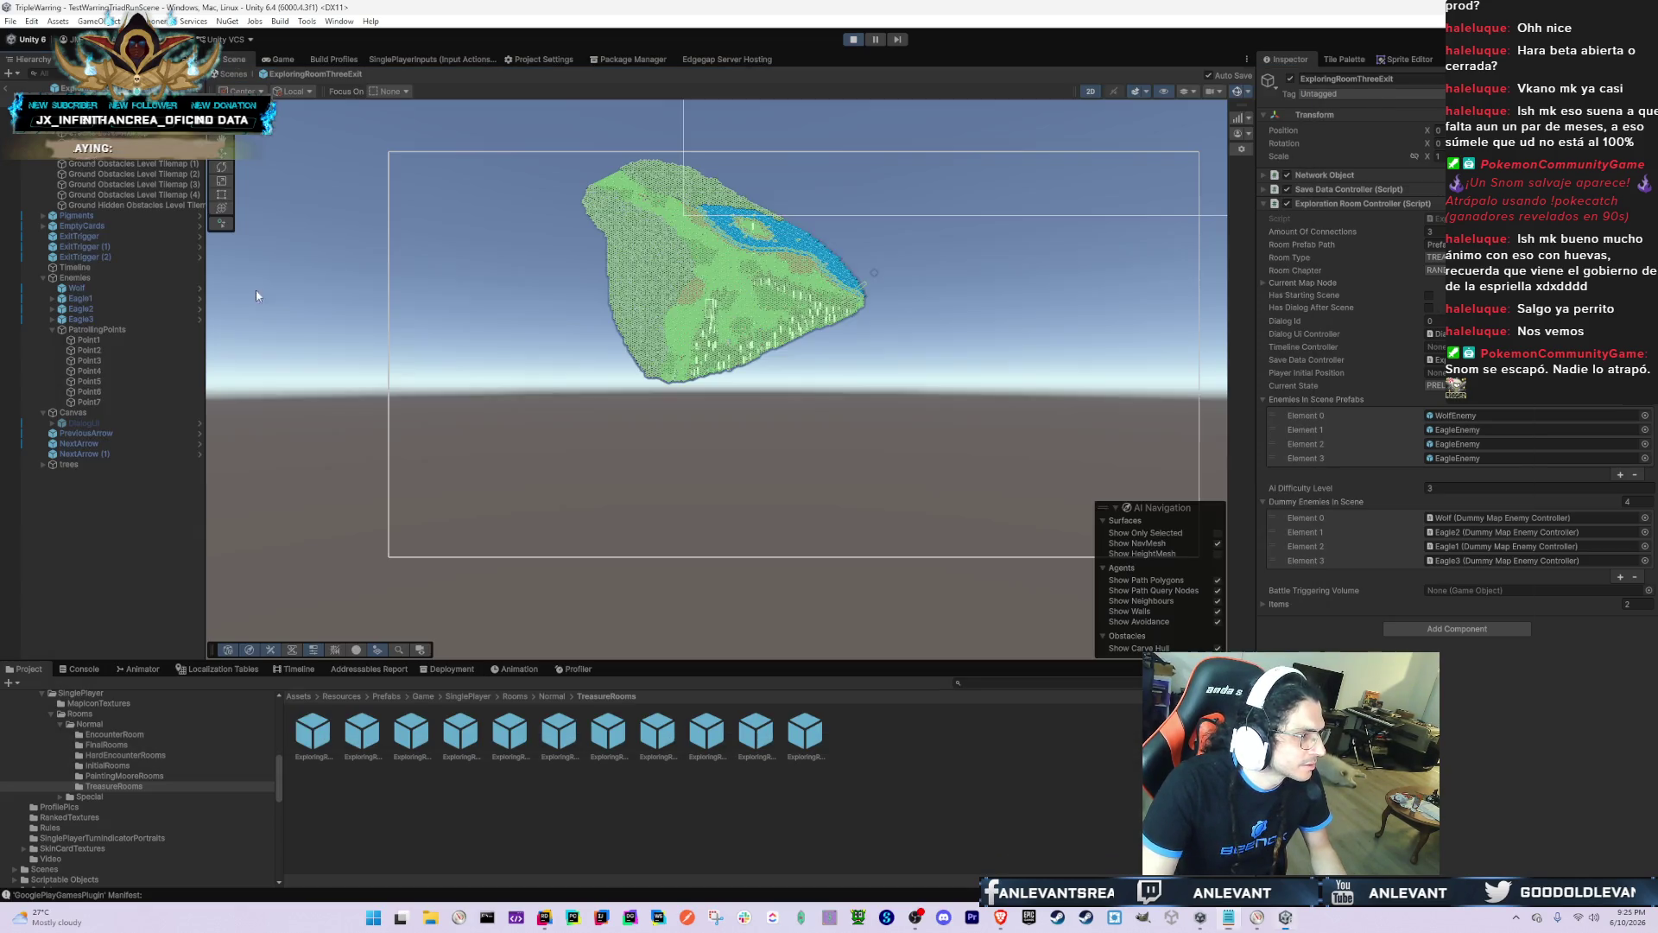
Step: Open ExploringRoomOneExit4, glance at the Notepad list, and select its Ground Obstacles Level Tilemaps
click(560, 734)
click(915, 502)
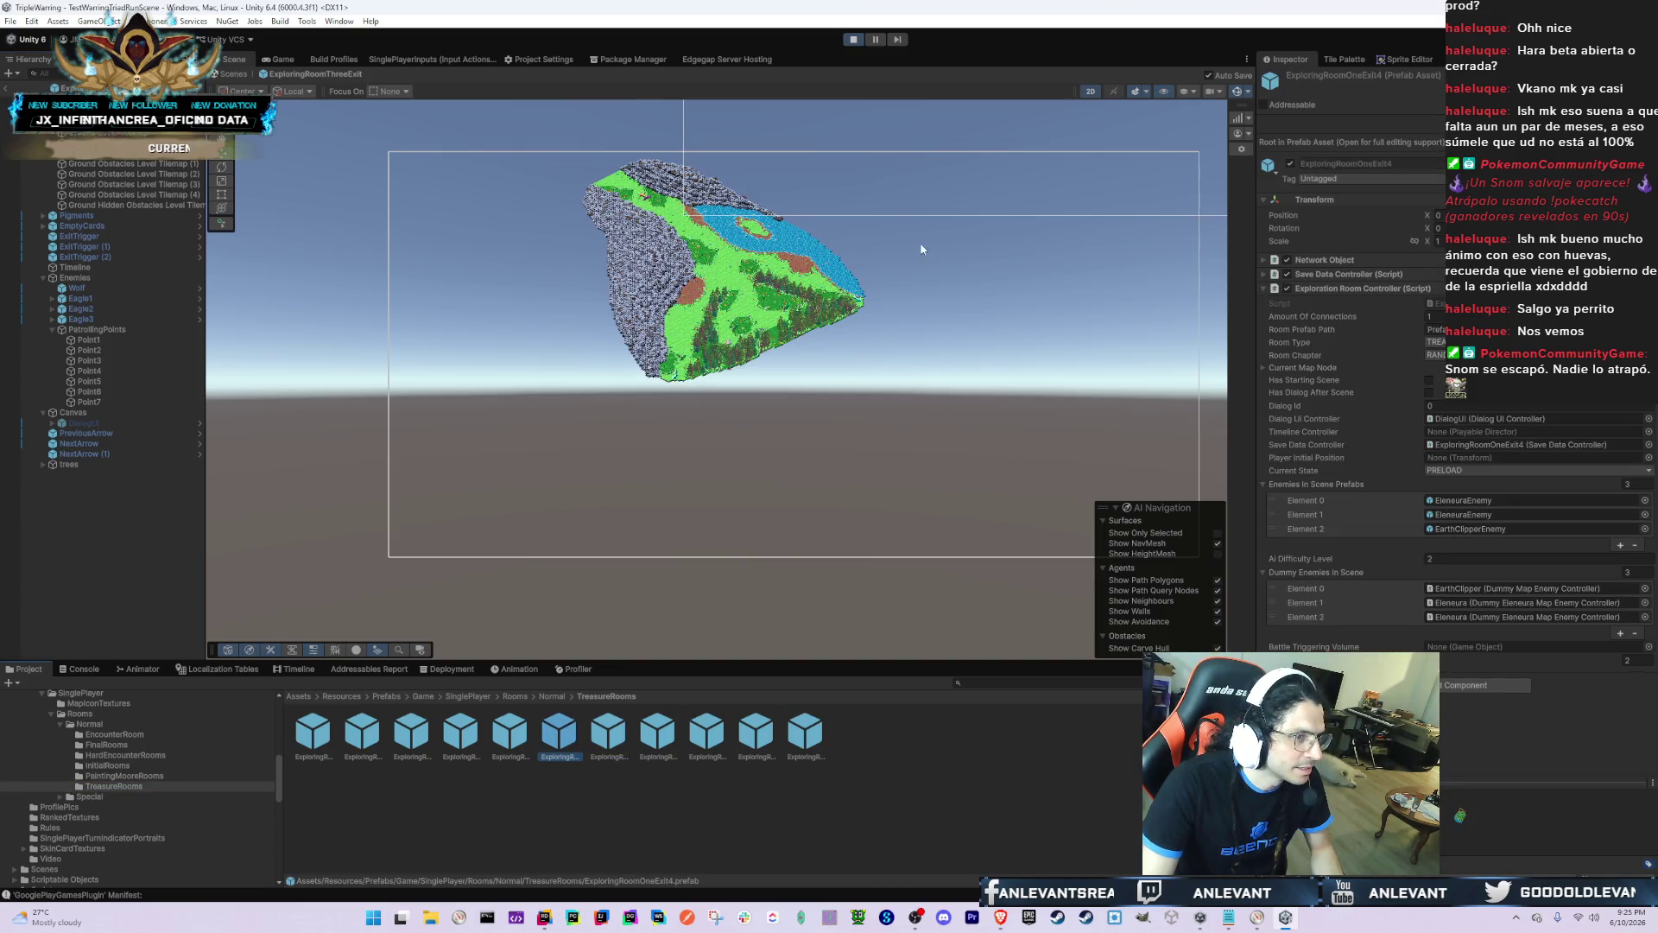
click(852, 40)
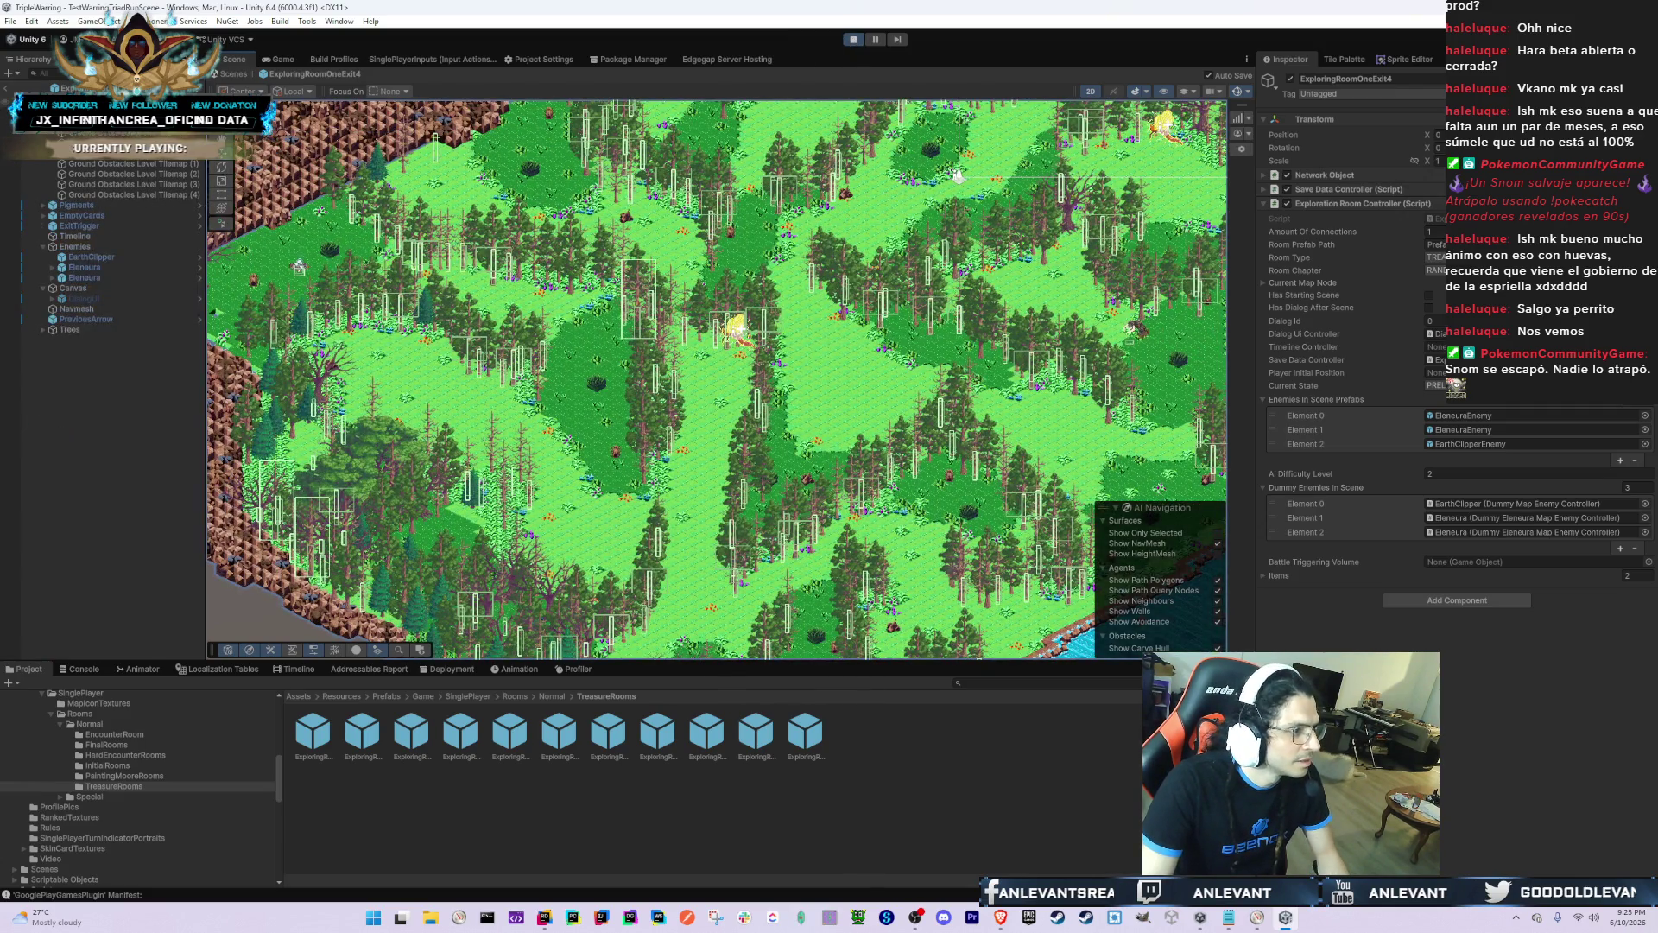
key(alt+Tab)
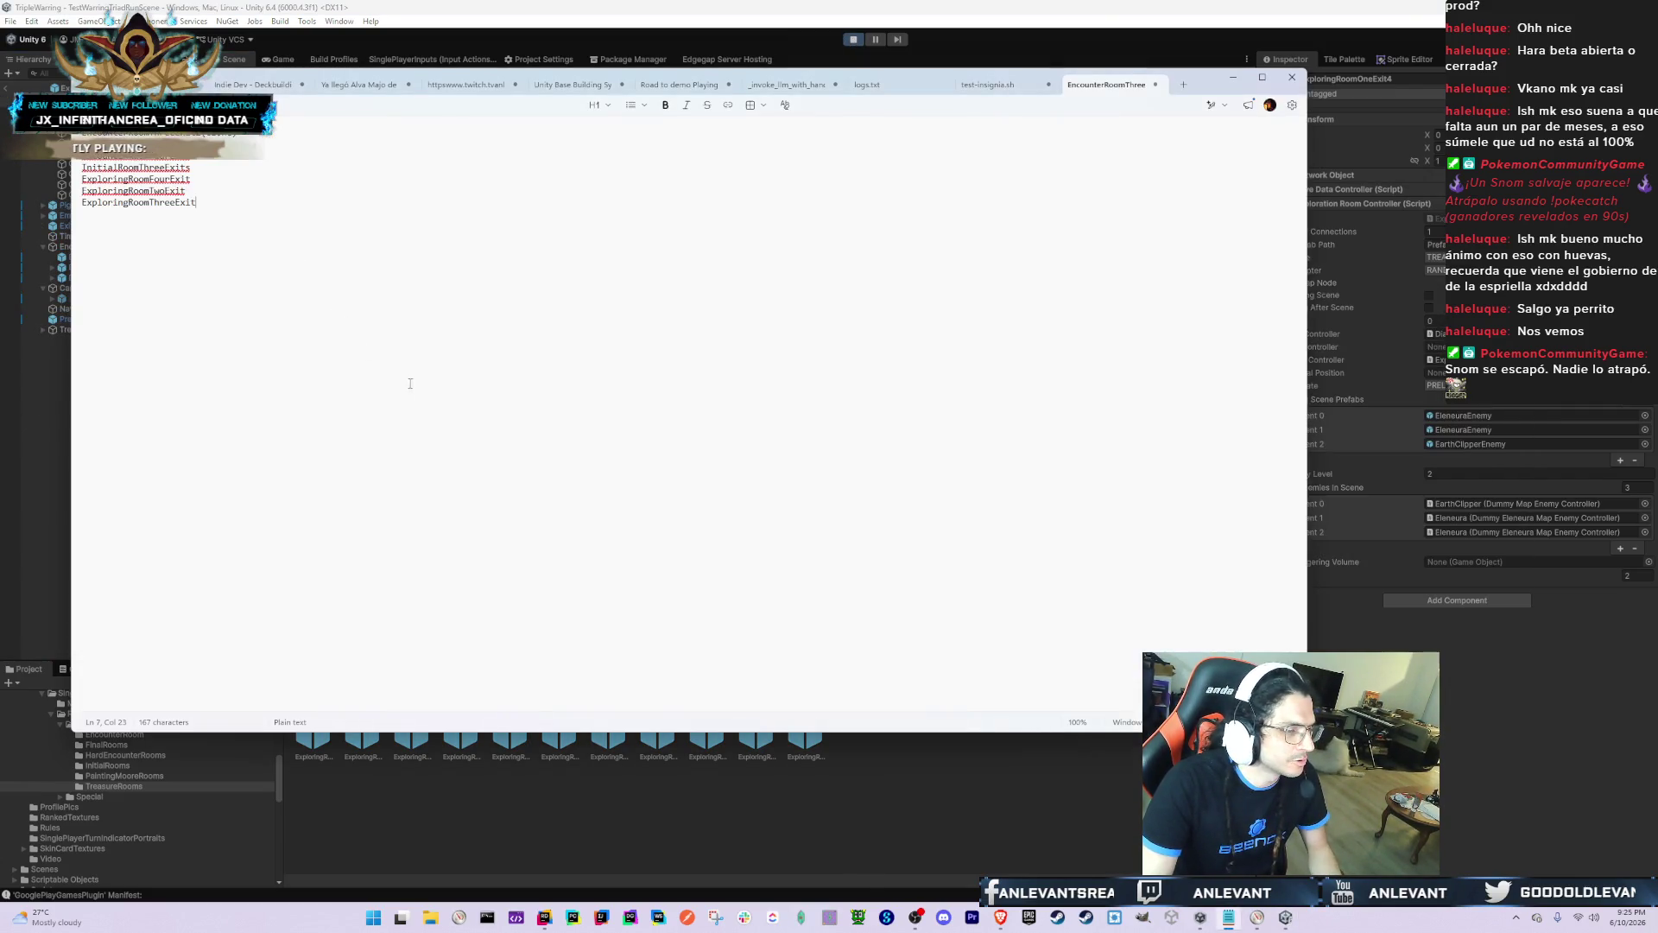
key(alt+Tab)
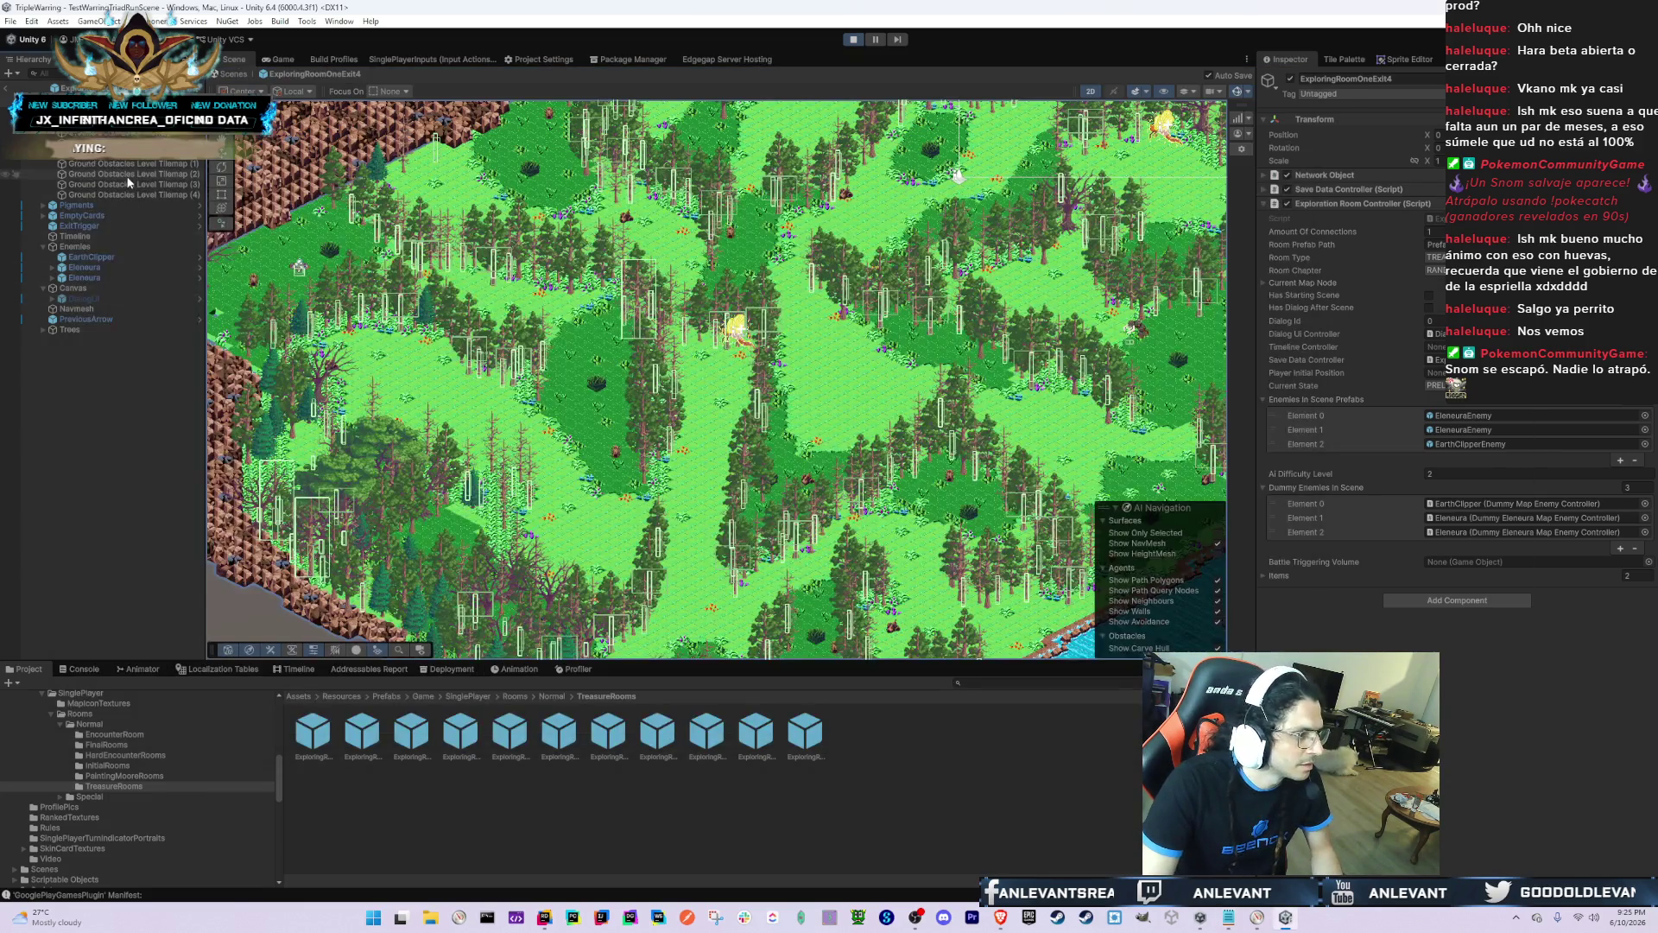
click(142, 174)
click(148, 157)
shift+click(163, 184)
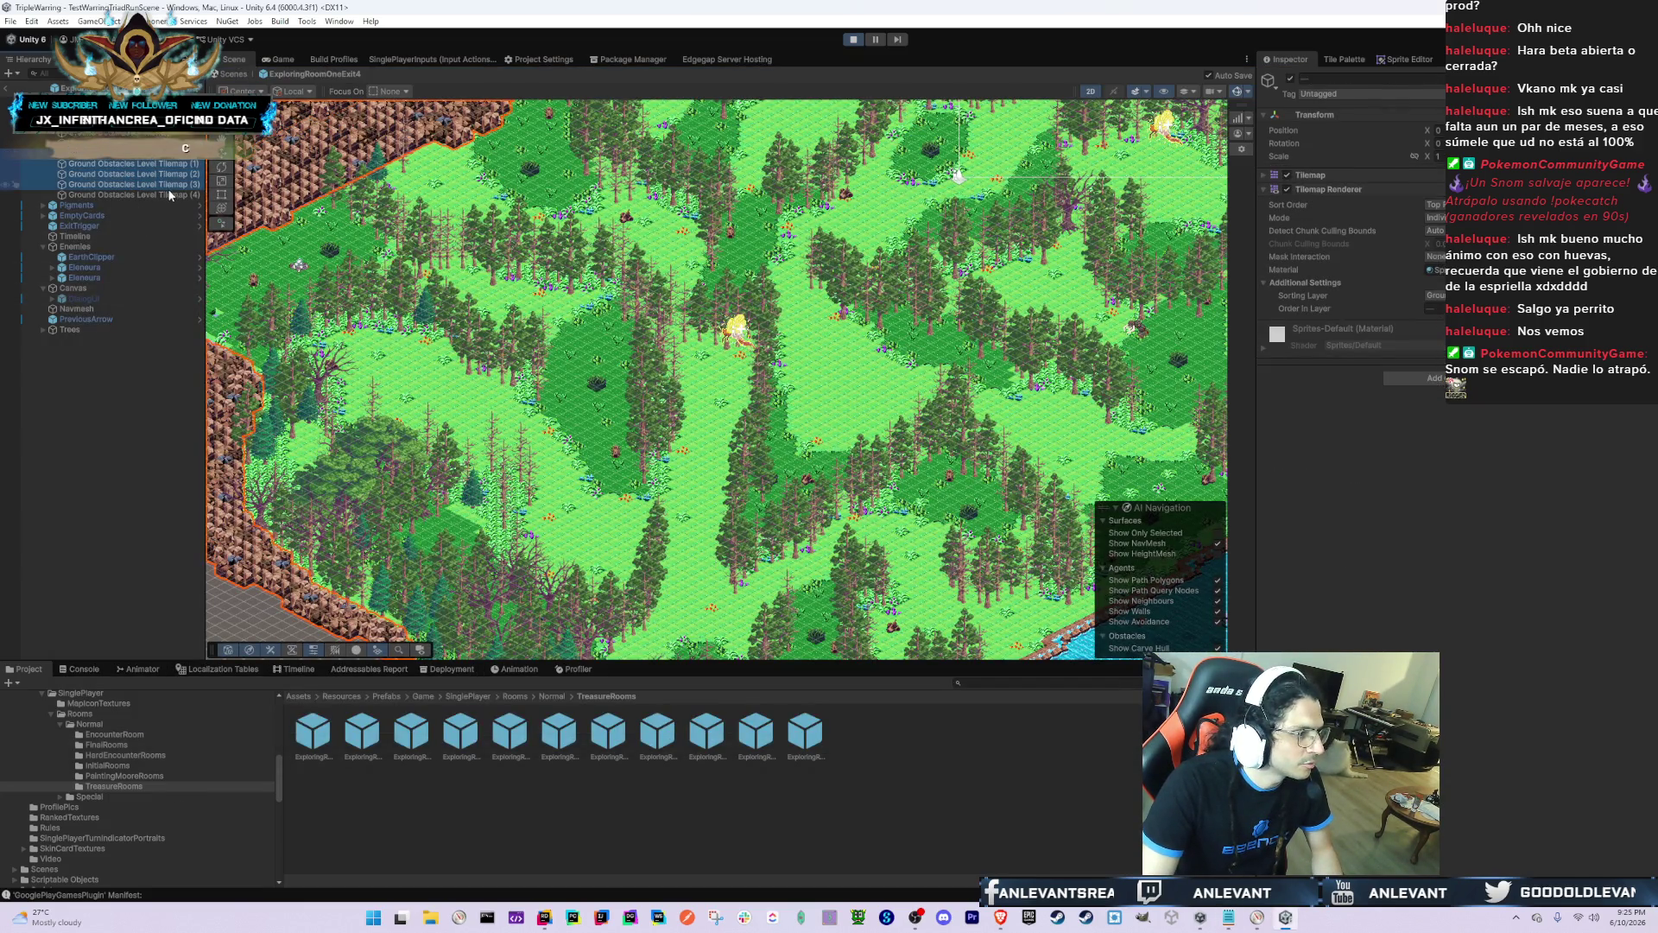
Step: Move obstacle tilemaps (1) to (4) to another sorting layer and edit the base tilemap's order
shift+click(173, 190)
click(1440, 296)
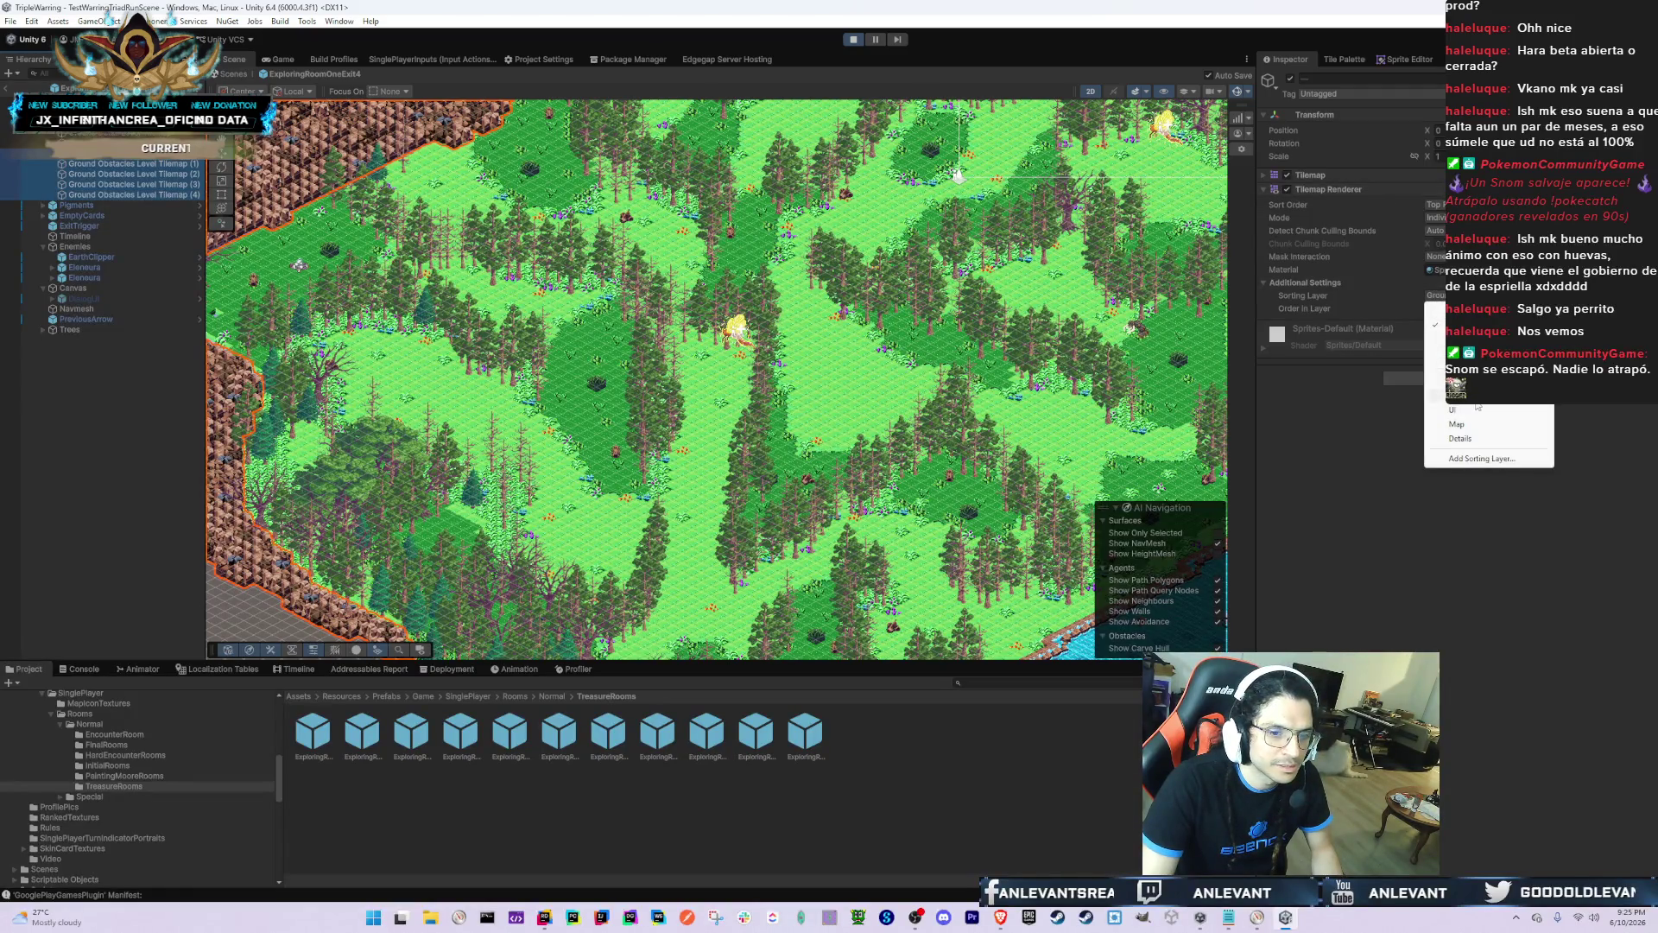
click(1436, 381)
click(153, 156)
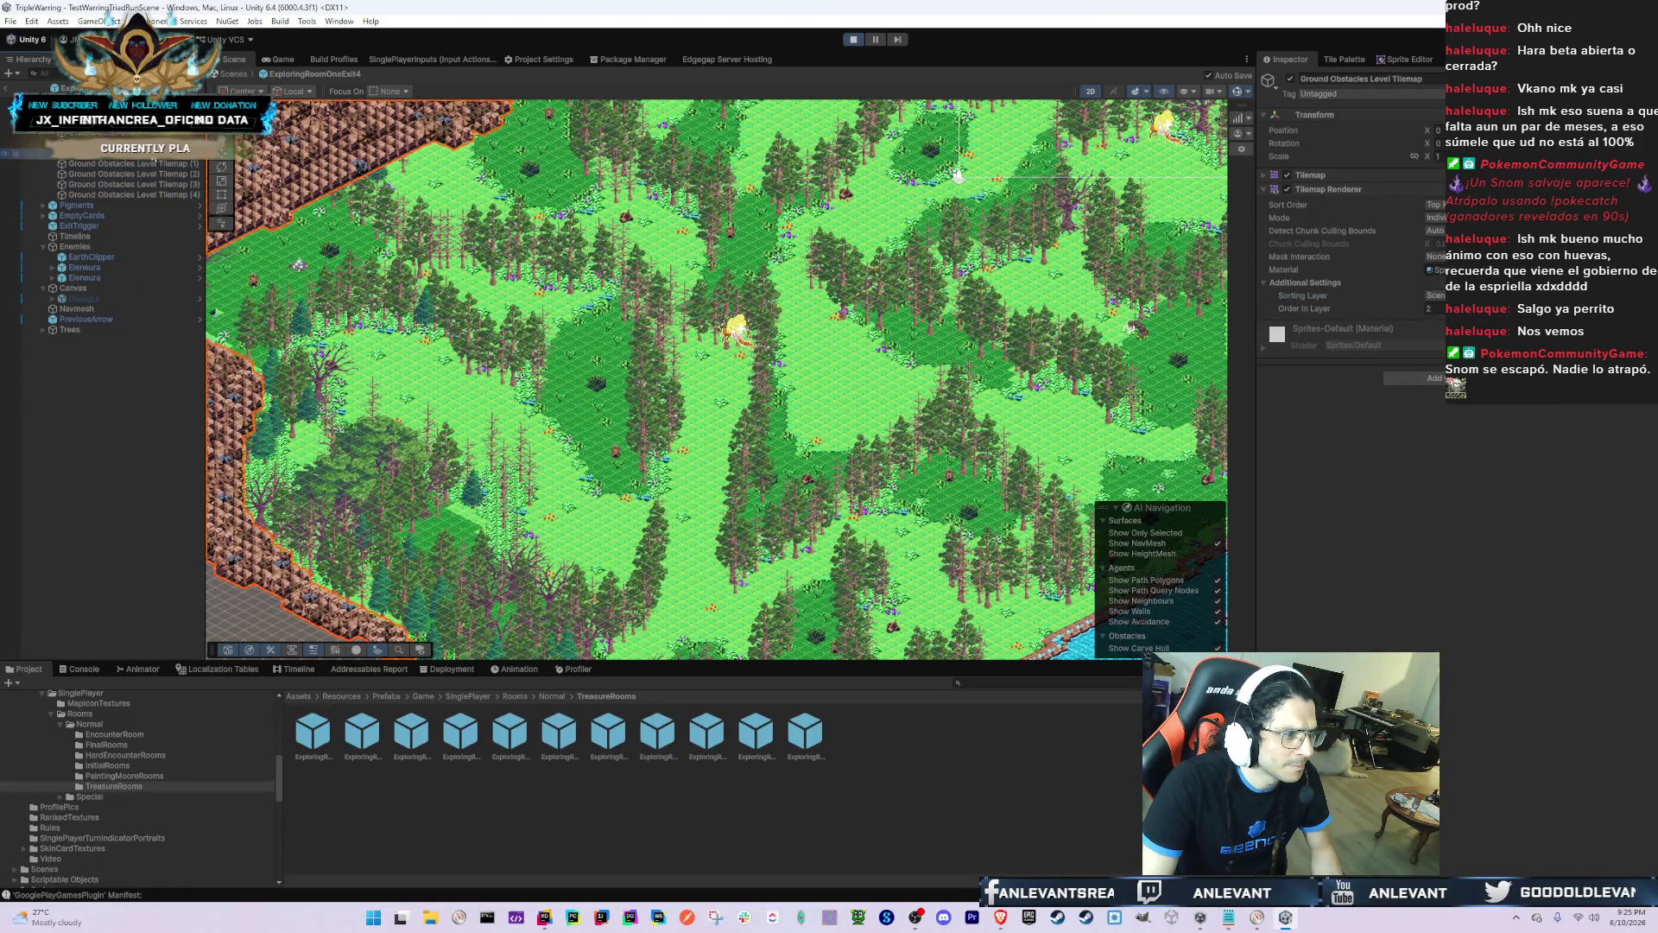
key(f)
click(1429, 309)
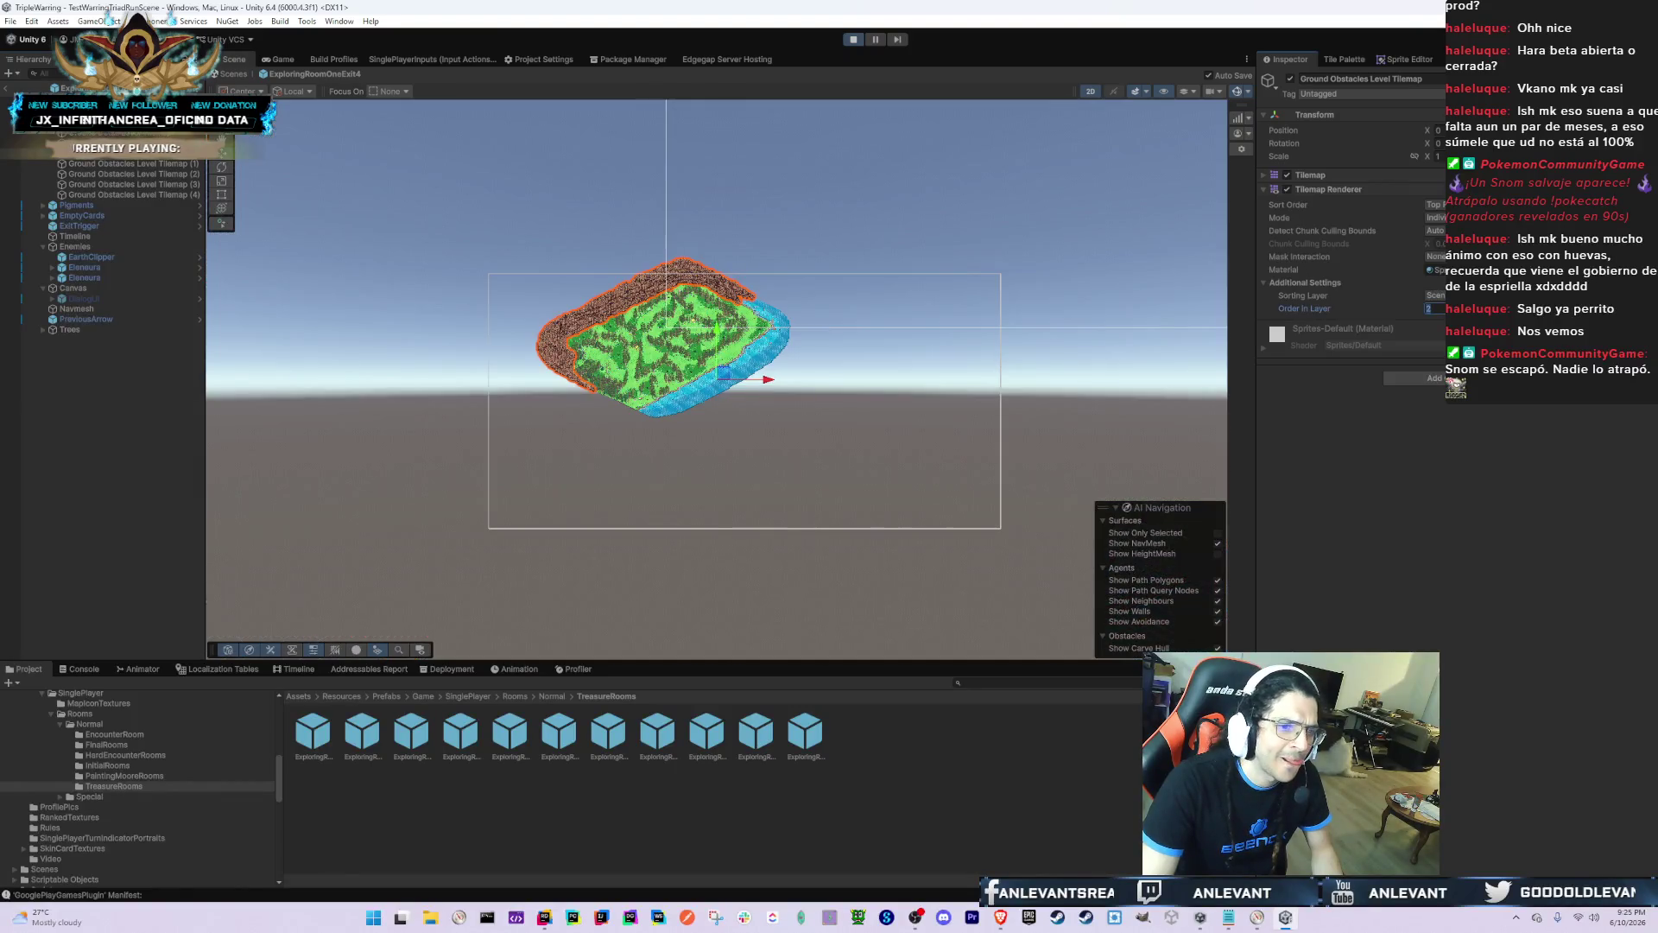
key(Return)
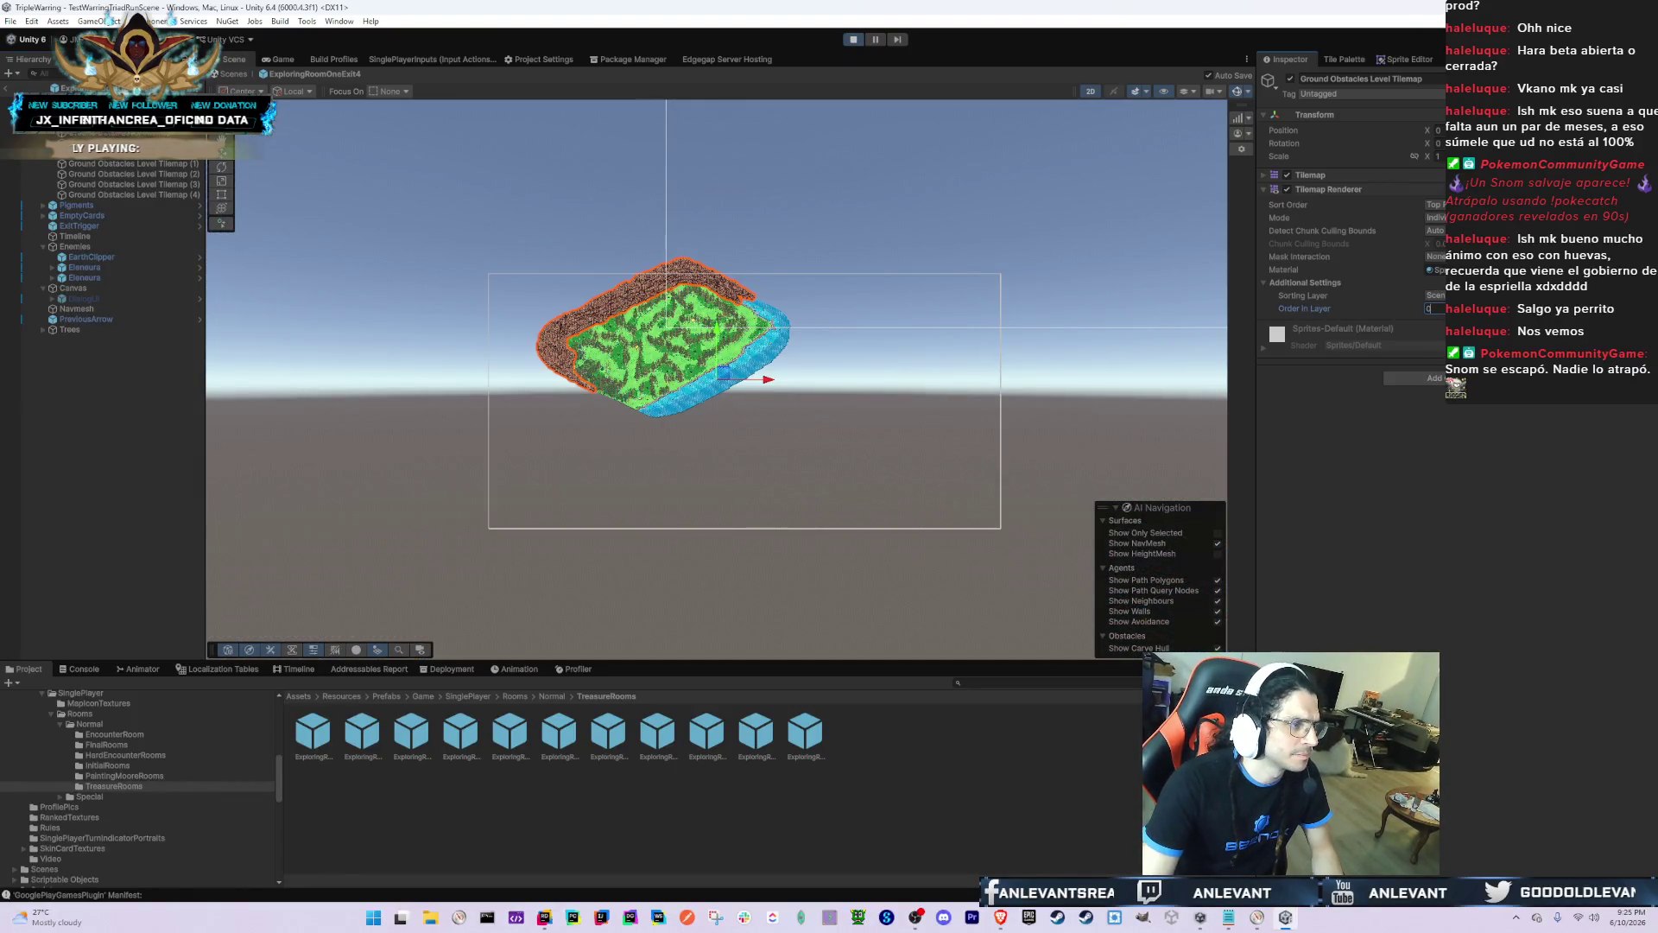
Step: Open ExploringRoomOneExit3 and set its Ground Obstacles Level Tilemap order in layer to 0
double_click(510, 732)
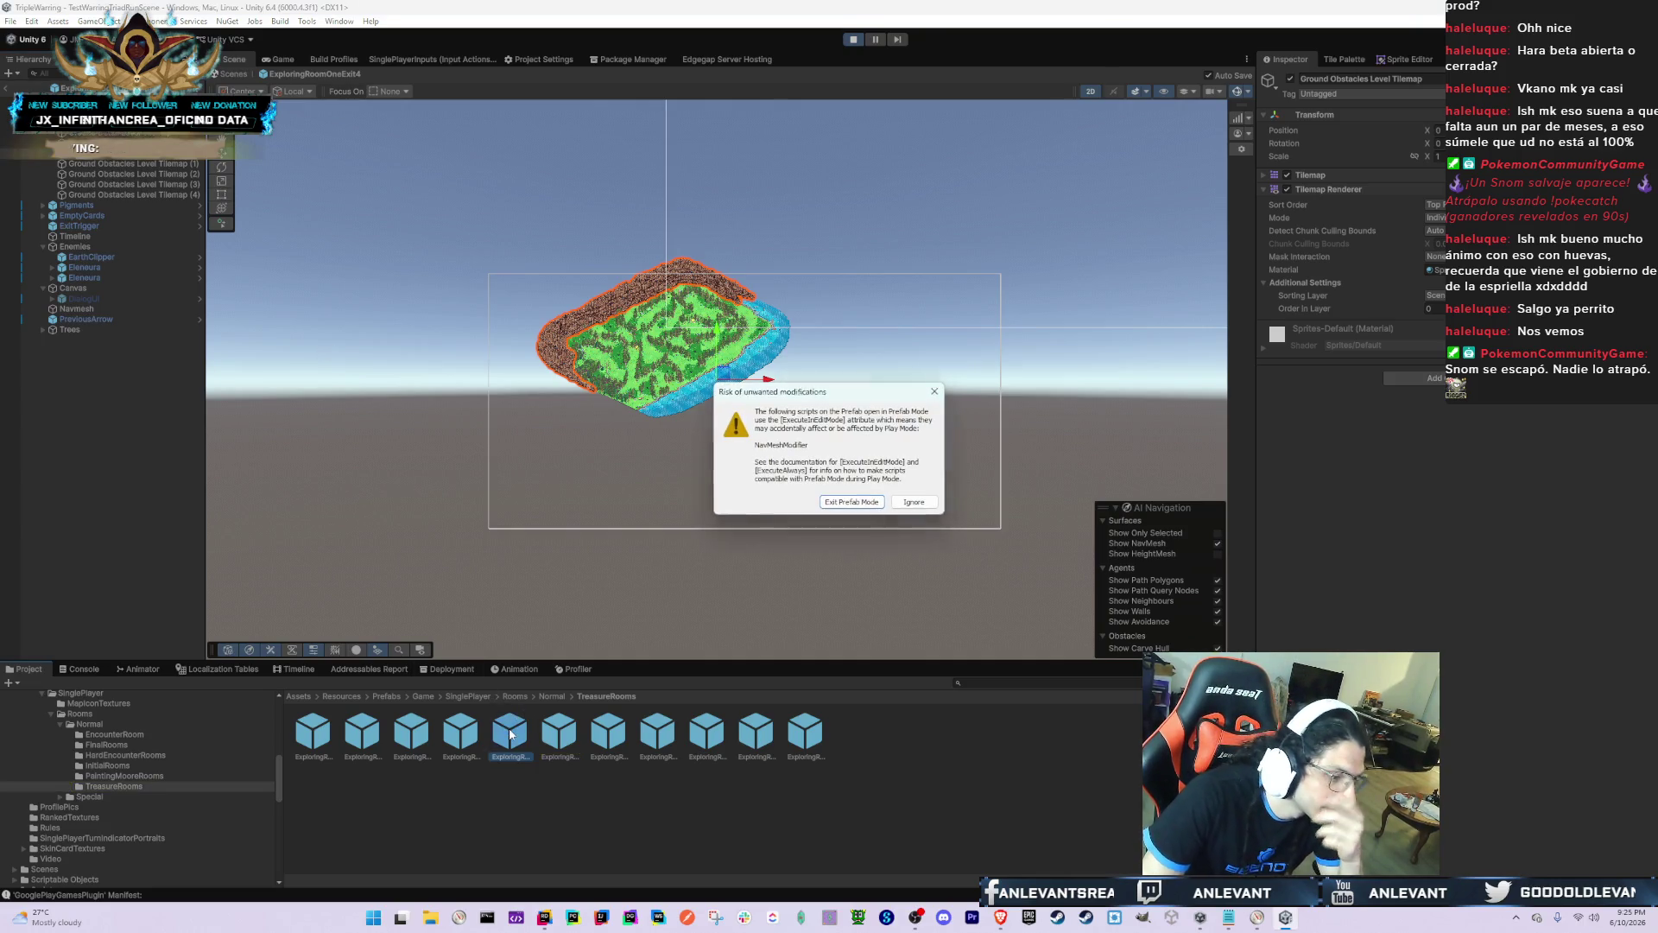
click(908, 505)
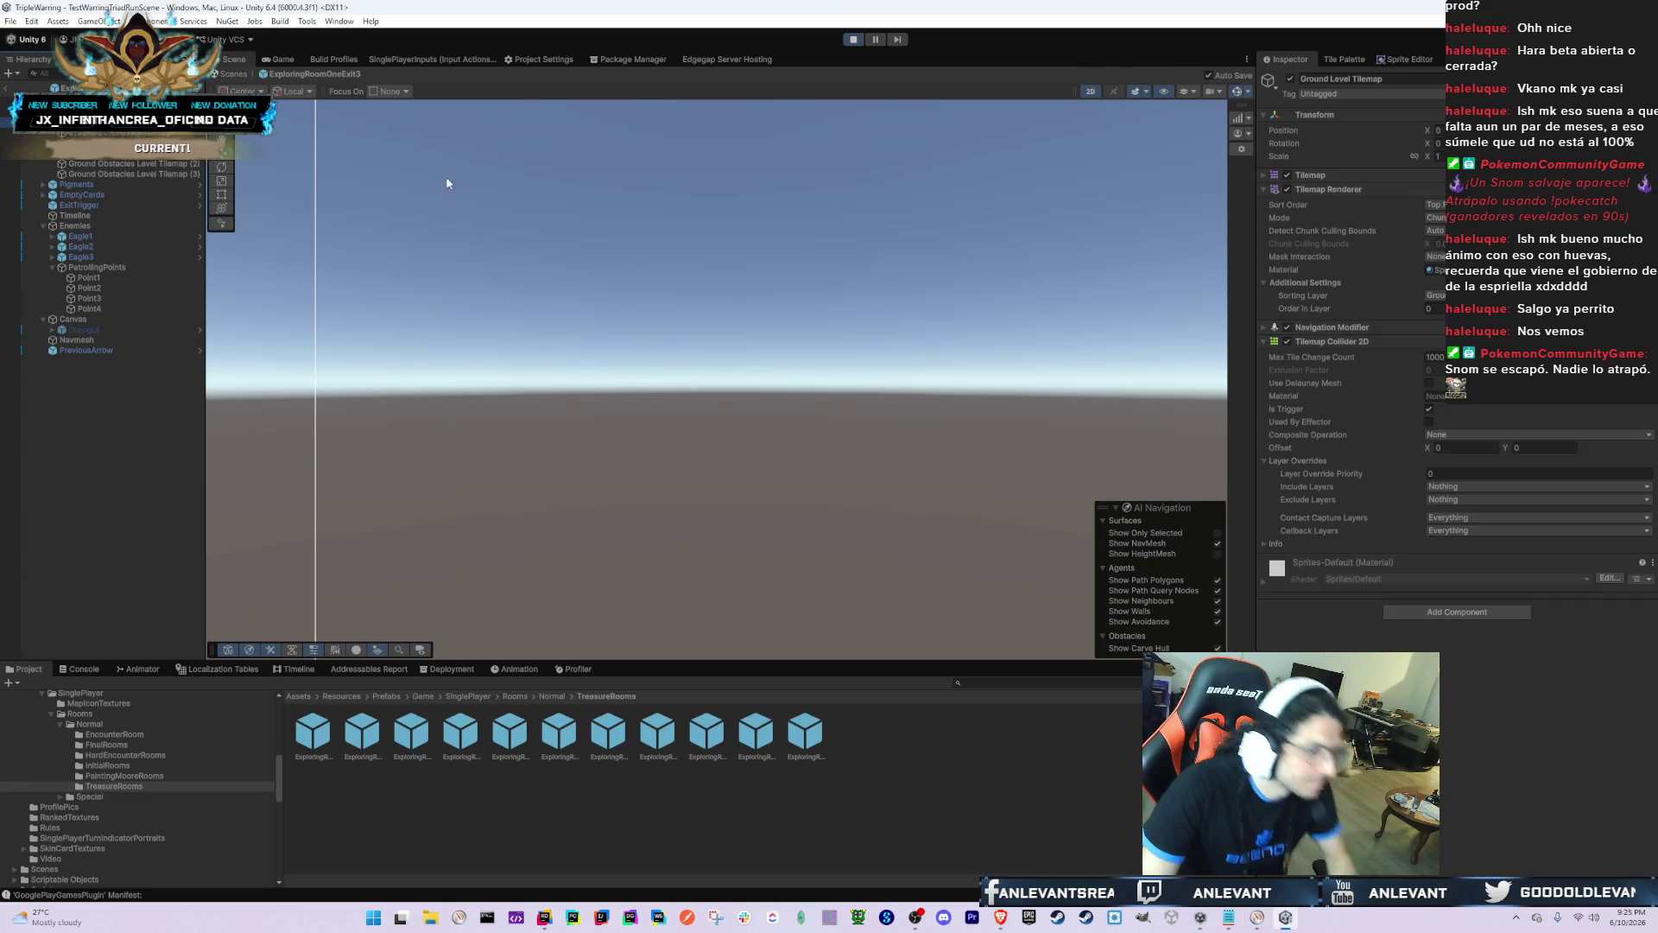
scroll(812, 366, up, 5)
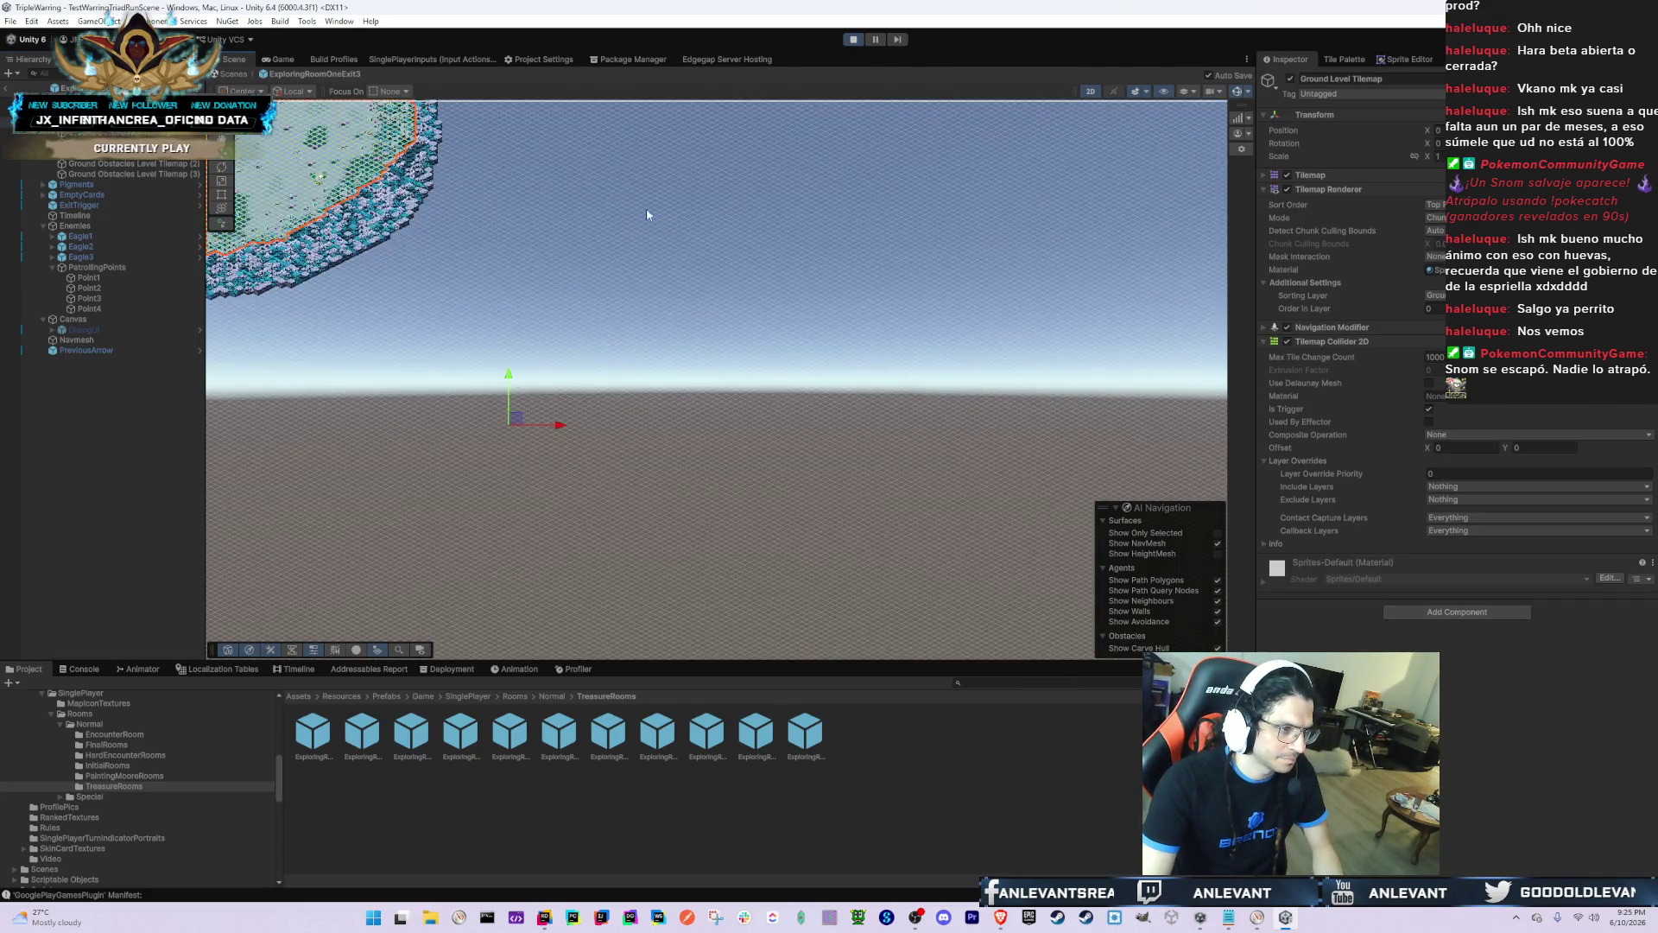
key(f)
click(129, 163)
shift+click(130, 174)
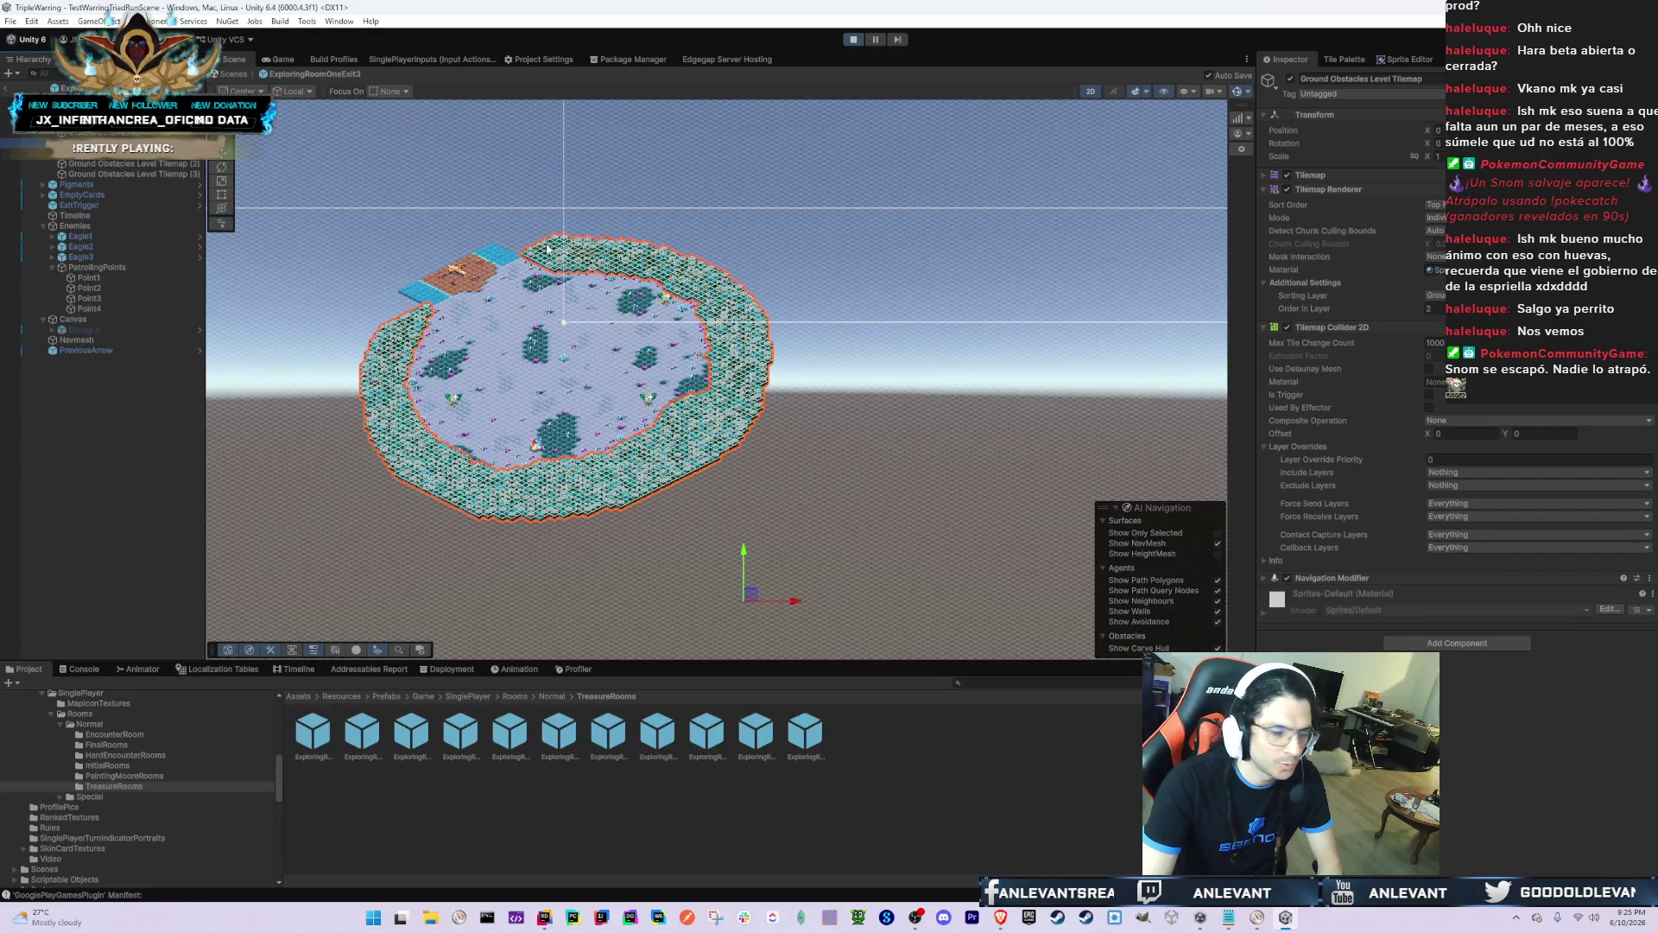
right_click(1434, 381)
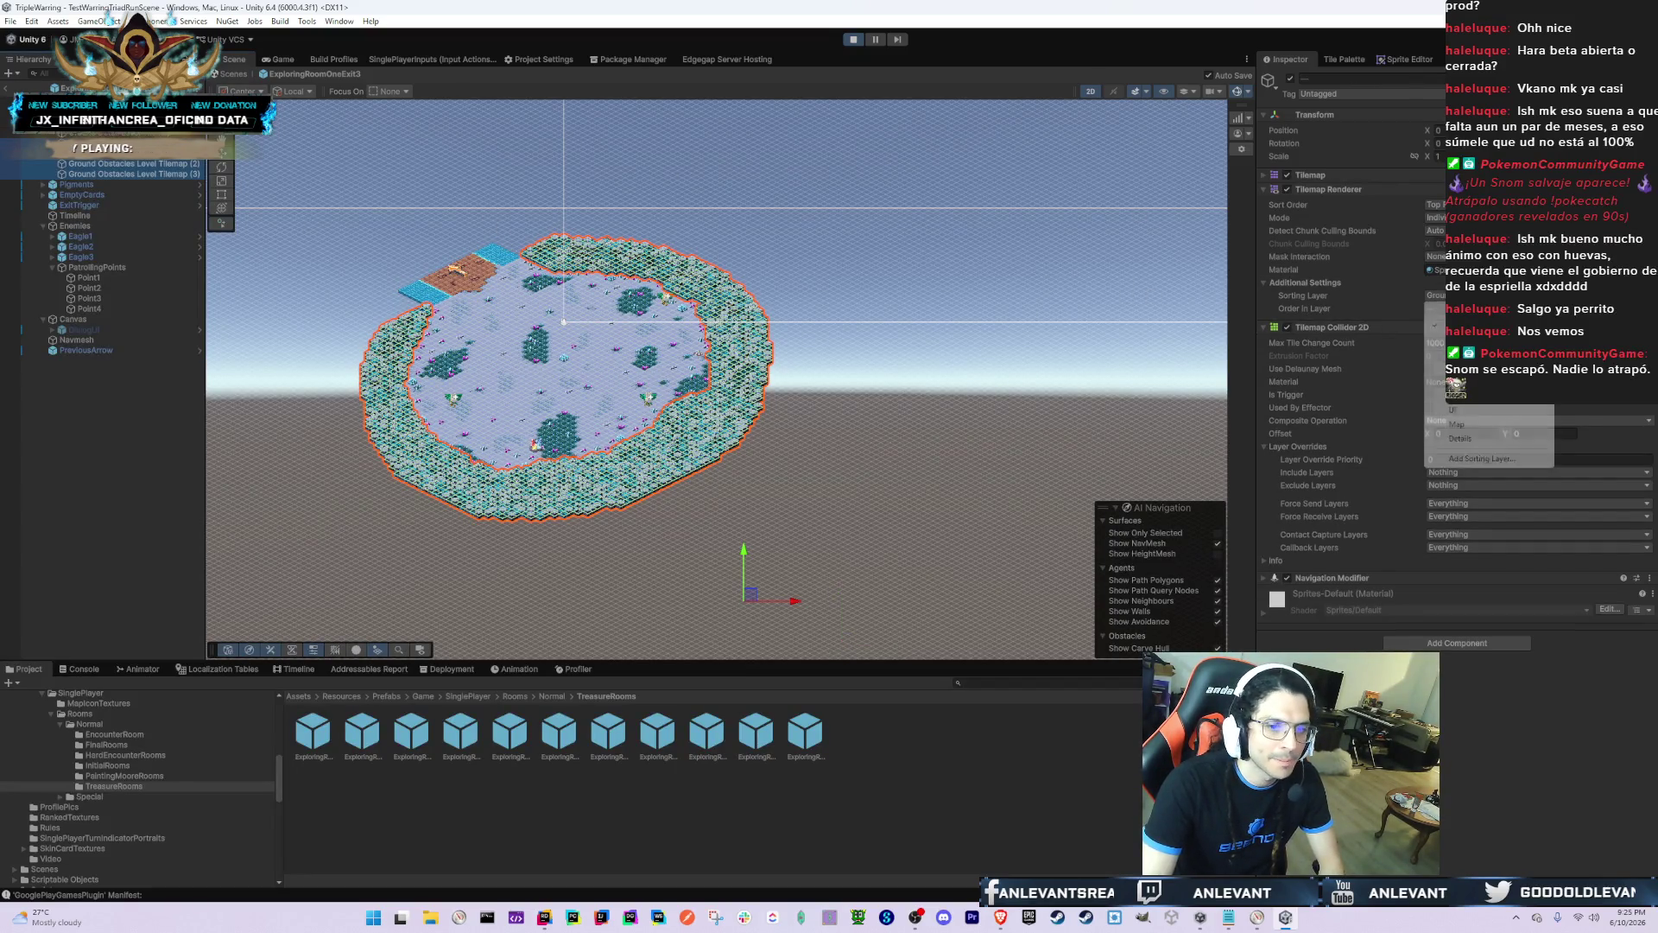
click(1435, 381)
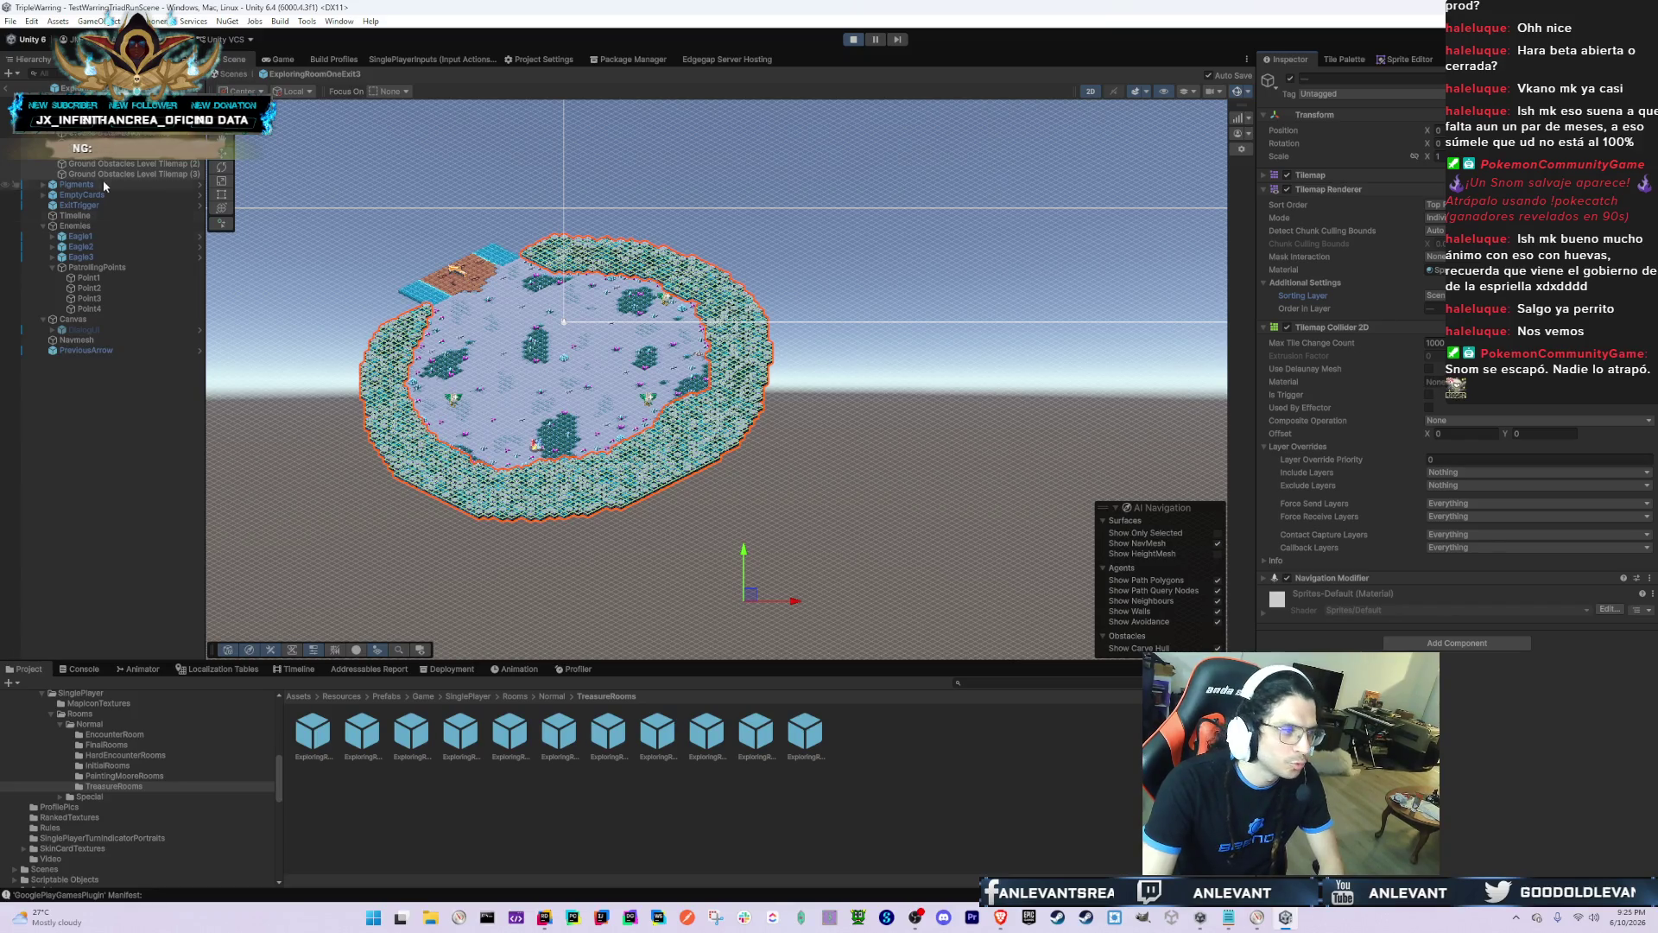
click(1155, 265)
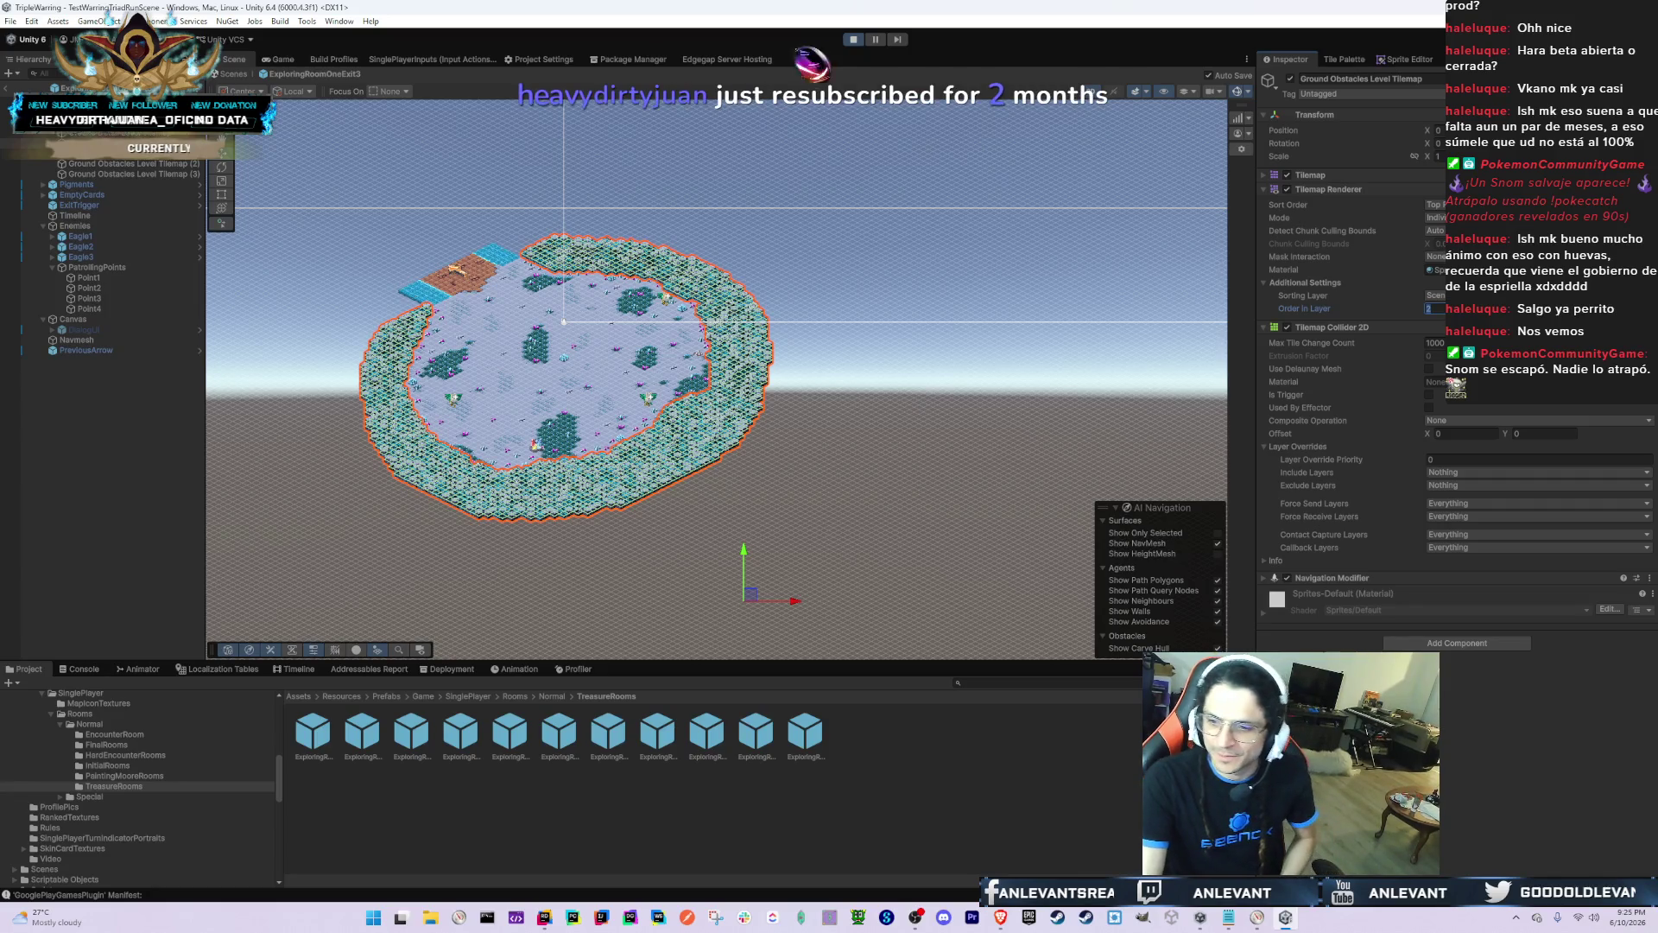
text(0)
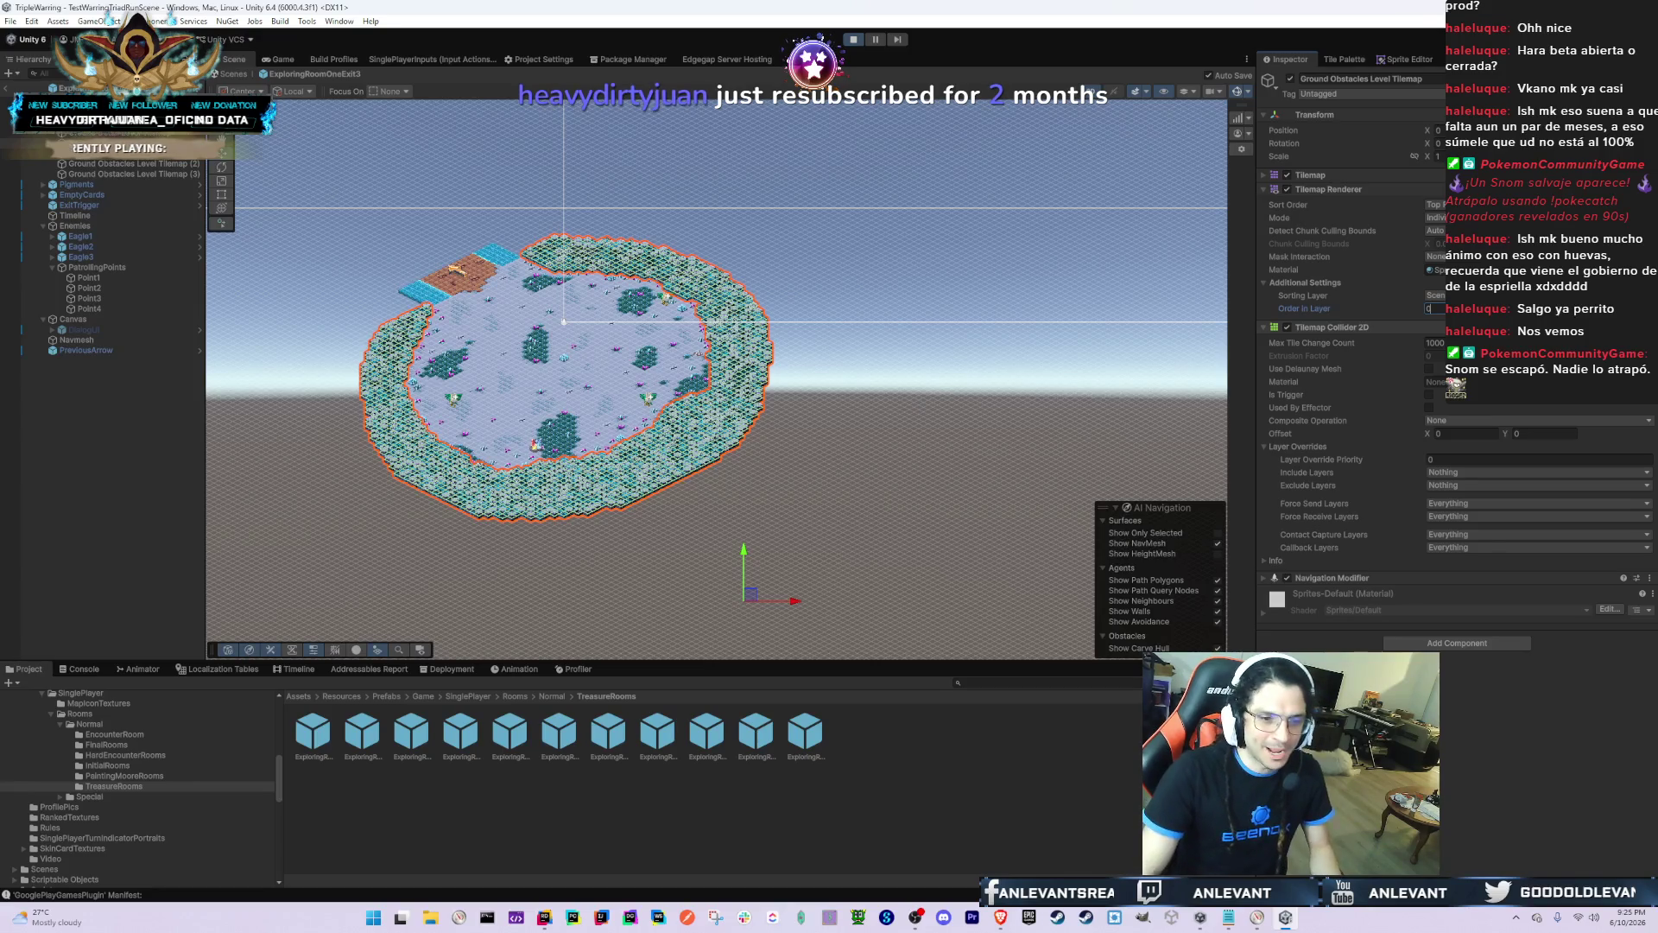
key(Return)
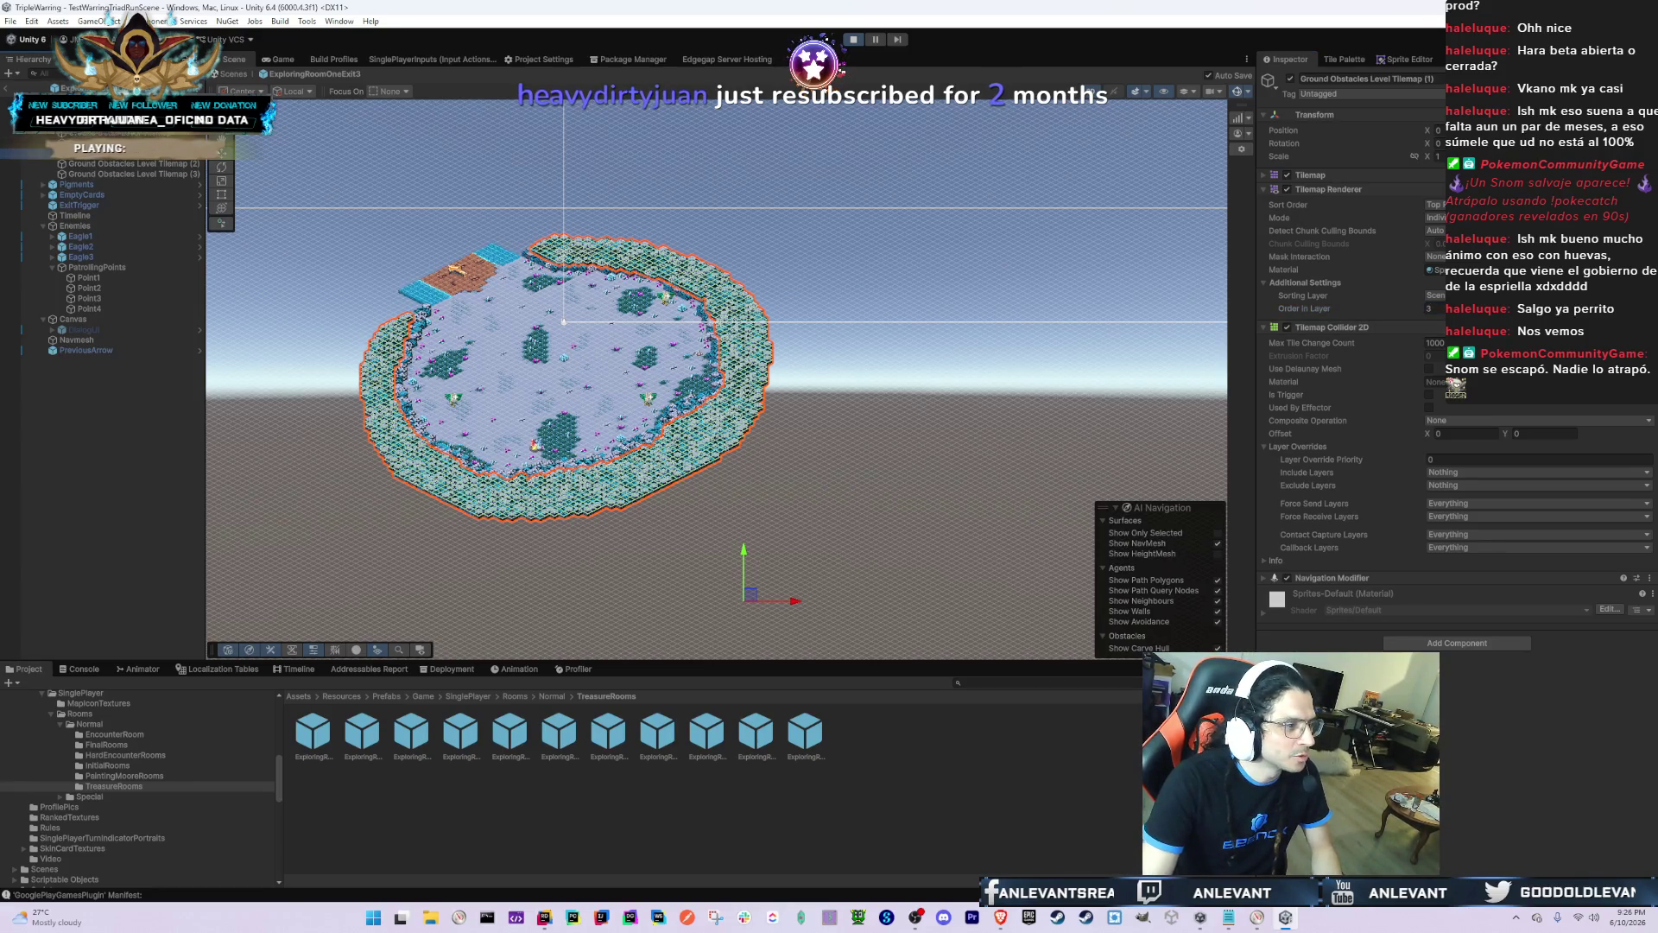
Step: Review Grid, Enemies and the tilemaps in the Hierarchy, then open ExploringRoomOneExit2
click(86, 142)
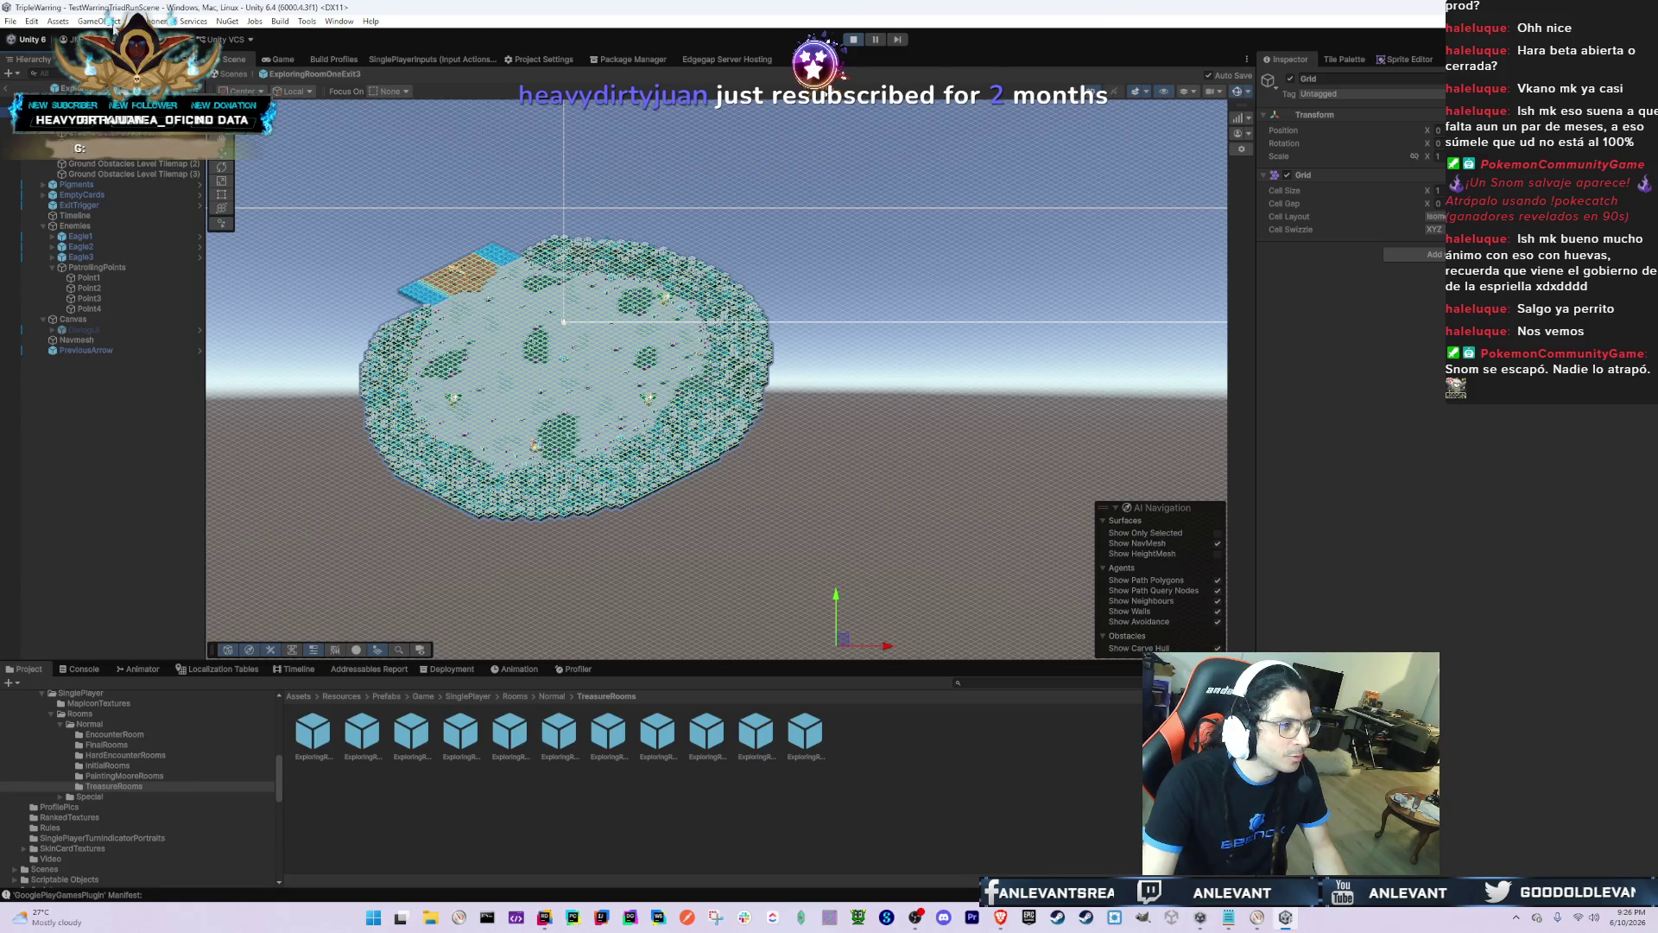
scroll(104, 241, down, 3)
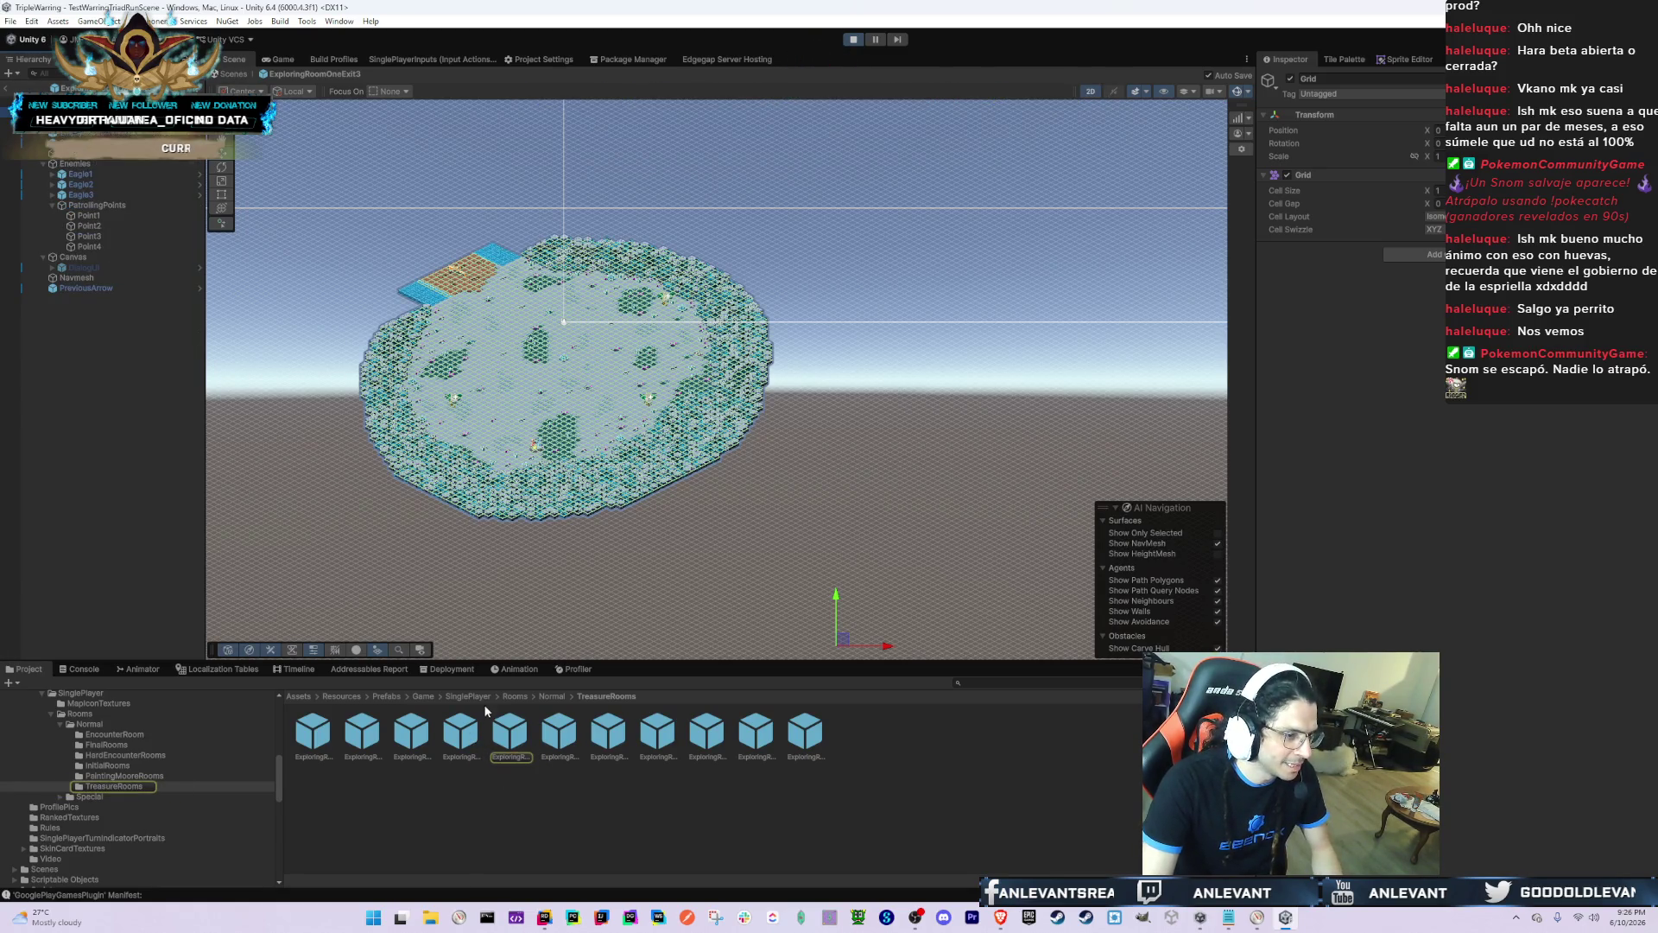
click(106, 205)
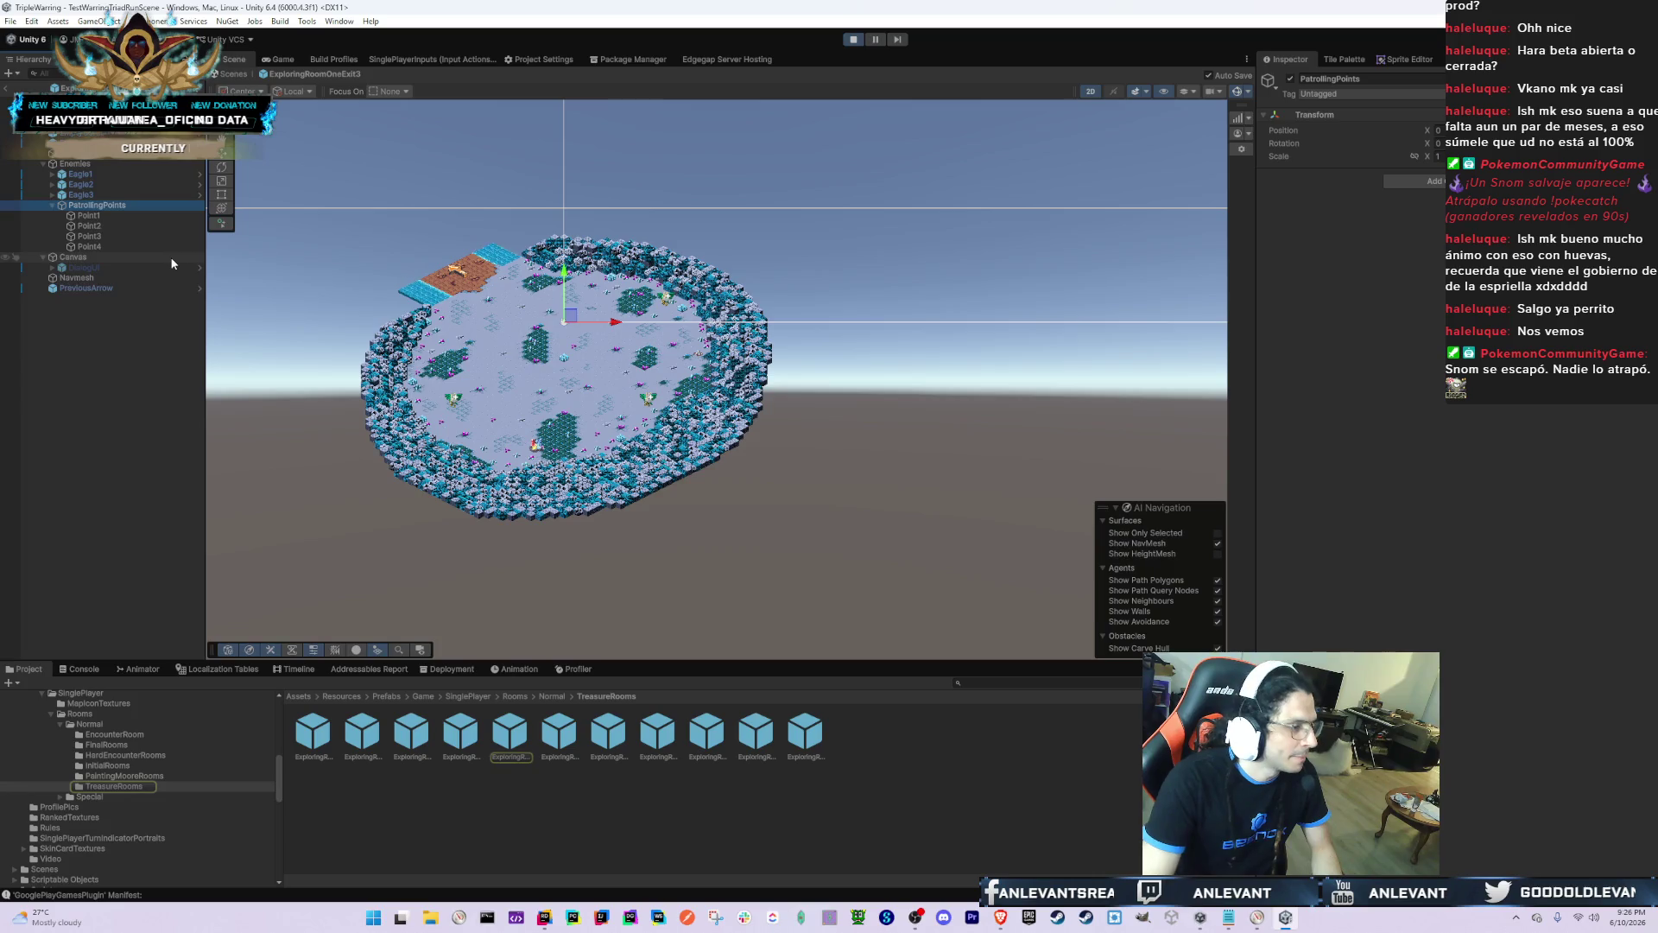
key(Left)
key(Left)
key(Left)
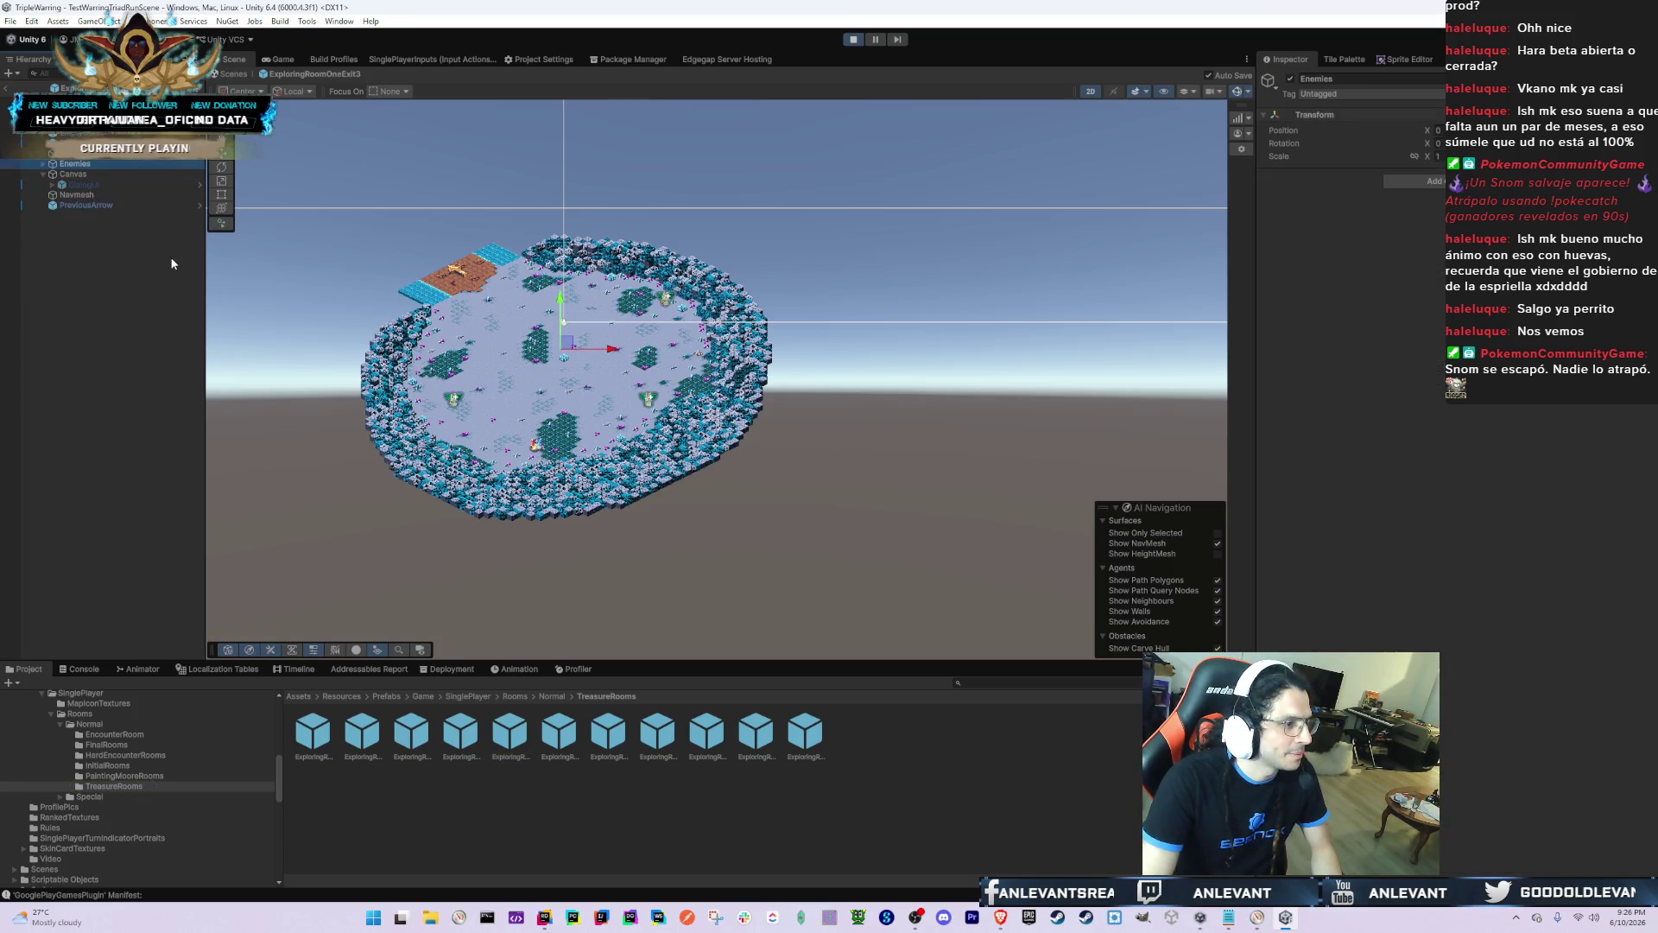
key(Up)
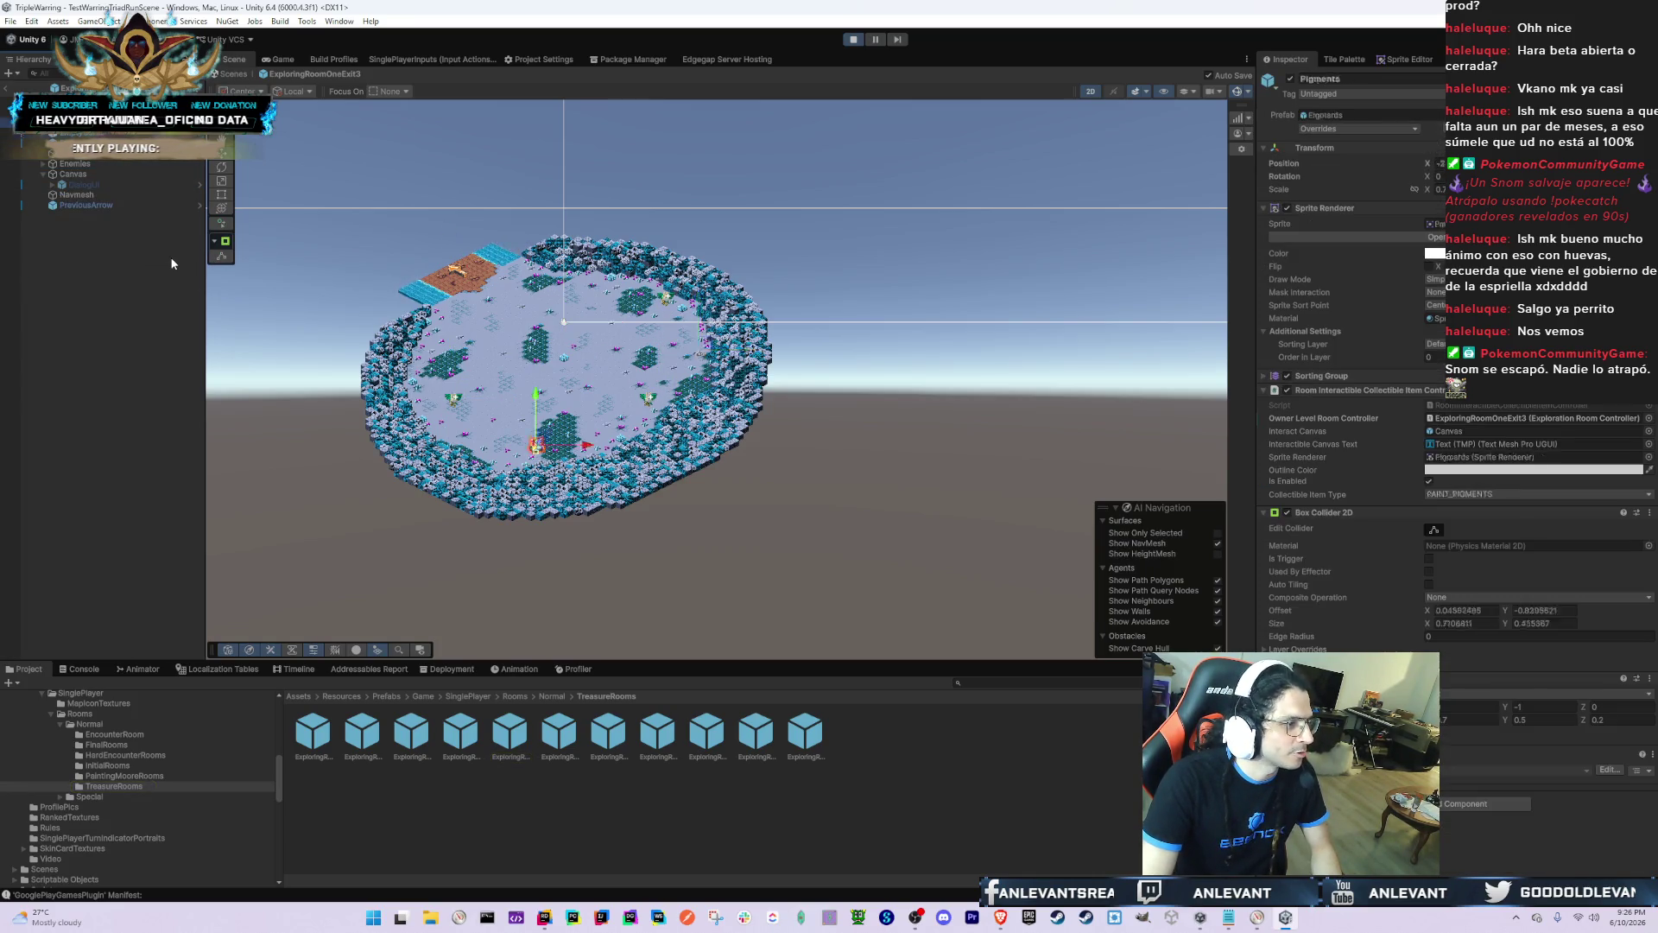
key(Up)
key(Up)
key(Up)
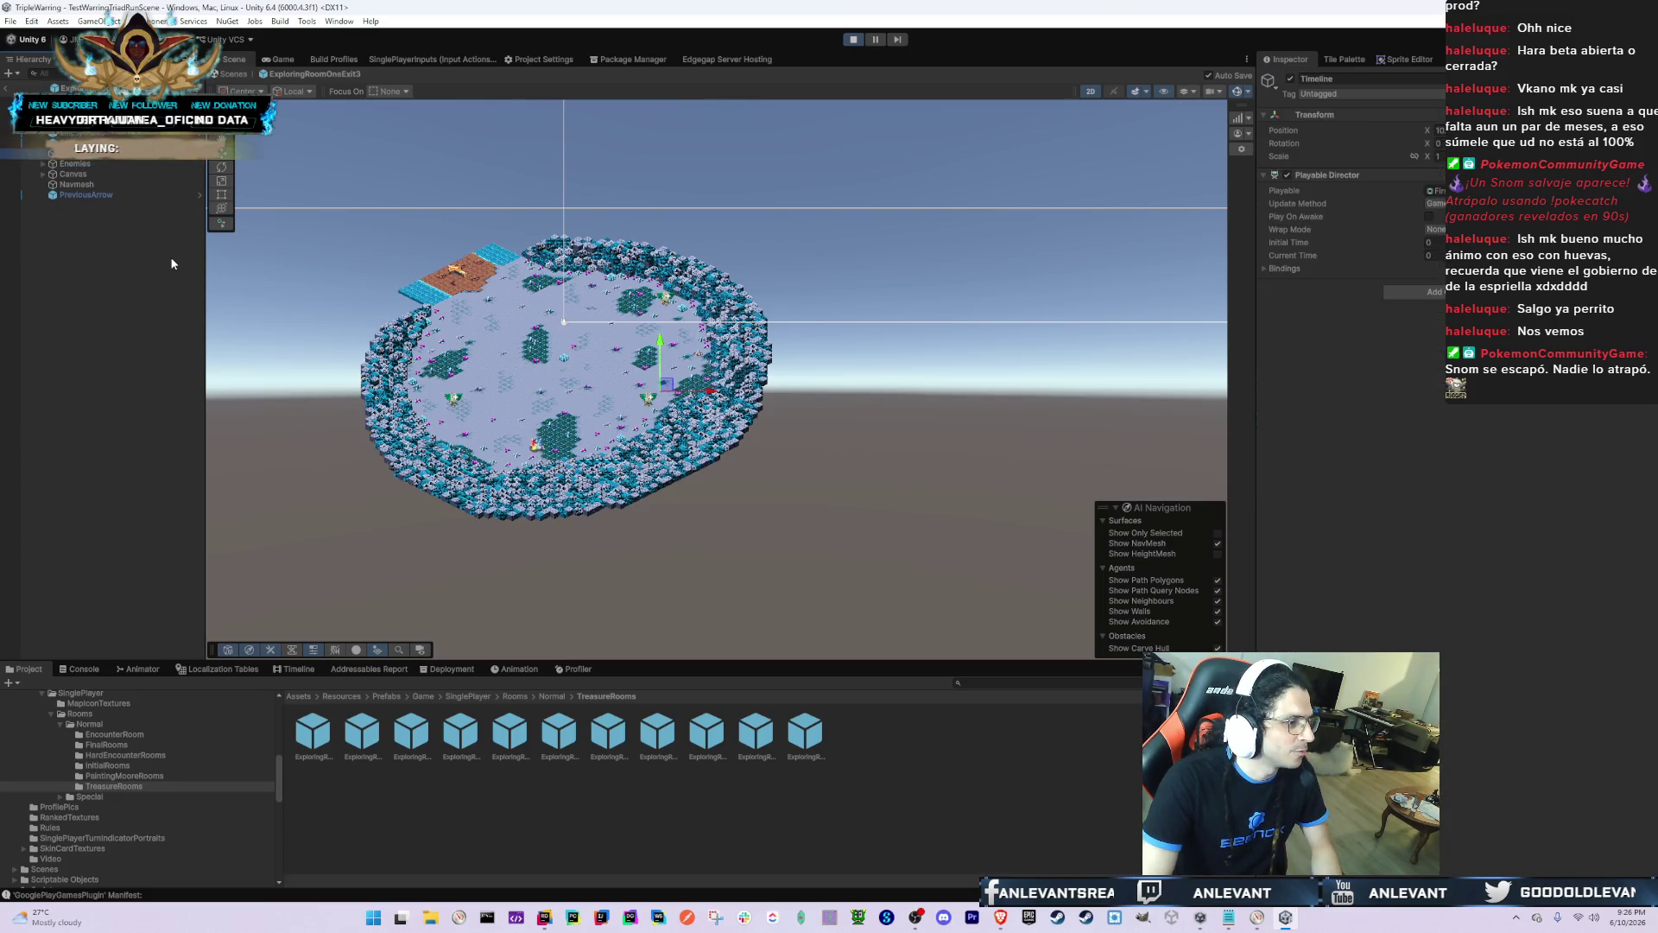
key(Down)
key(Down)
key(Down)
key(Right)
key(Left)
key(Up)
key(Up)
key(Up)
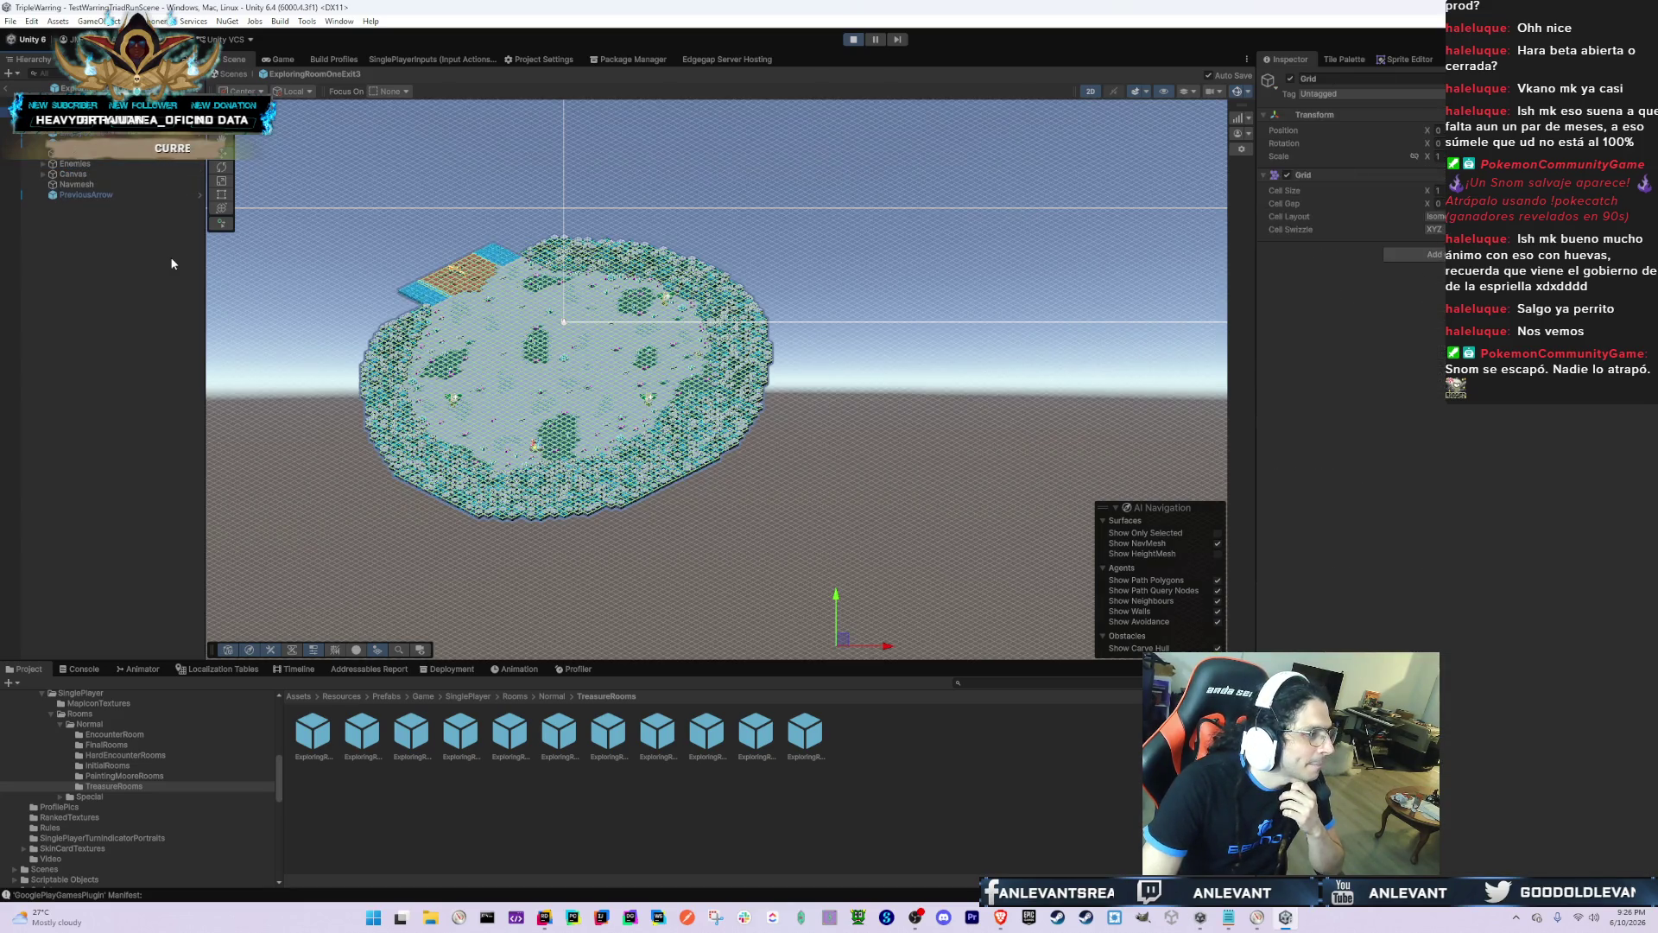
key(Right)
key(Down)
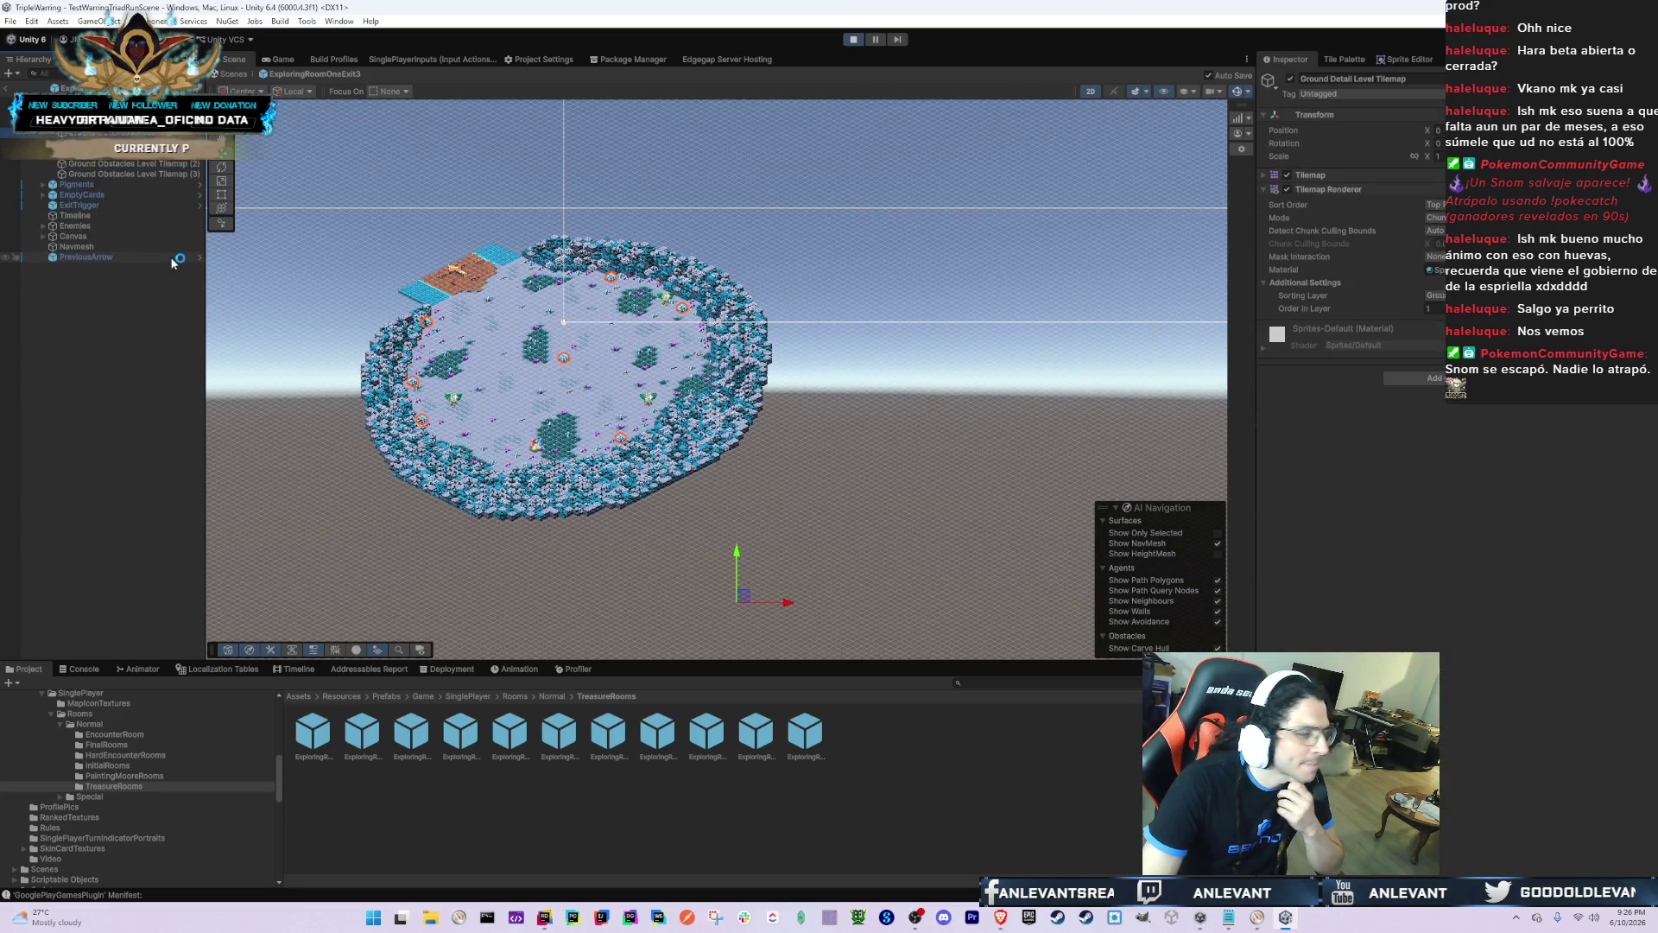
key(Down)
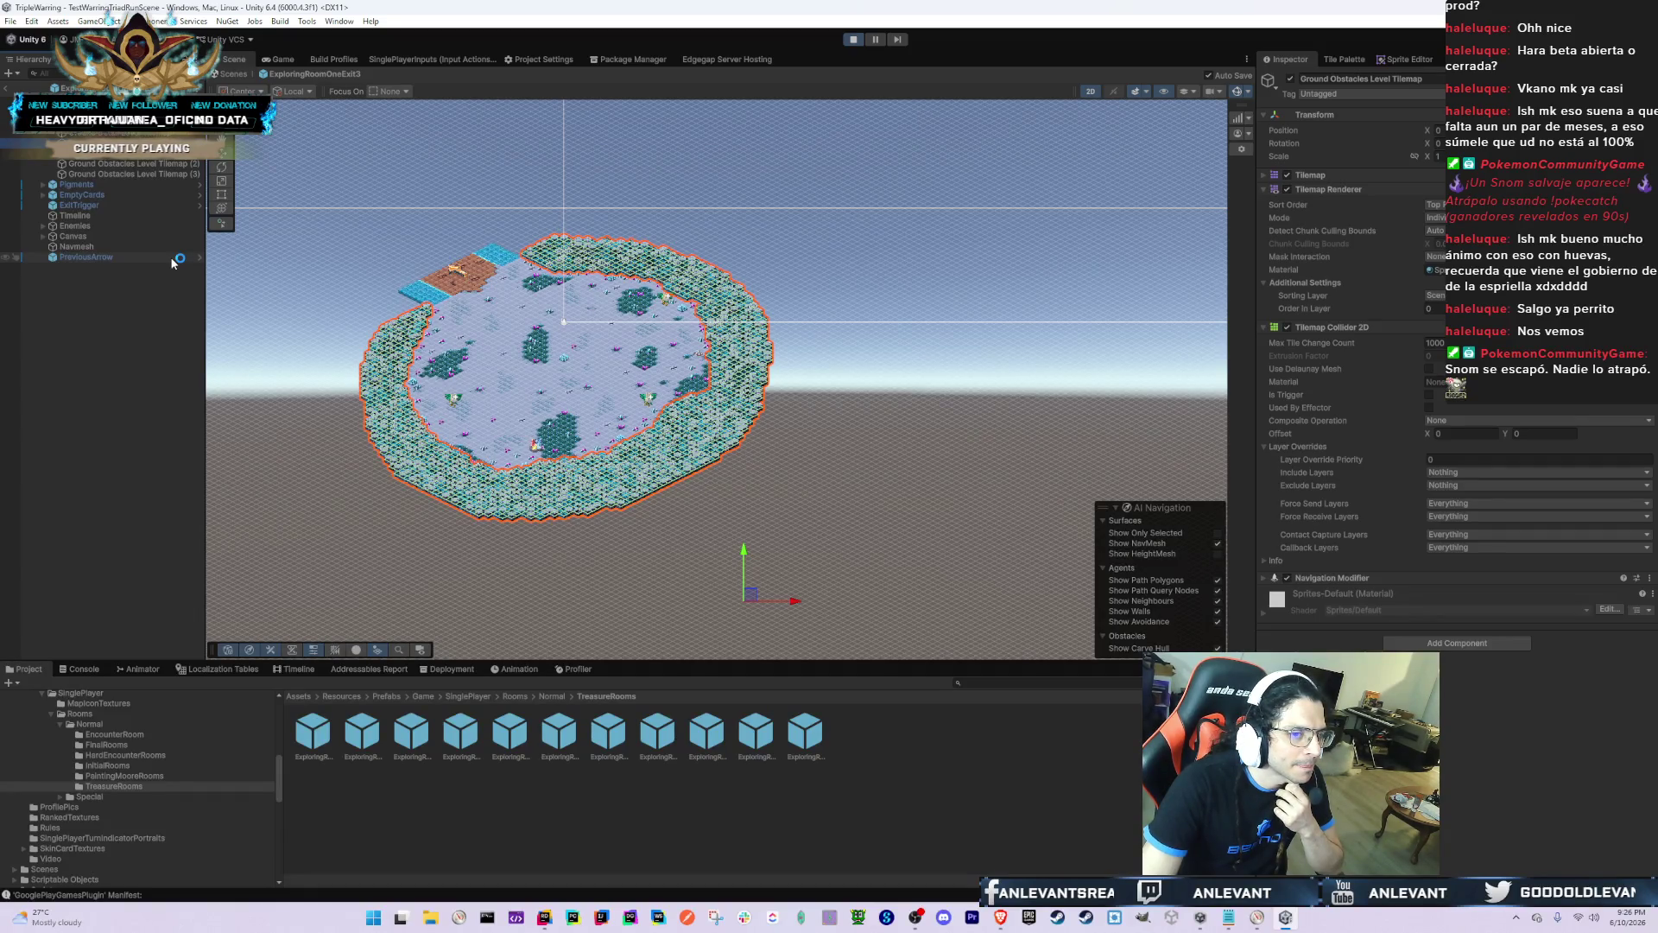
key(Left)
key(Left)
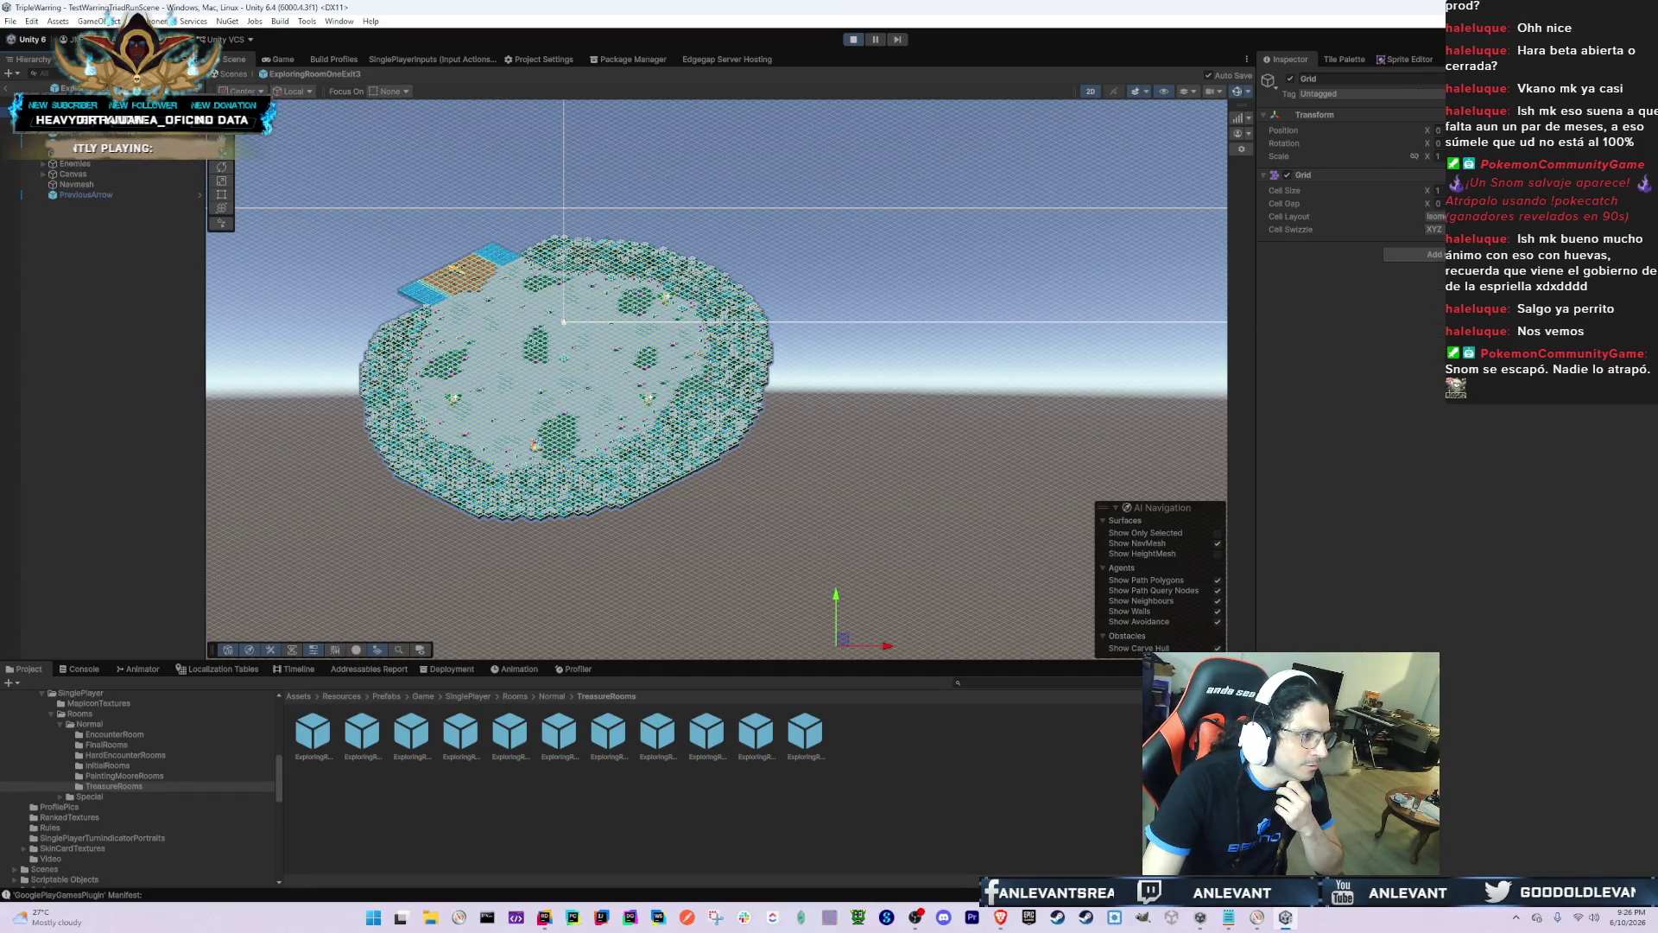
click(460, 734)
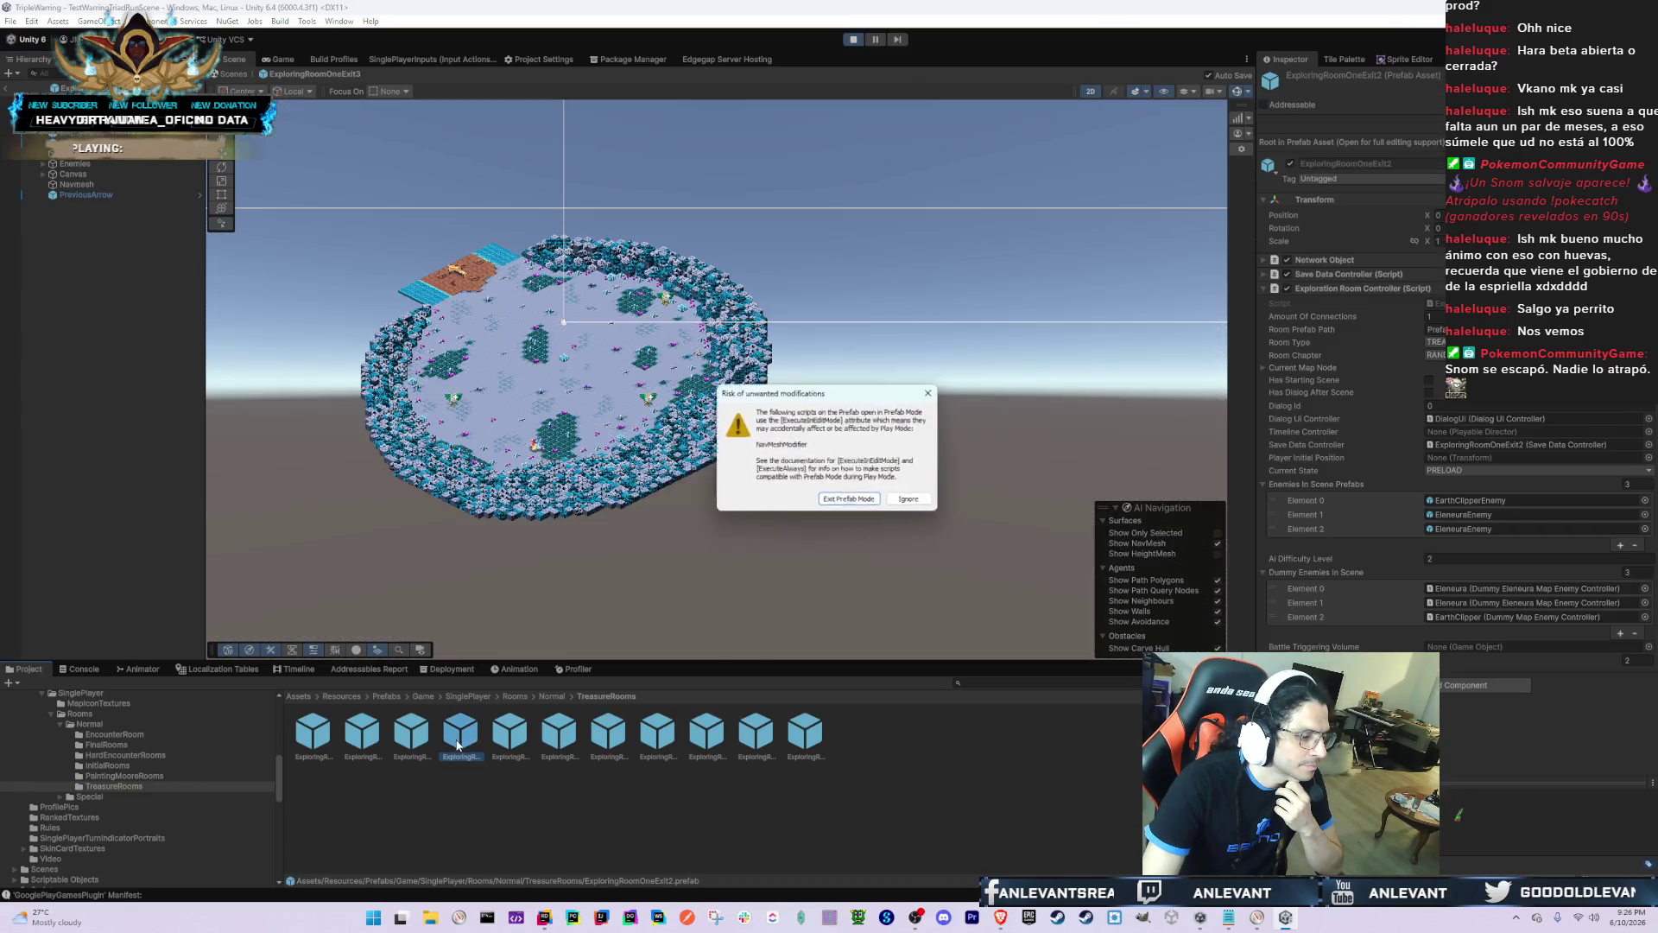
Step: Frame the island via Ground Detail Level Tilemap and check obstacle tilemaps (2) and (3)
click(913, 504)
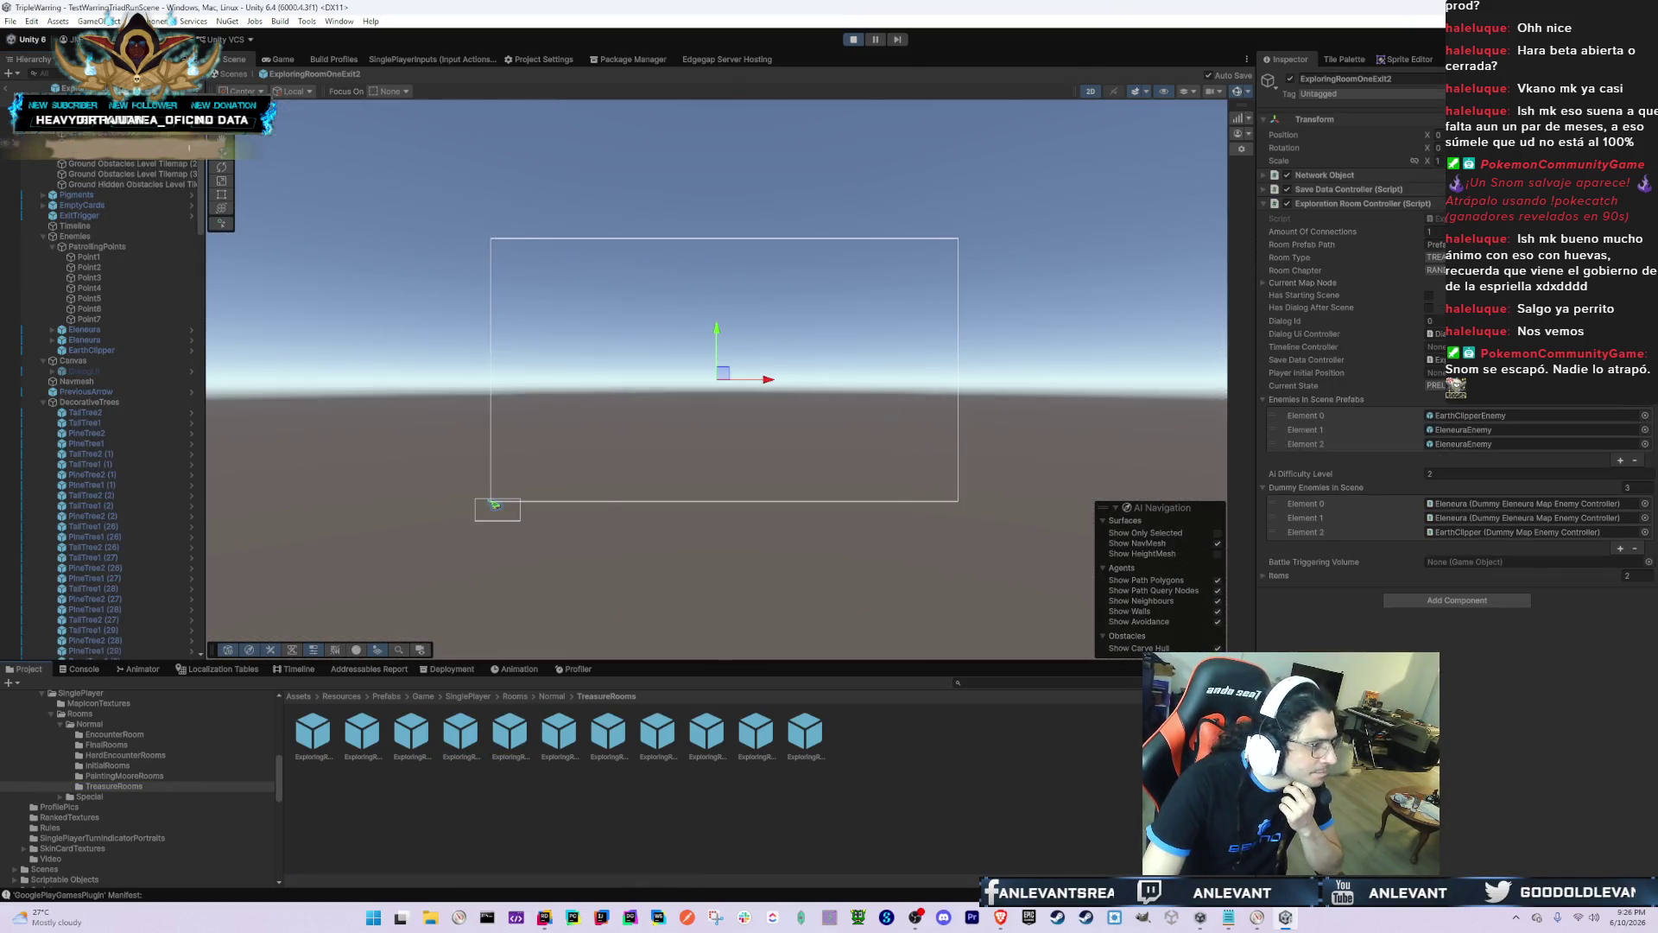
click(107, 231)
key(Left)
key(Down)
key(Down)
key(Down)
key(Down)
key(Left)
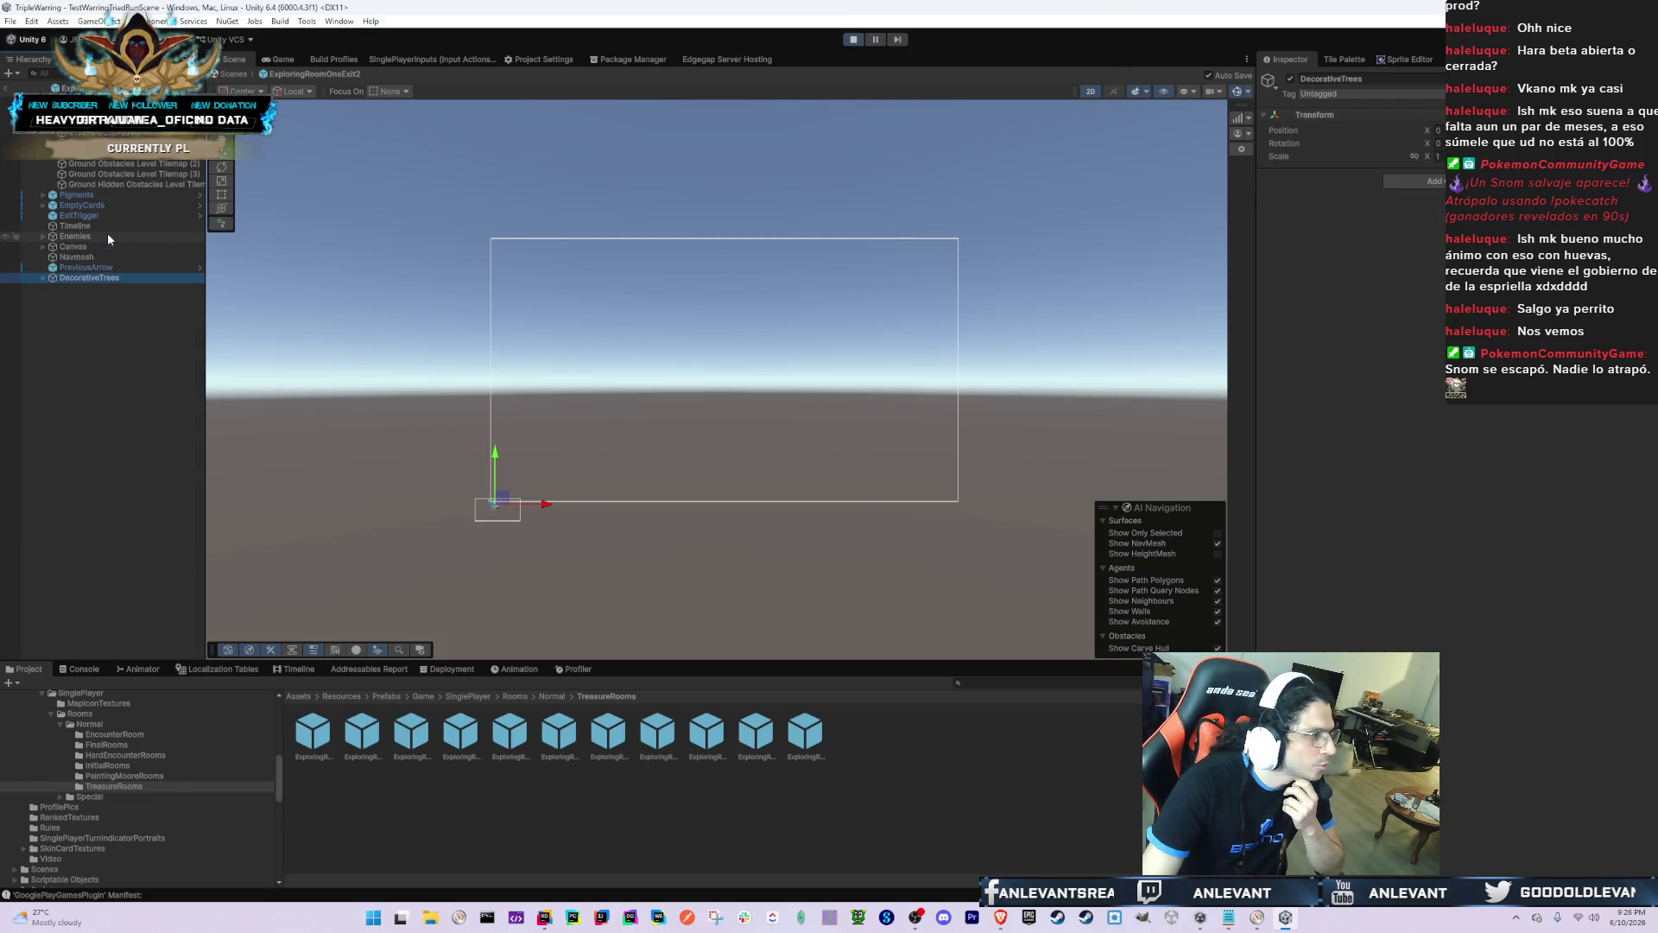
click(758, 561)
key(f)
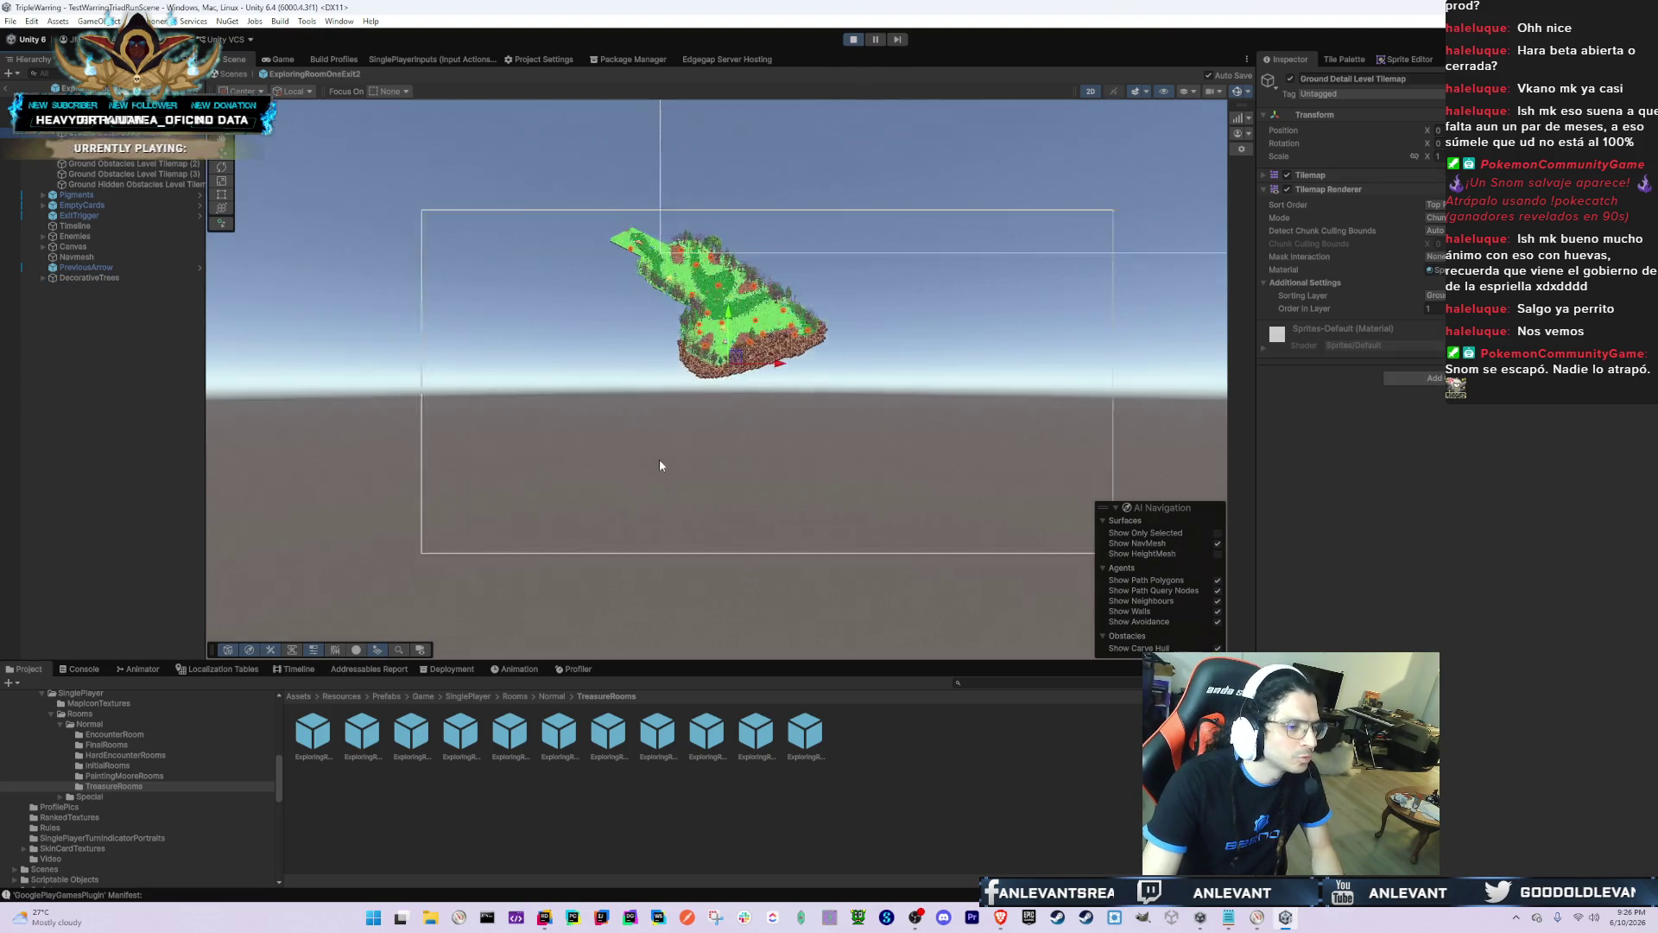
key(f)
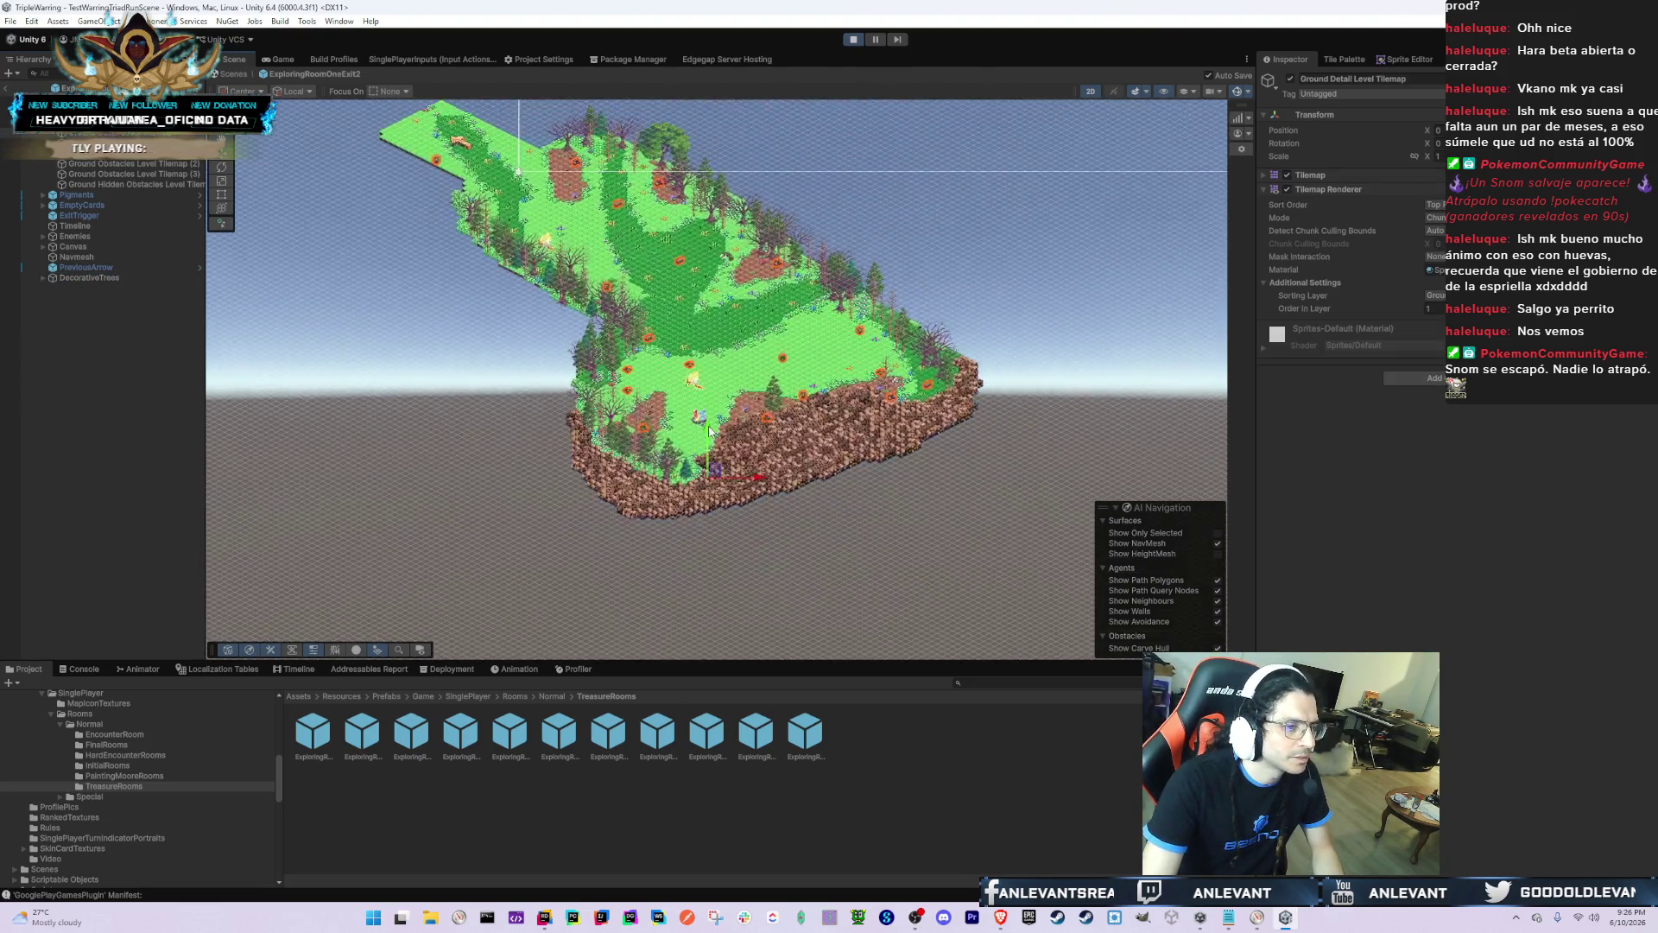
click(147, 163)
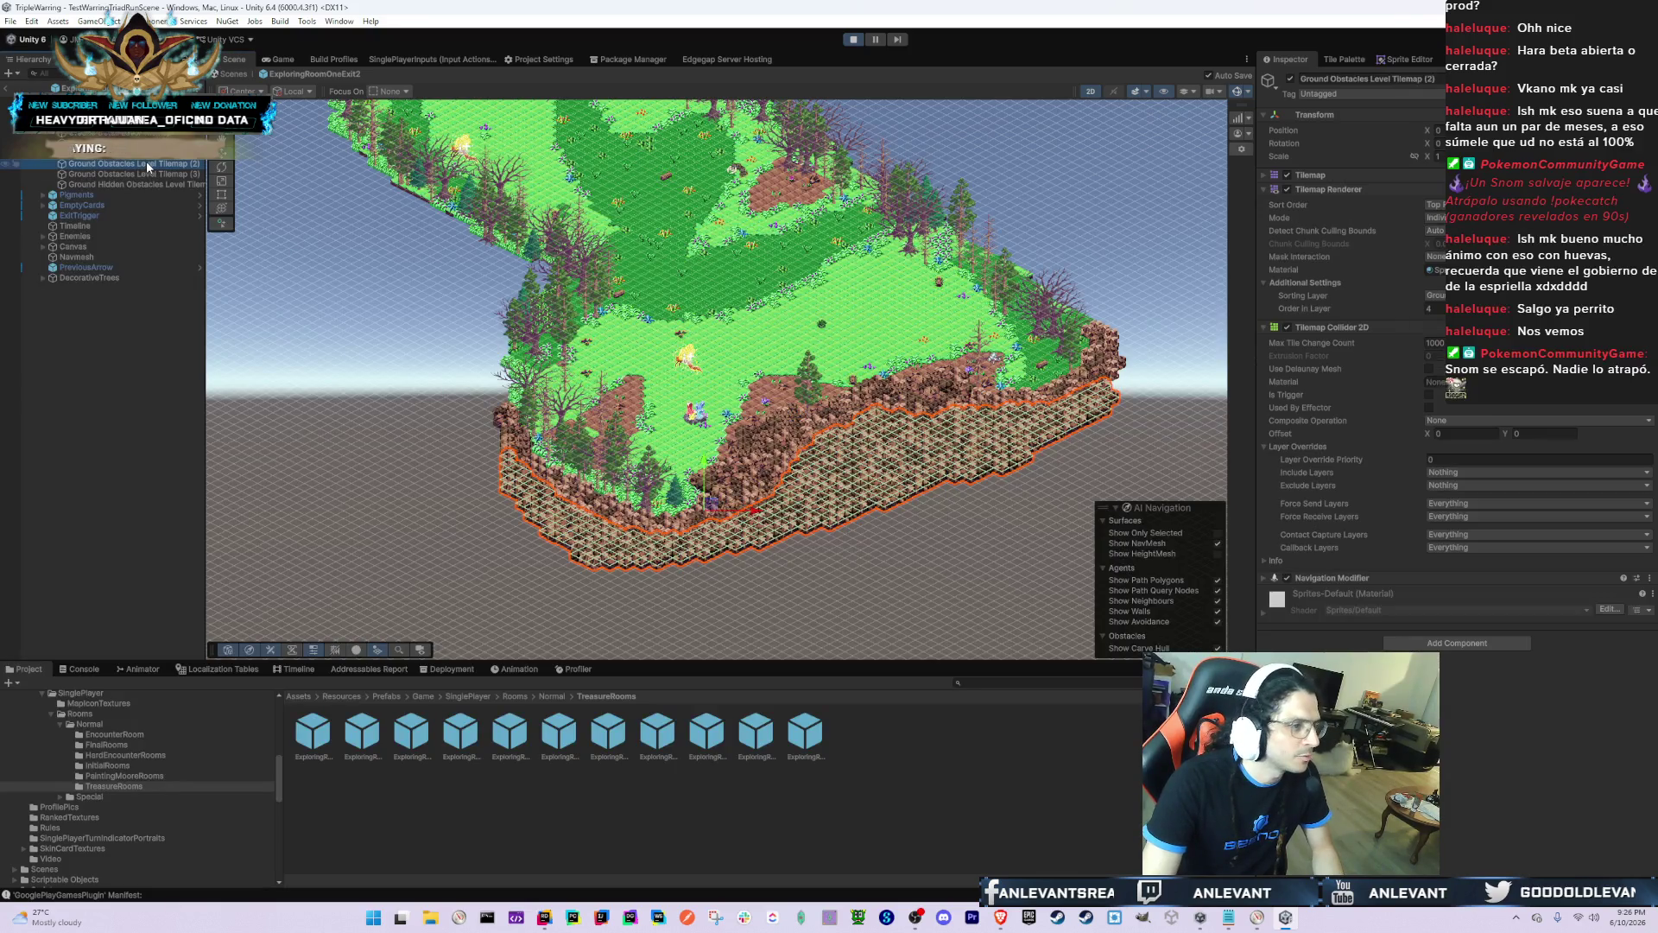
click(76, 88)
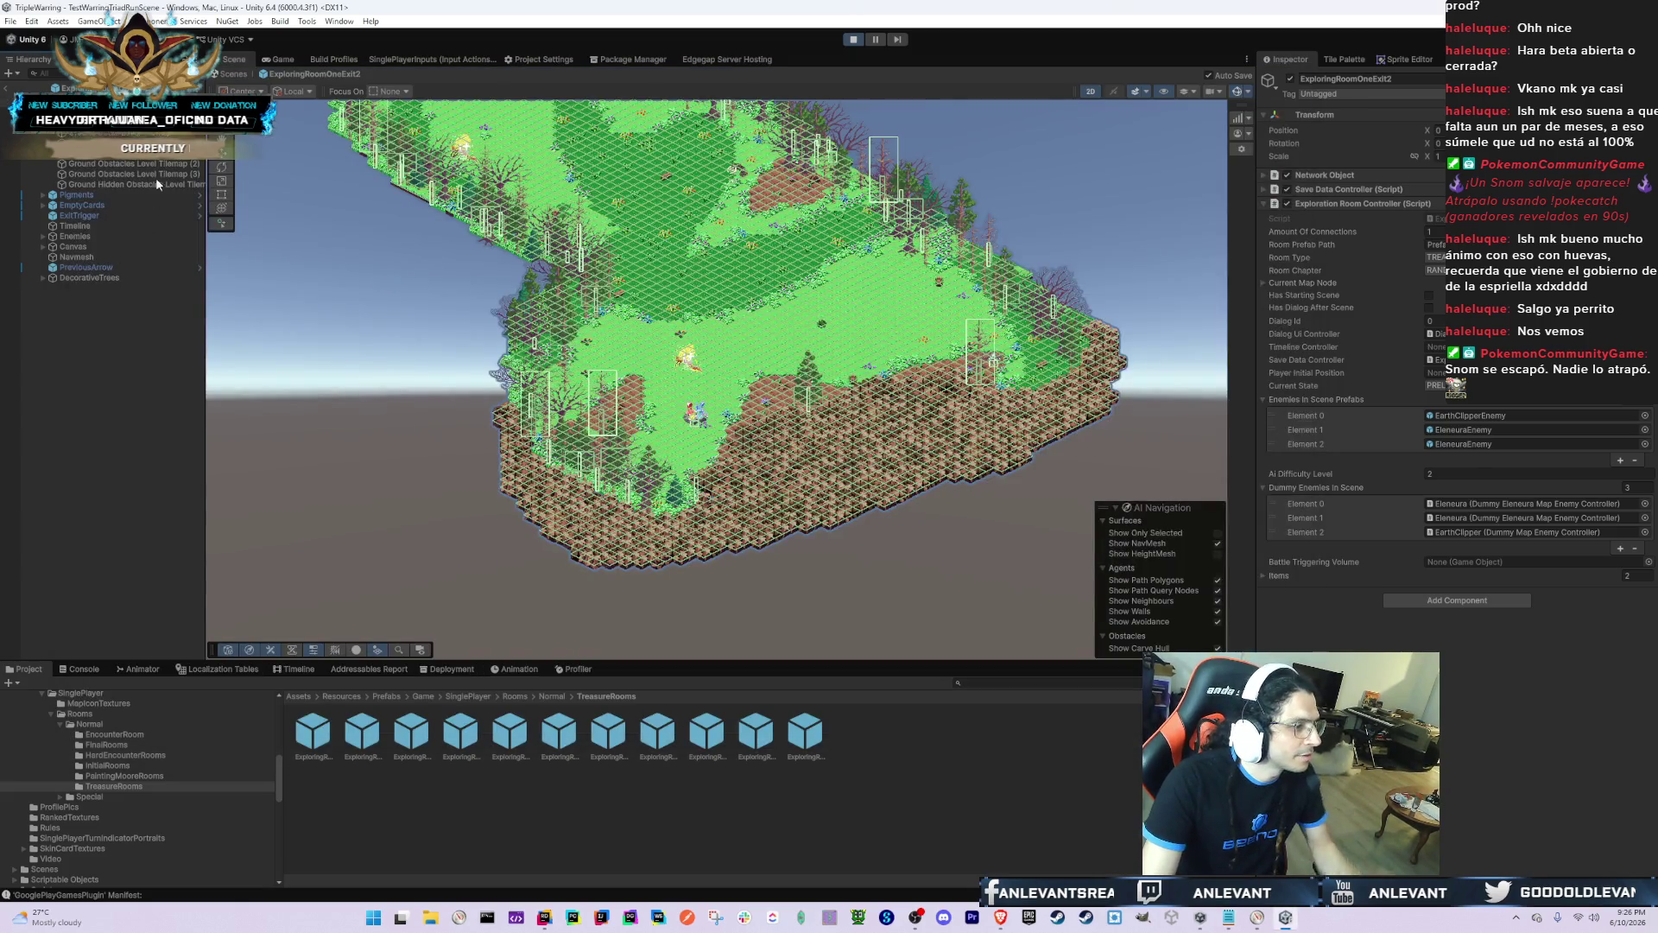
click(159, 173)
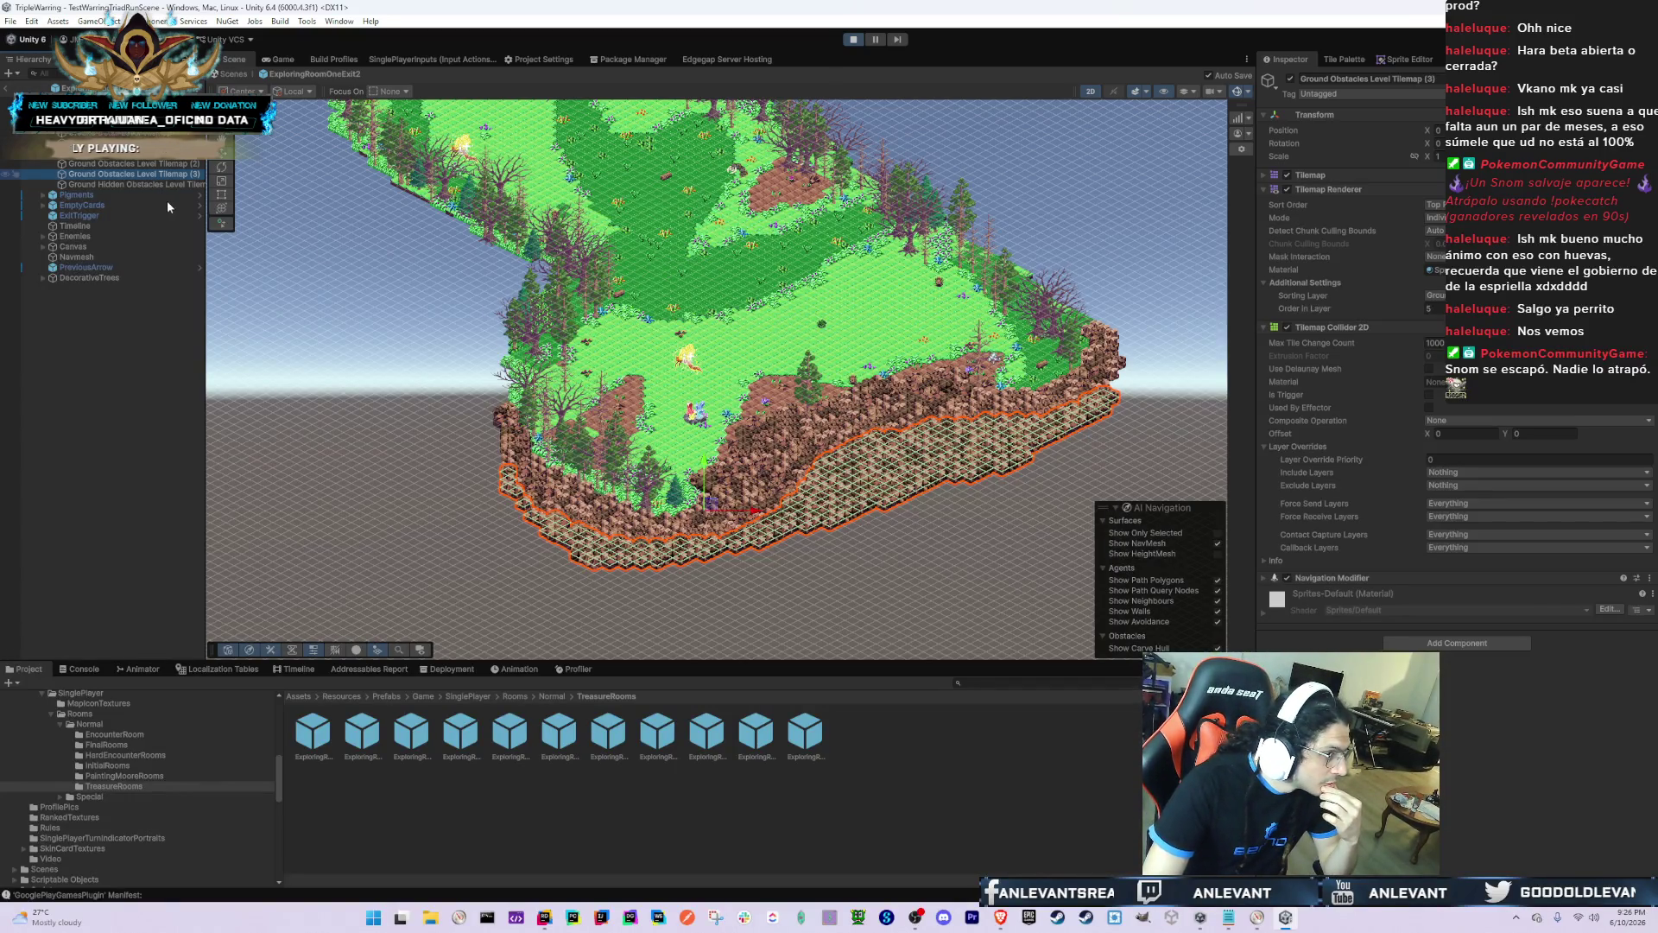
Step: Frame Ground Hidden Obstacles Level Tilemap and recentre the room island in view
double_click(142, 183)
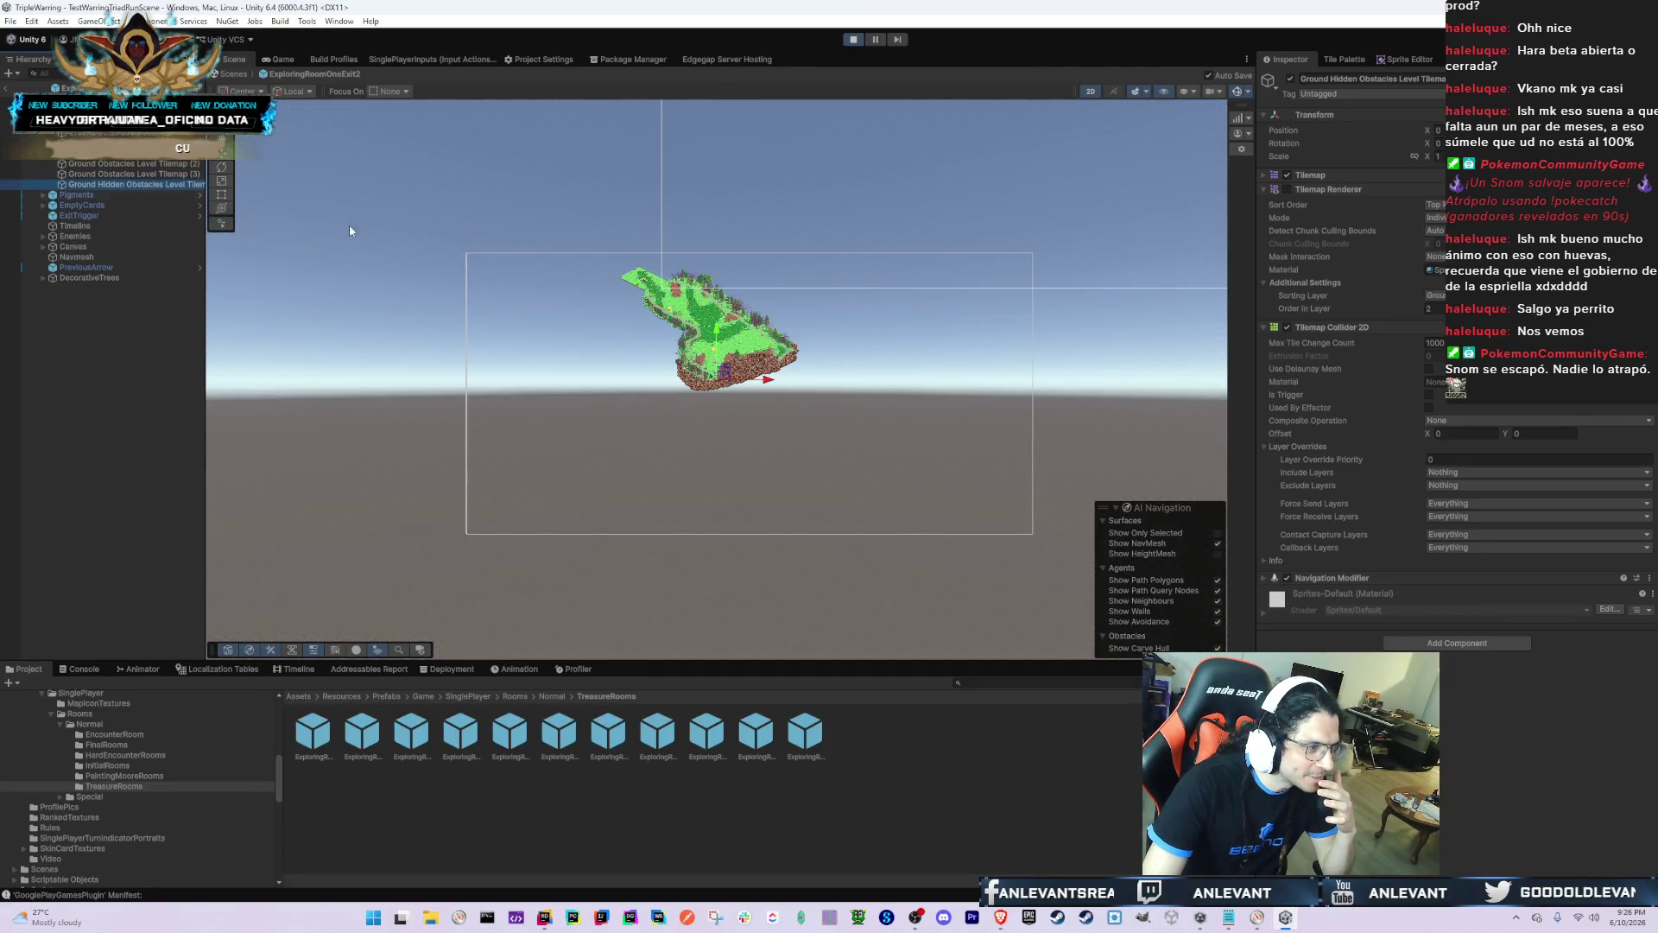
scroll(437, 263, up, 1)
scroll(479, 276, up, 2)
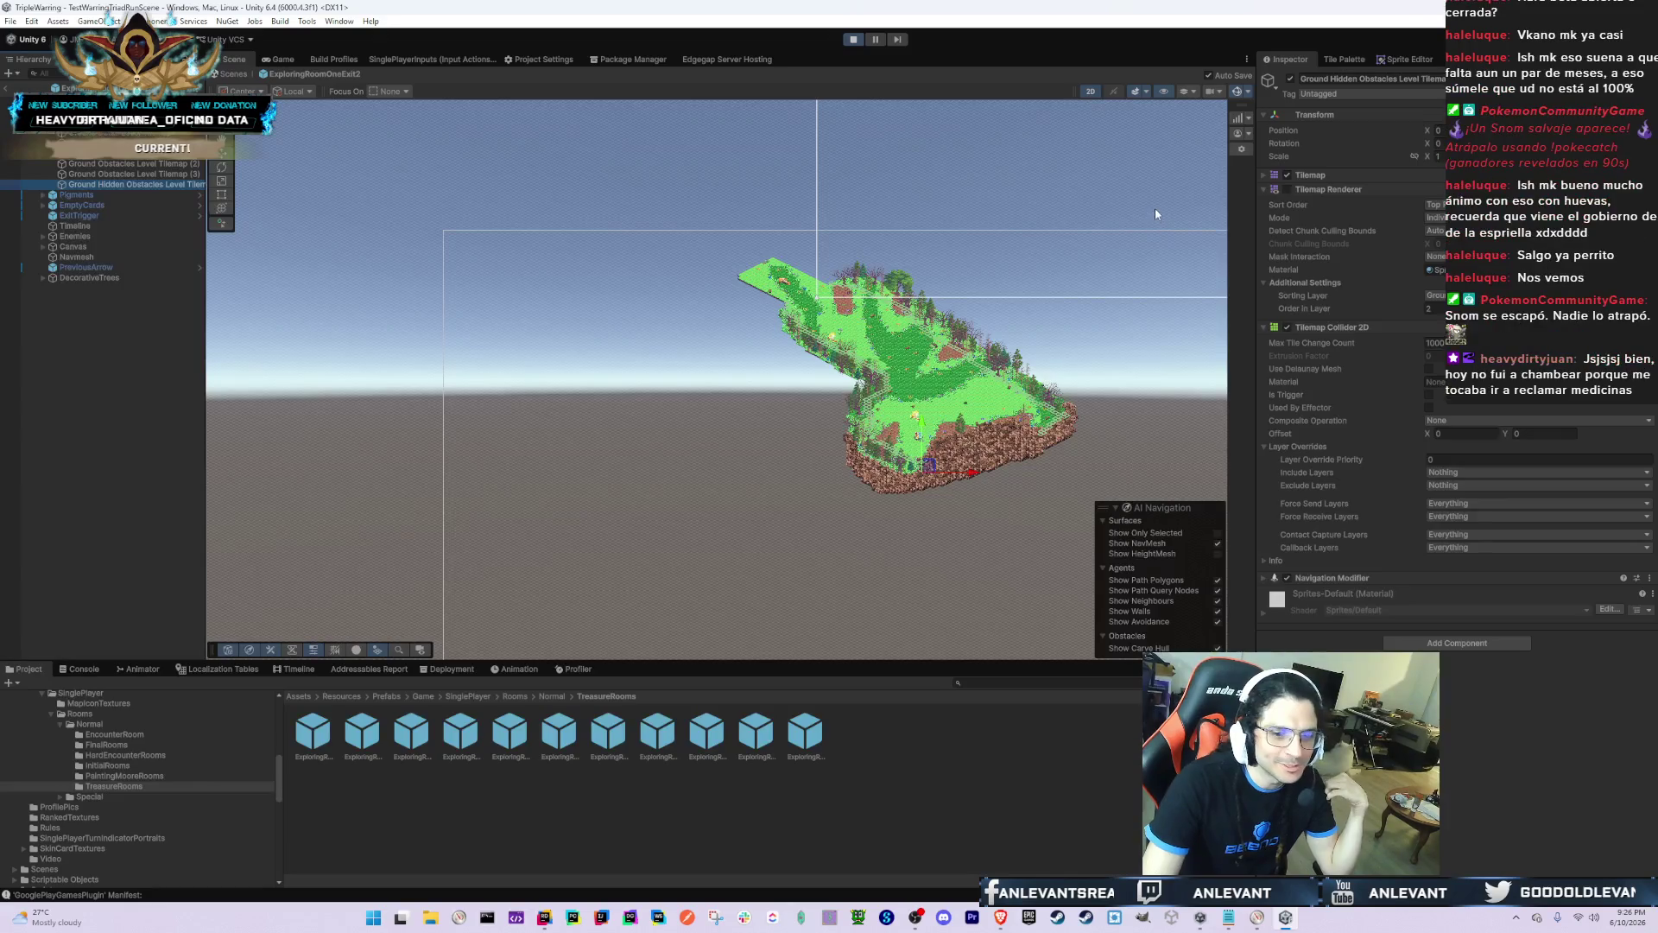
drag(718, 321, 543, 276)
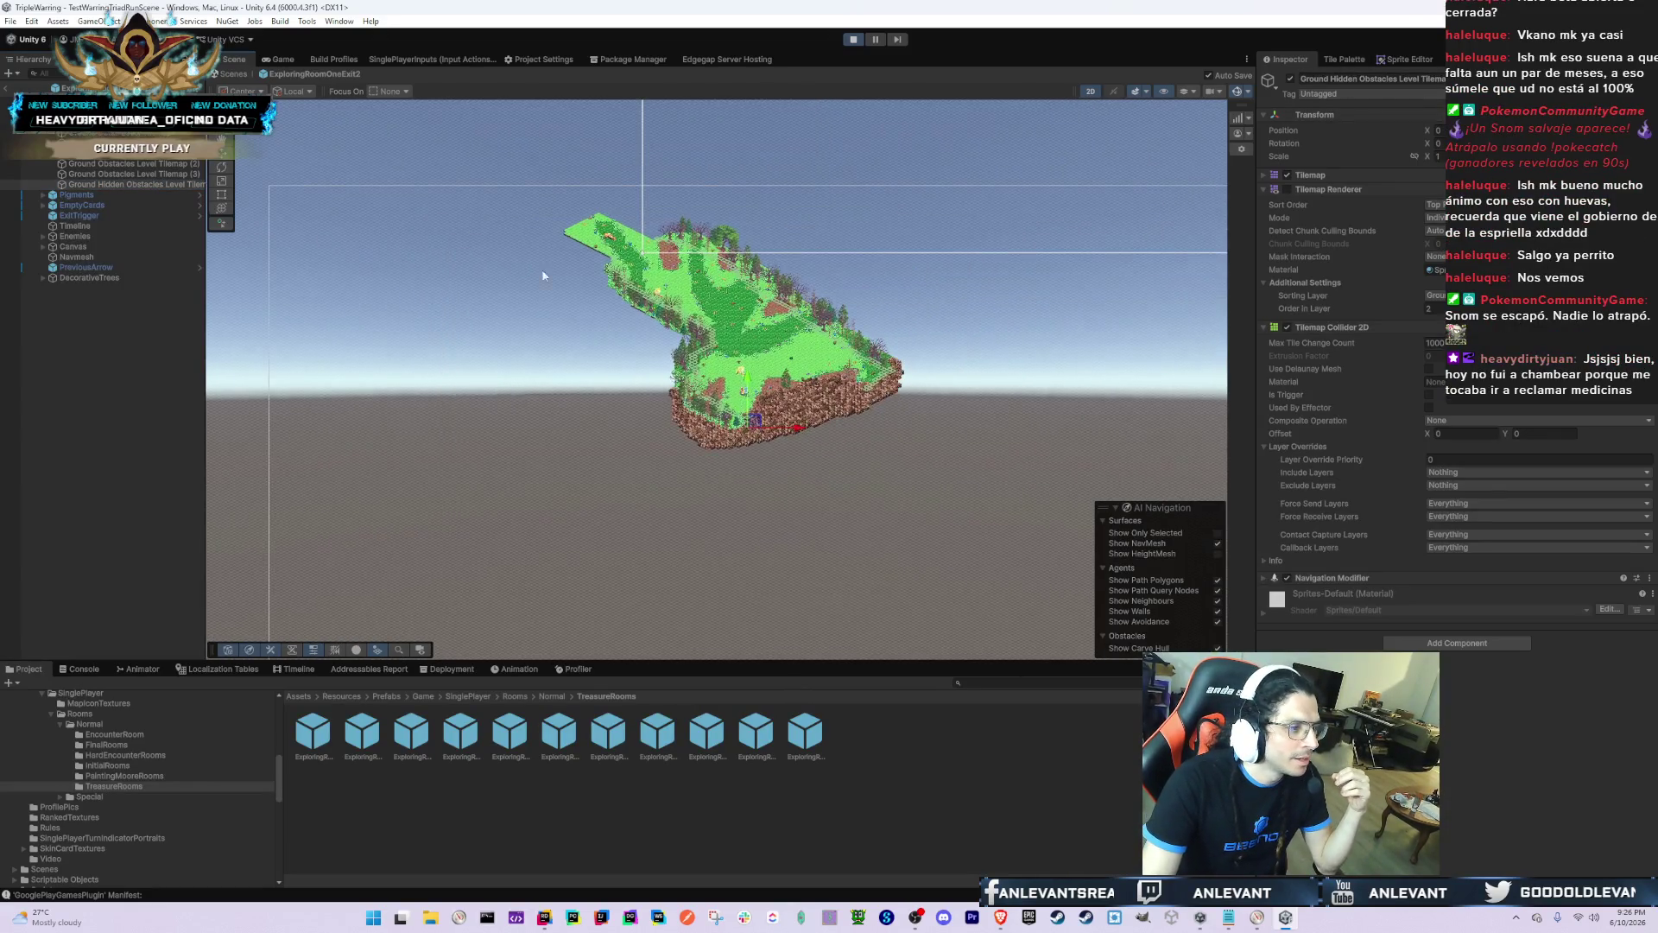
Step: Move obstacle tilemaps (2) and (3) to the other sorting layer with order in layer 0
click(162, 172)
ctrl+click(160, 163)
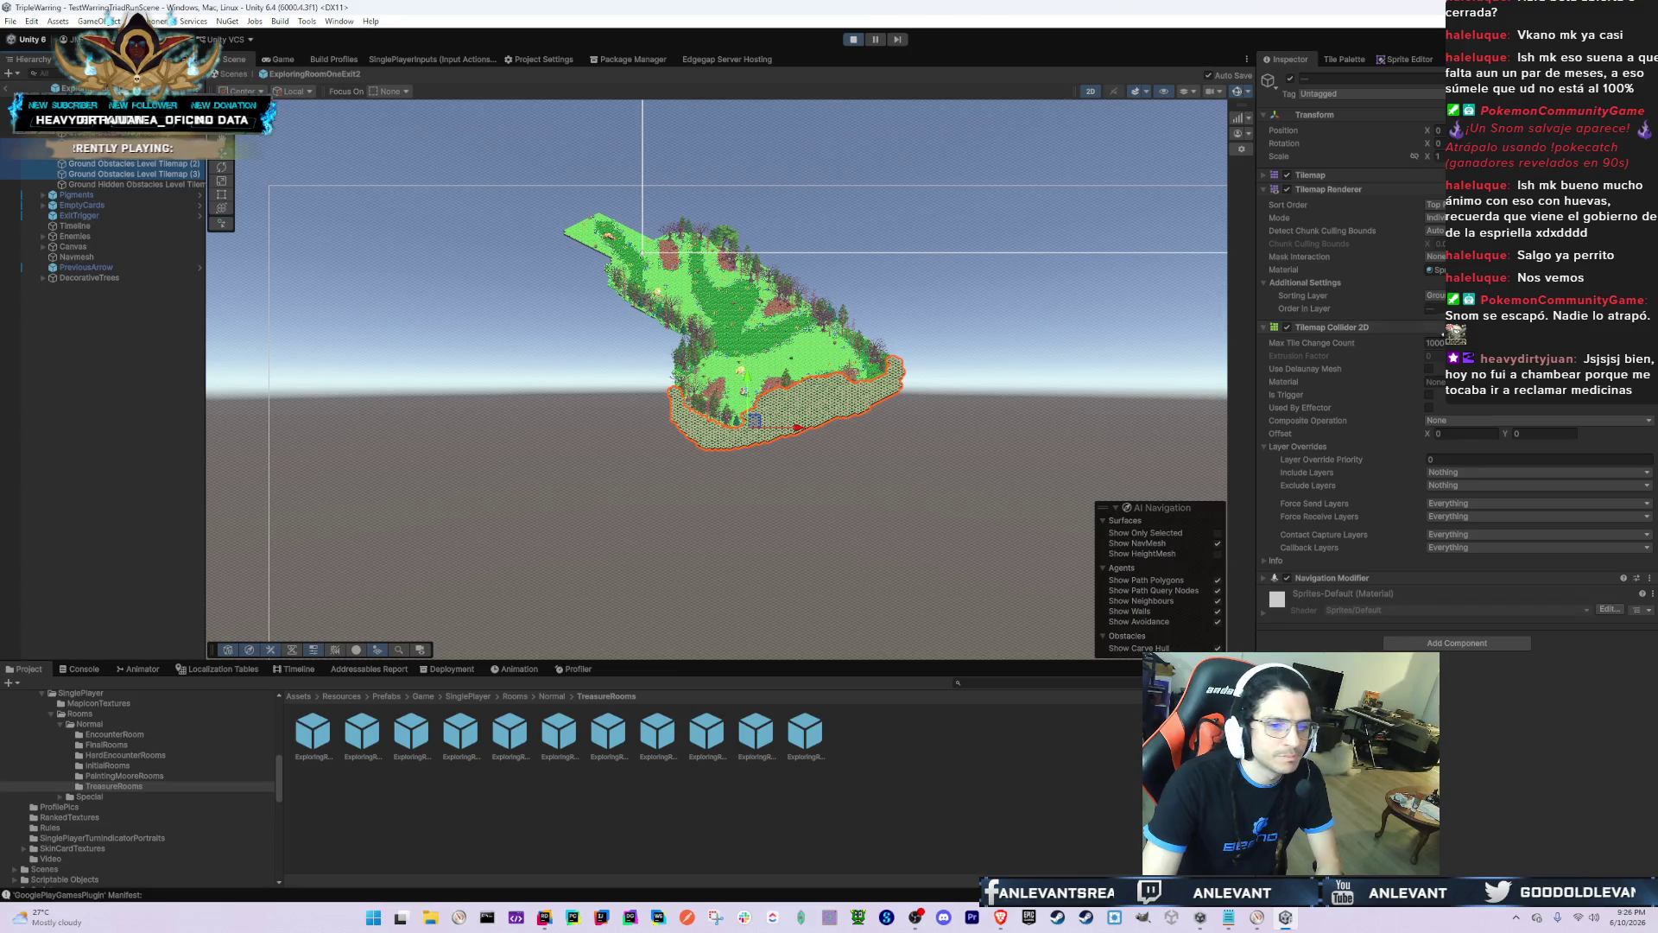
click(1434, 295)
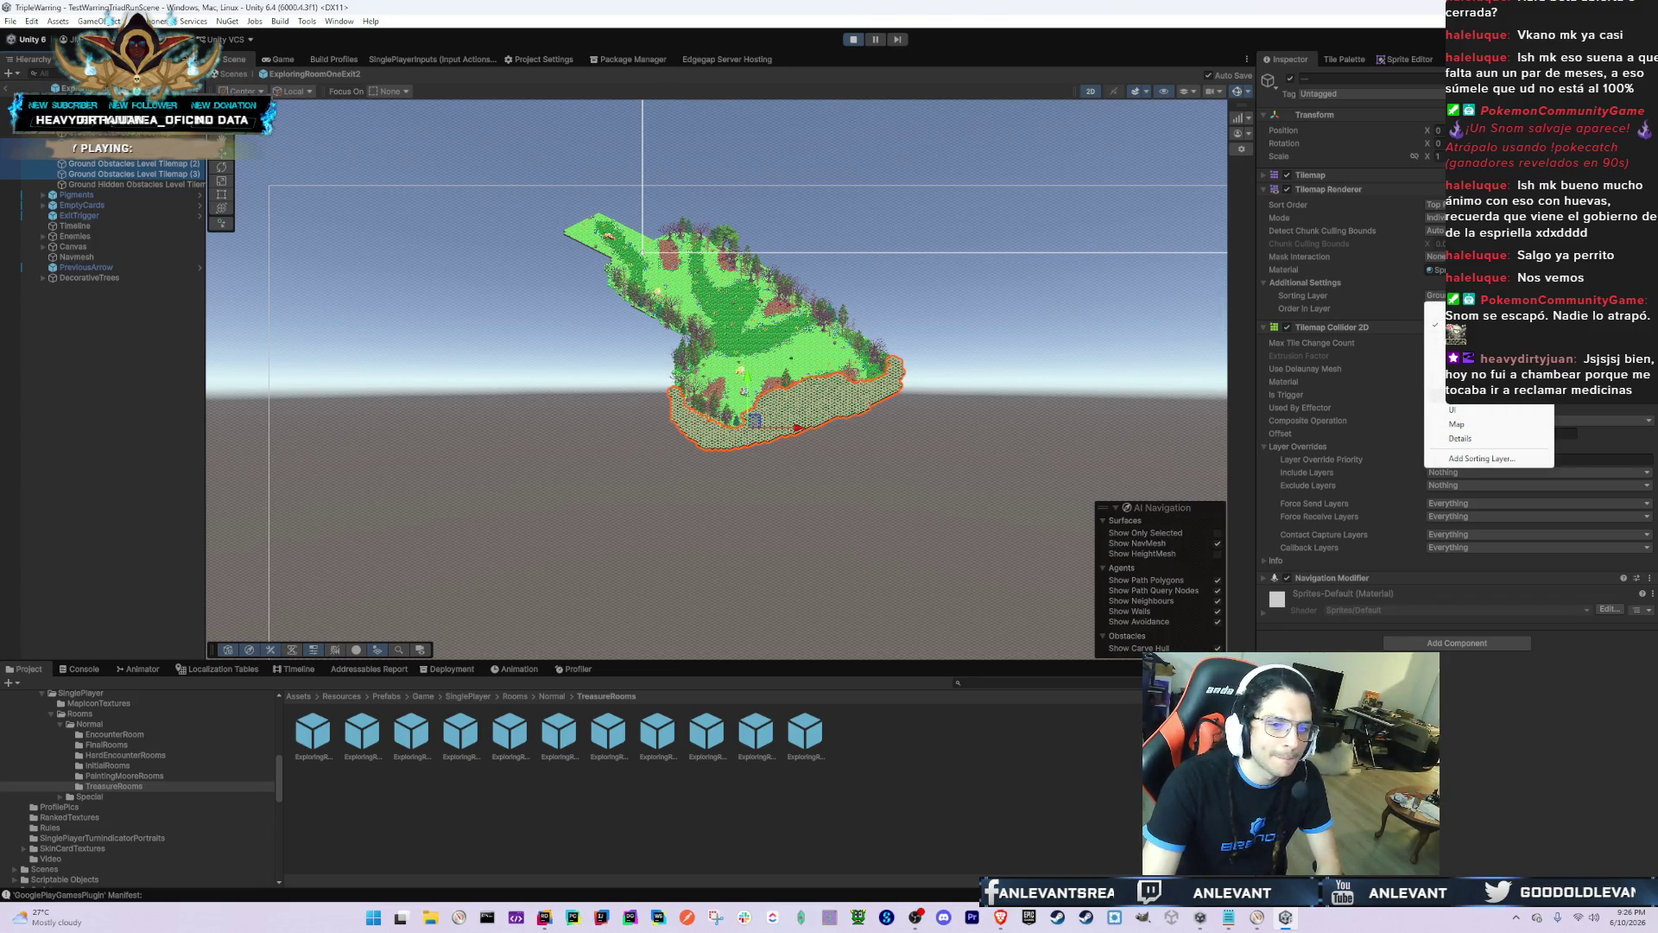
click(1438, 395)
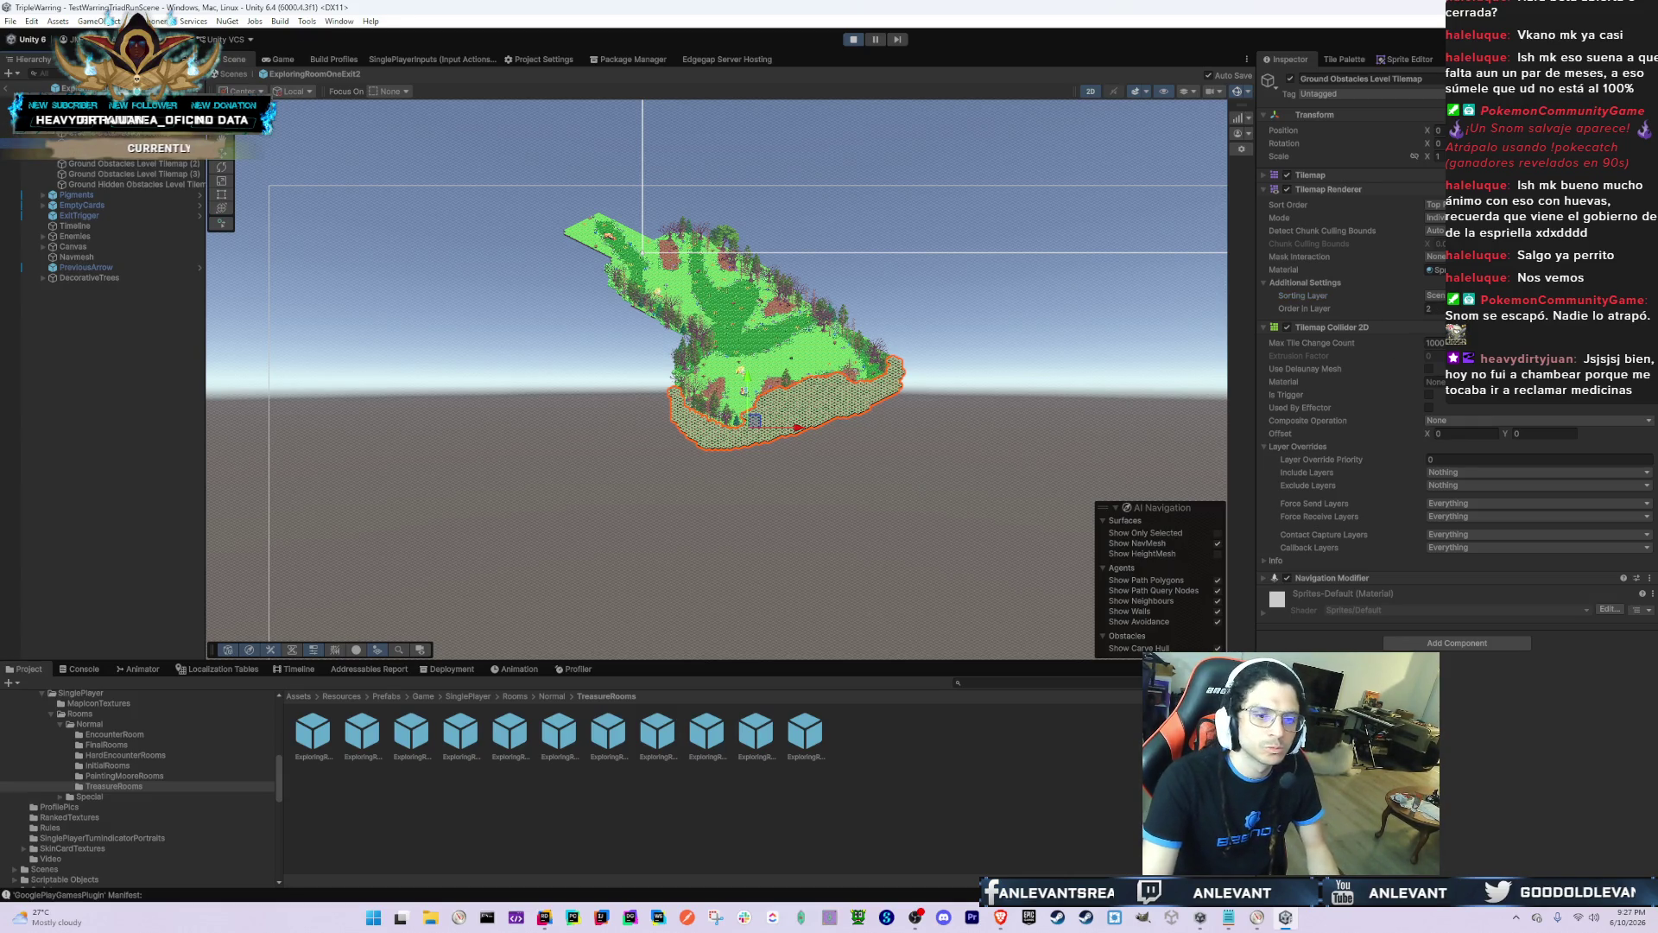
click(1430, 308)
text(0)
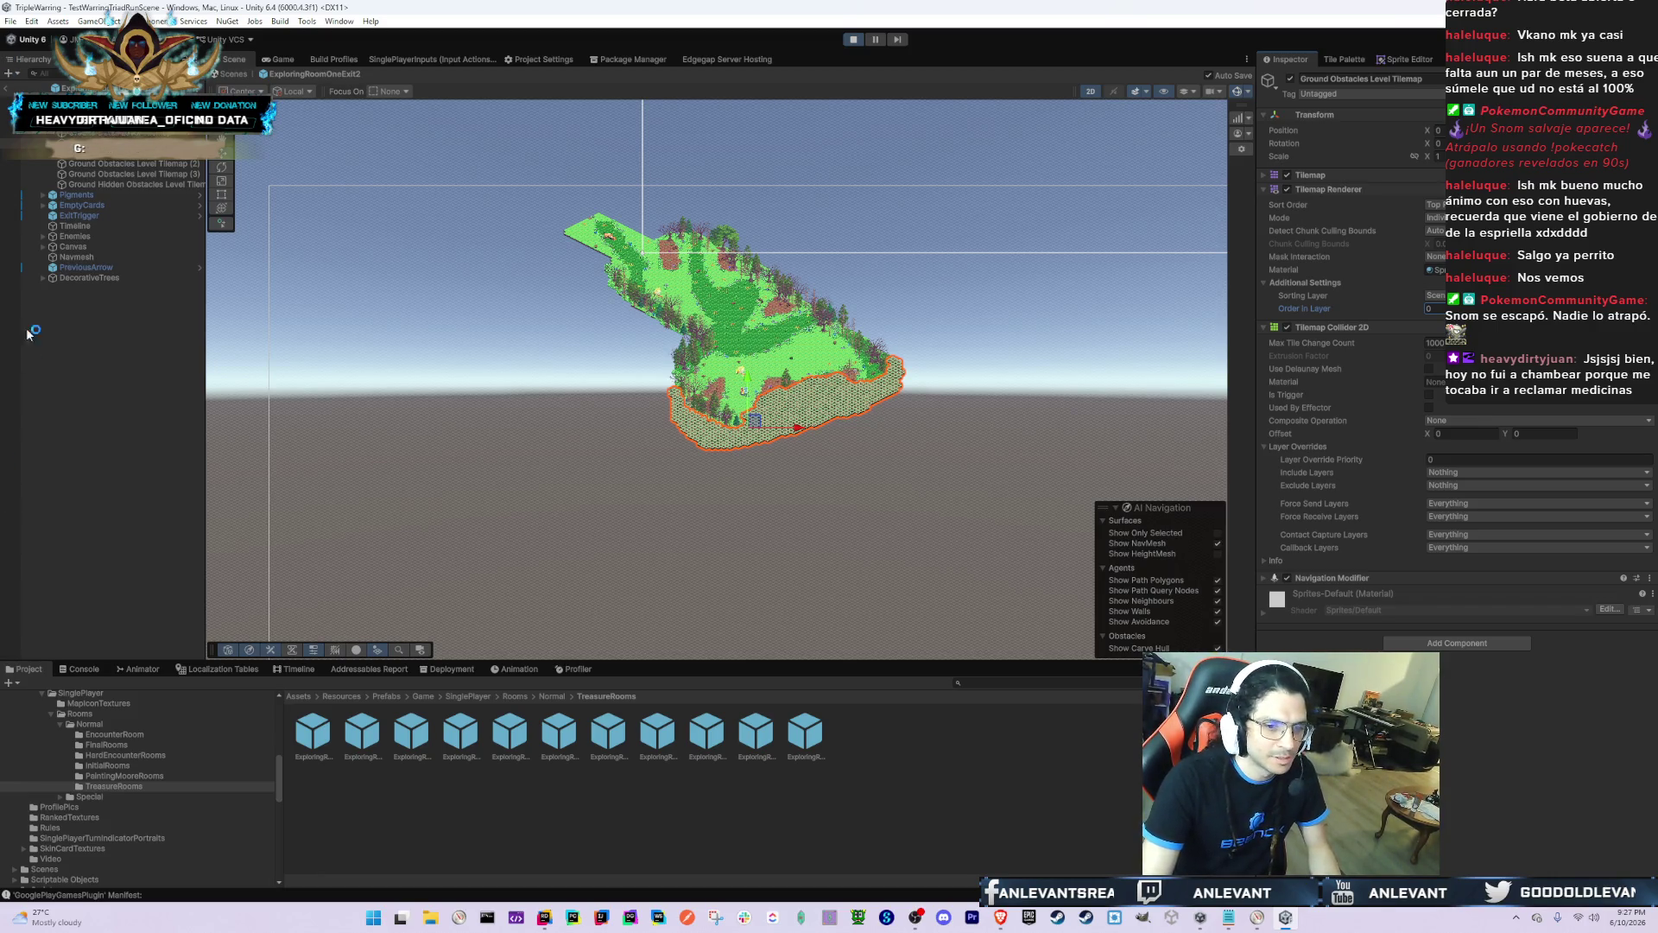
key(Return)
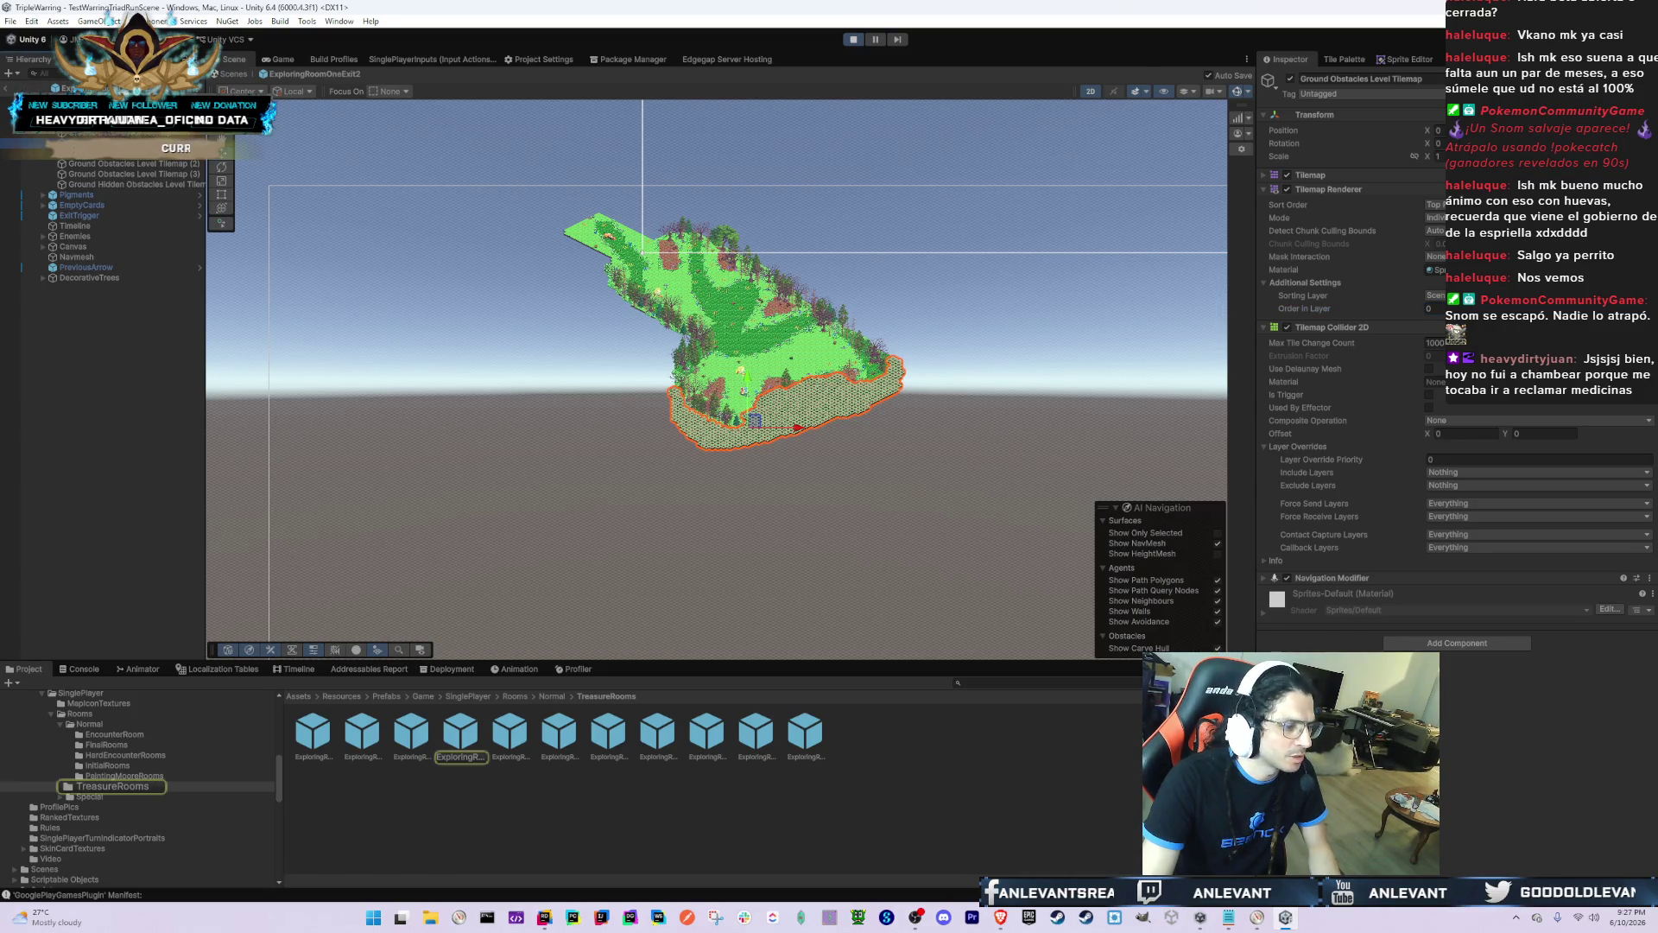
Step: Open ExploringRoomOneExit, frame its icy room, then open ExploringRoomFourExit2
double_click(429, 732)
click(920, 506)
key(f)
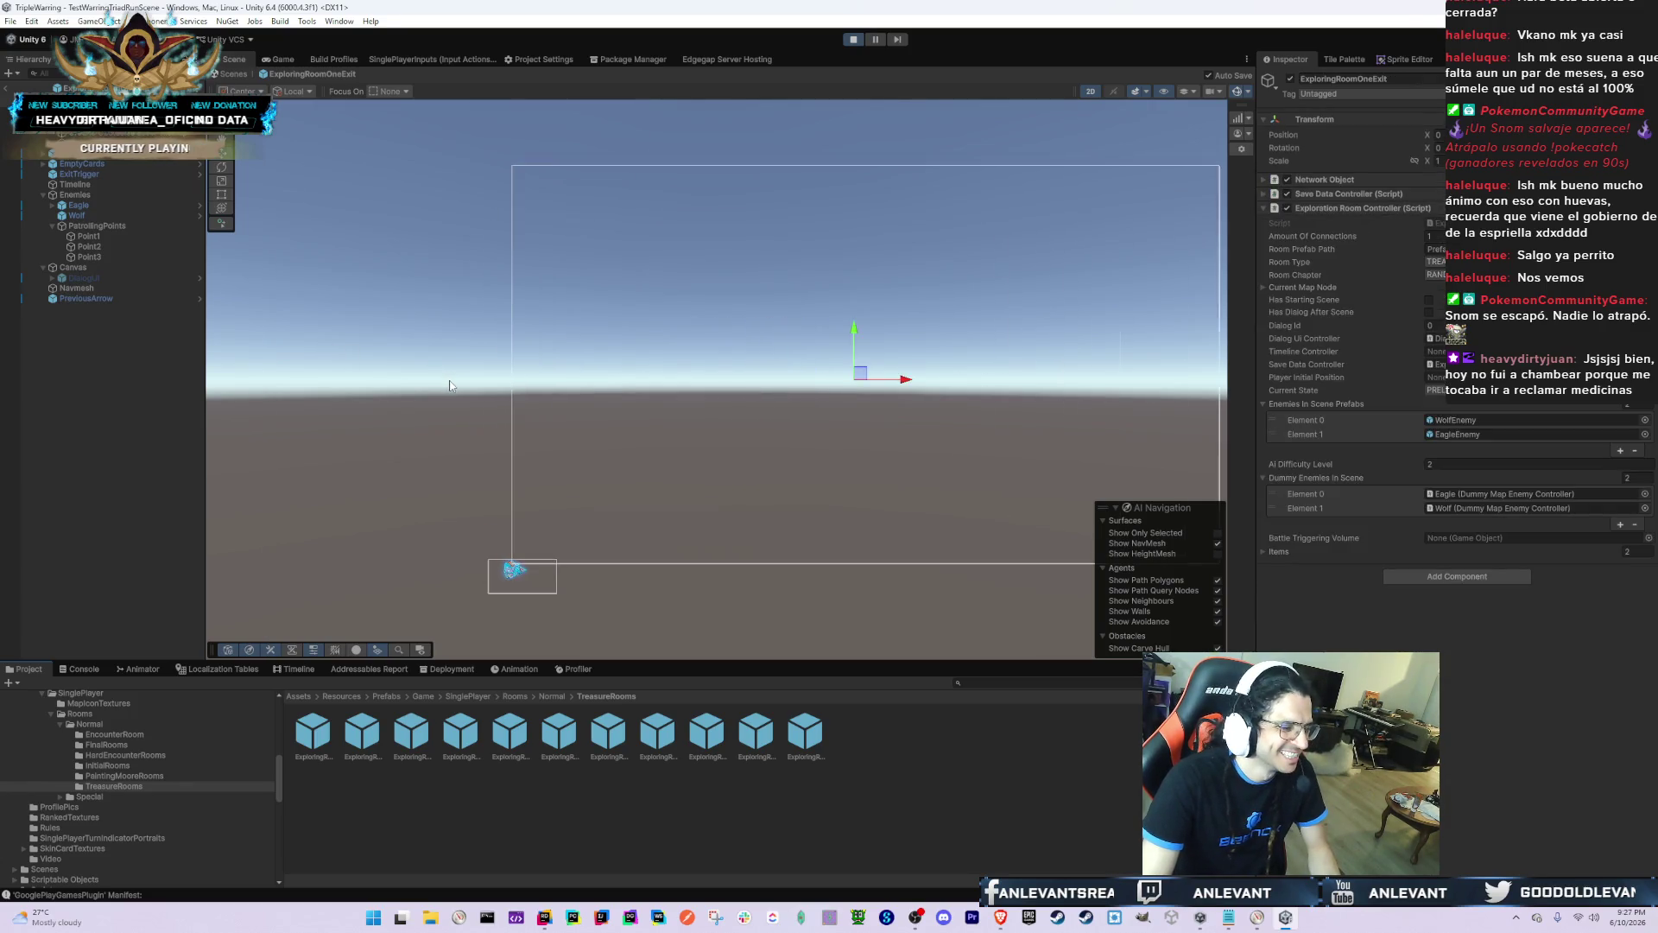
scroll(788, 312, up, 10)
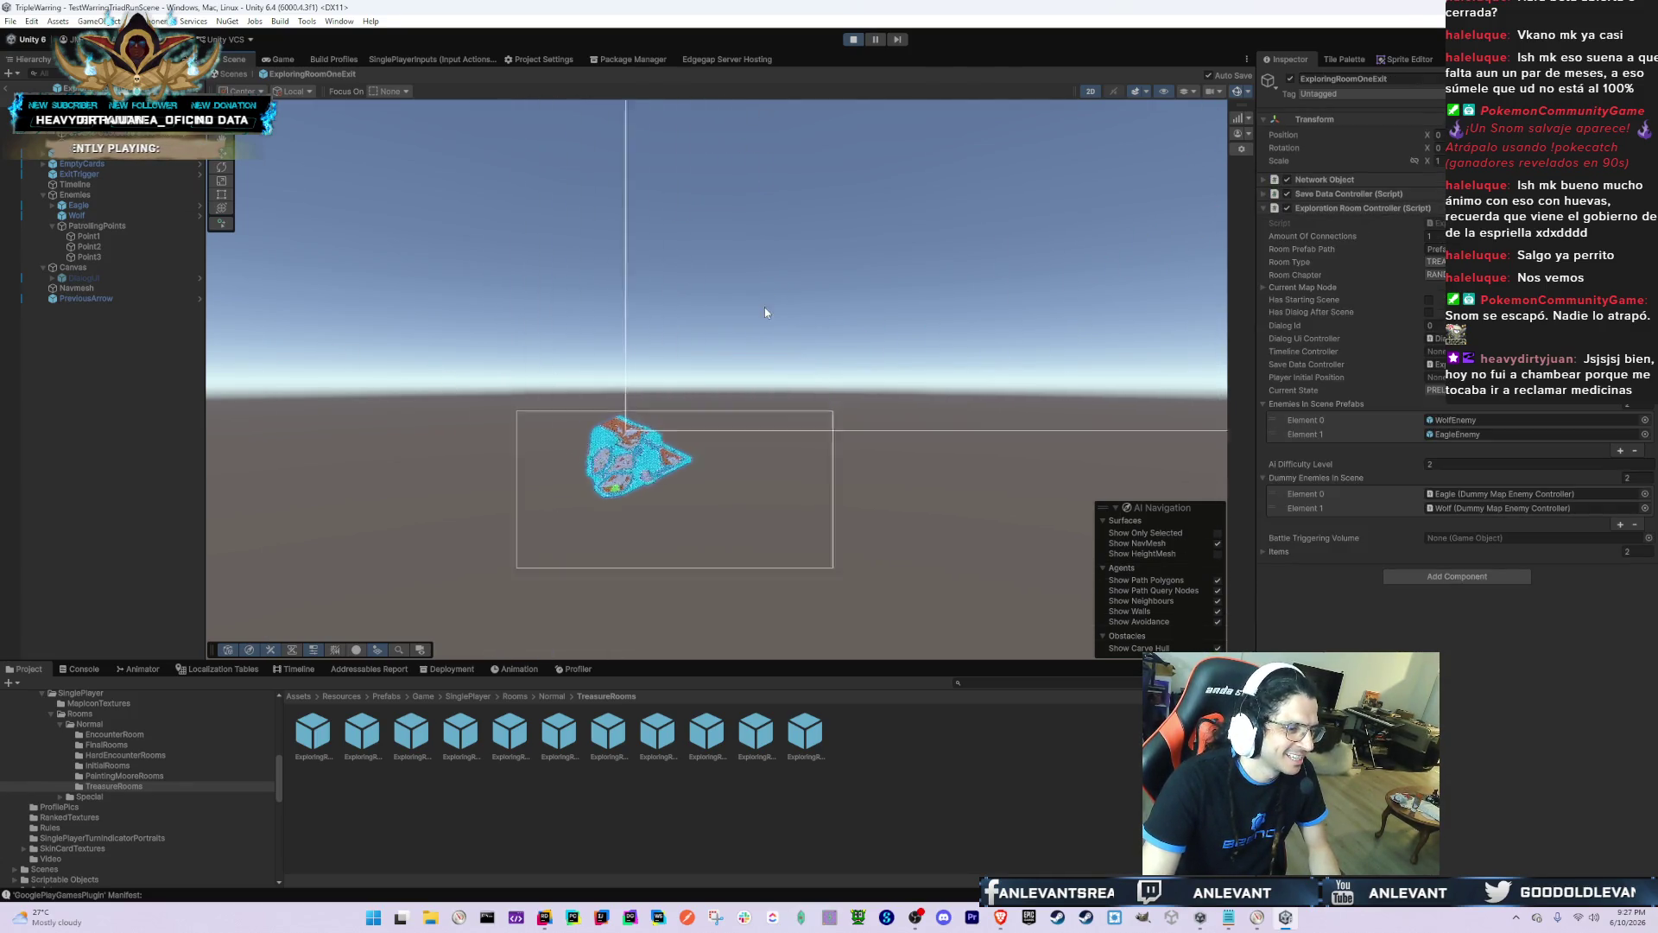
key(f)
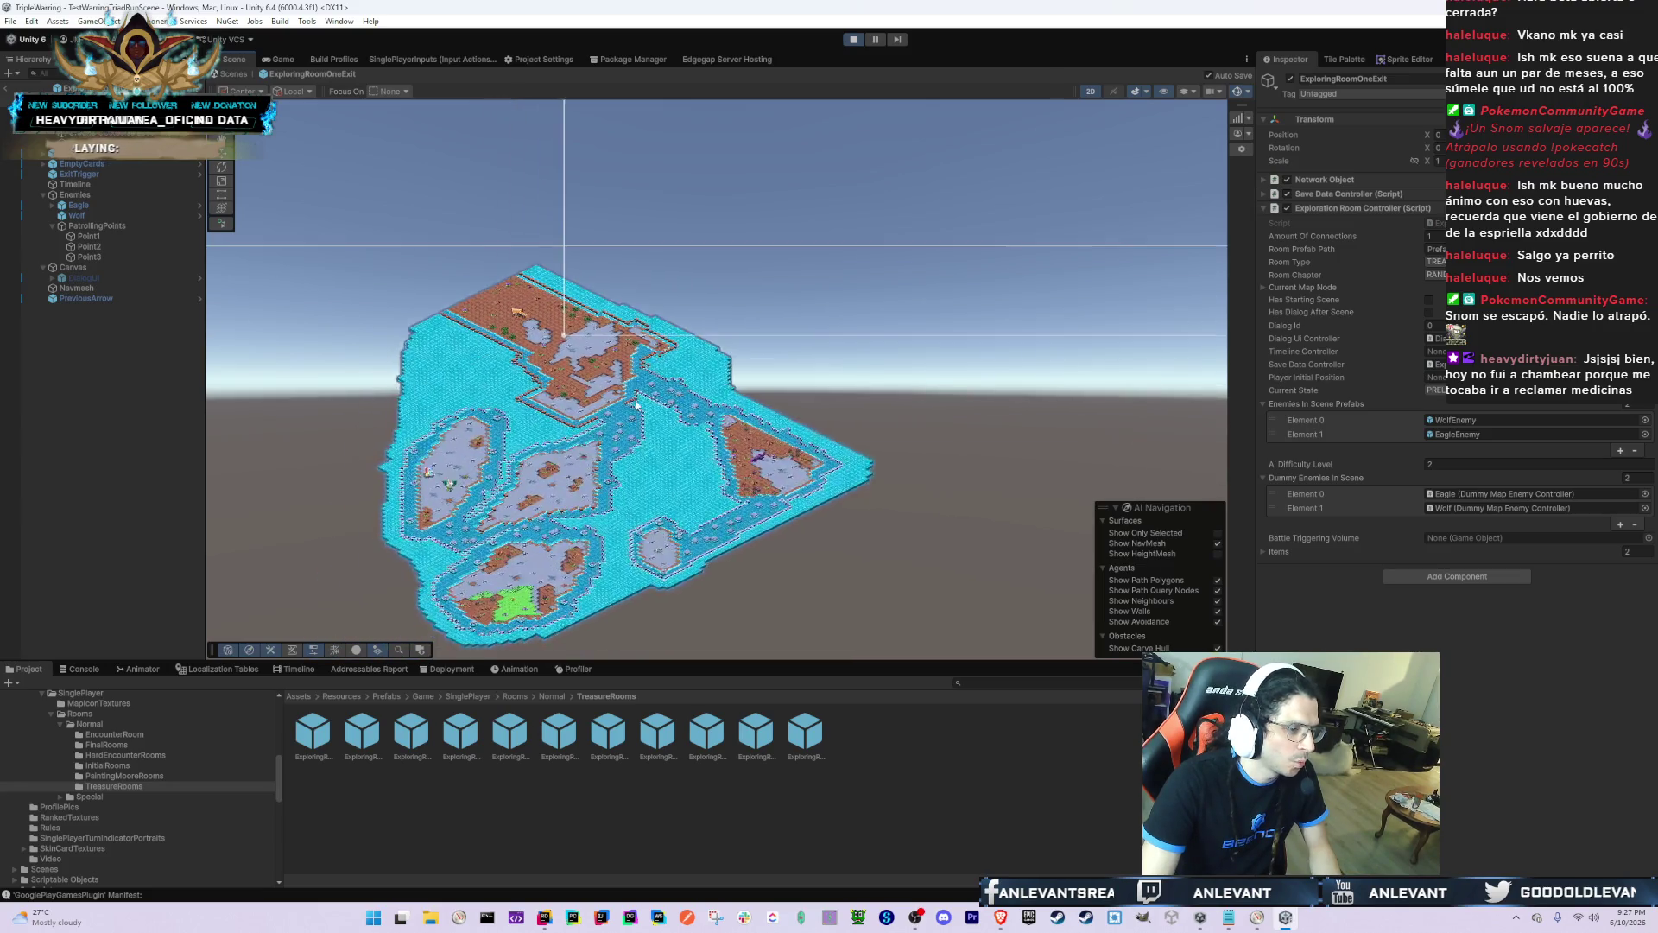
scroll(593, 106, up, 5)
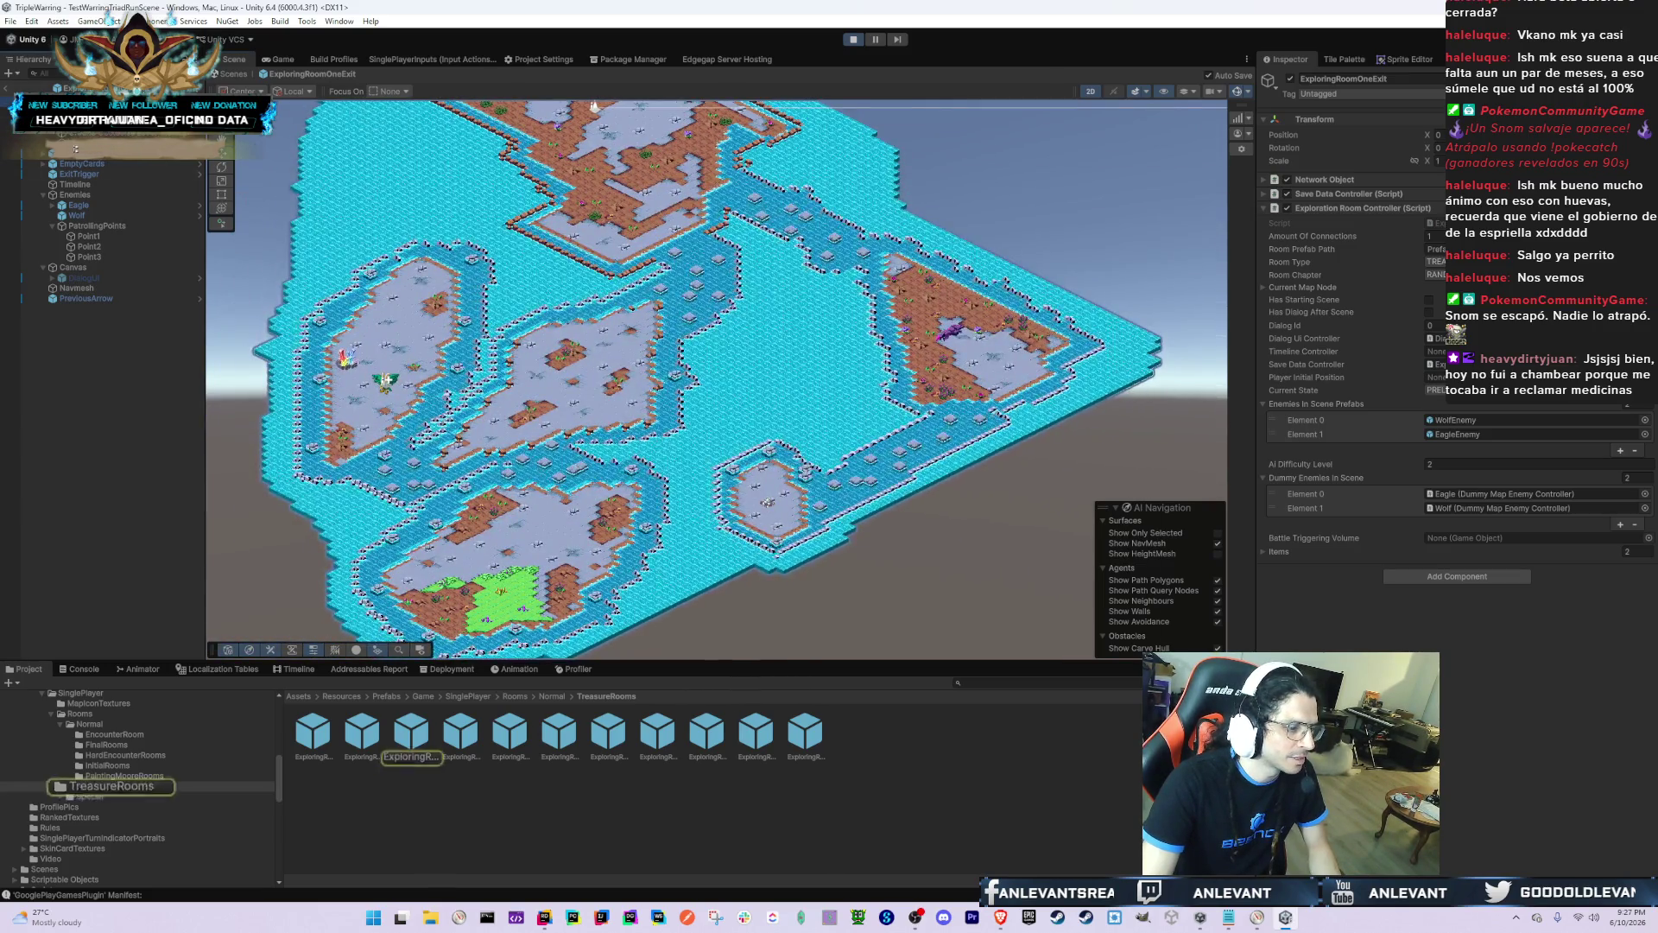
click(363, 730)
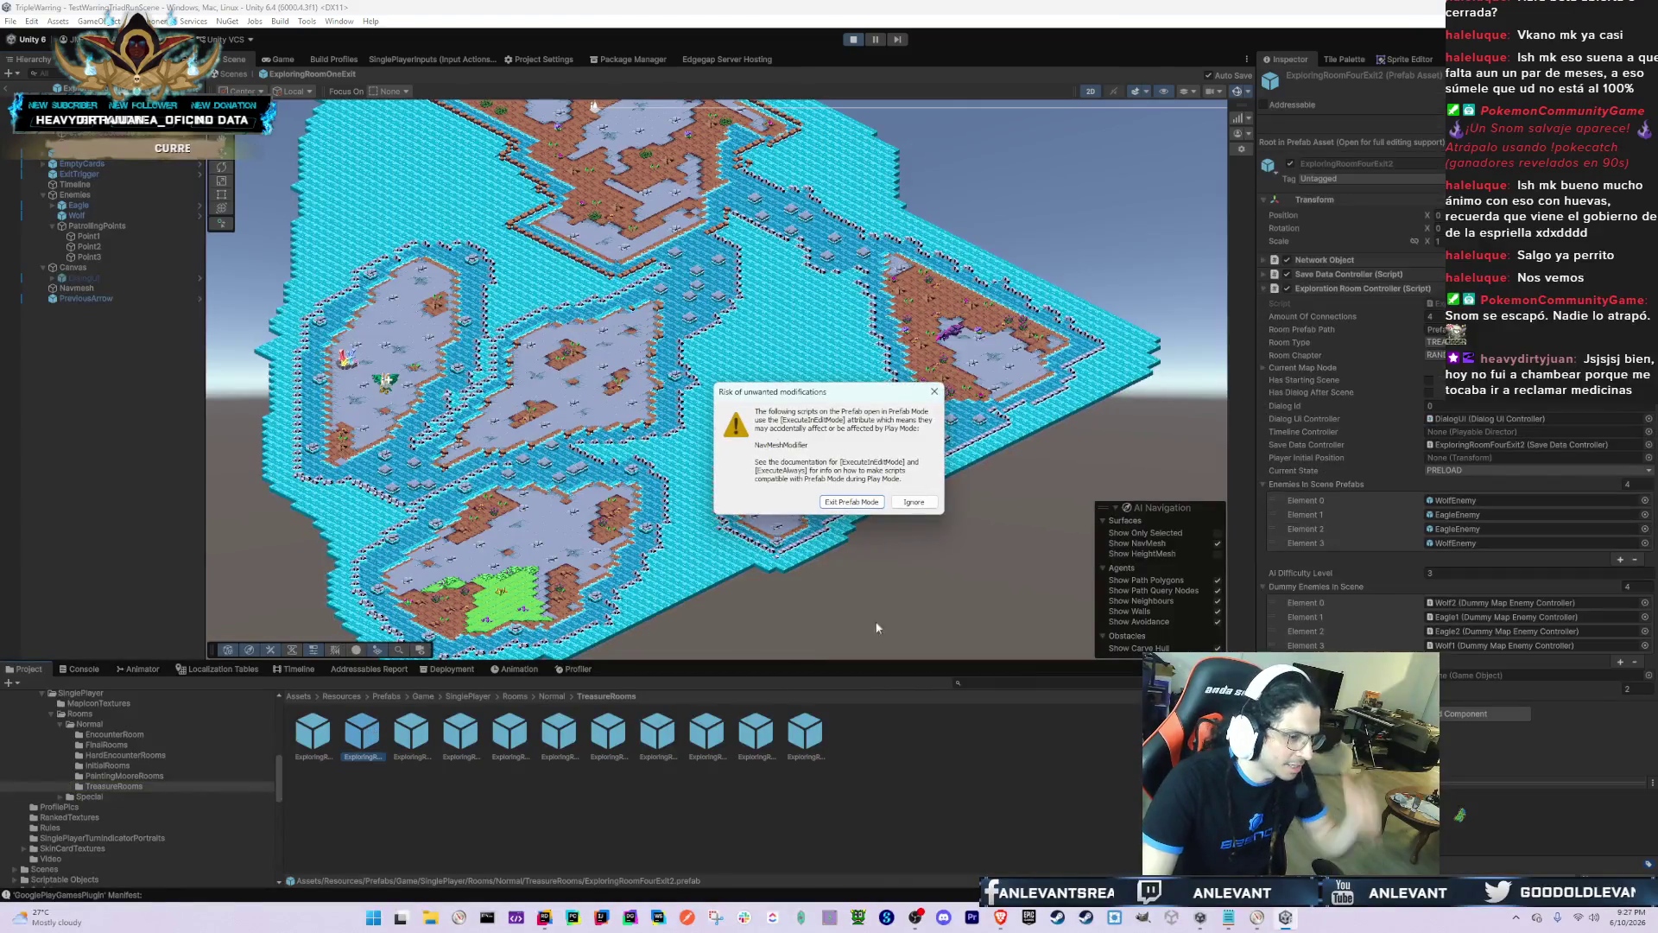
Step: Load ExploringRoomFourExit2, centre its island in view and collapse DecorativeTrees
click(905, 507)
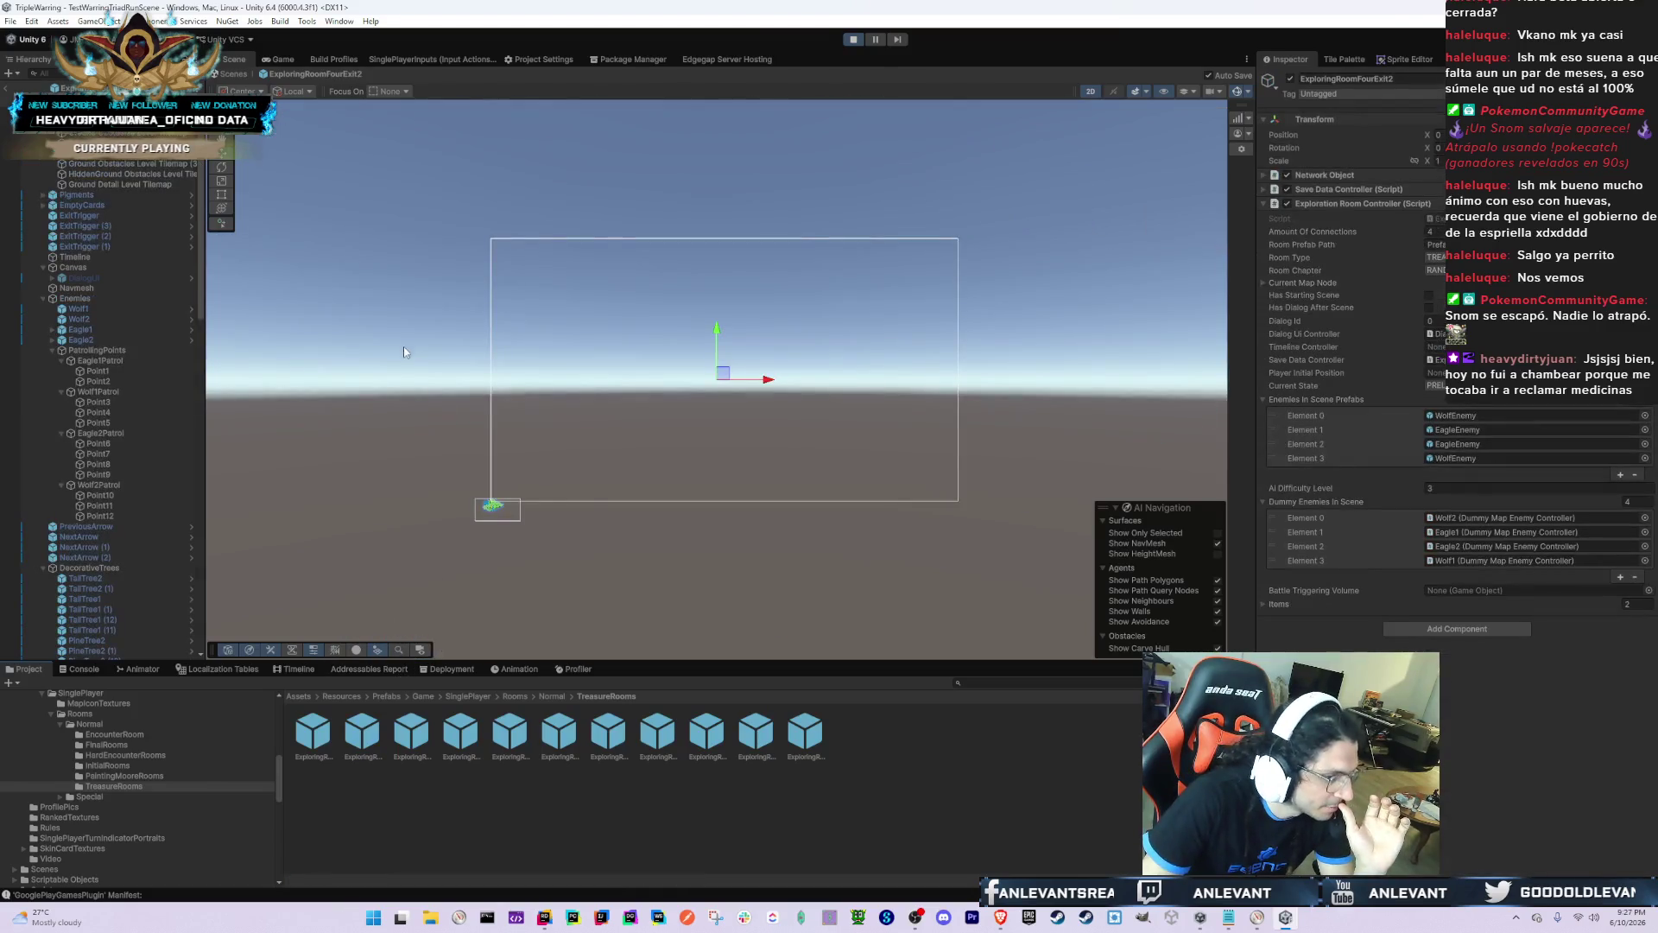
click(485, 422)
scroll(469, 423, up, 3)
drag(499, 450, 584, 165)
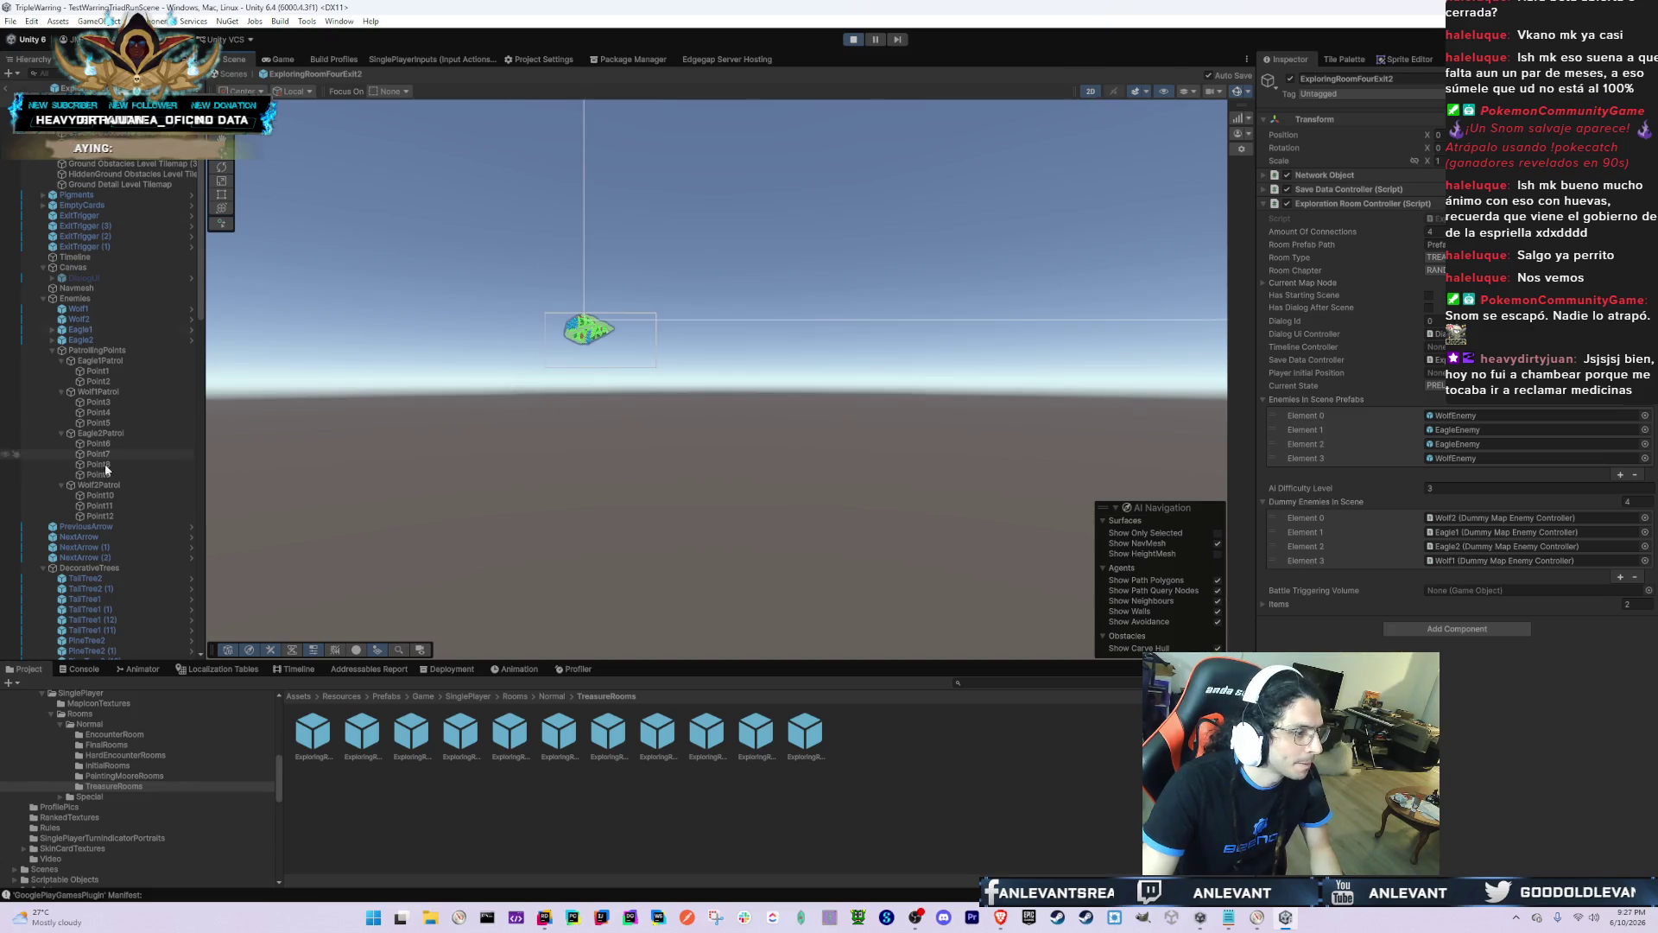
click(42, 567)
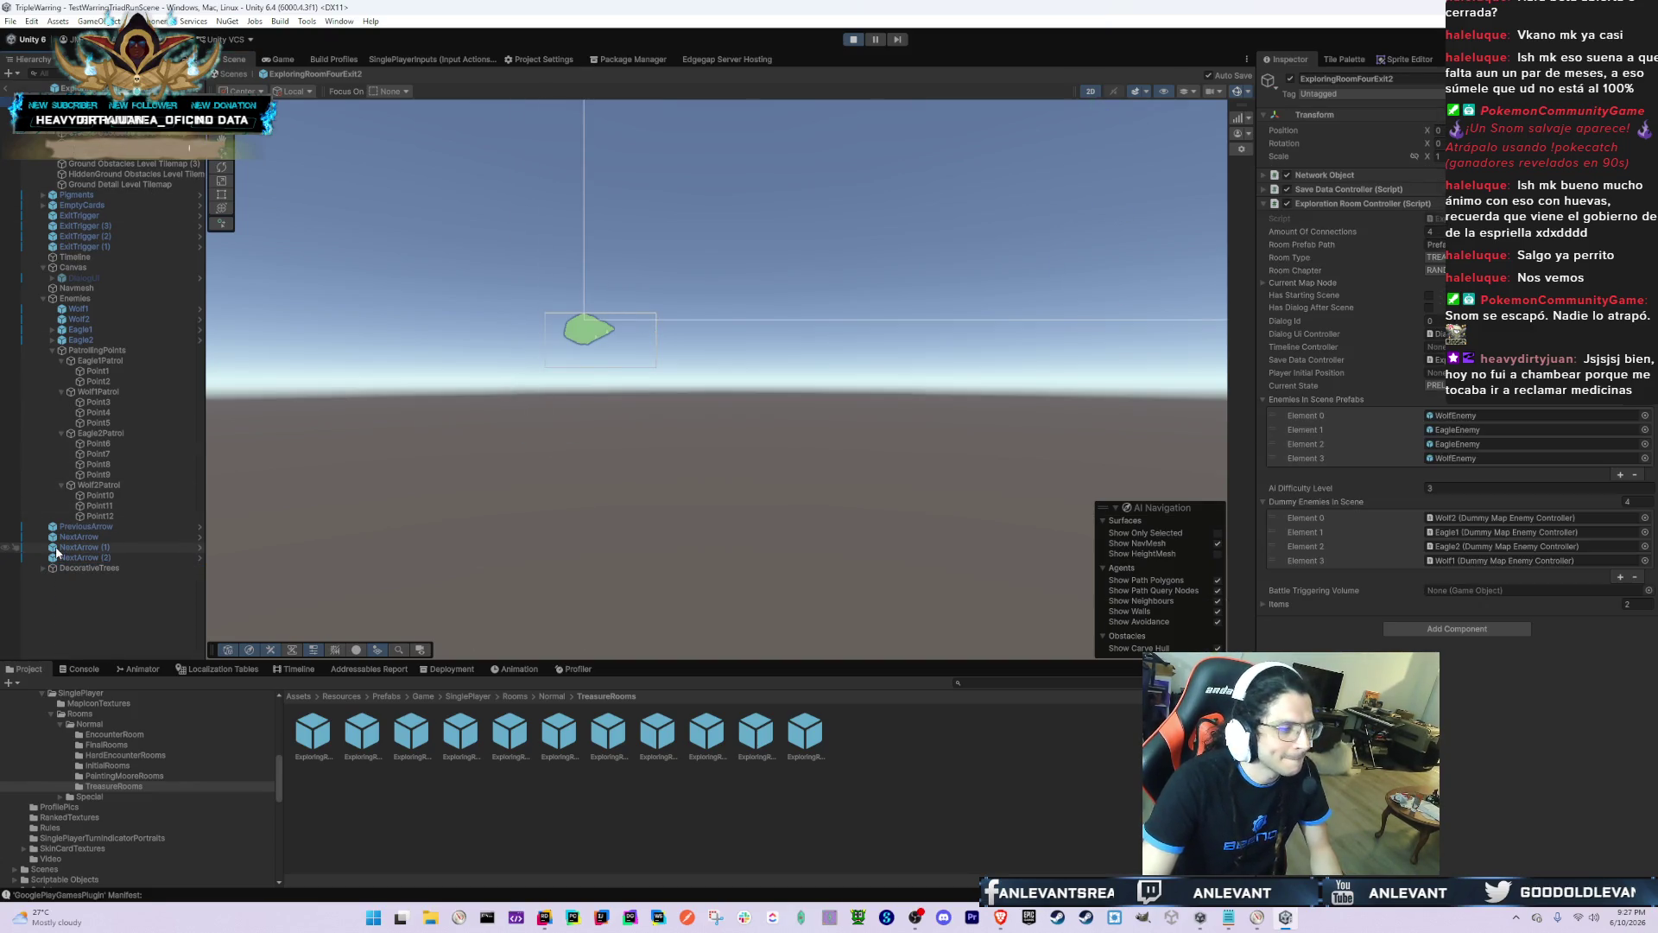
scroll(635, 394, up, 5)
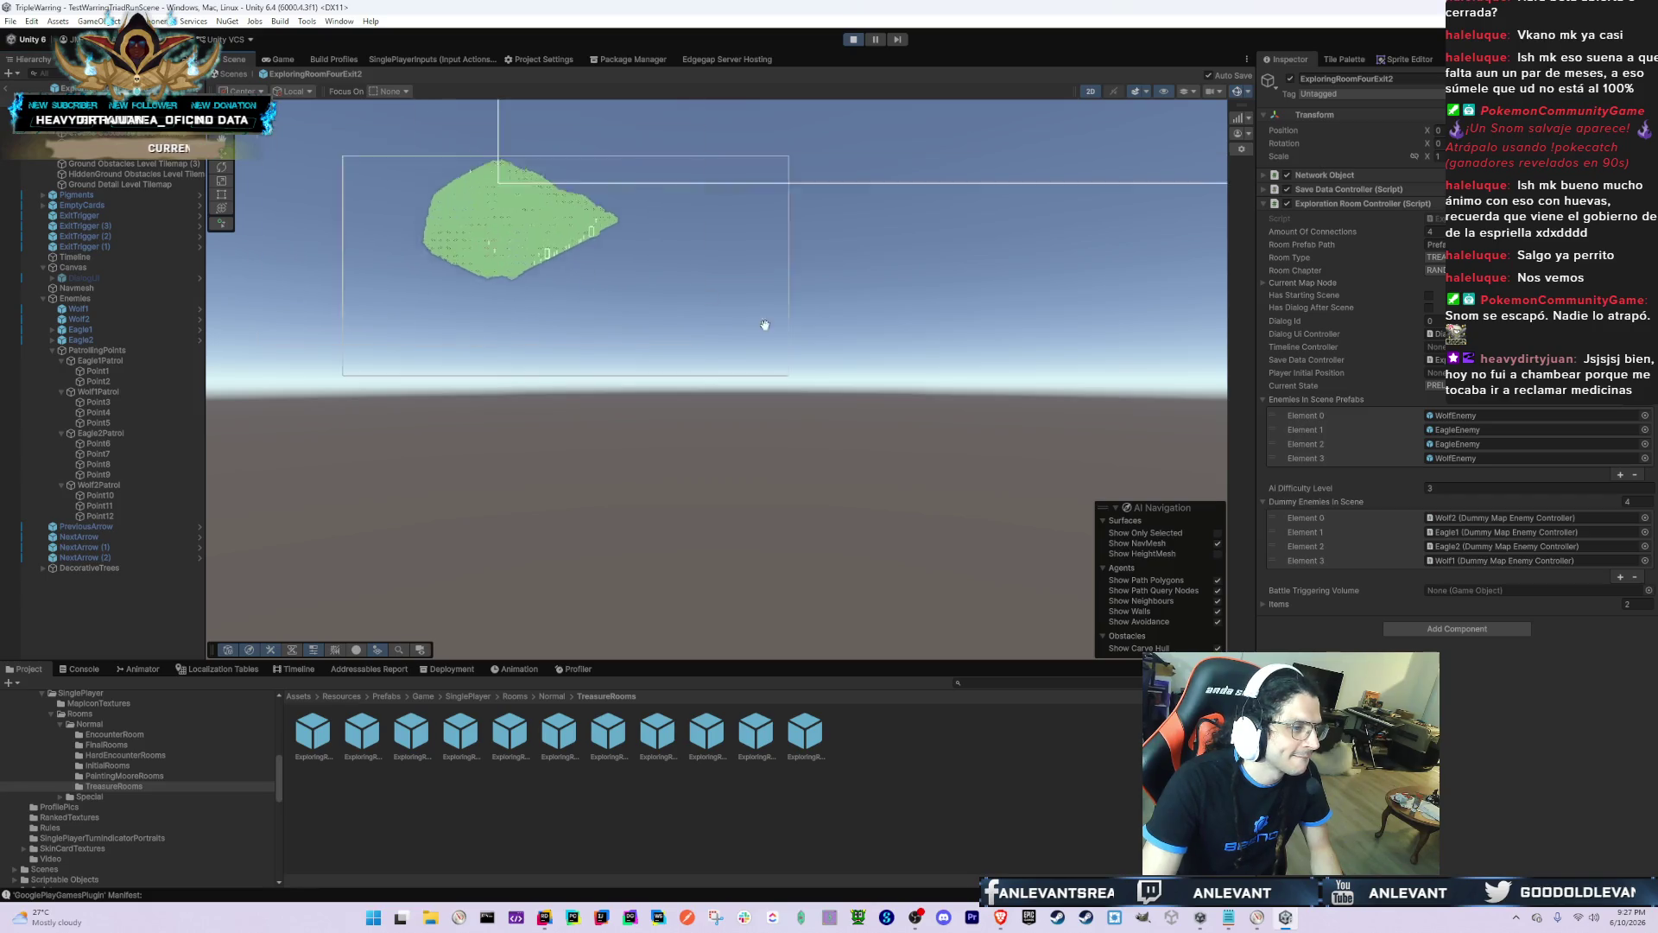
scroll(755, 327, up, 5)
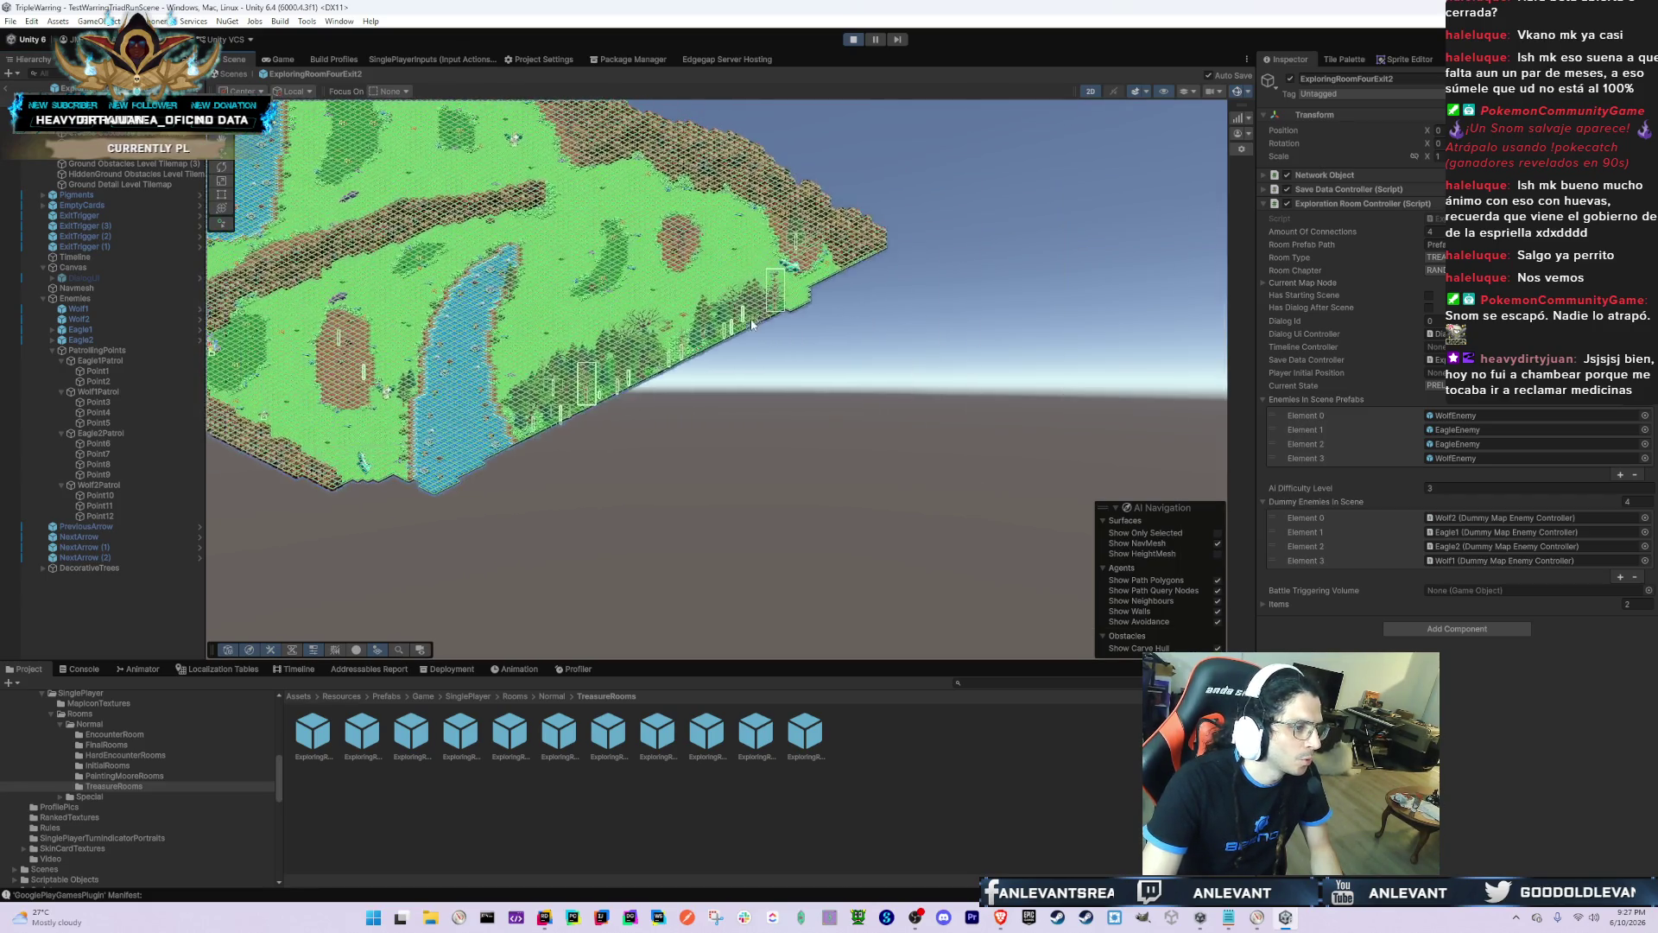
click(733, 357)
Step: Check the sorting layers of both Ground Obstacles Level Tilemaps, framing each
click(130, 153)
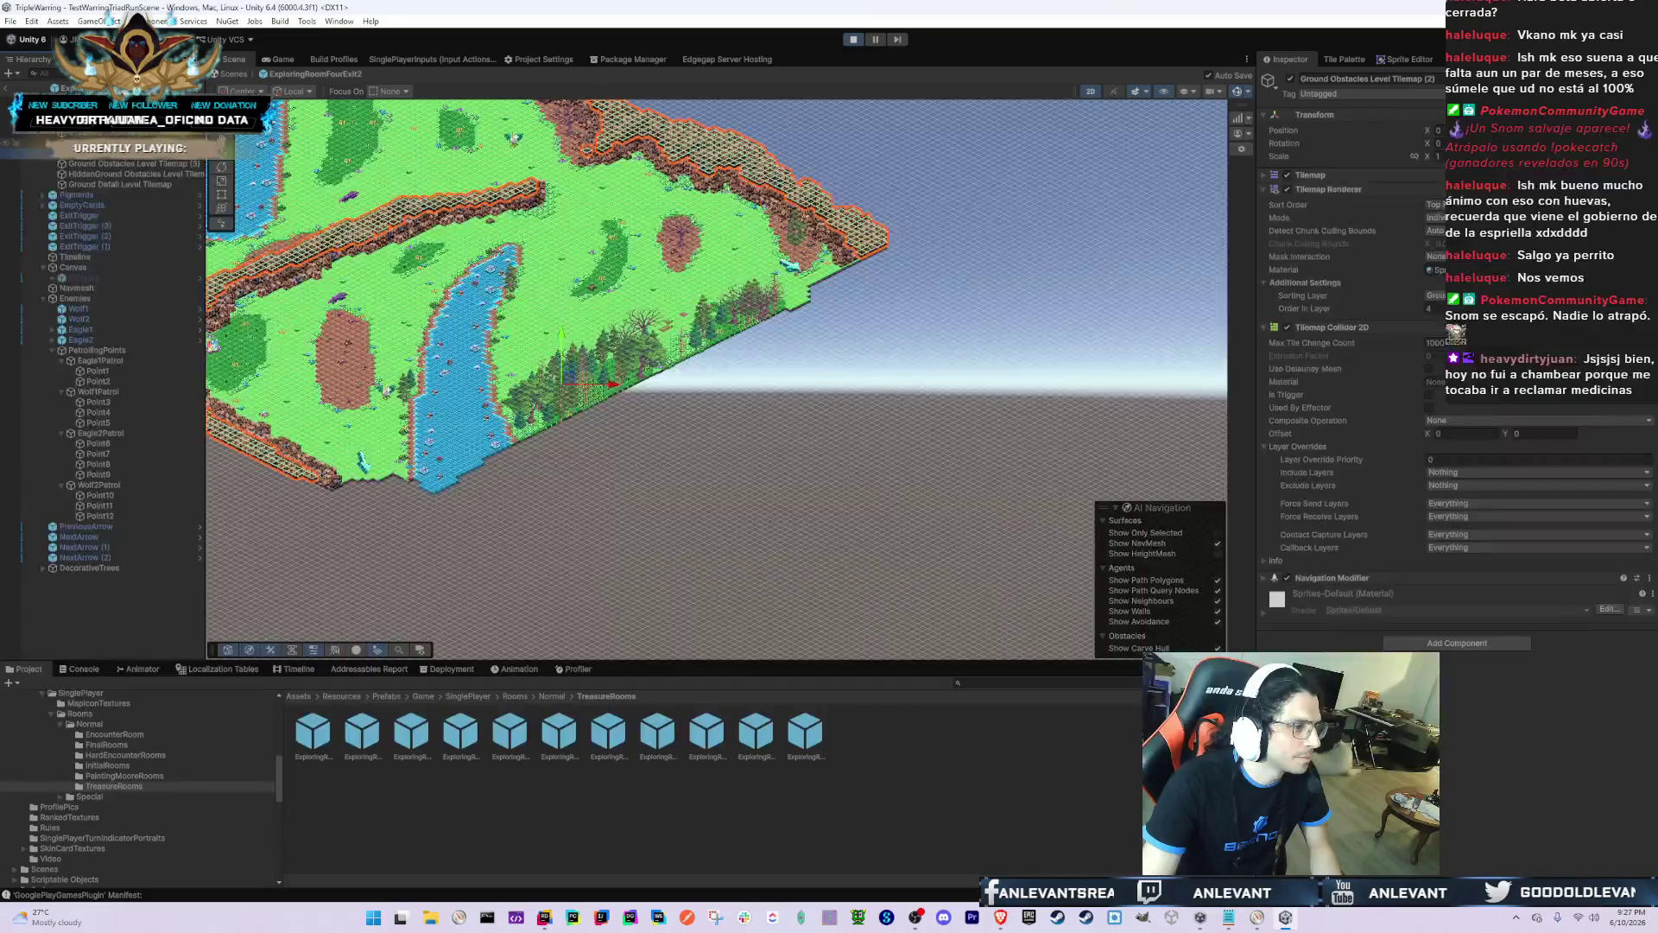
key(Up)
key(Up)
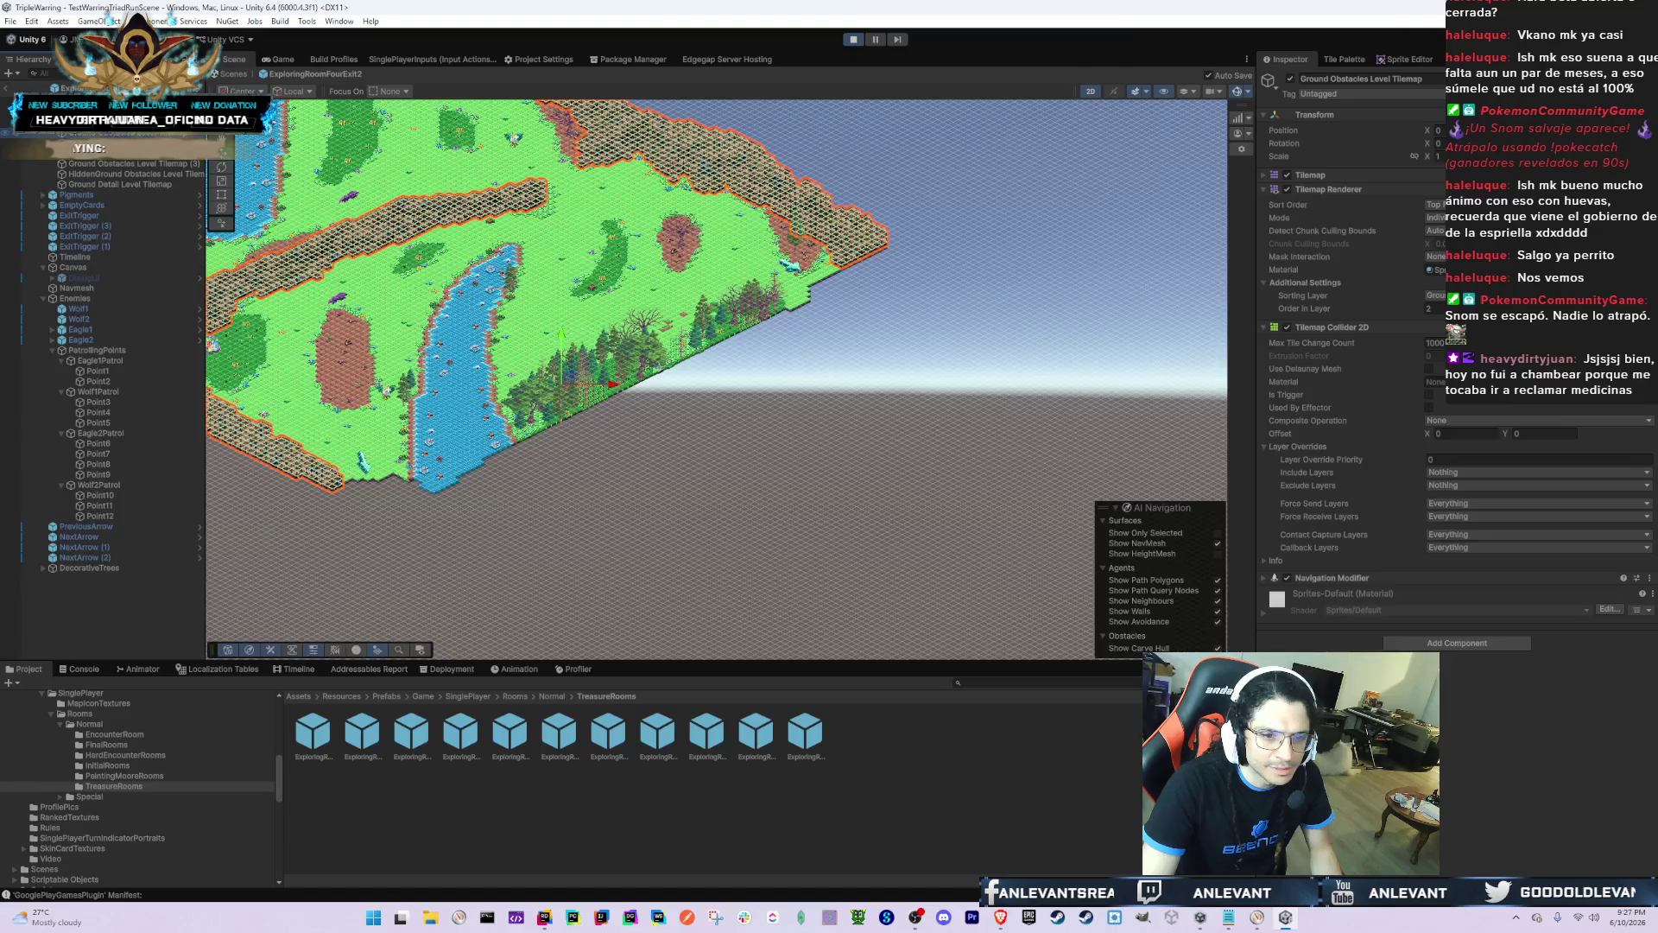
key(f)
click(1433, 295)
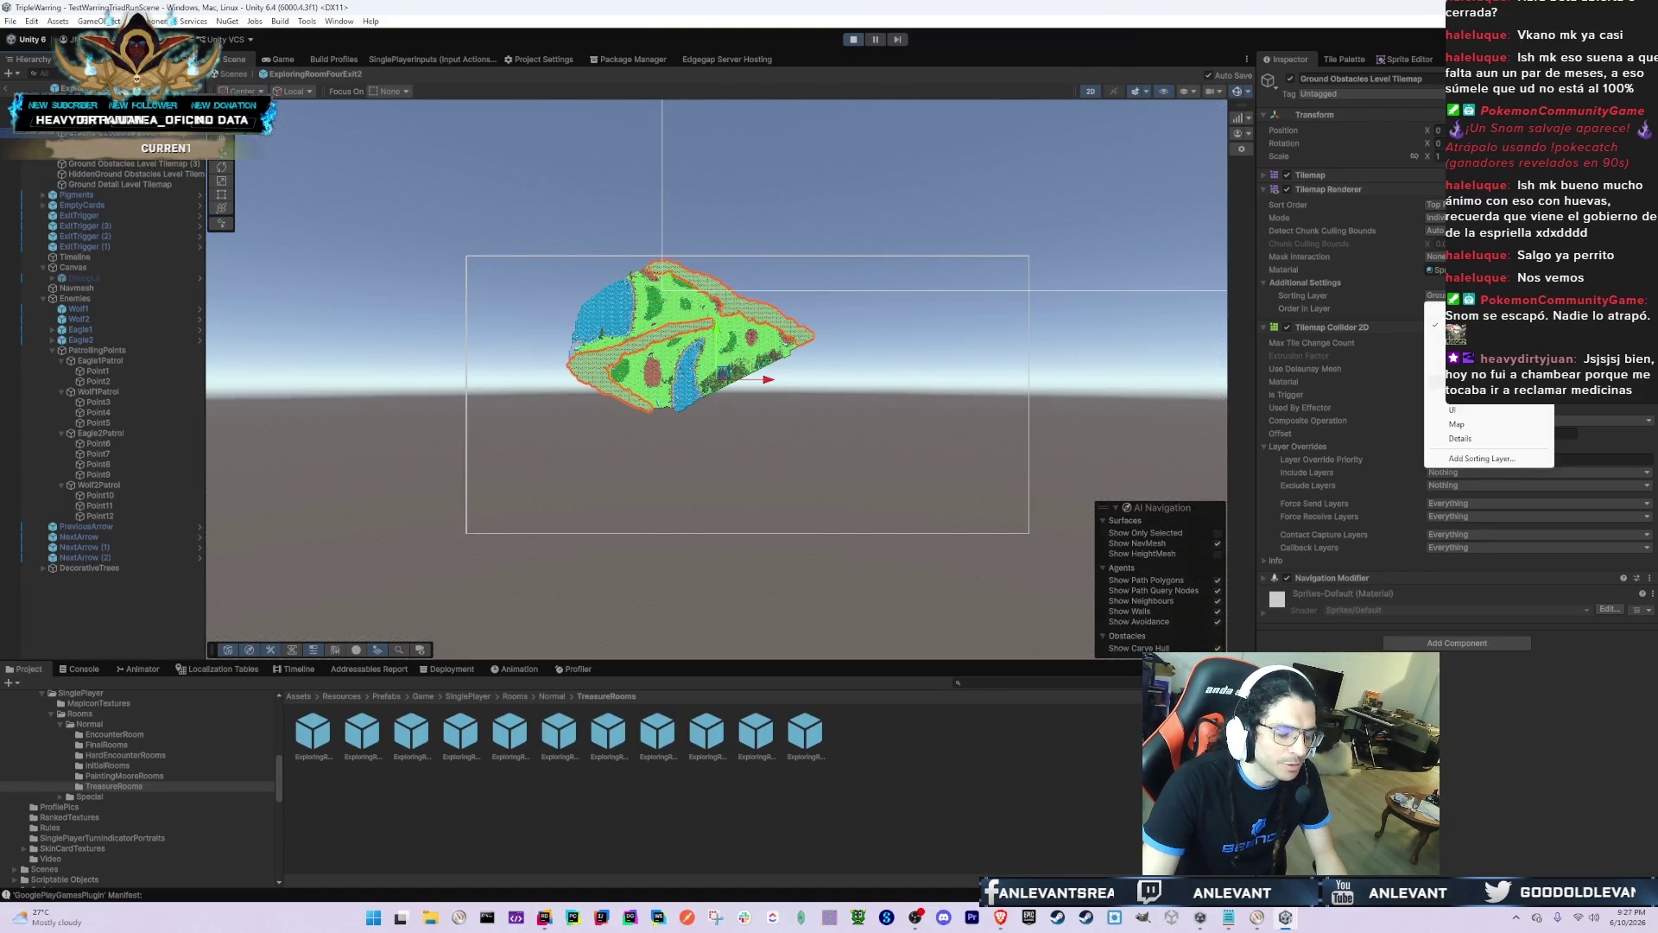
shift+click(141, 155)
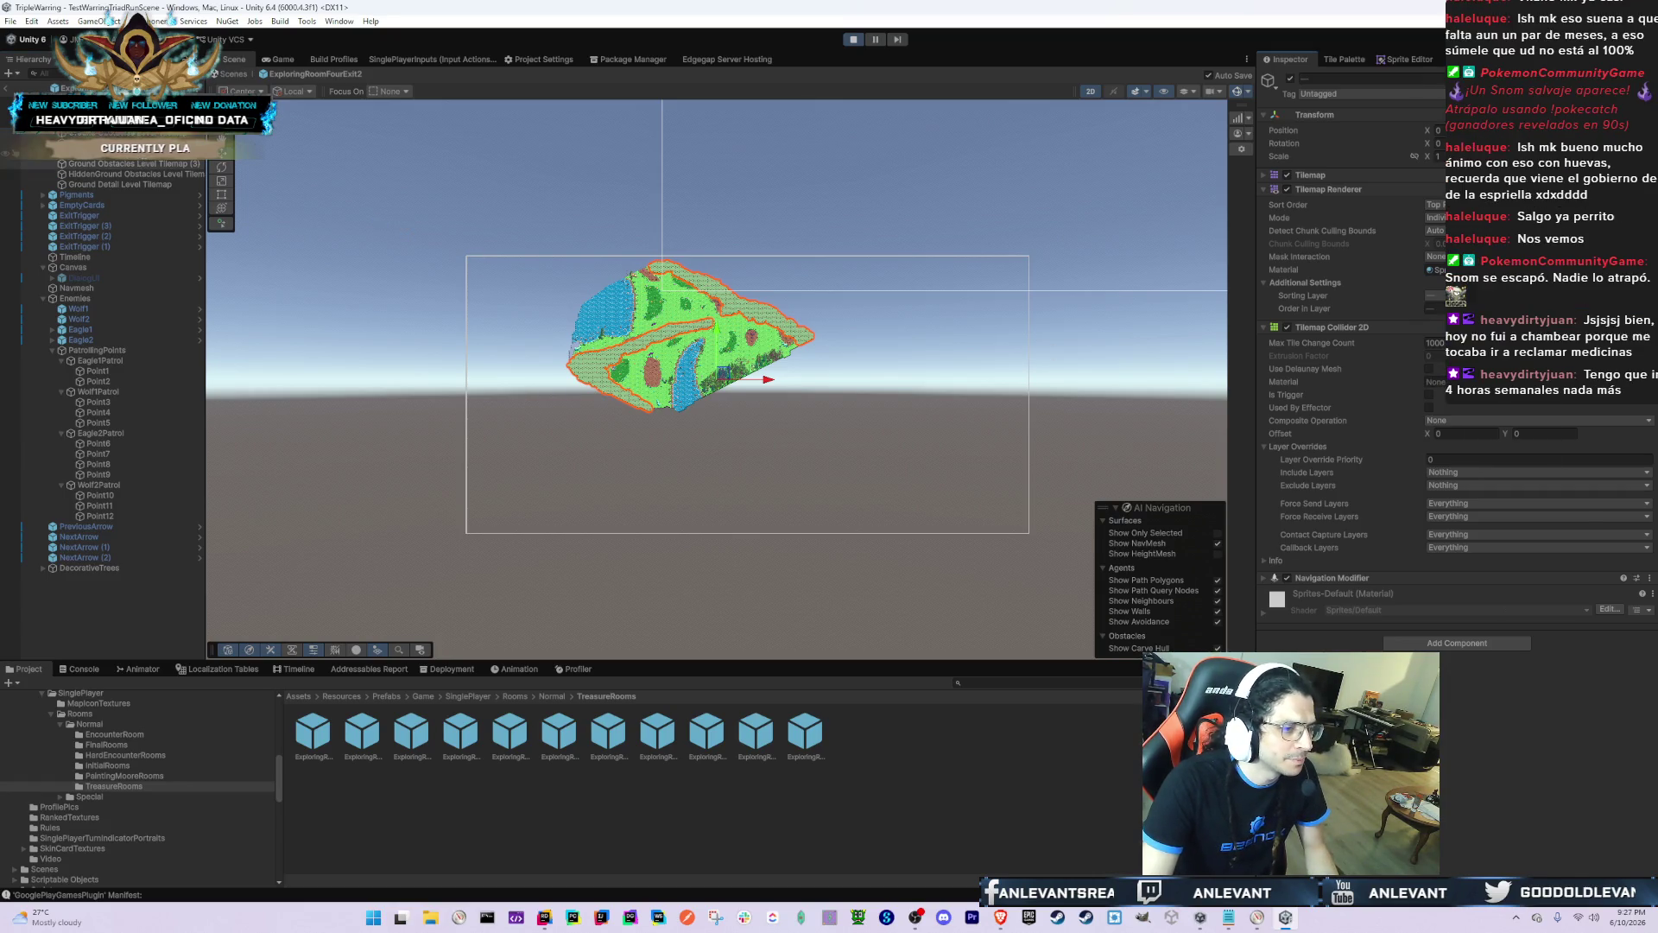
click(166, 153)
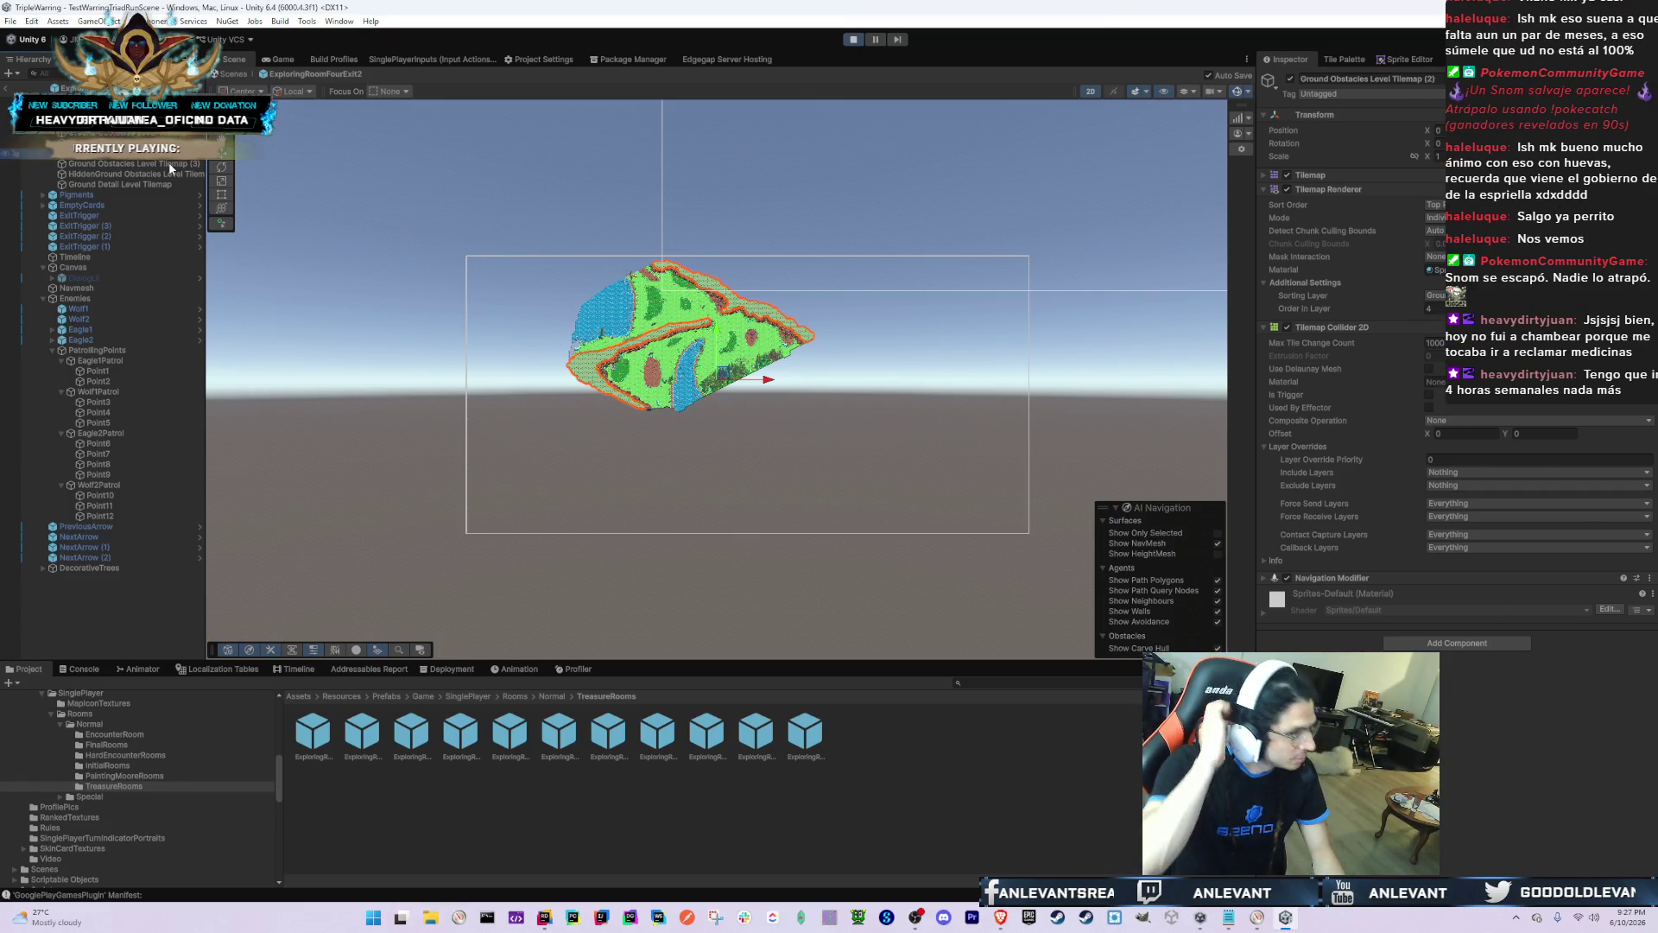
key(Up)
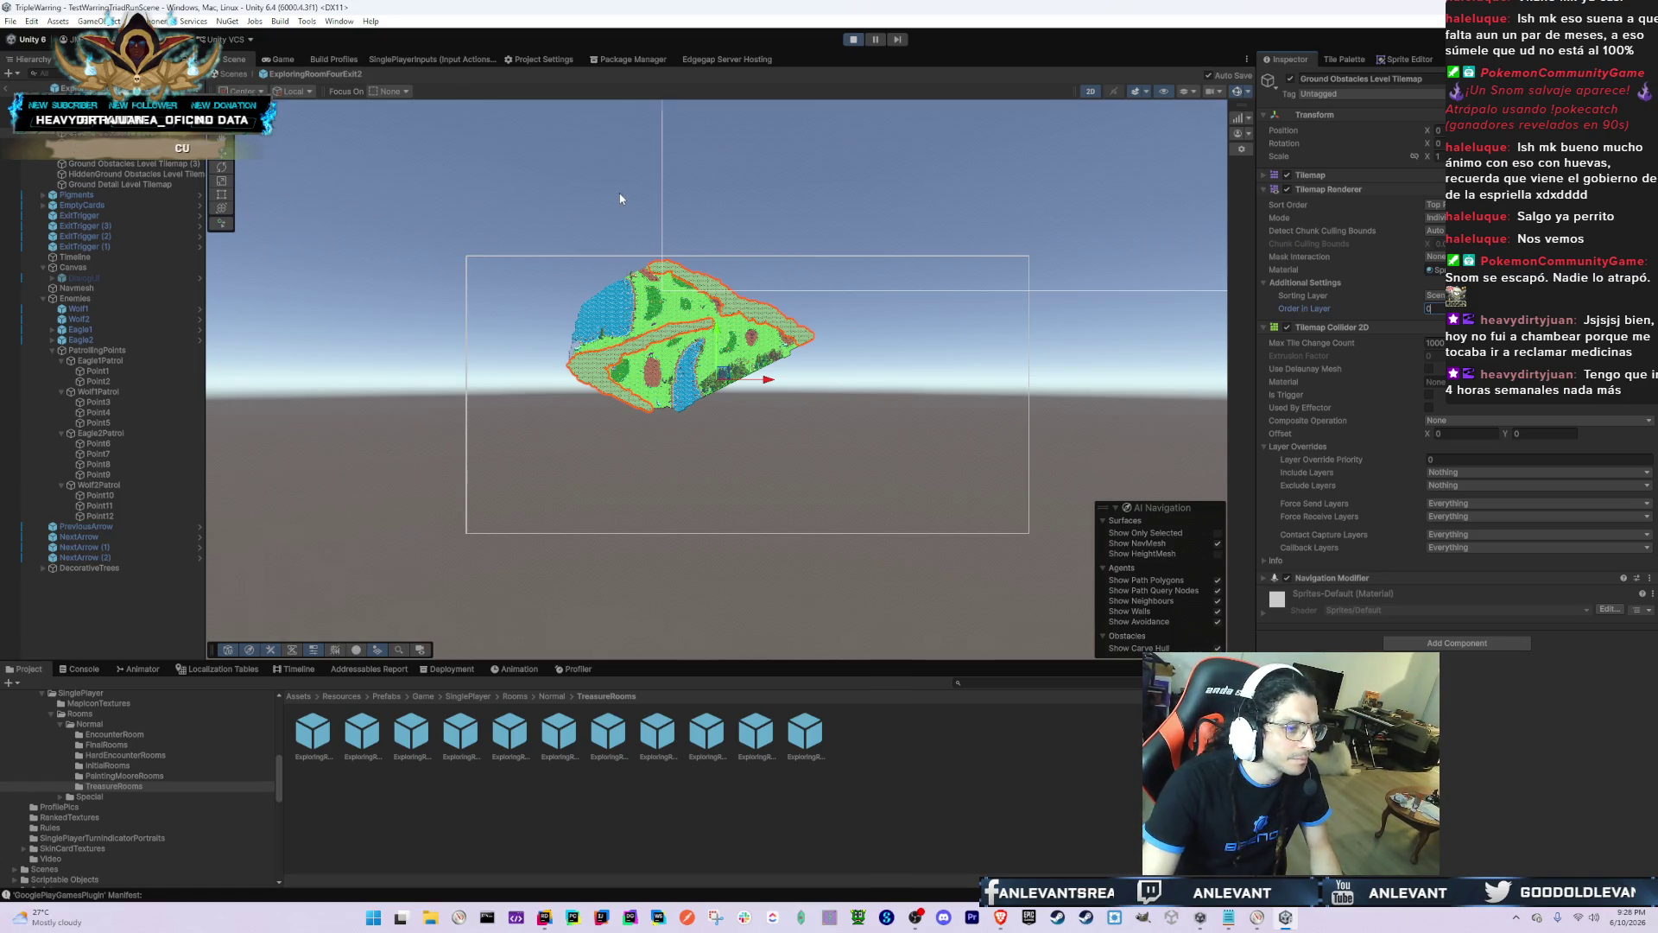
key(f)
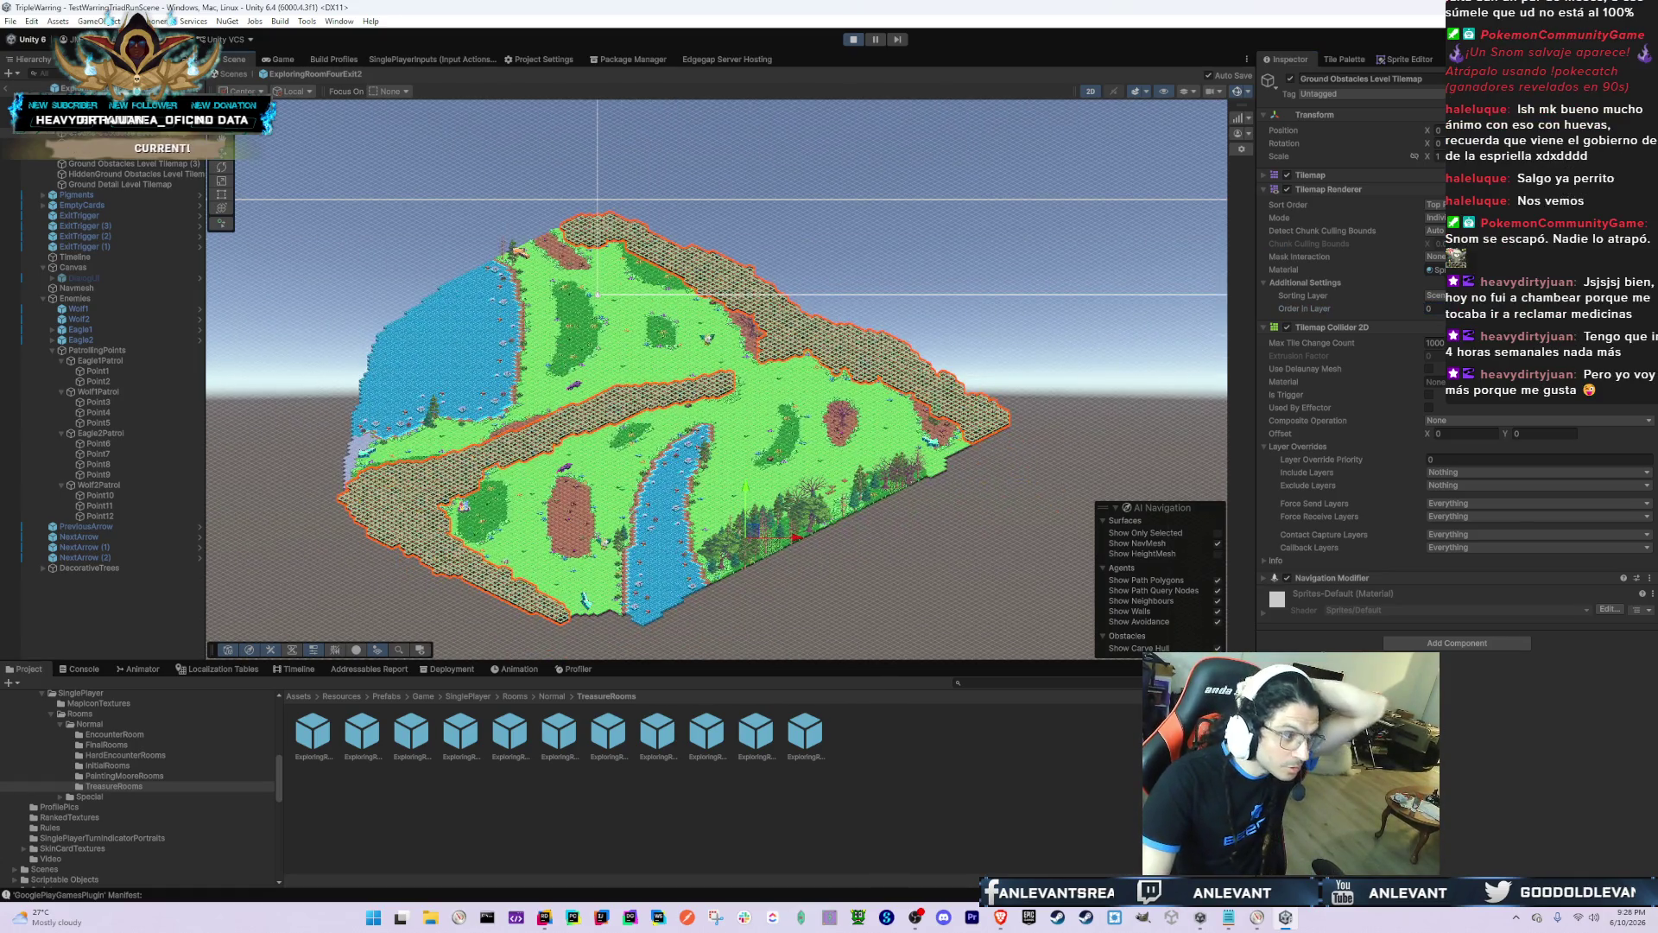
Step: Select the room root and paste ExploringRoomFourExit2 into the Notepad finished-rooms list
key(Up)
key(Up)
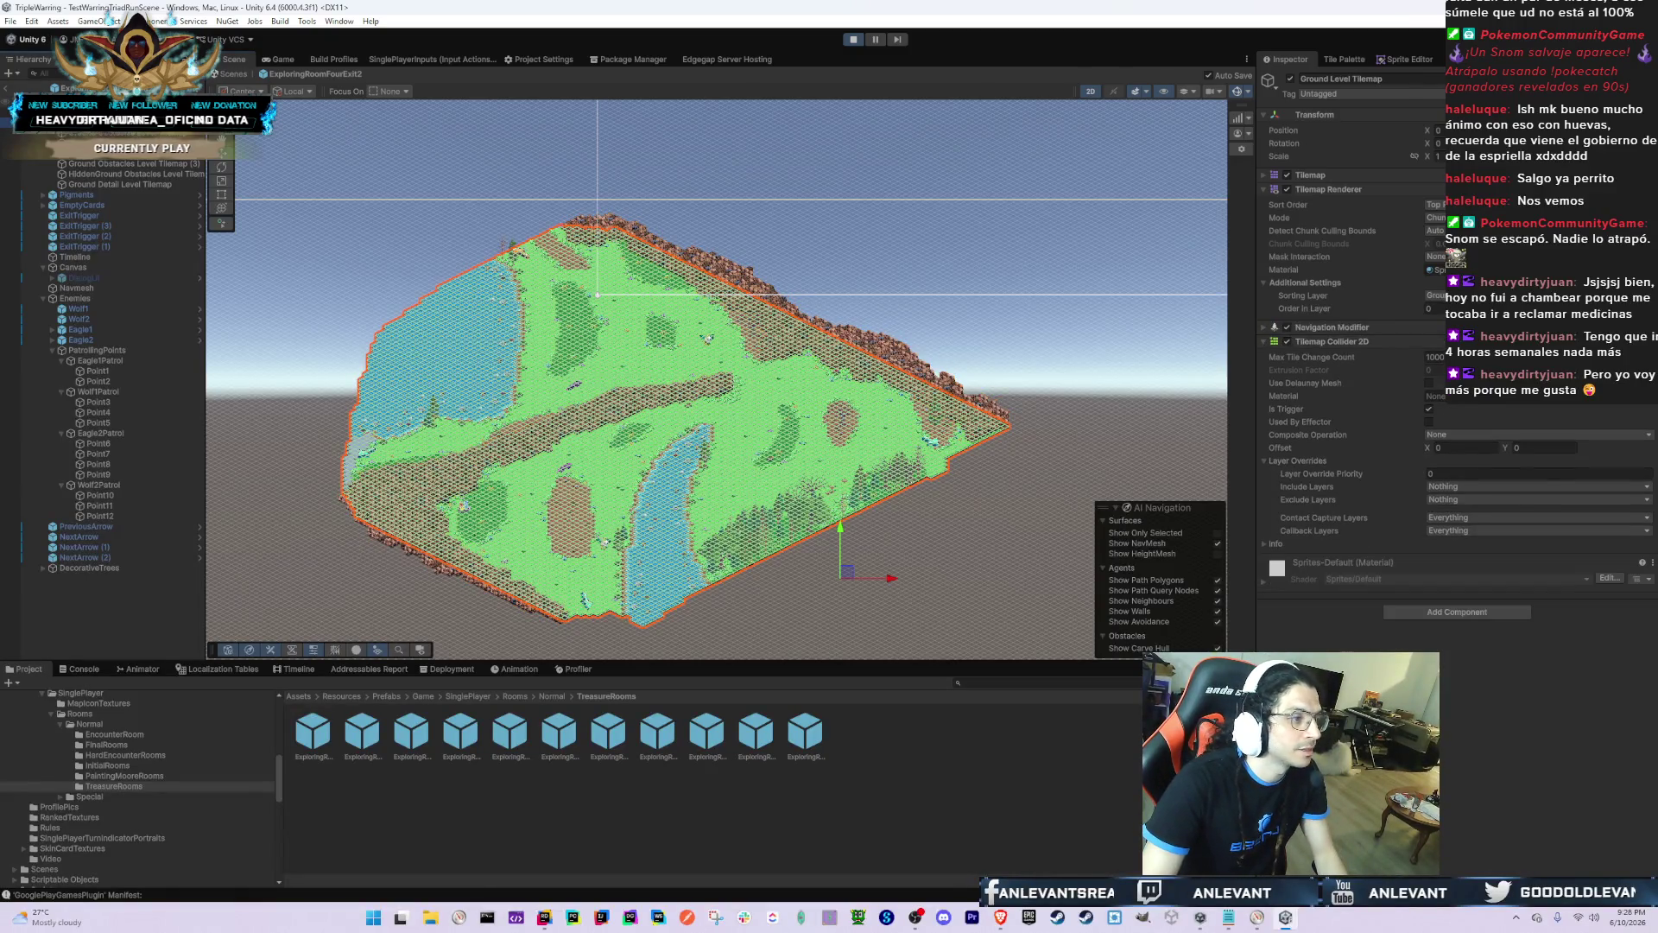
key(alt+Tab)
text(ExploringRoomFourExit2)
key(alt+Tab)
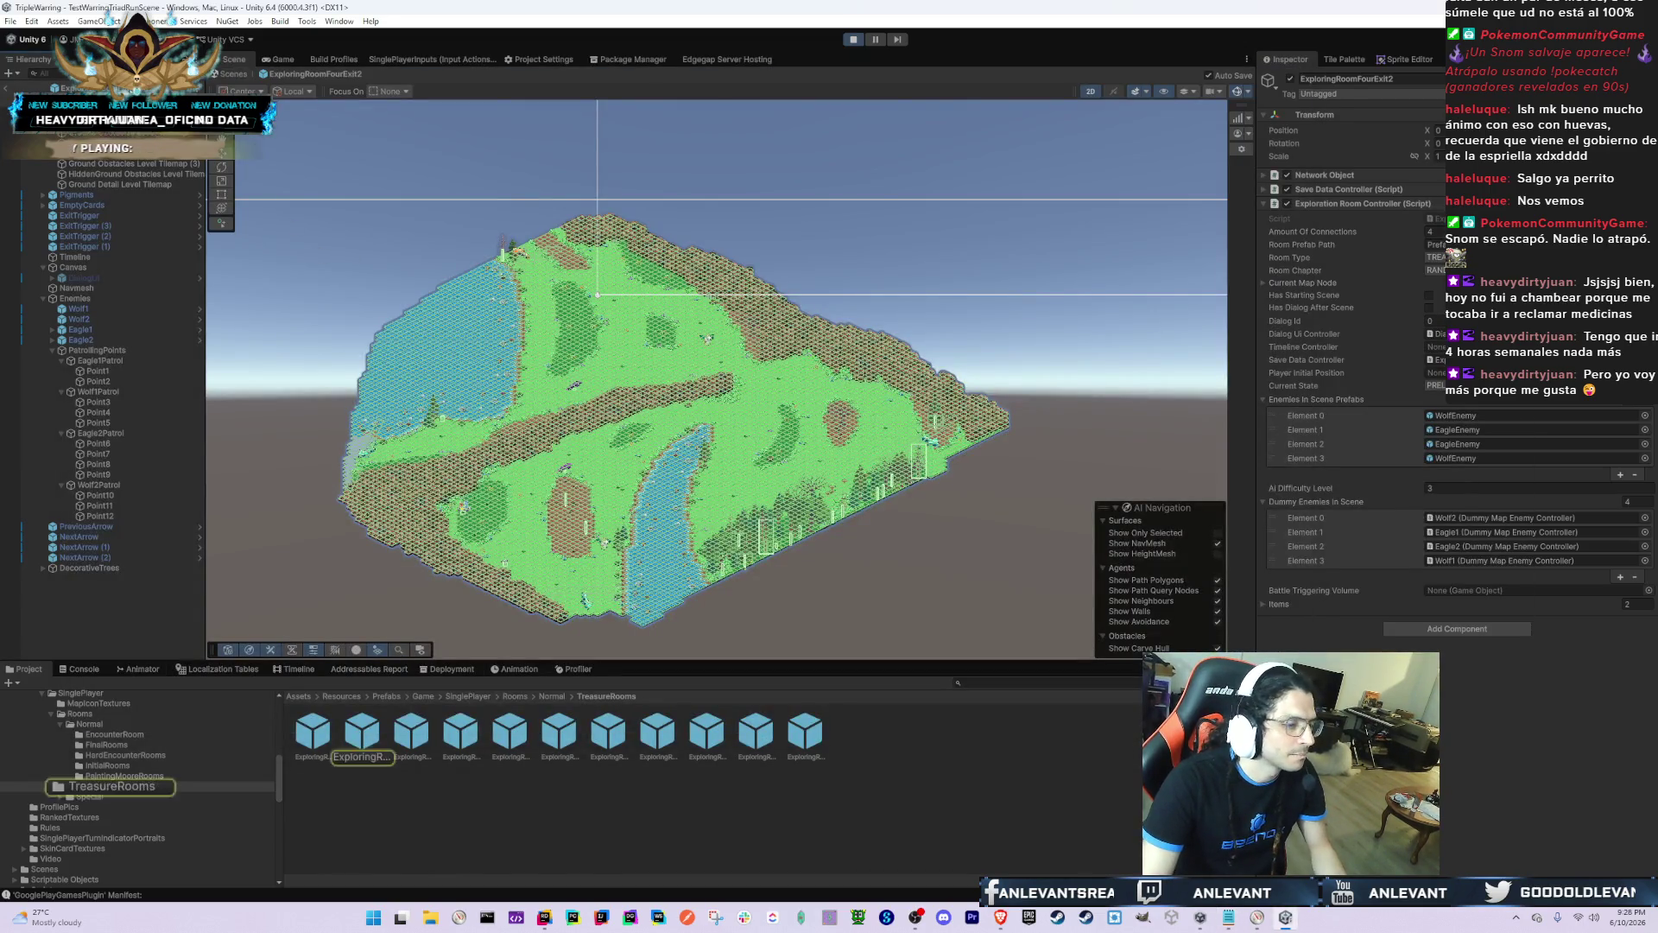
Step: Open ExploringRoomFourExit, dismiss the warning, and look at its Trees, ExitTrigger and Canvas objects
double_click(327, 741)
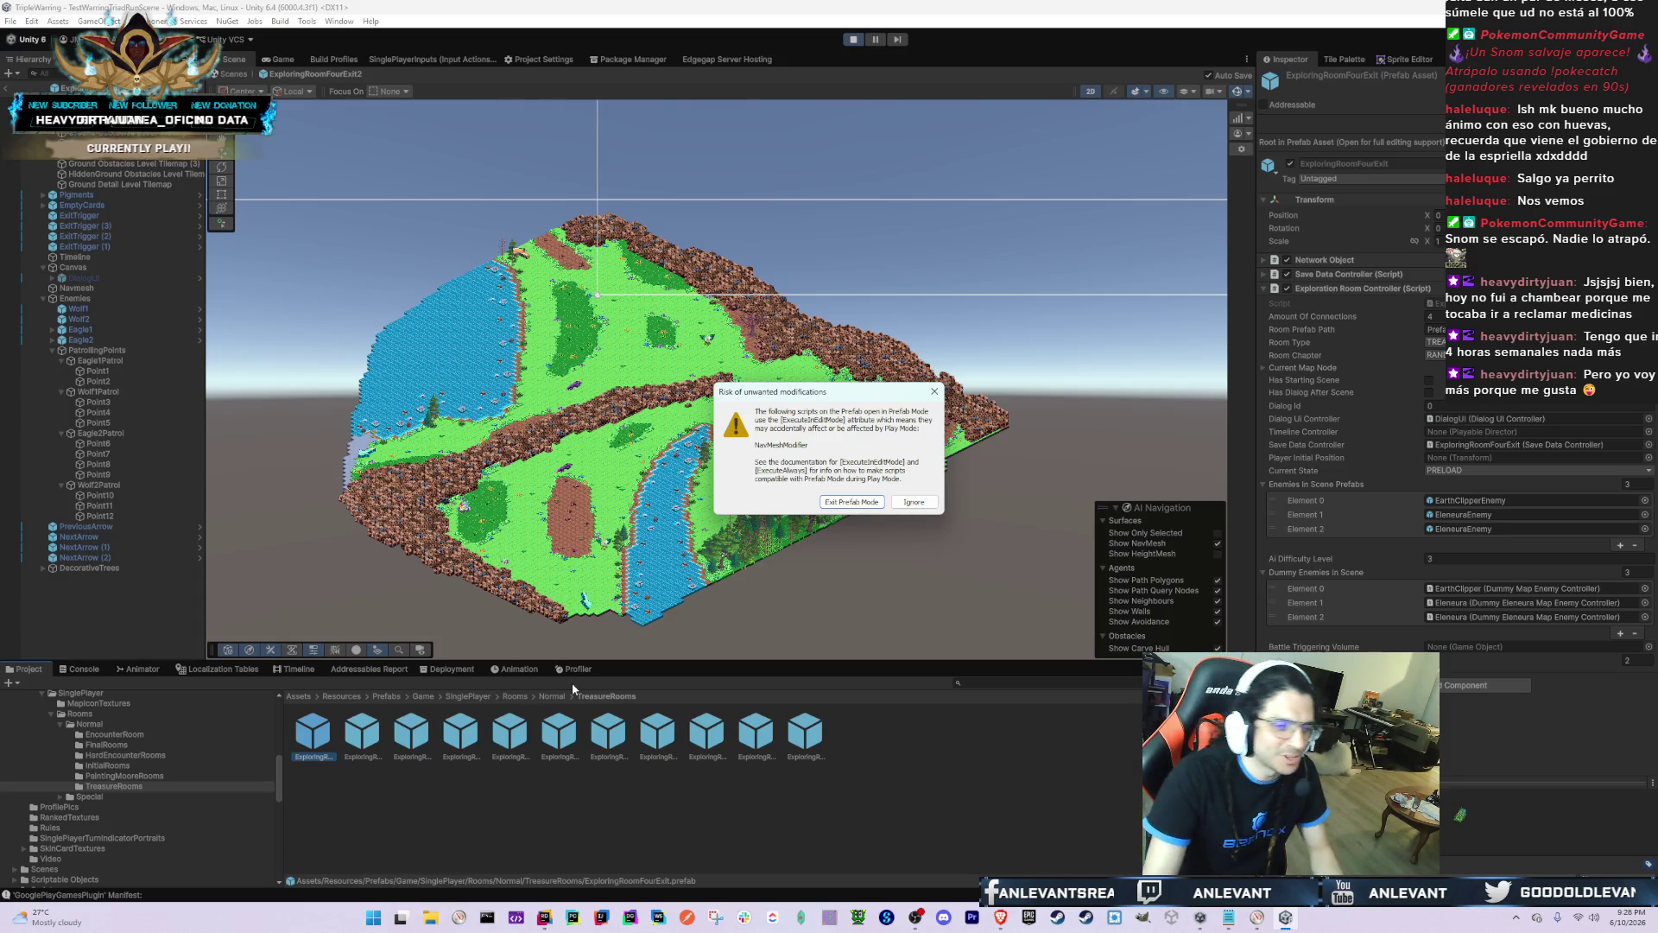
click(907, 503)
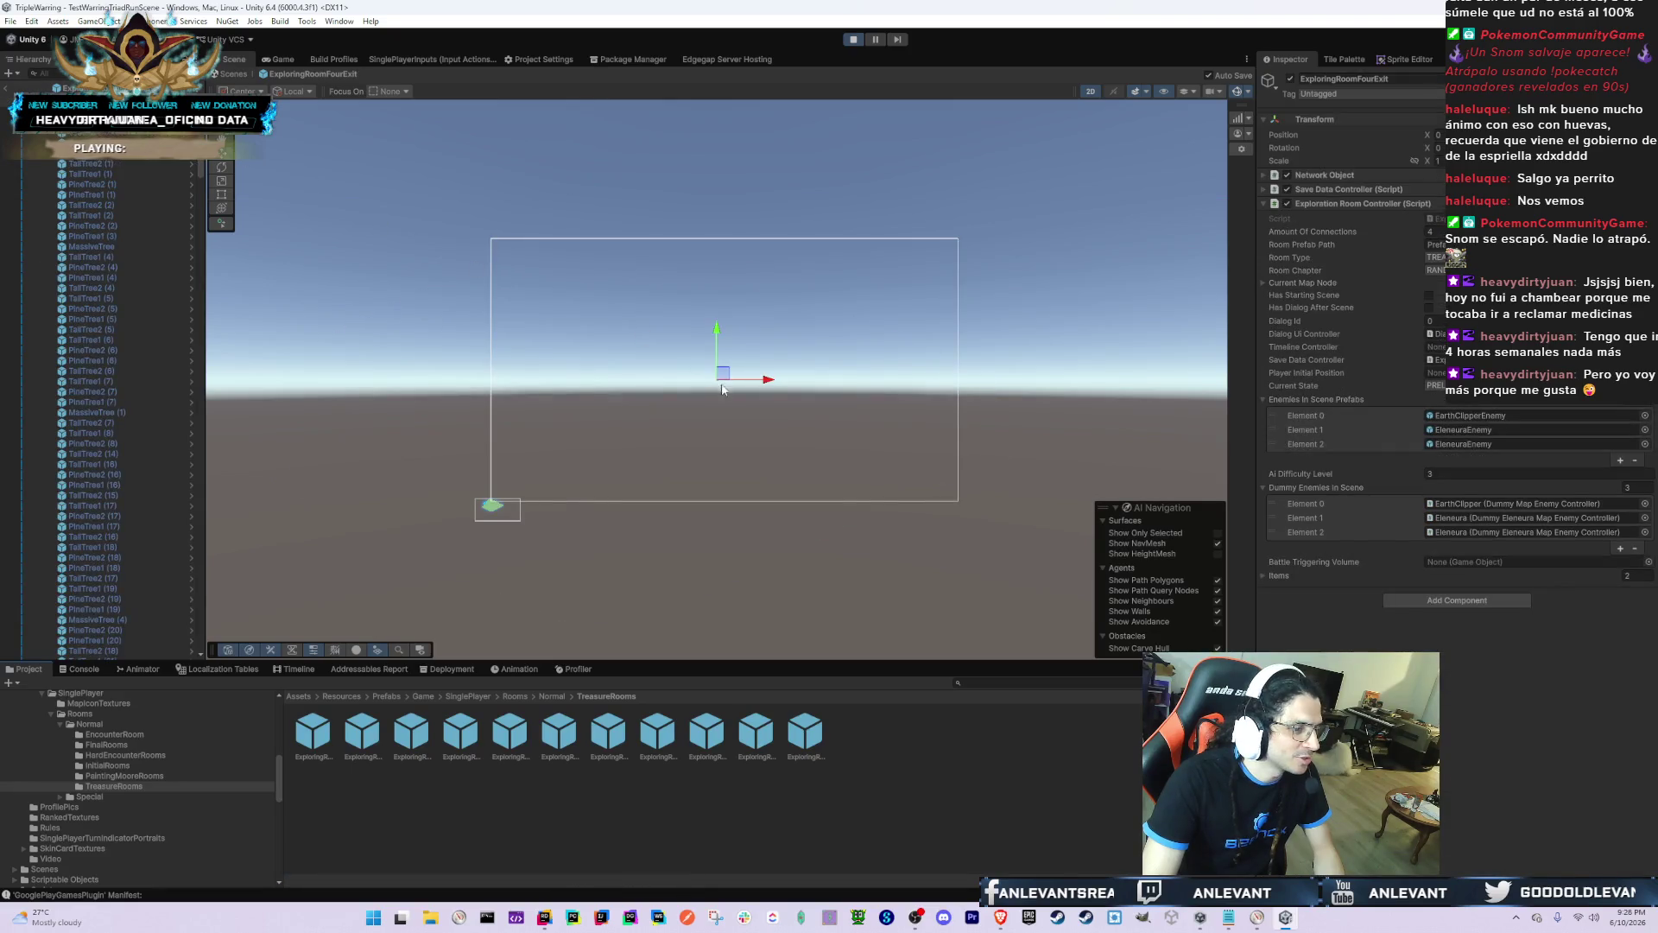
click(490, 506)
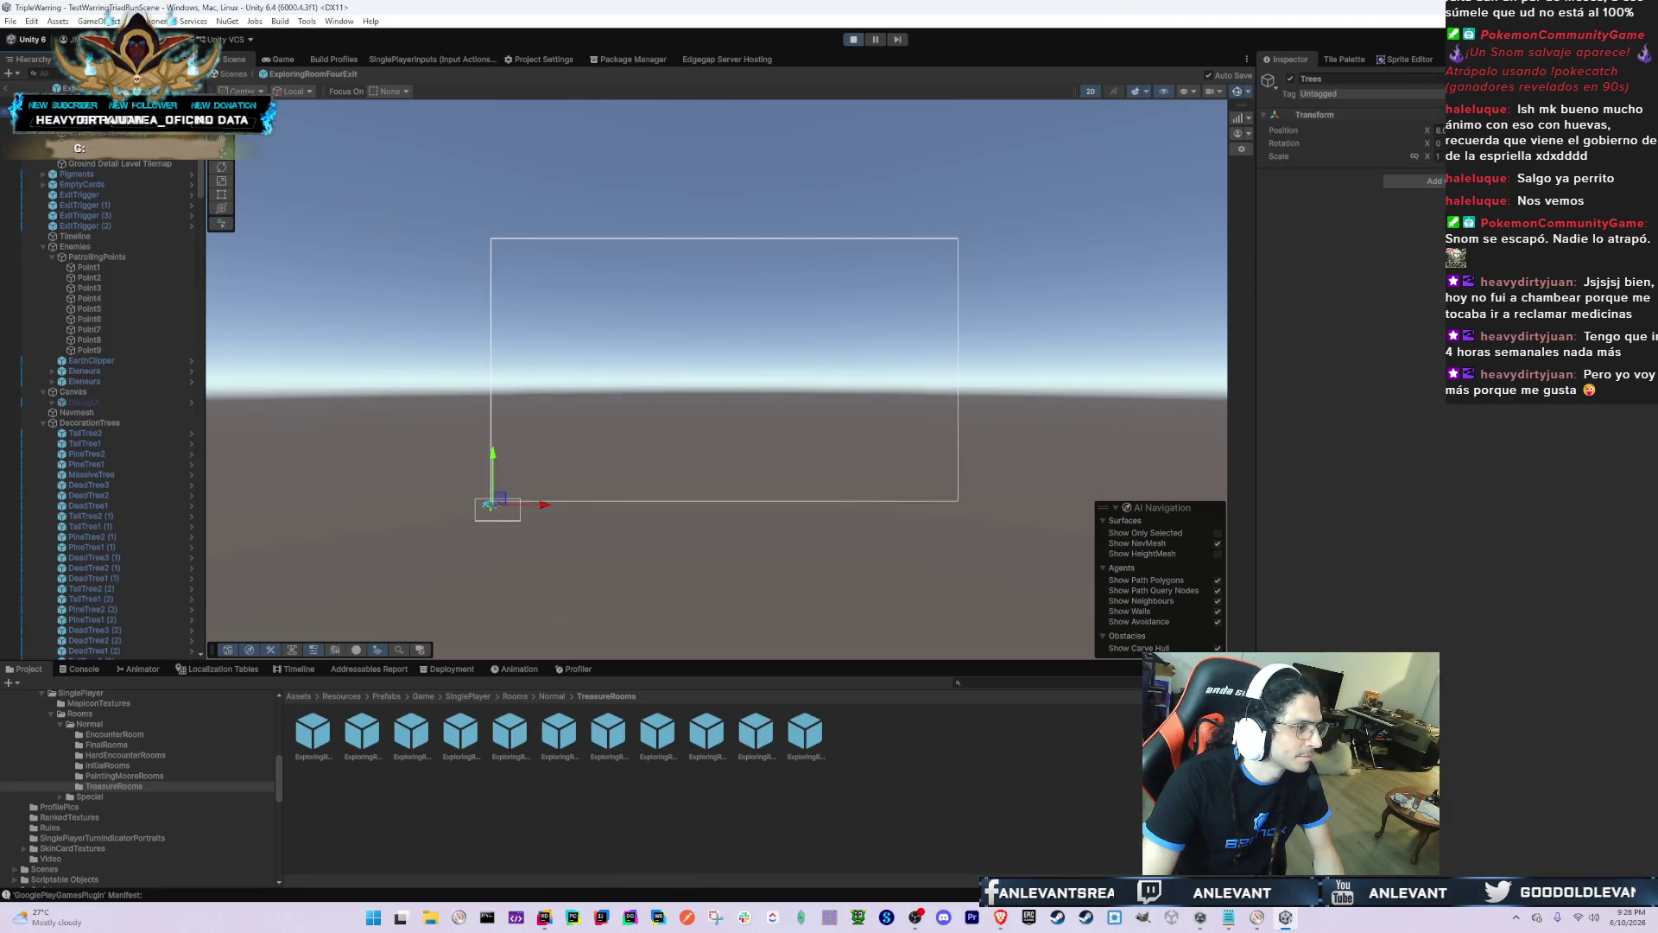
click(489, 504)
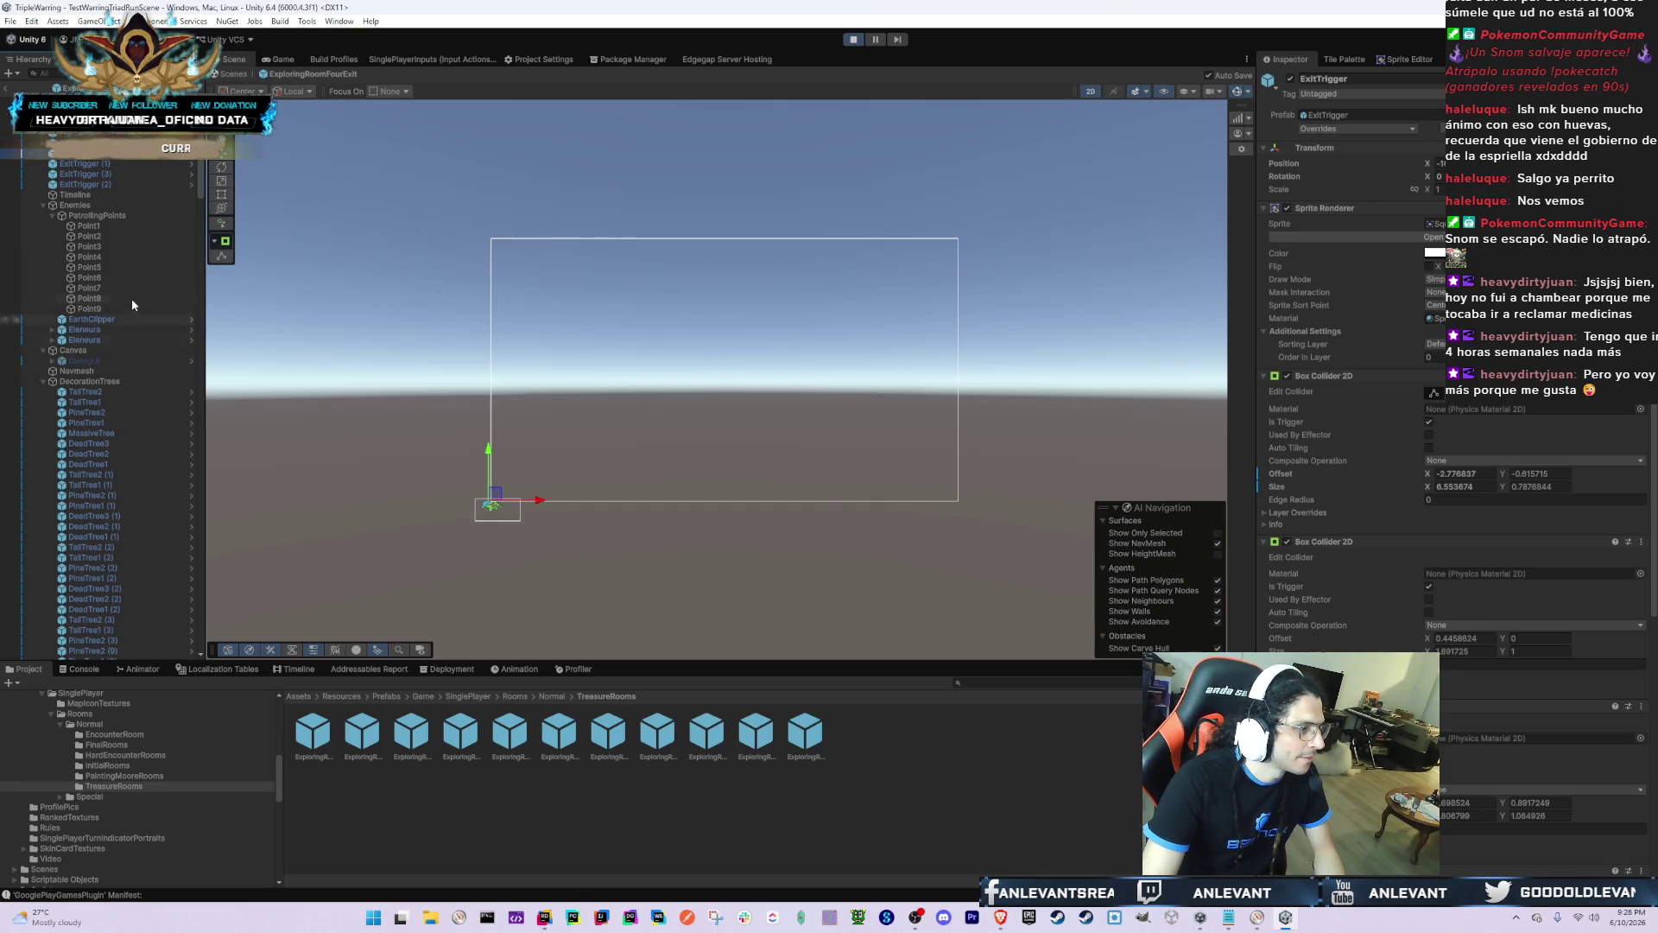
click(138, 266)
Step: Collapse the Enemies, PatrollingPoints, Canvas and DecorationTrees groups and frame the Grid's room map
key(Left)
key(Left)
key(Left)
key(Down)
key(Left)
key(Down)
key(Down)
key(Left)
key(Up)
key(f)
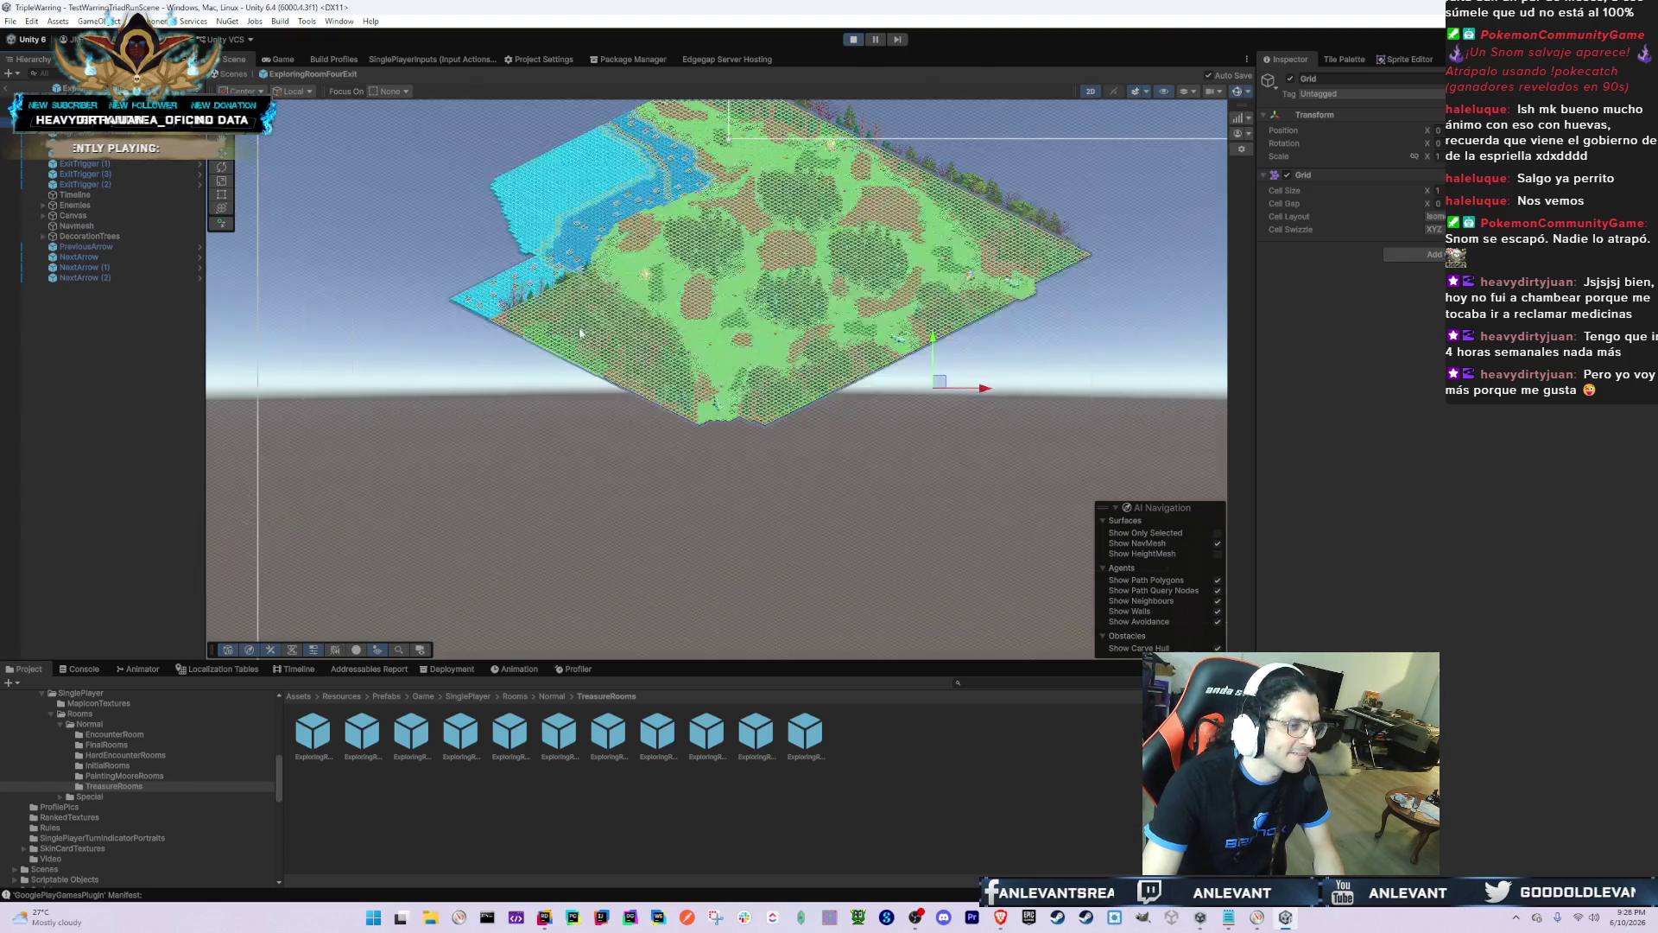
scroll(581, 333, up, 10)
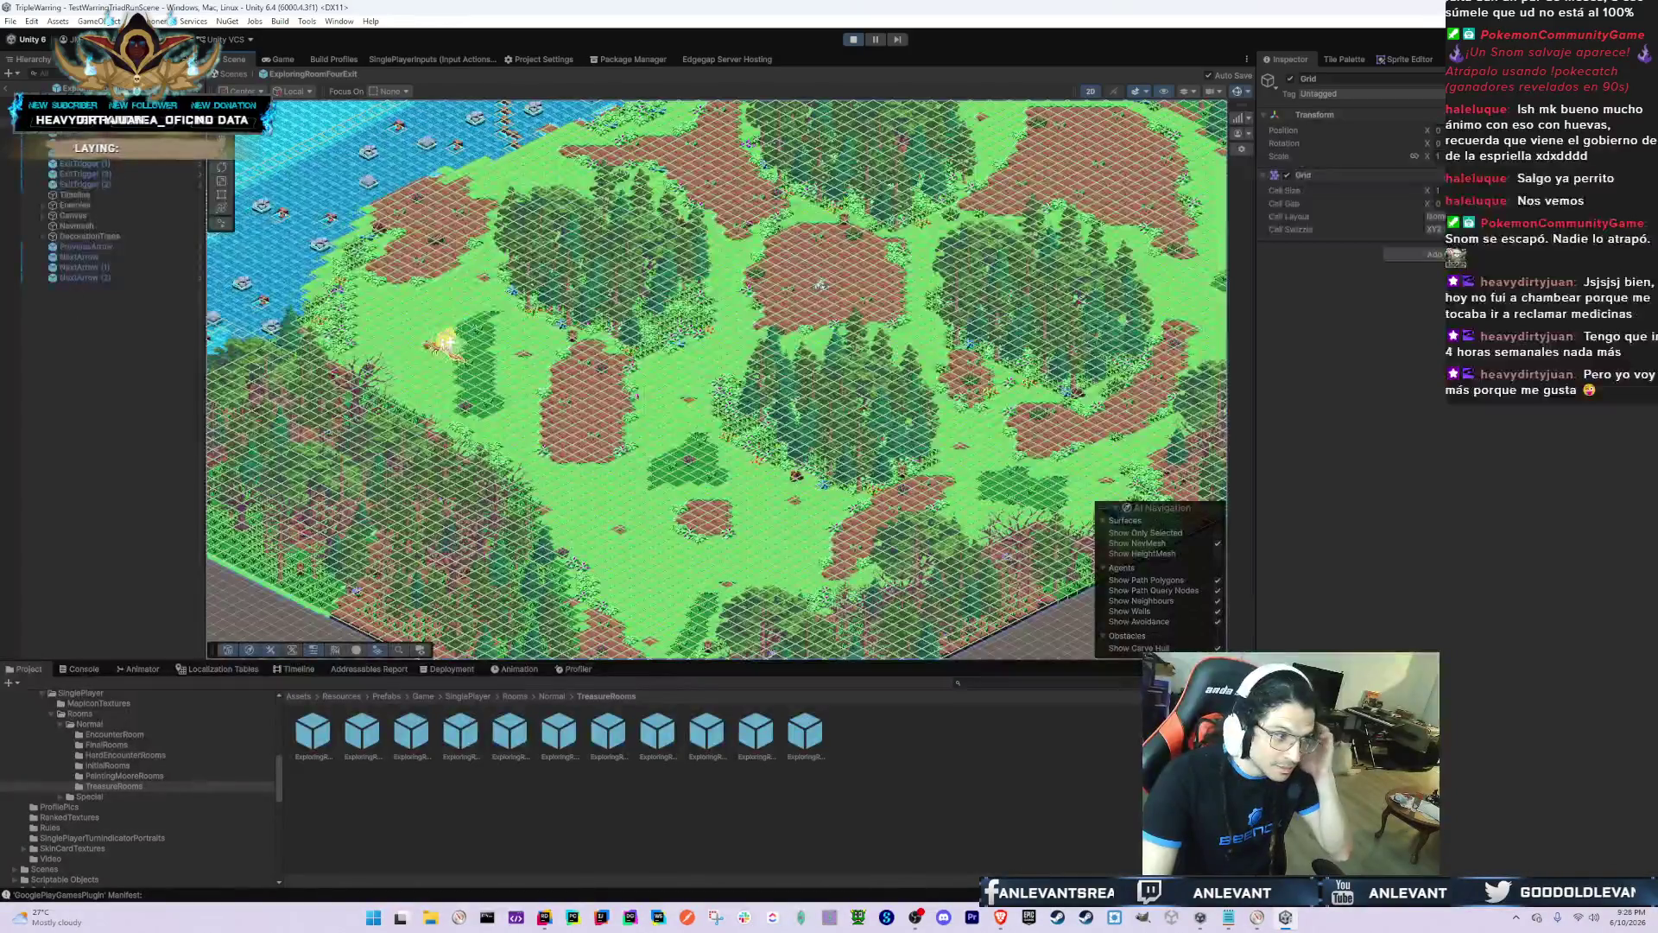
Step: Select the prefab root, glance at the Notepad list, and go to the PaintingMooreRooms folder
click(75, 148)
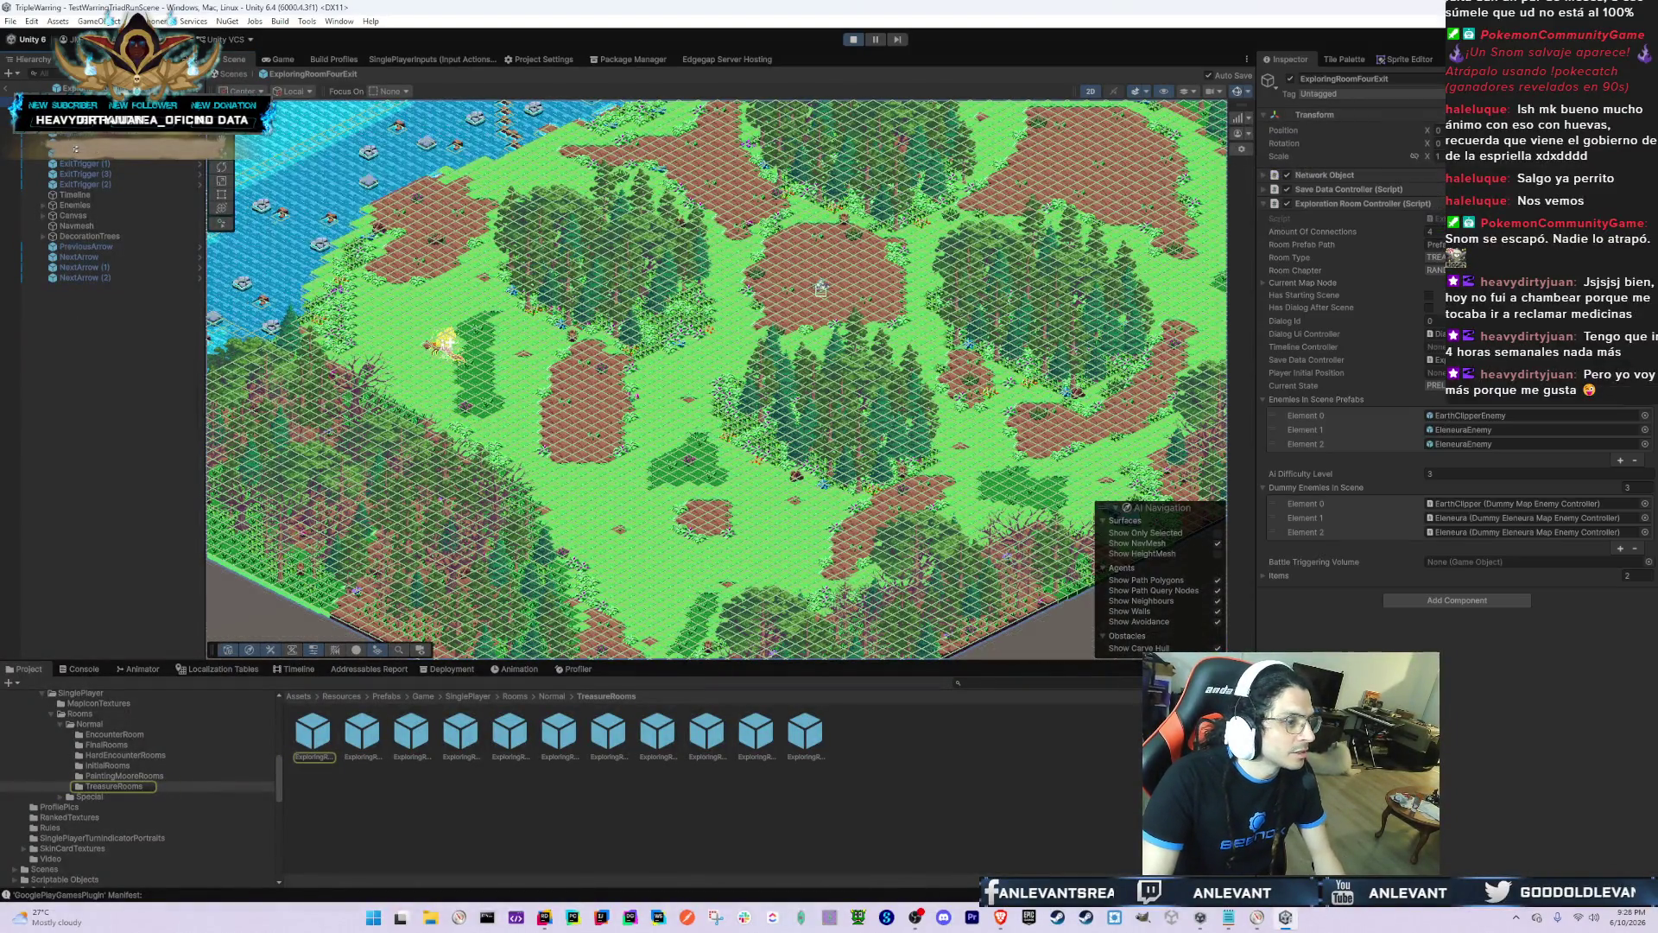
key(alt+Tab)
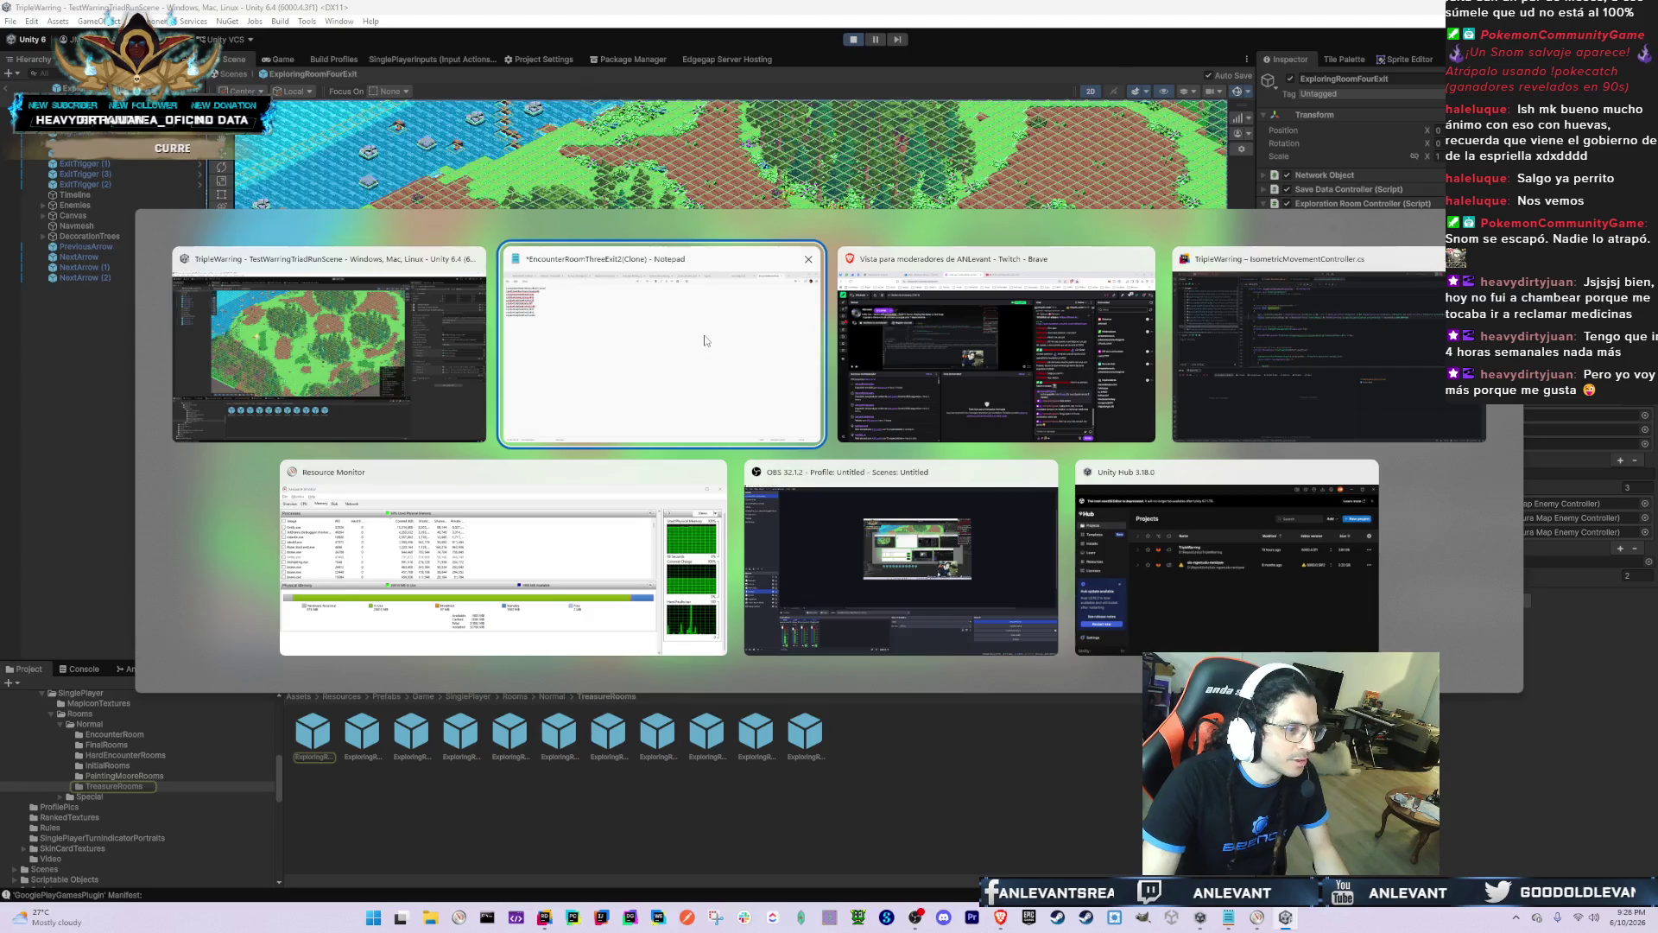
key(alt+Tab)
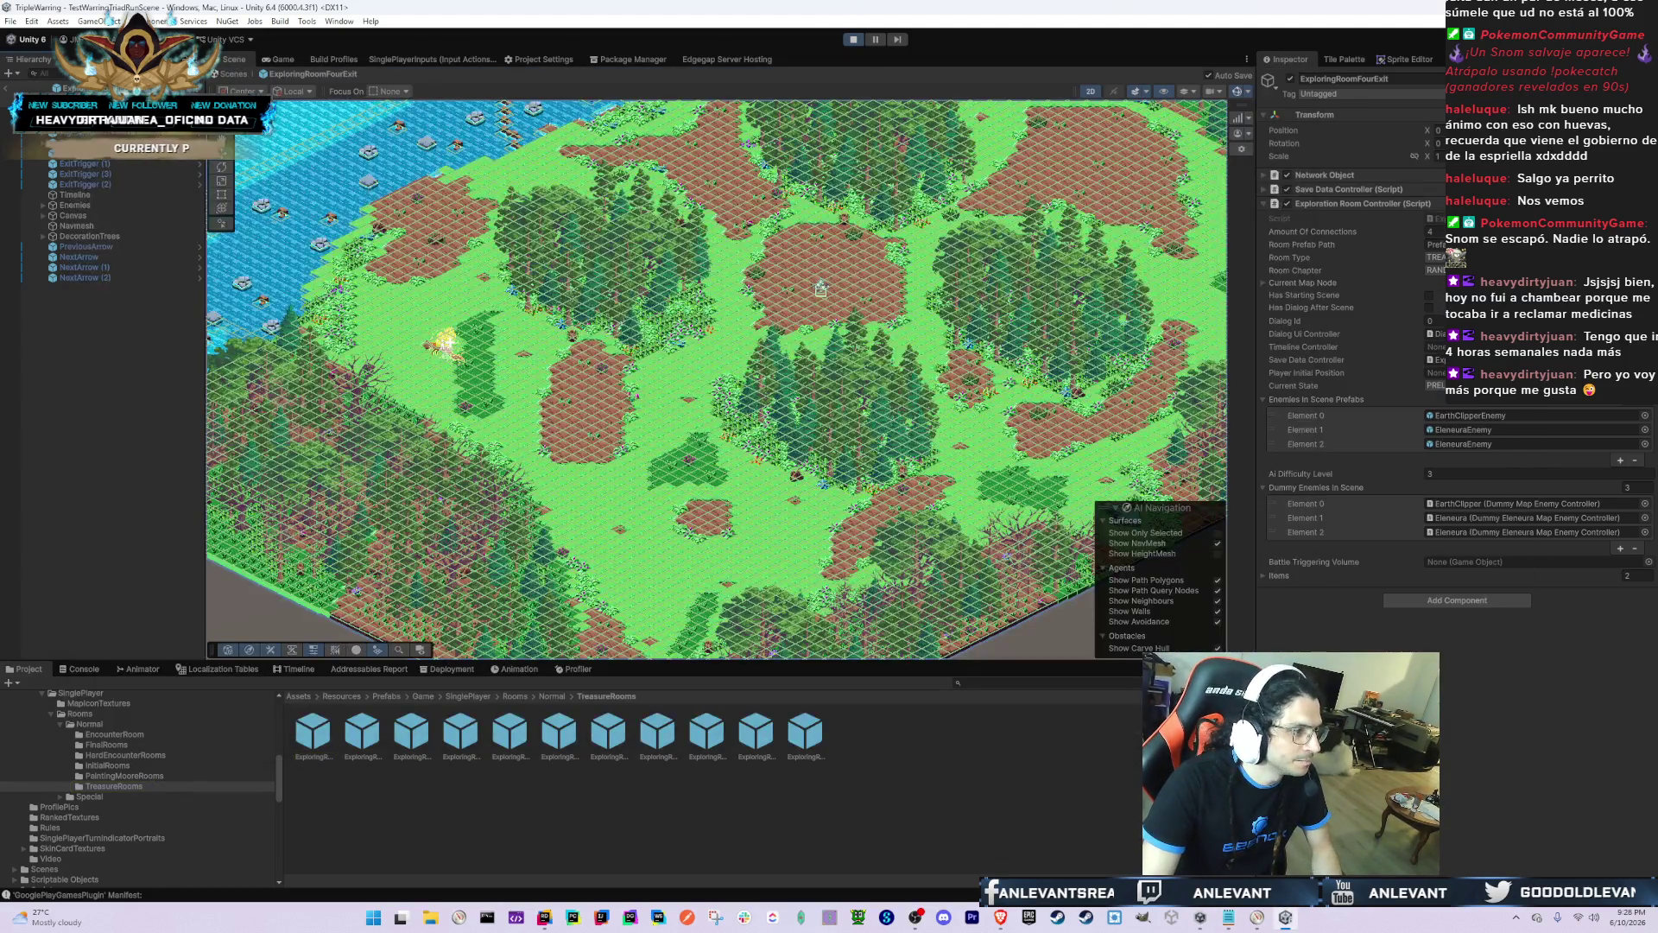
click(212, 775)
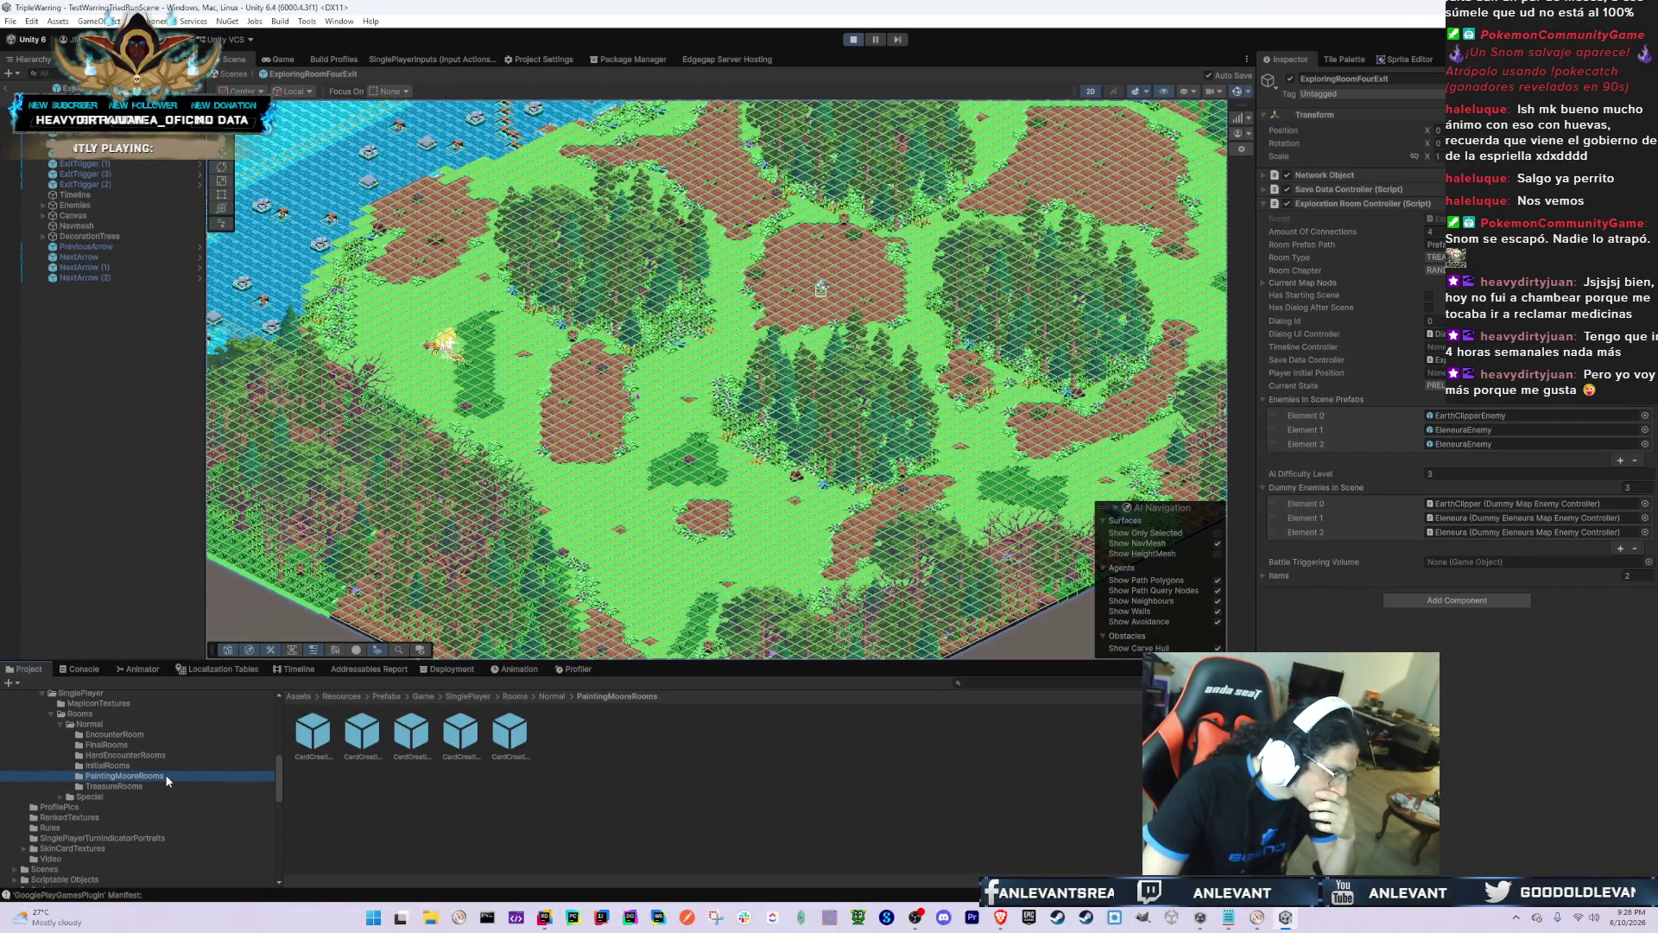
Step: Open CardCreationRoomFourExit, leave prefab mode, and start Play mode for a quick test
double_click(313, 735)
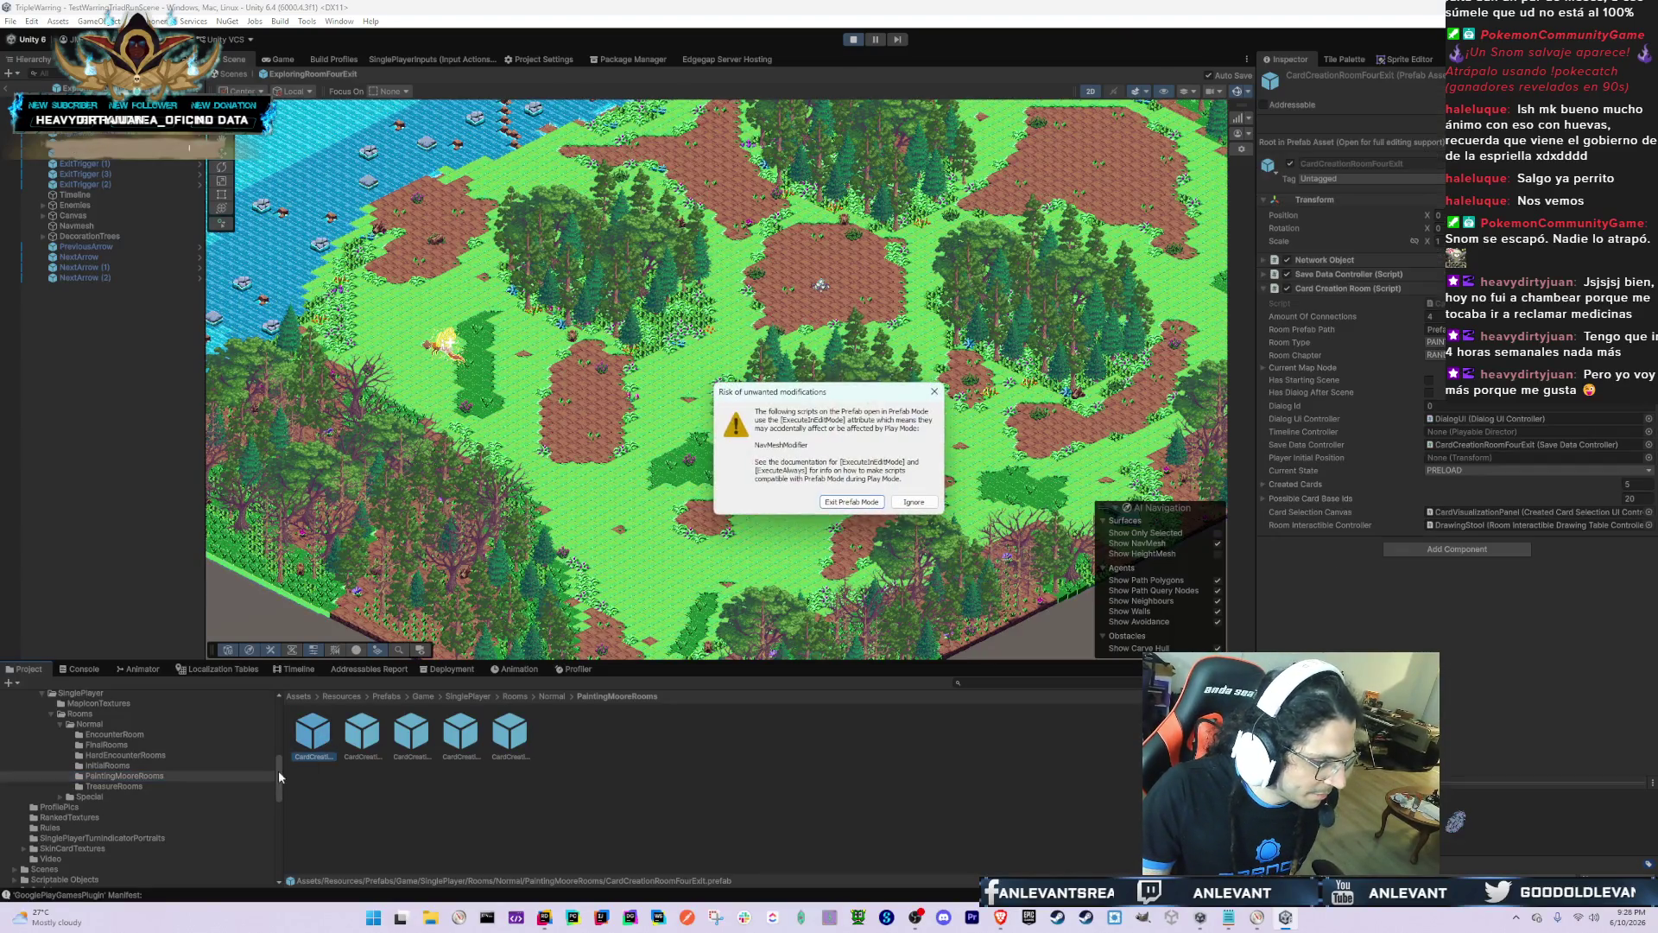
click(877, 508)
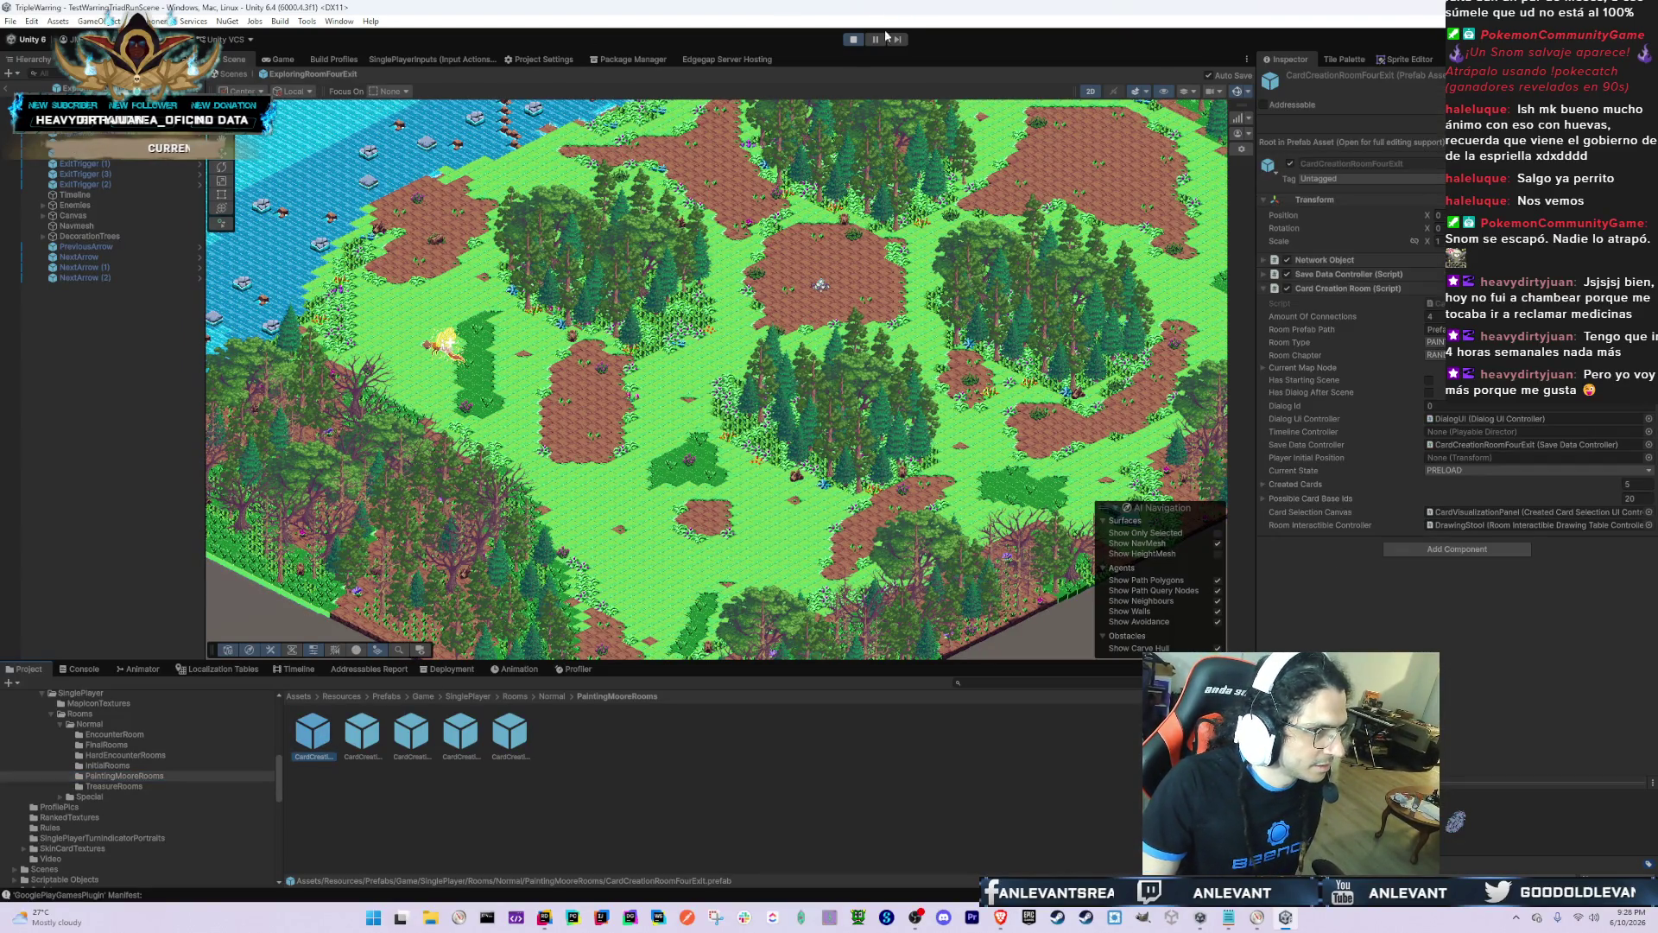
click(853, 40)
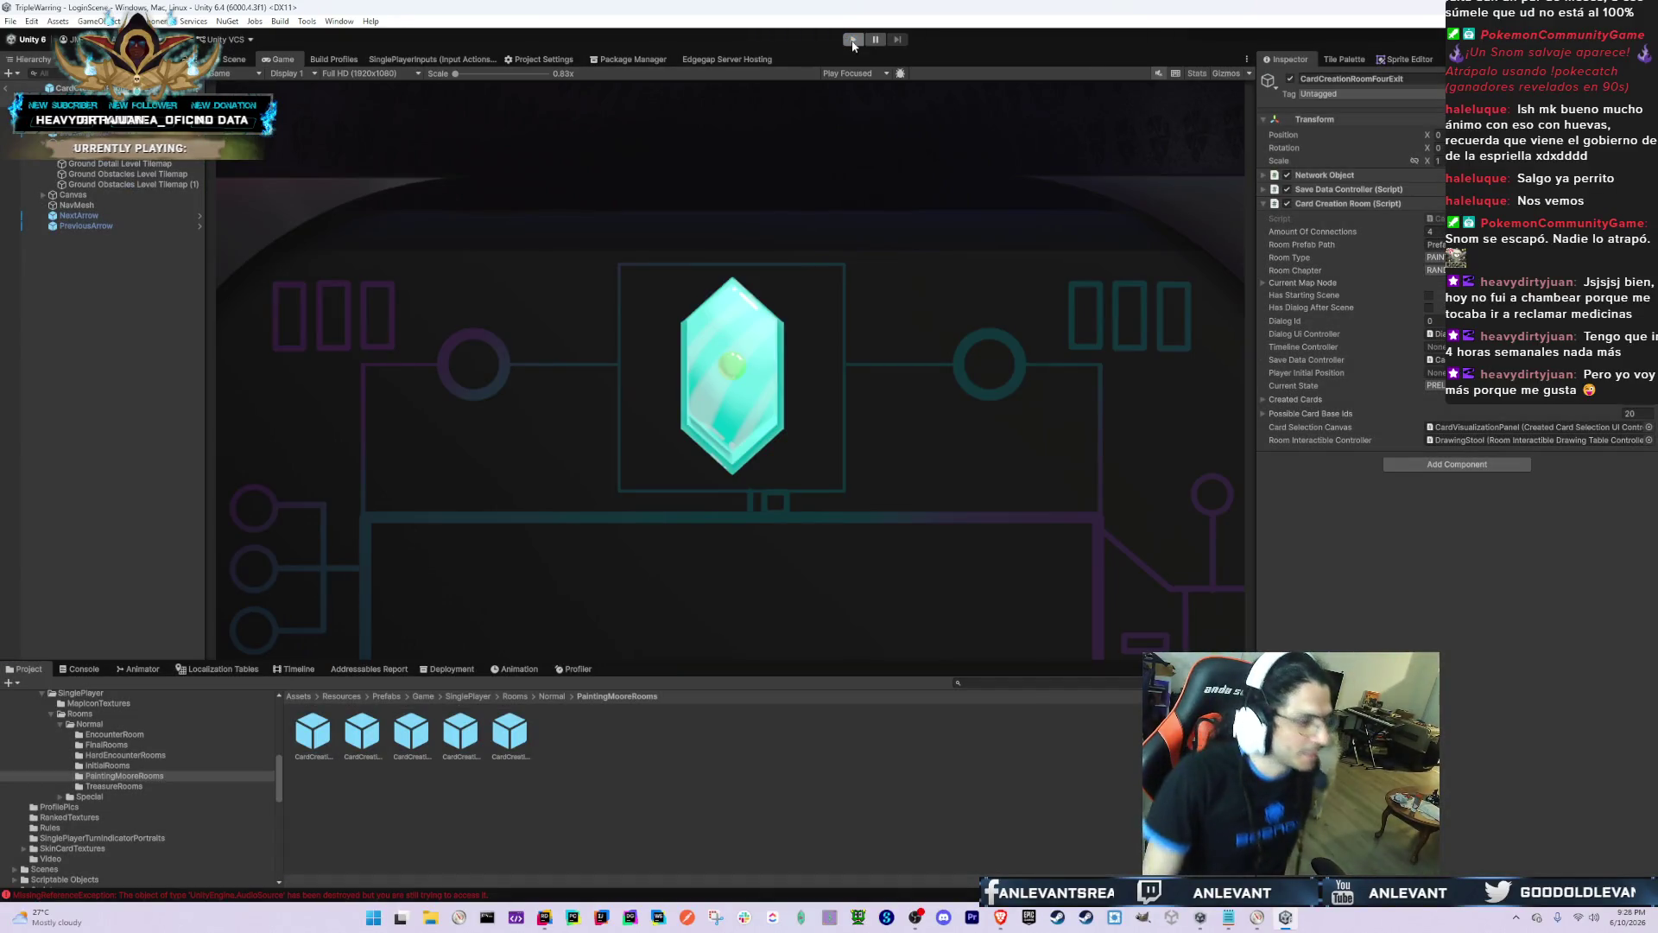
Step: Return to the Scene view and select CardCreationRoomOneExit's Ground Obstacles Level Tilemap
click(234, 58)
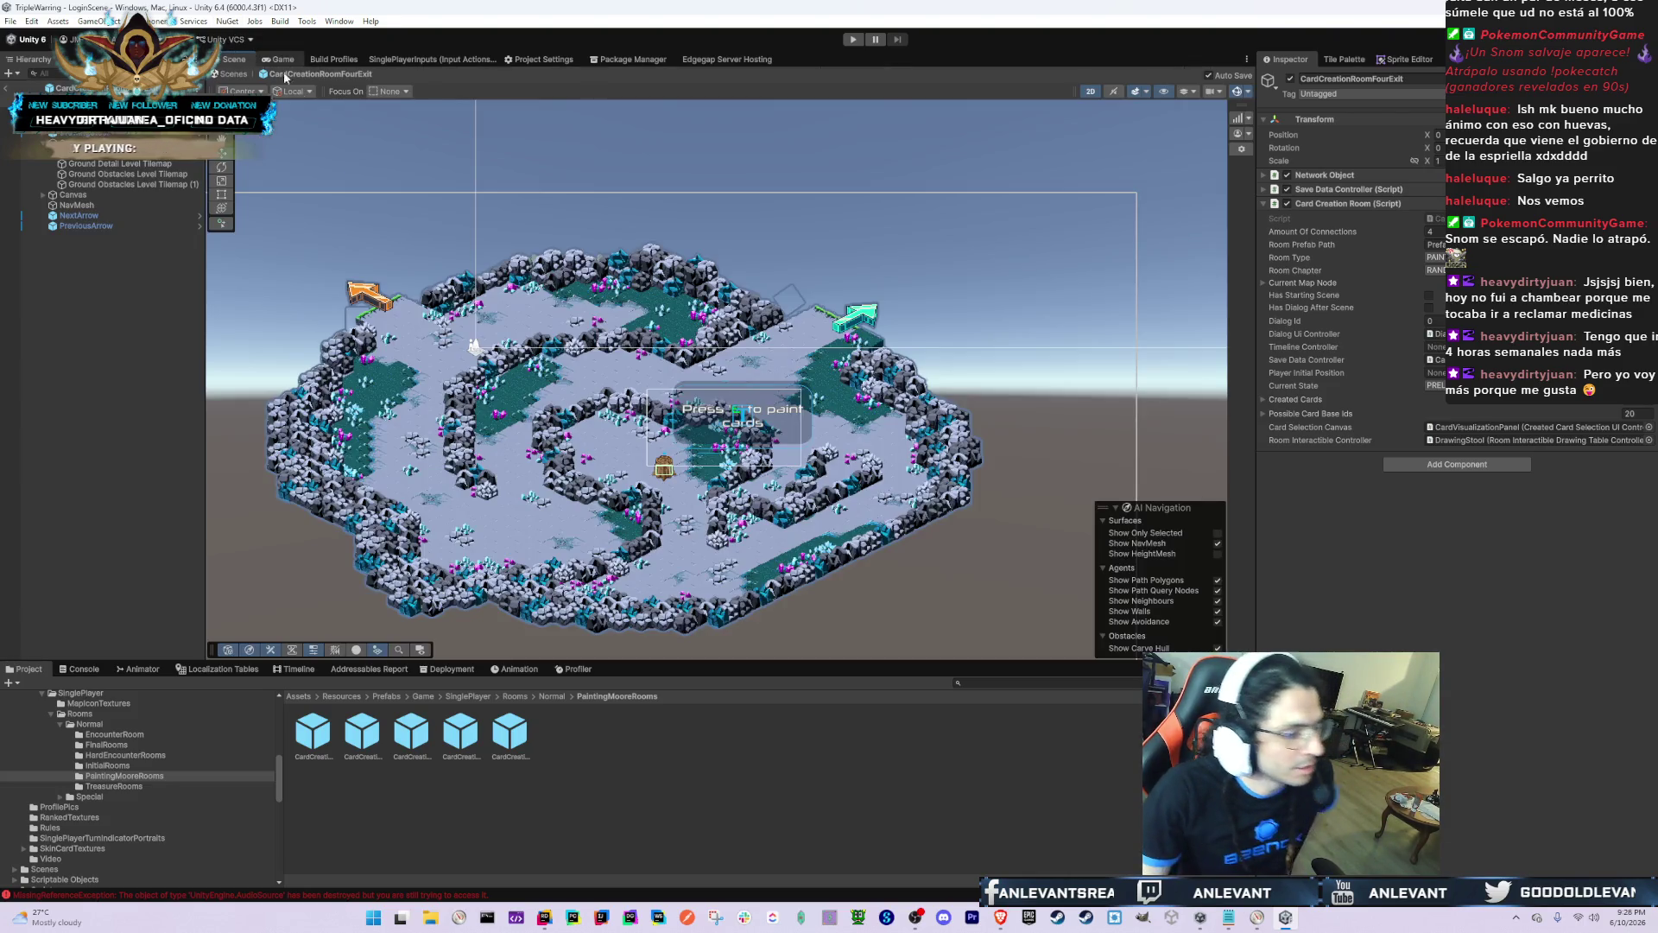
click(363, 733)
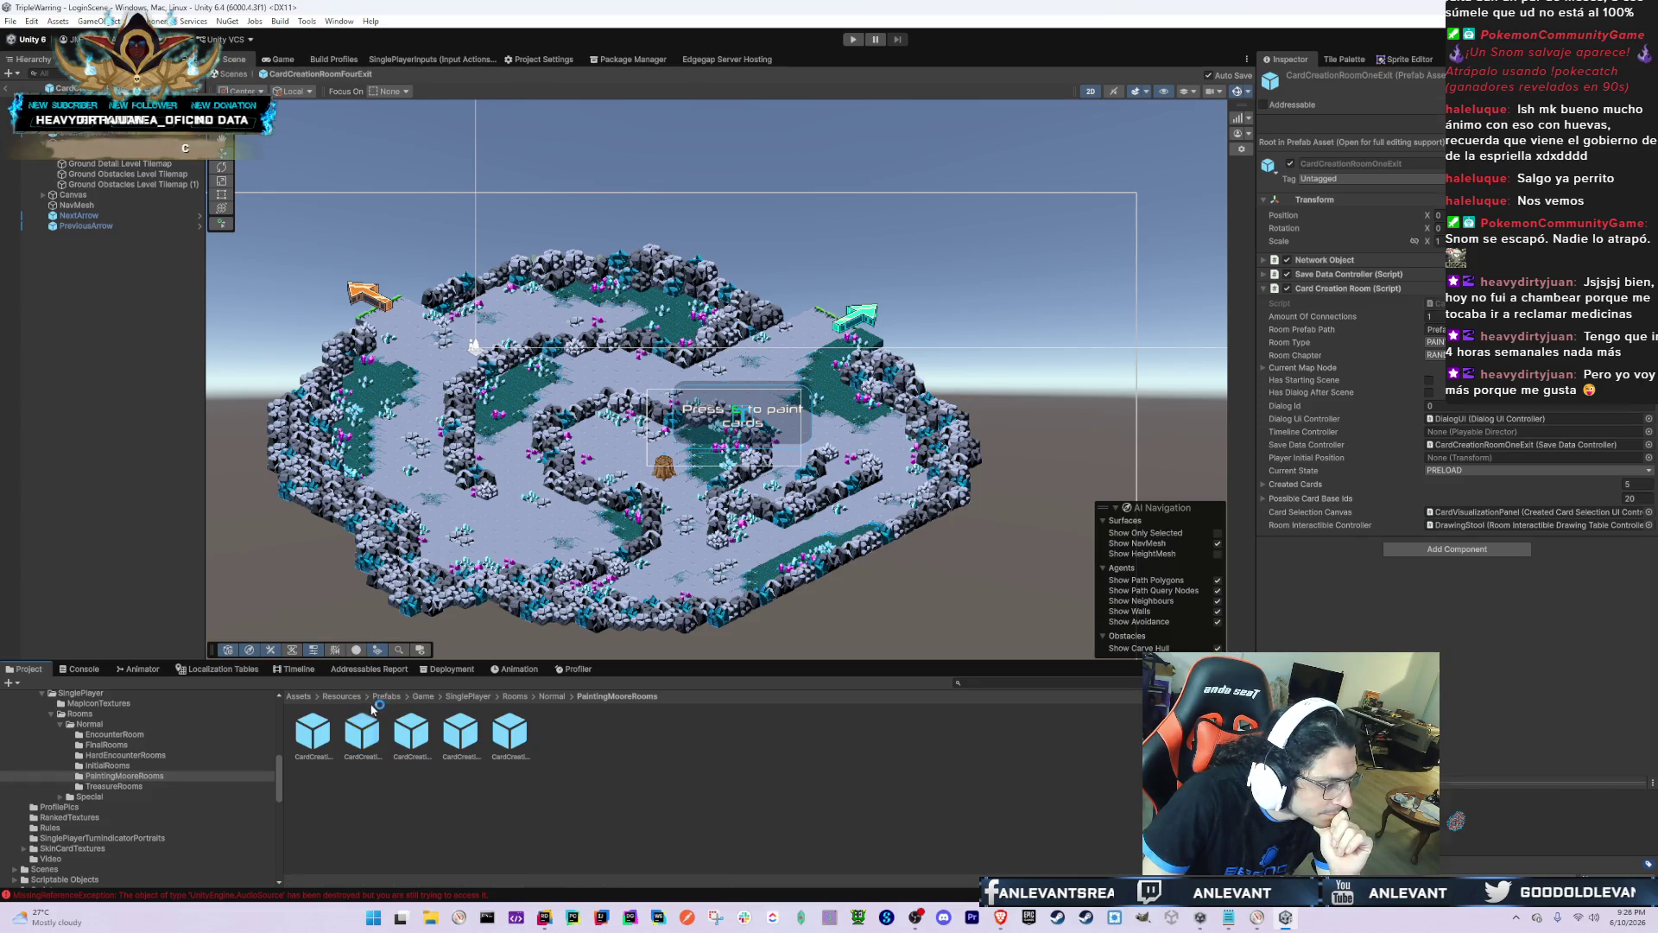
click(131, 164)
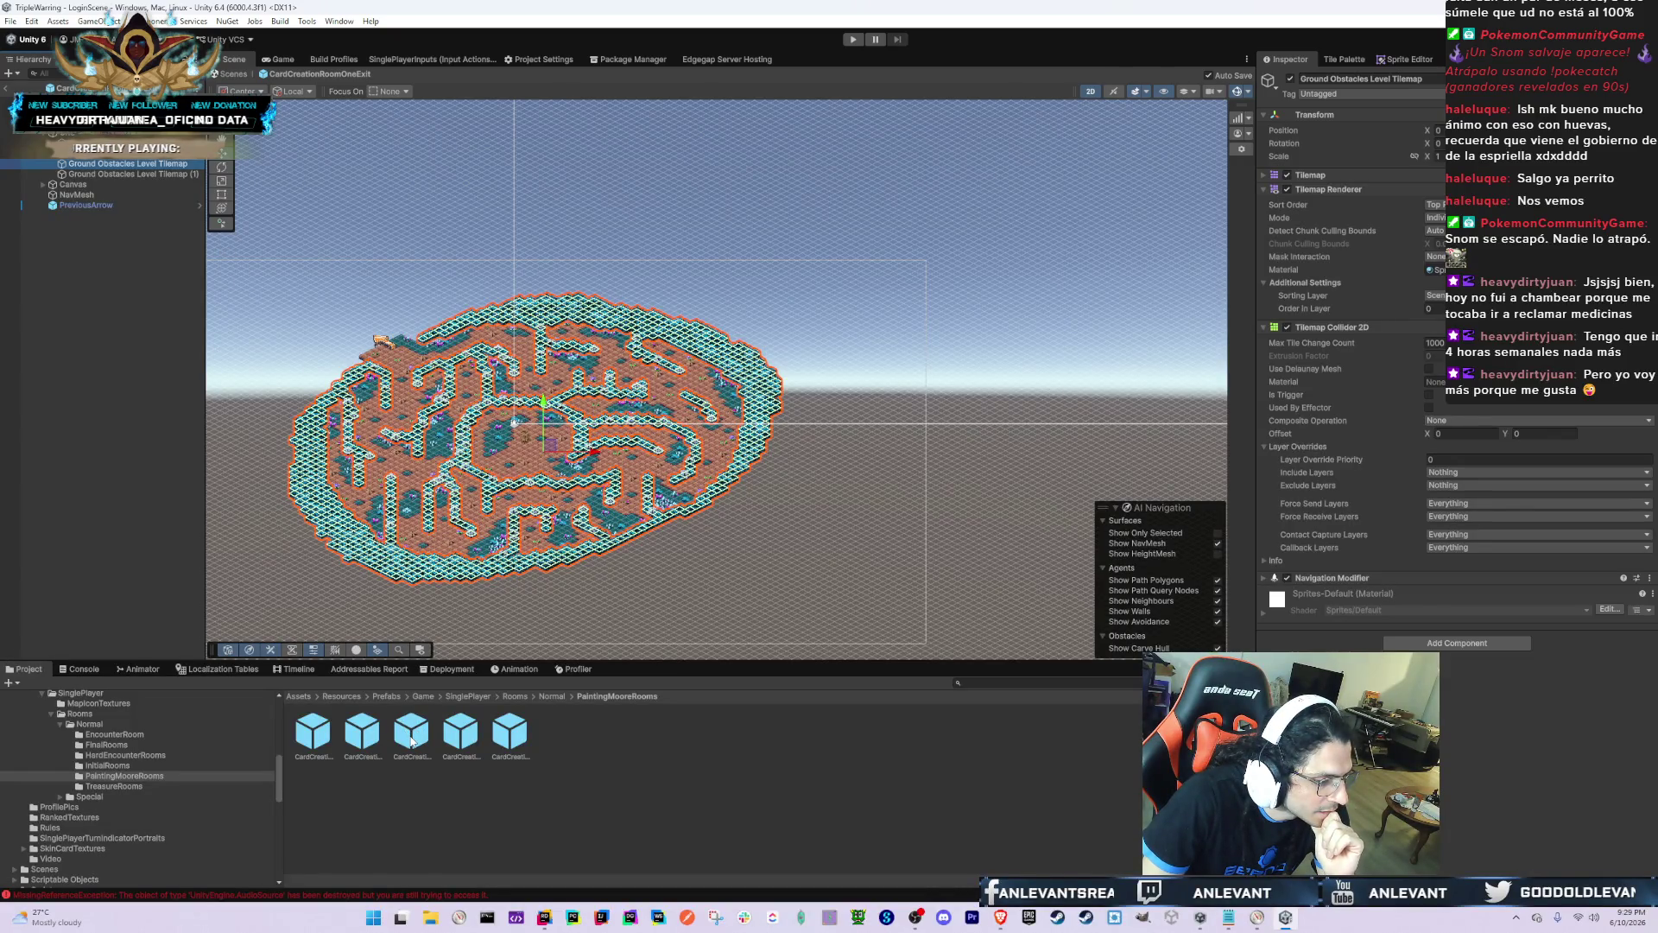
Step: Open the CardCreationRoomTwoExit prefab and frame the room in the Scene view
double_click(412, 741)
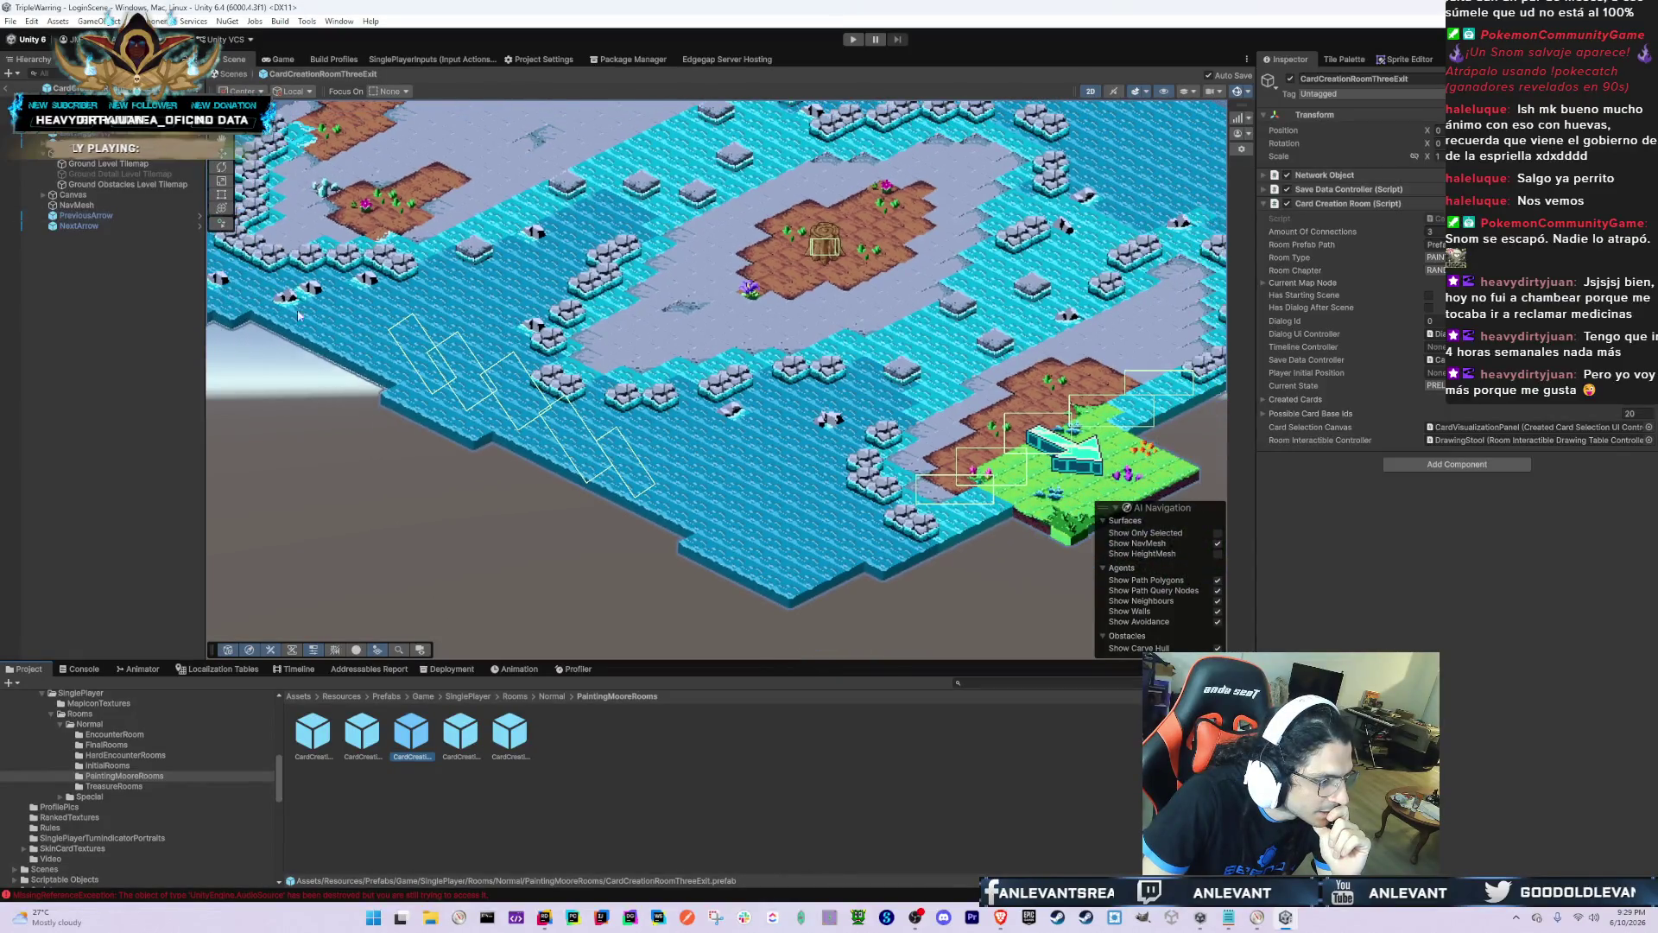
click(470, 734)
double_click(471, 734)
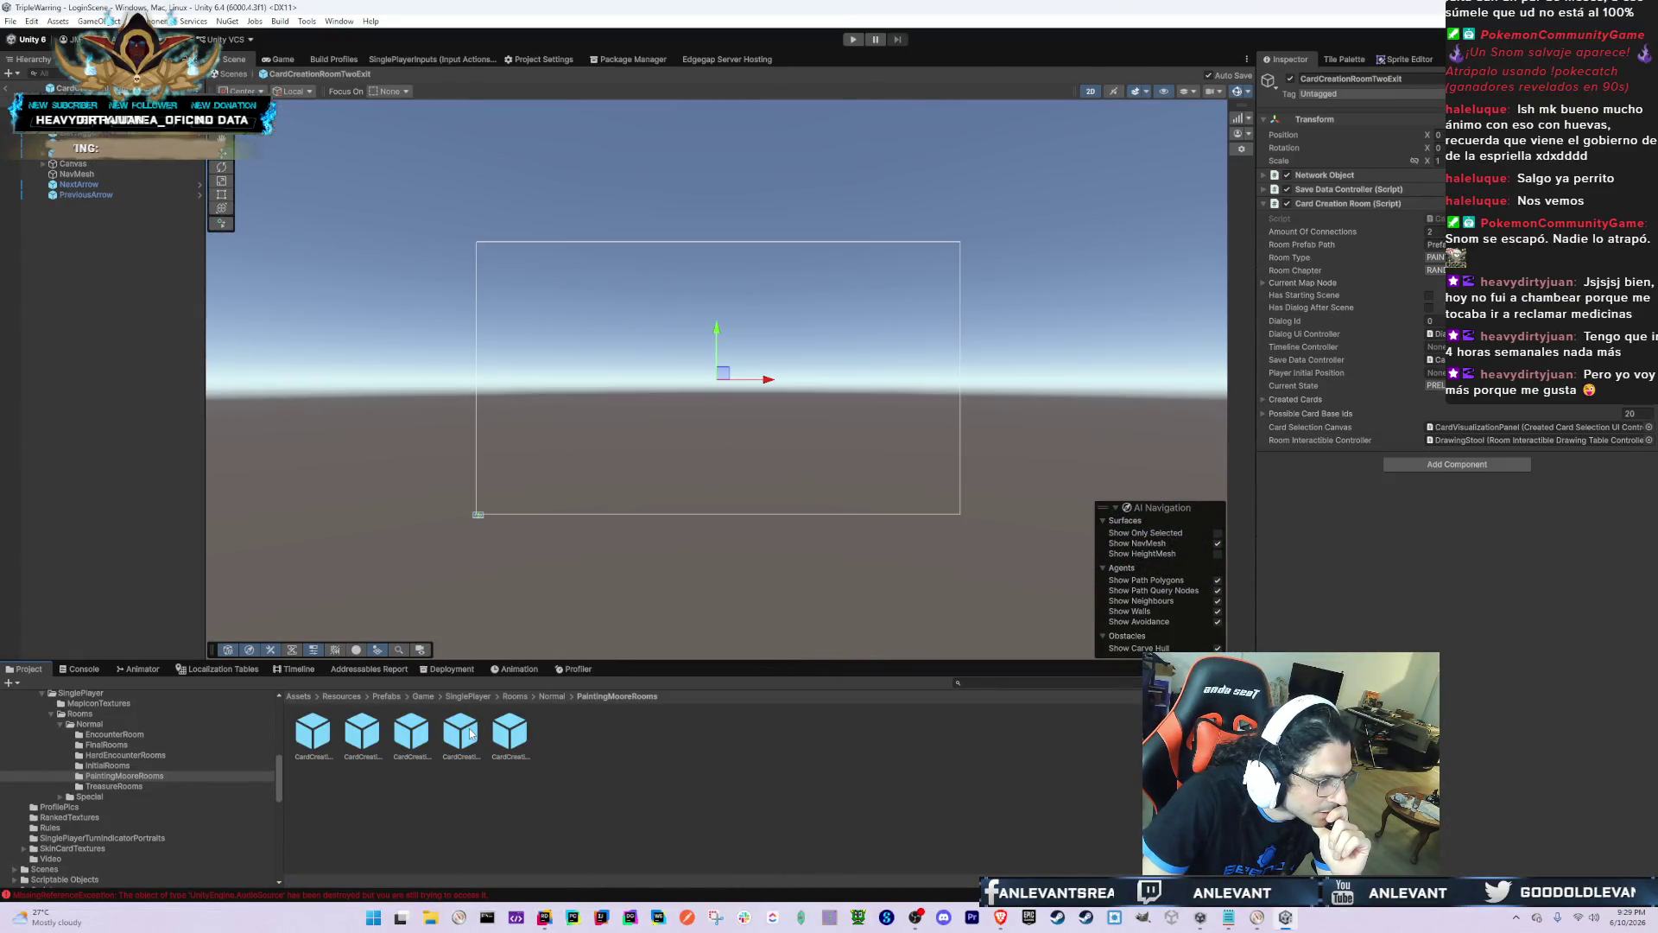
scroll(315, 273, up, 5)
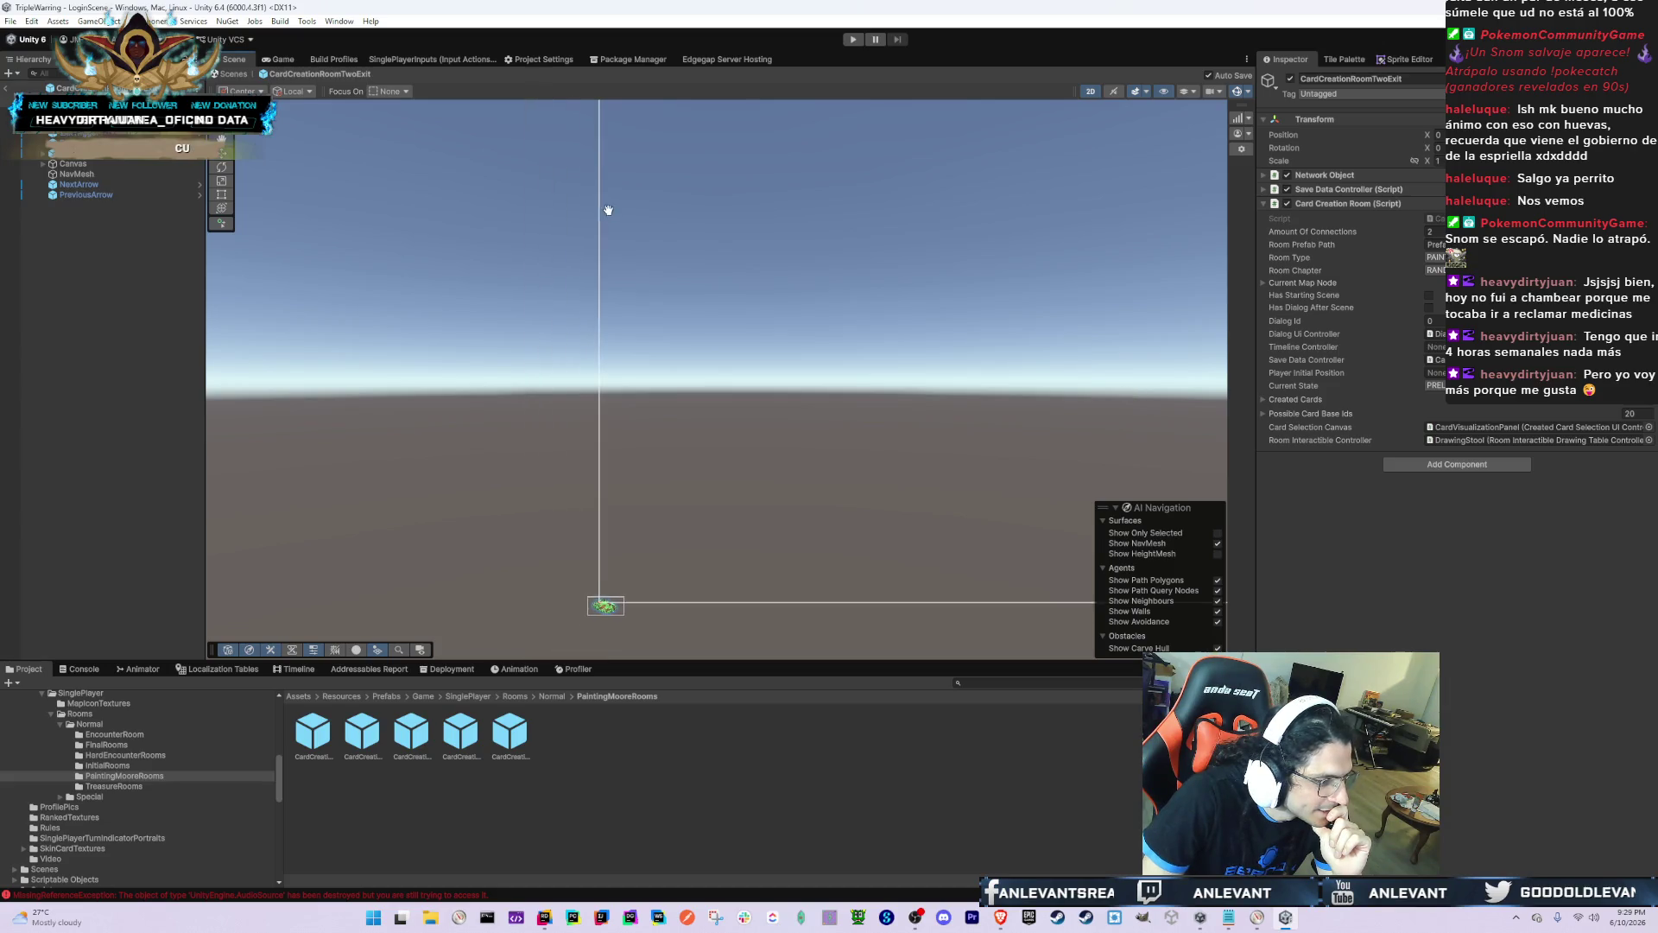
scroll(692, 426, up, 10)
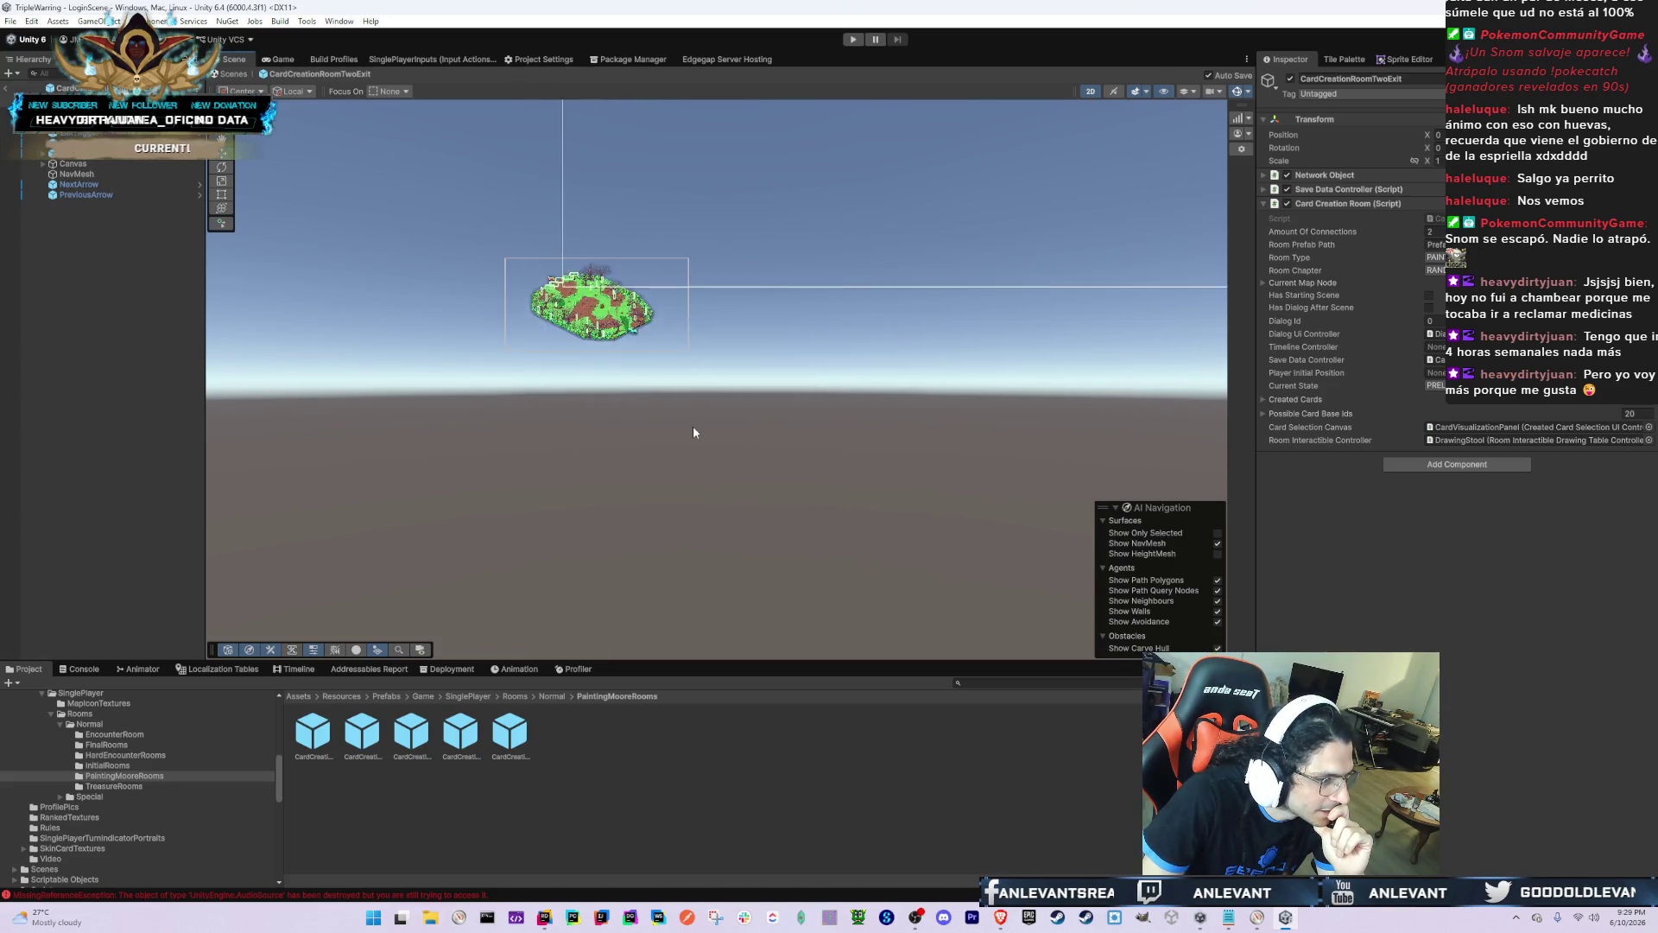
key(f)
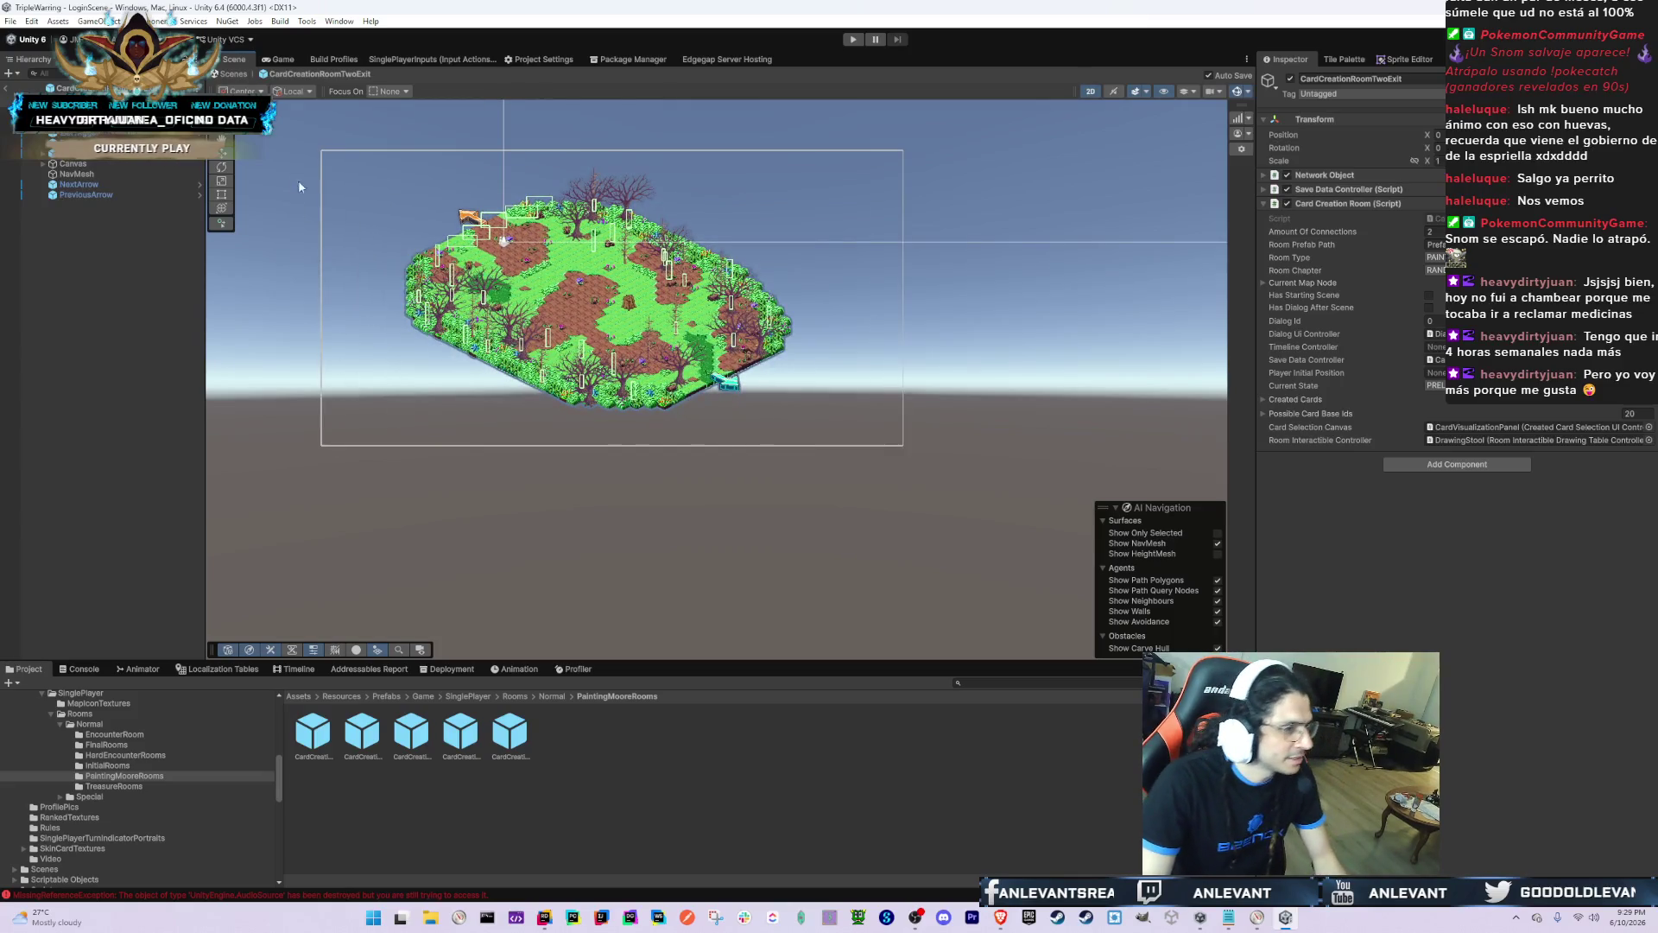
scroll(703, 302, up, 5)
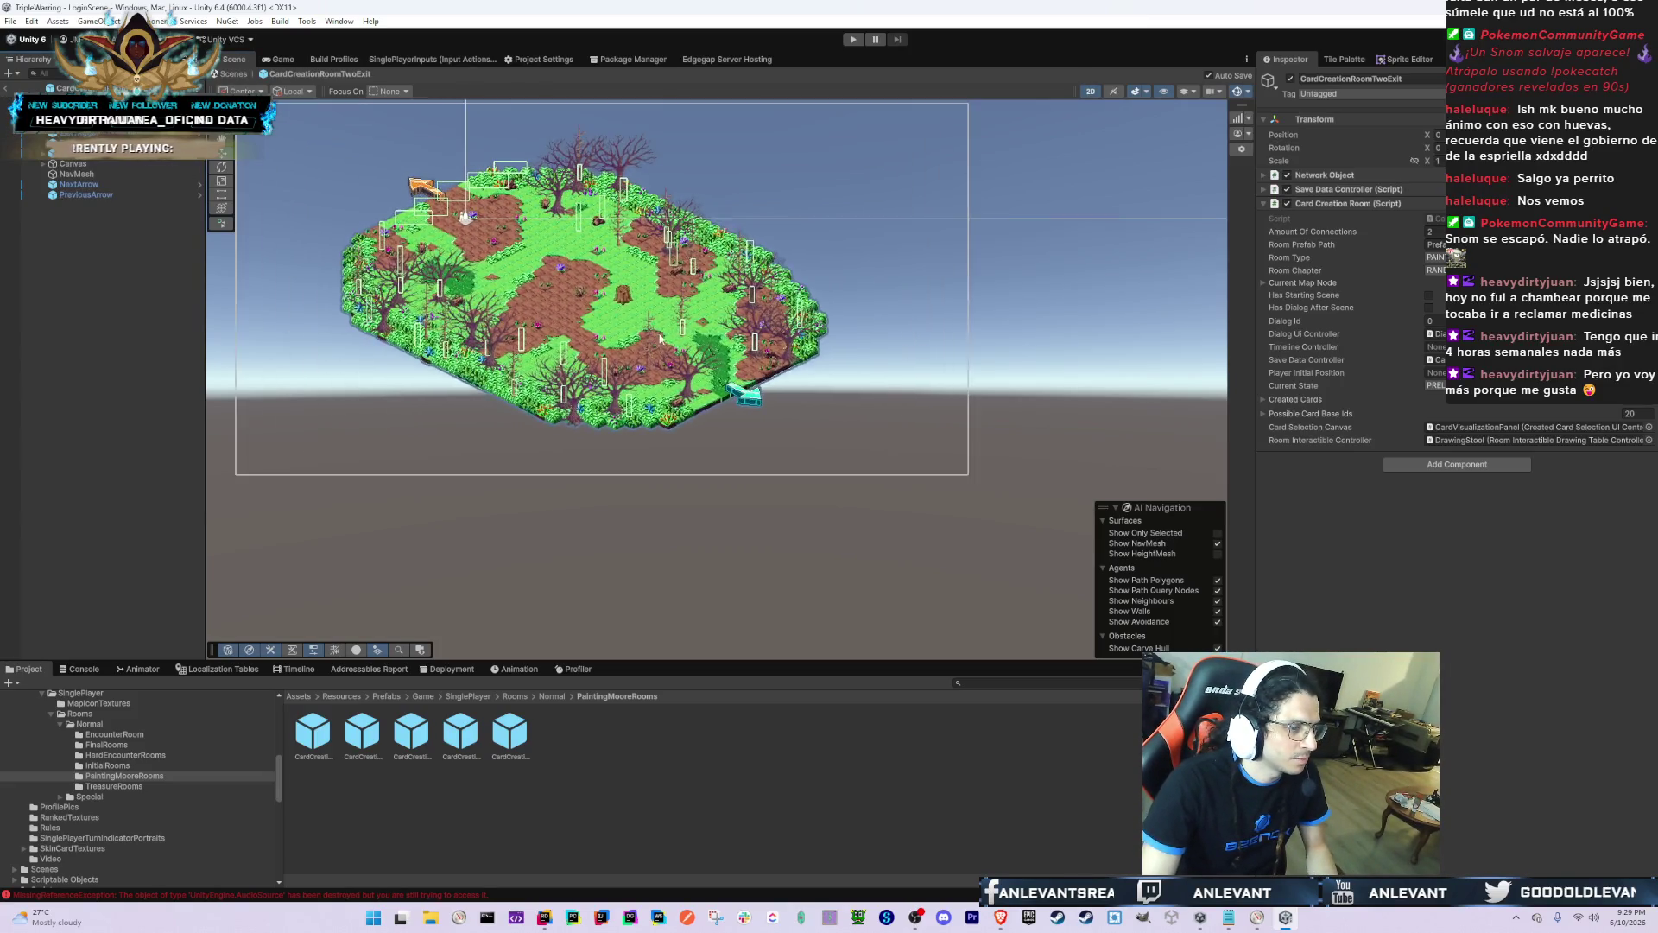
Step: List the room's tile objects and inspect tree tiles such as iso-64x64-outside_52 (3)
click(693, 276)
scroll(687, 343, up, 2)
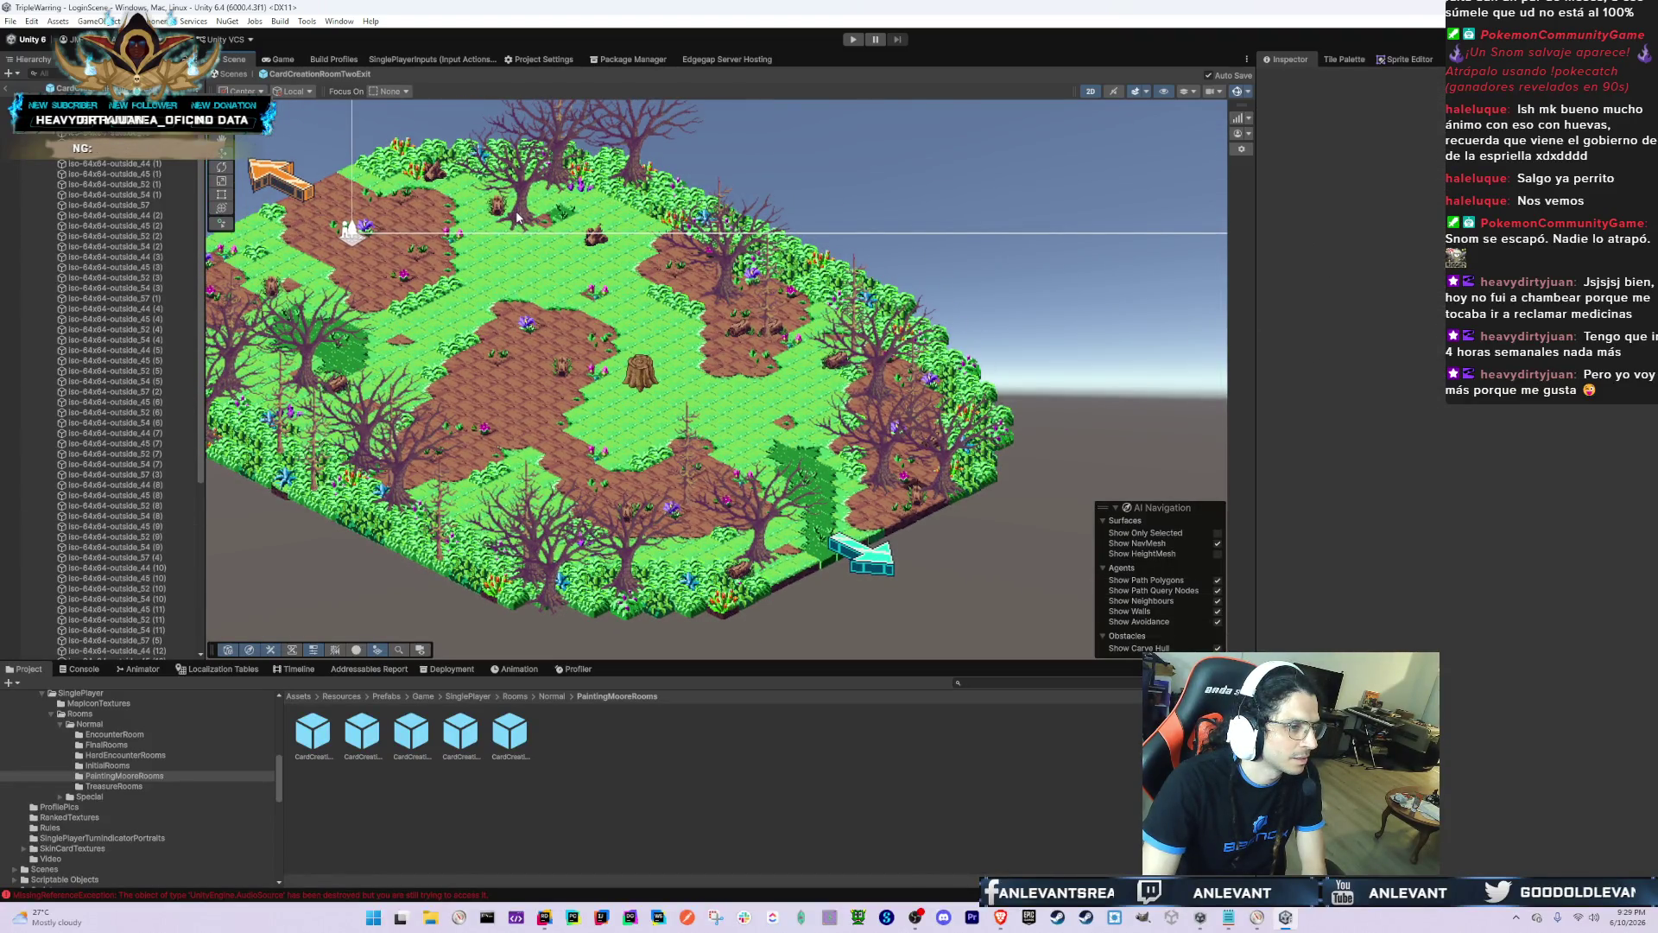
click(128, 227)
click(134, 277)
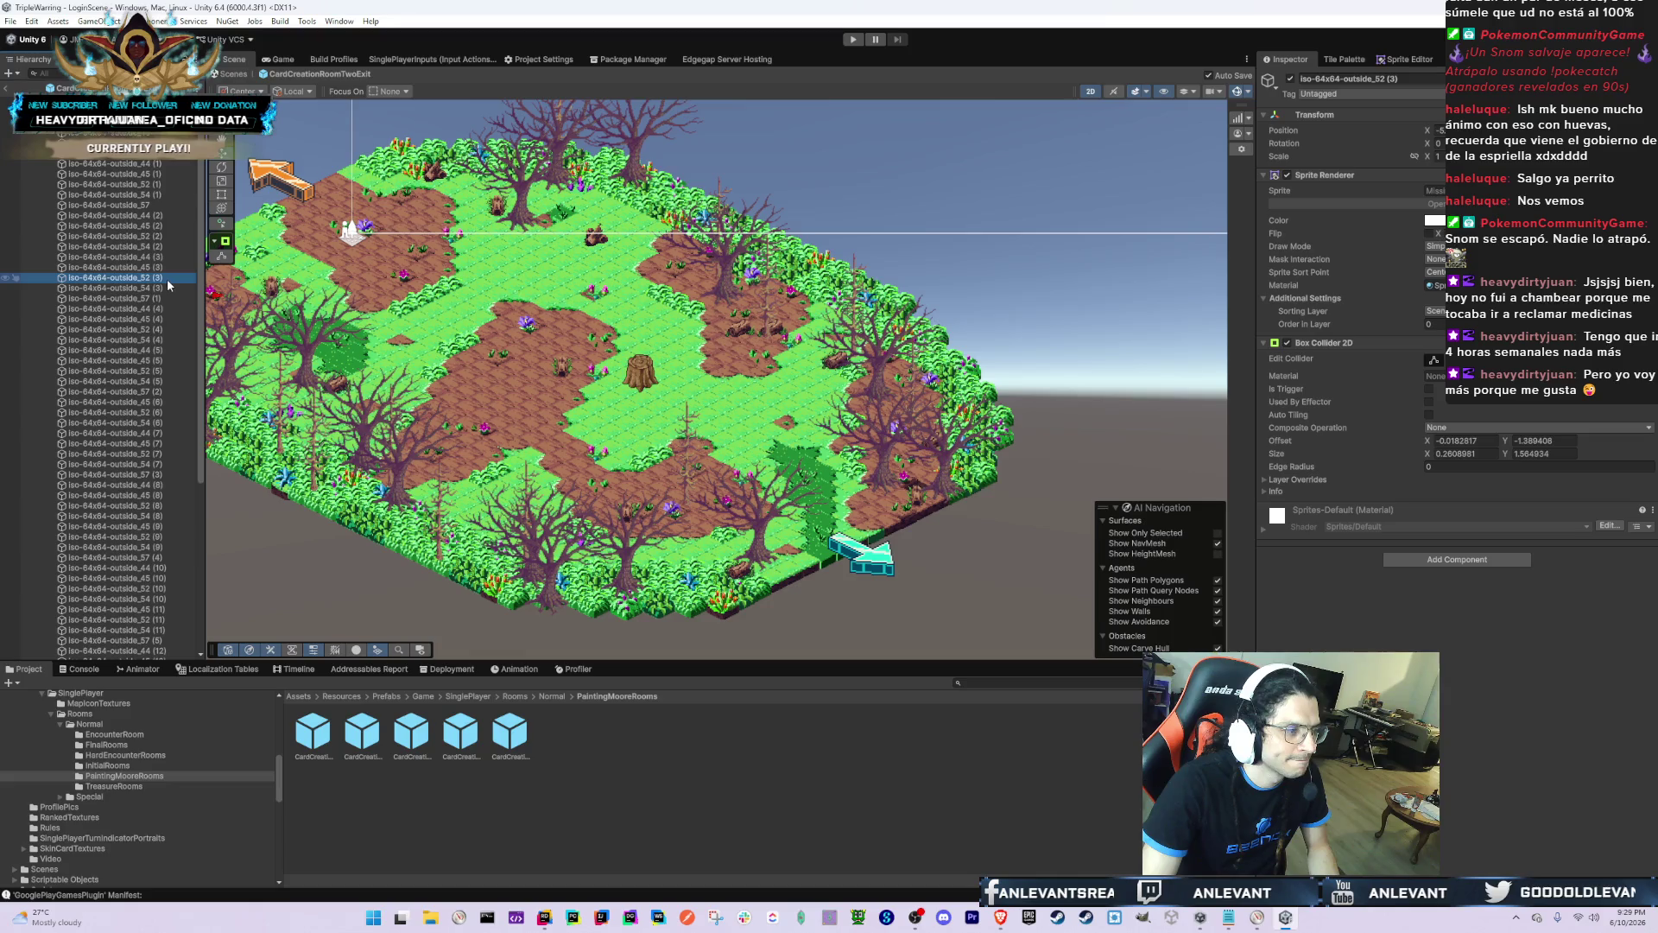
key(alt+Tab)
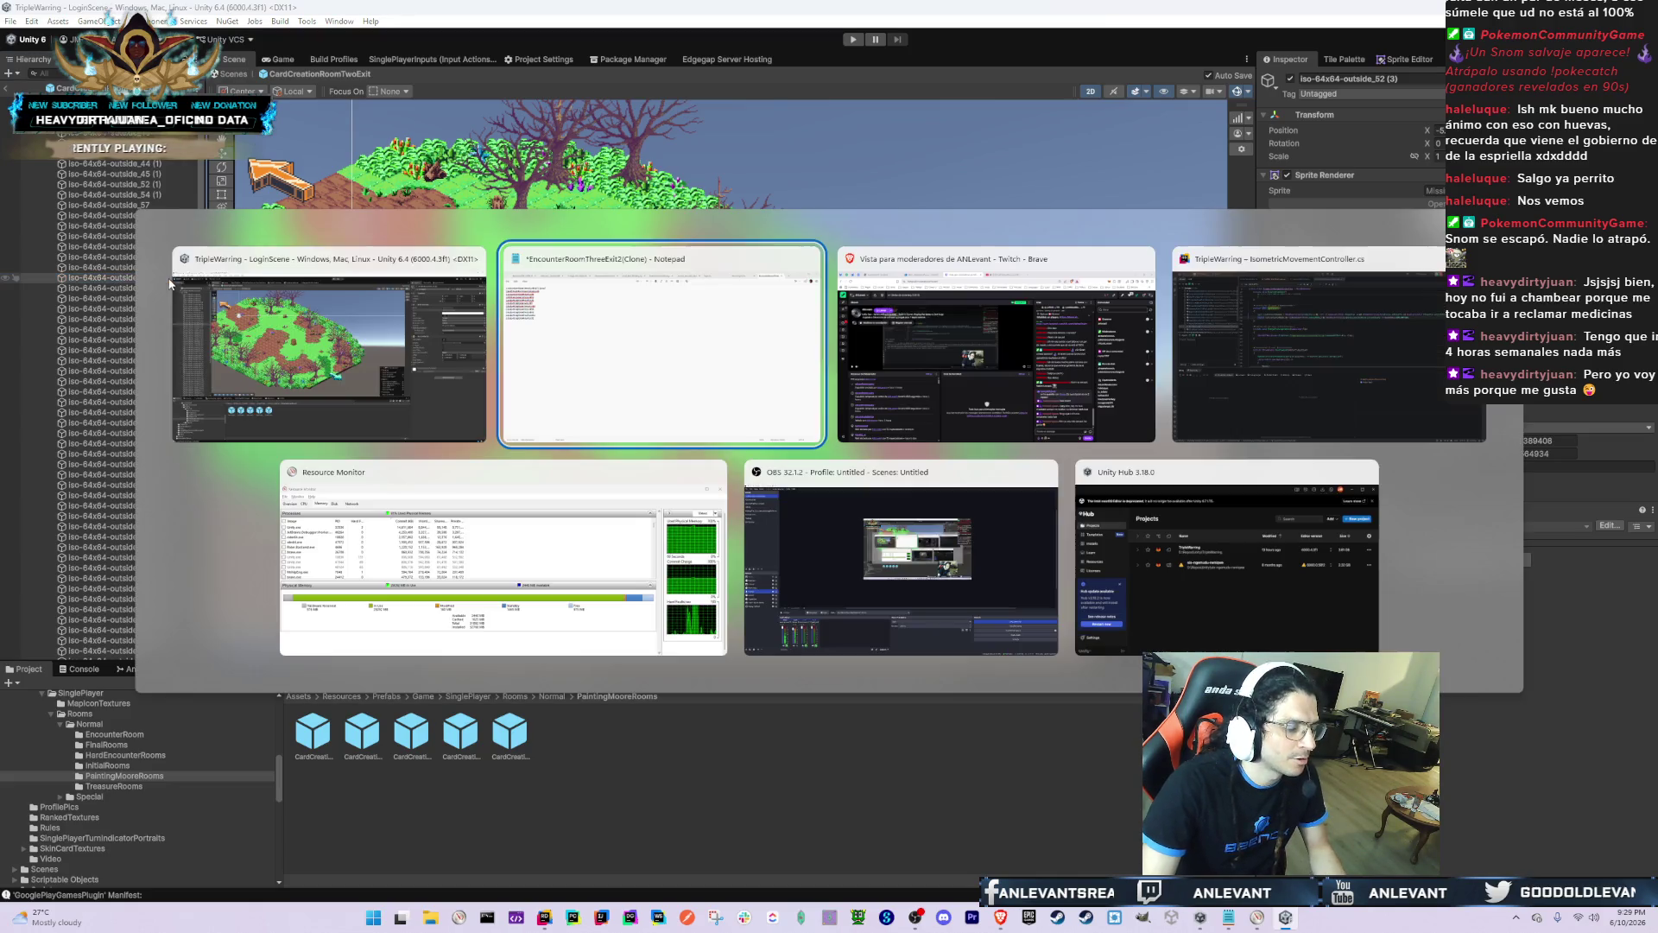
Step: Paste a new line into the Notepad room list, then select CardCreationRoomThreeExit back in Unity
click(581, 349)
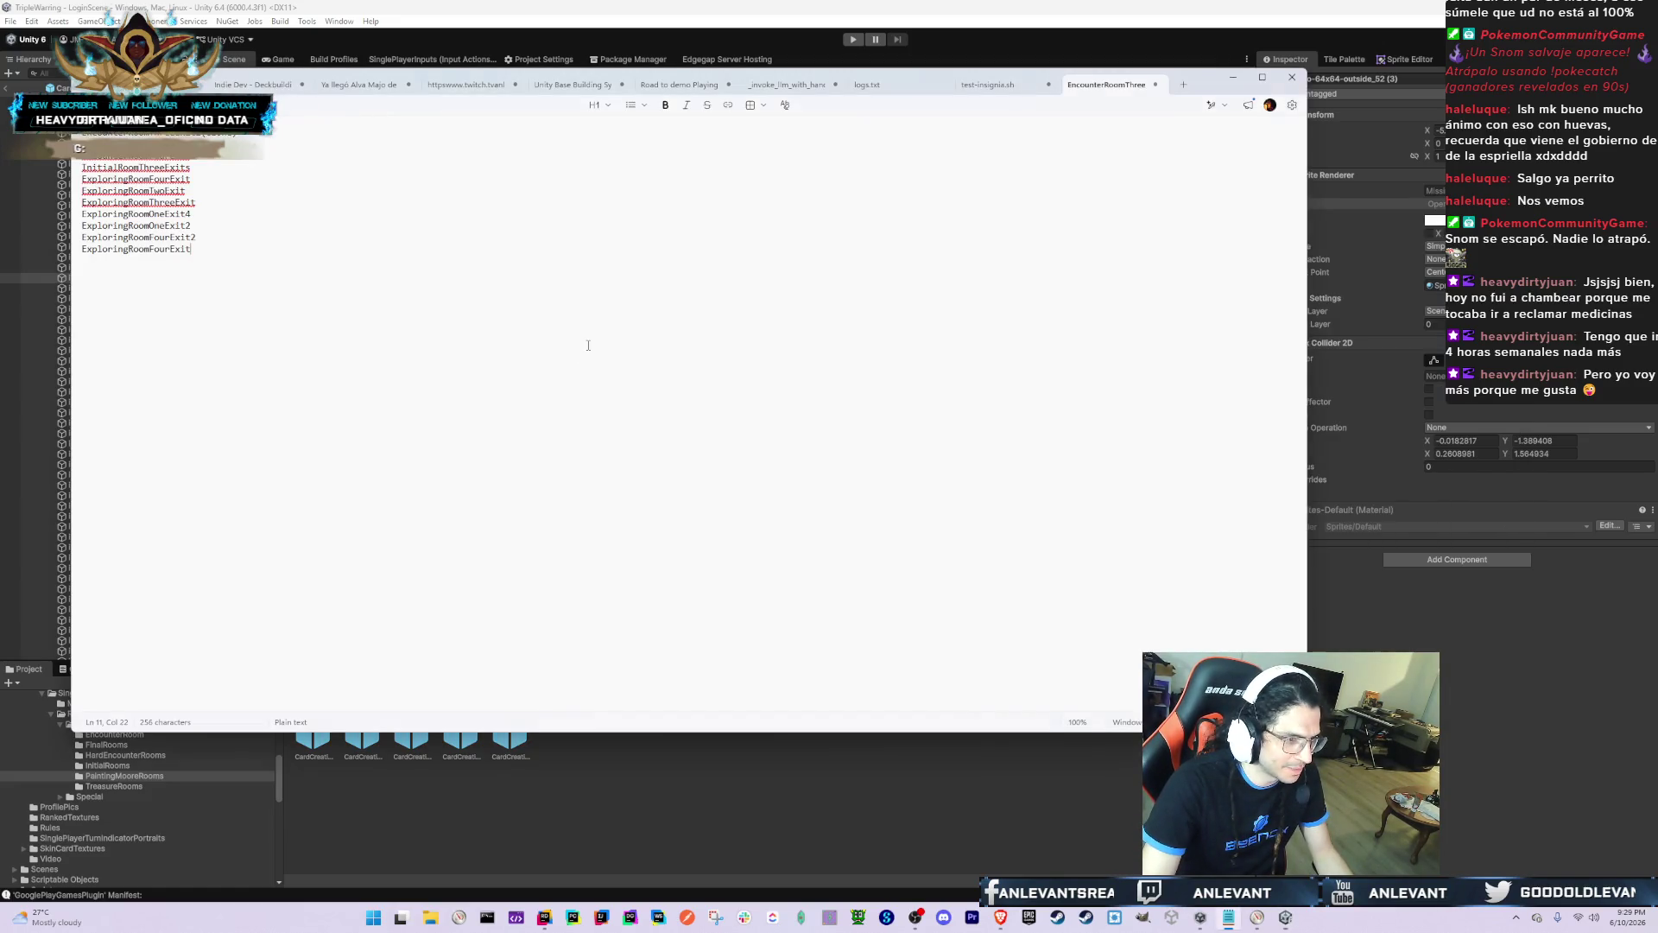
key(ctrl+v)
key(alt+Tab)
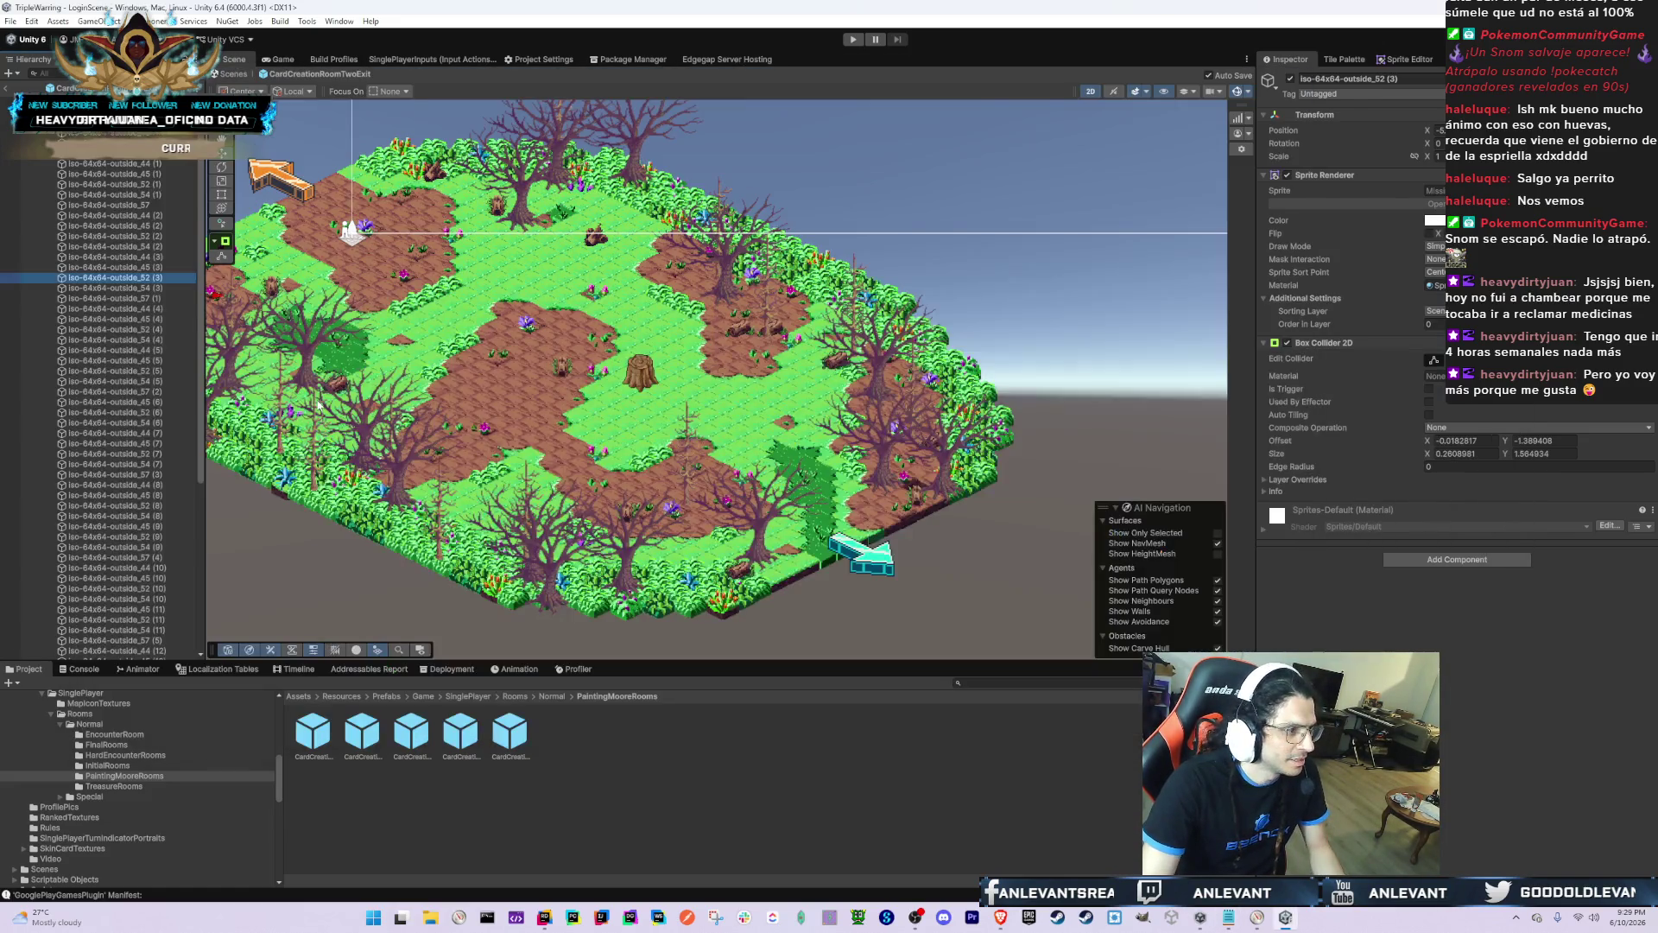
click(412, 734)
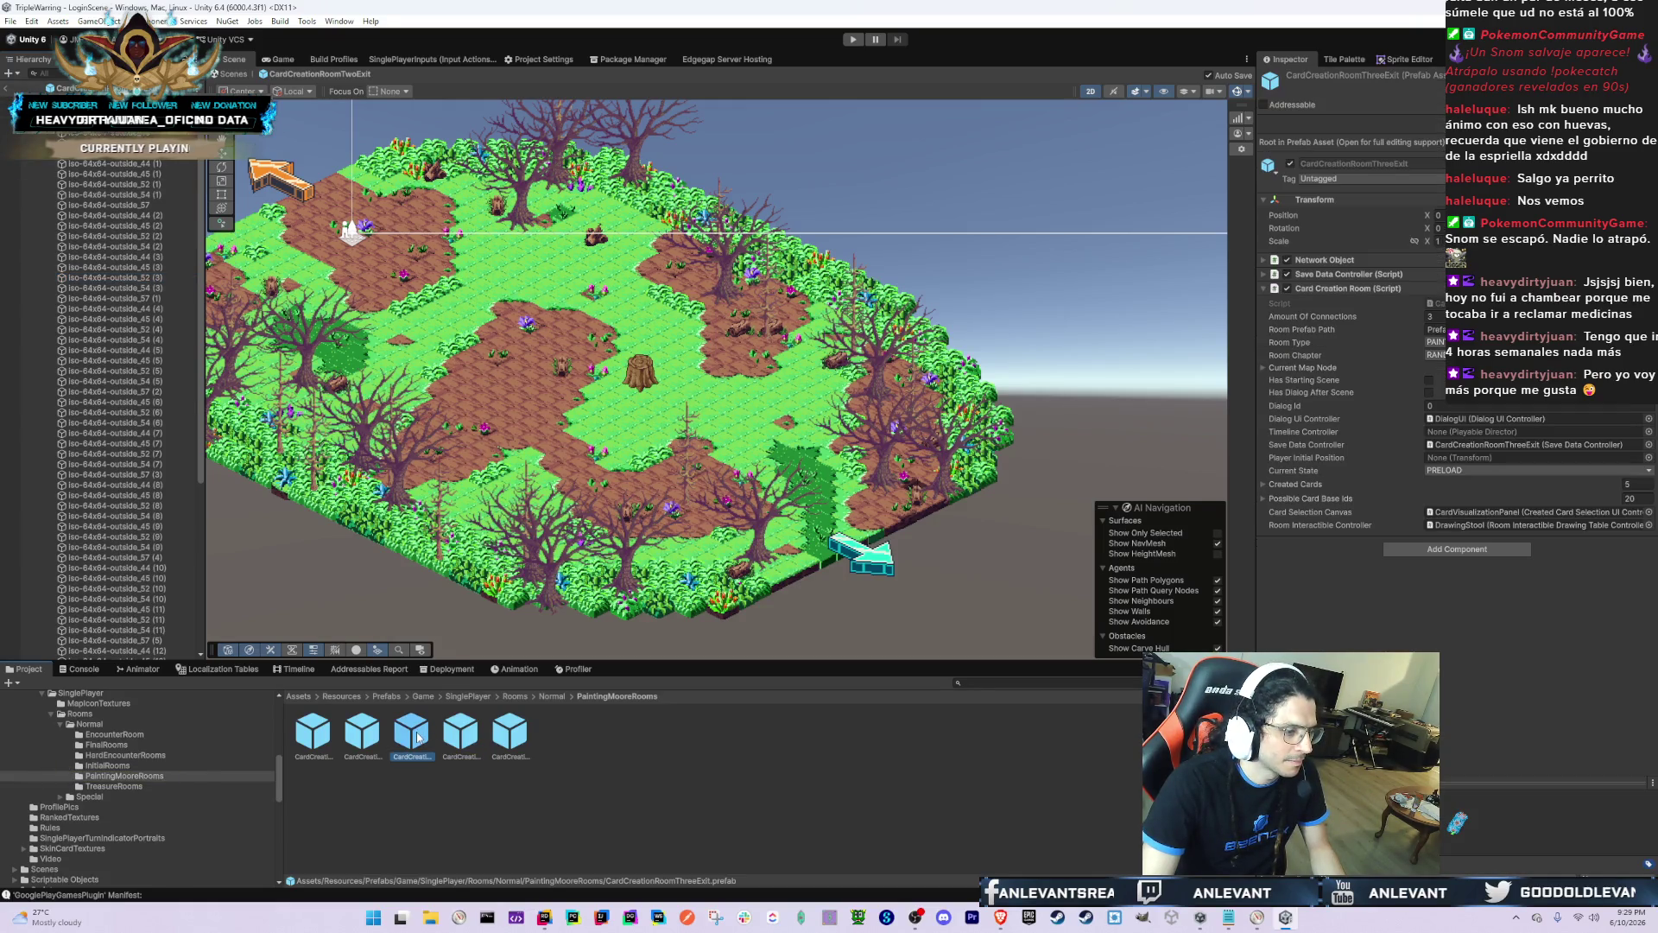
Step: Open the CardCreationRoomTwoExit2 prefab, passing through ThreeExit and OneExit
double_click(416, 736)
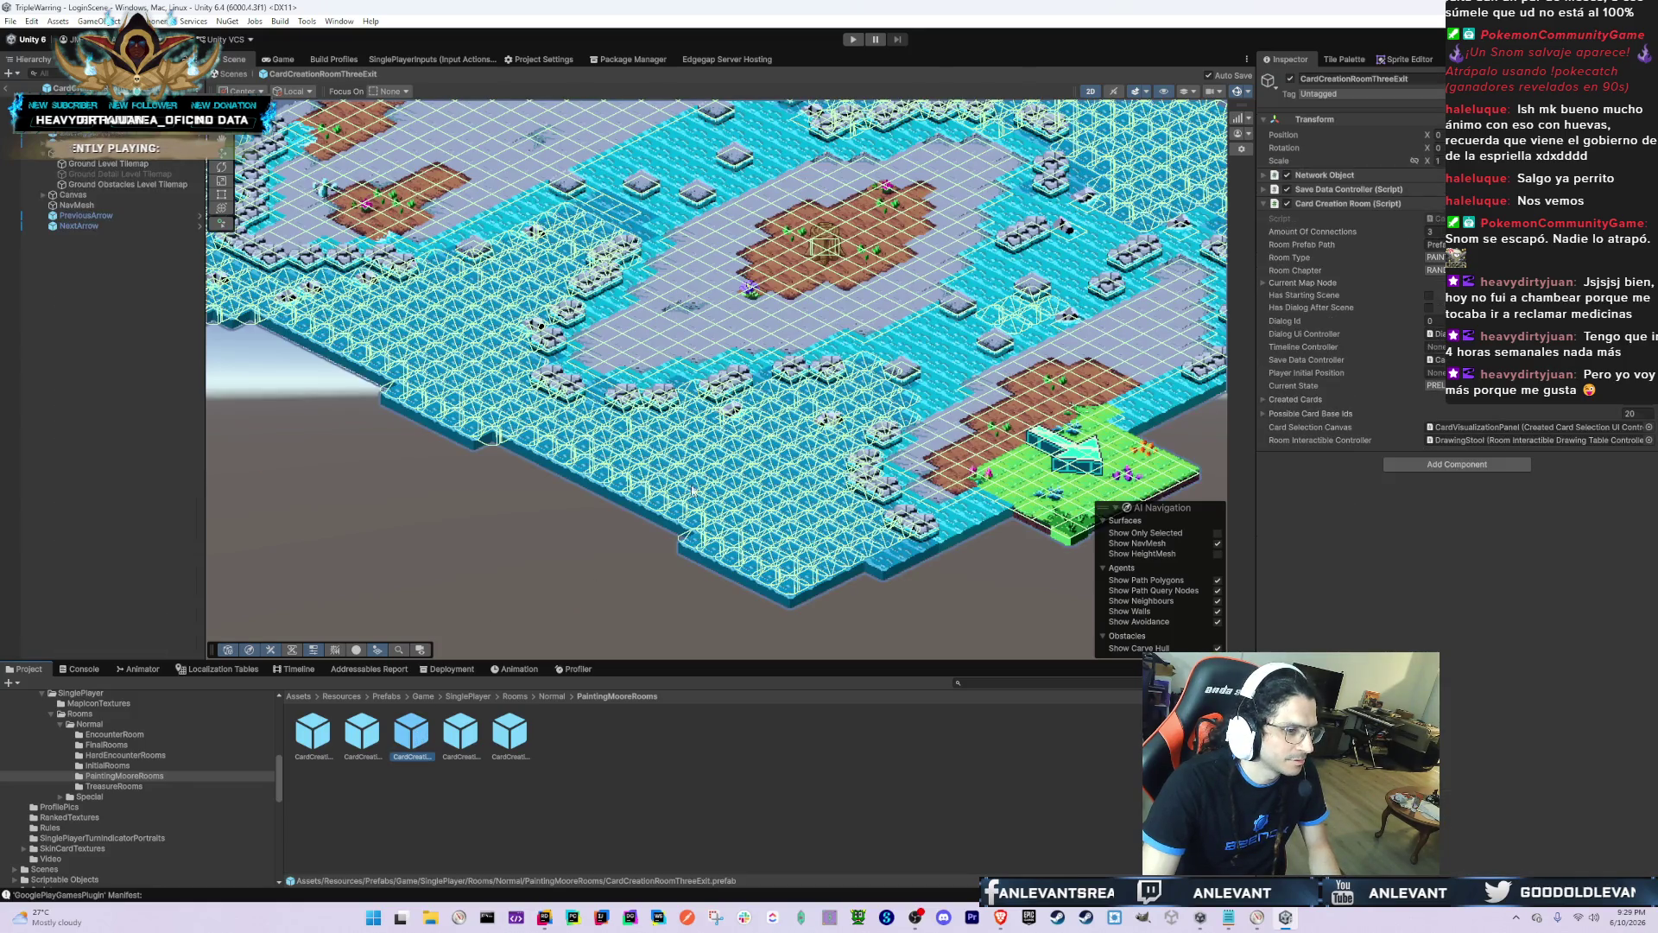
double_click(508, 741)
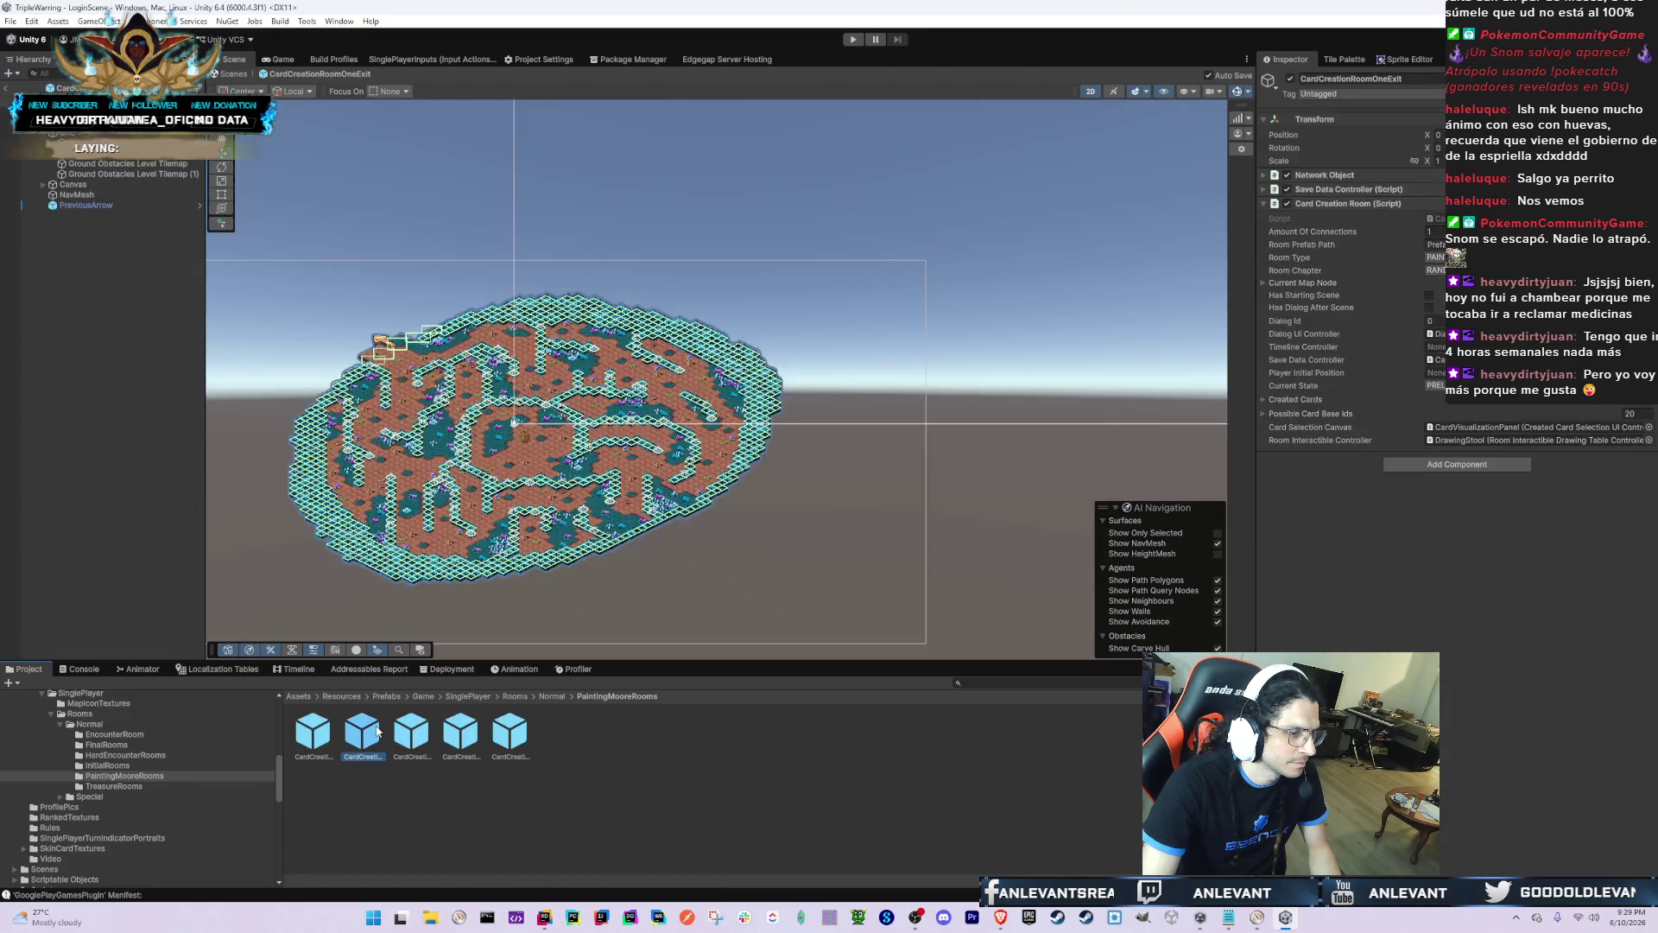
double_click(482, 746)
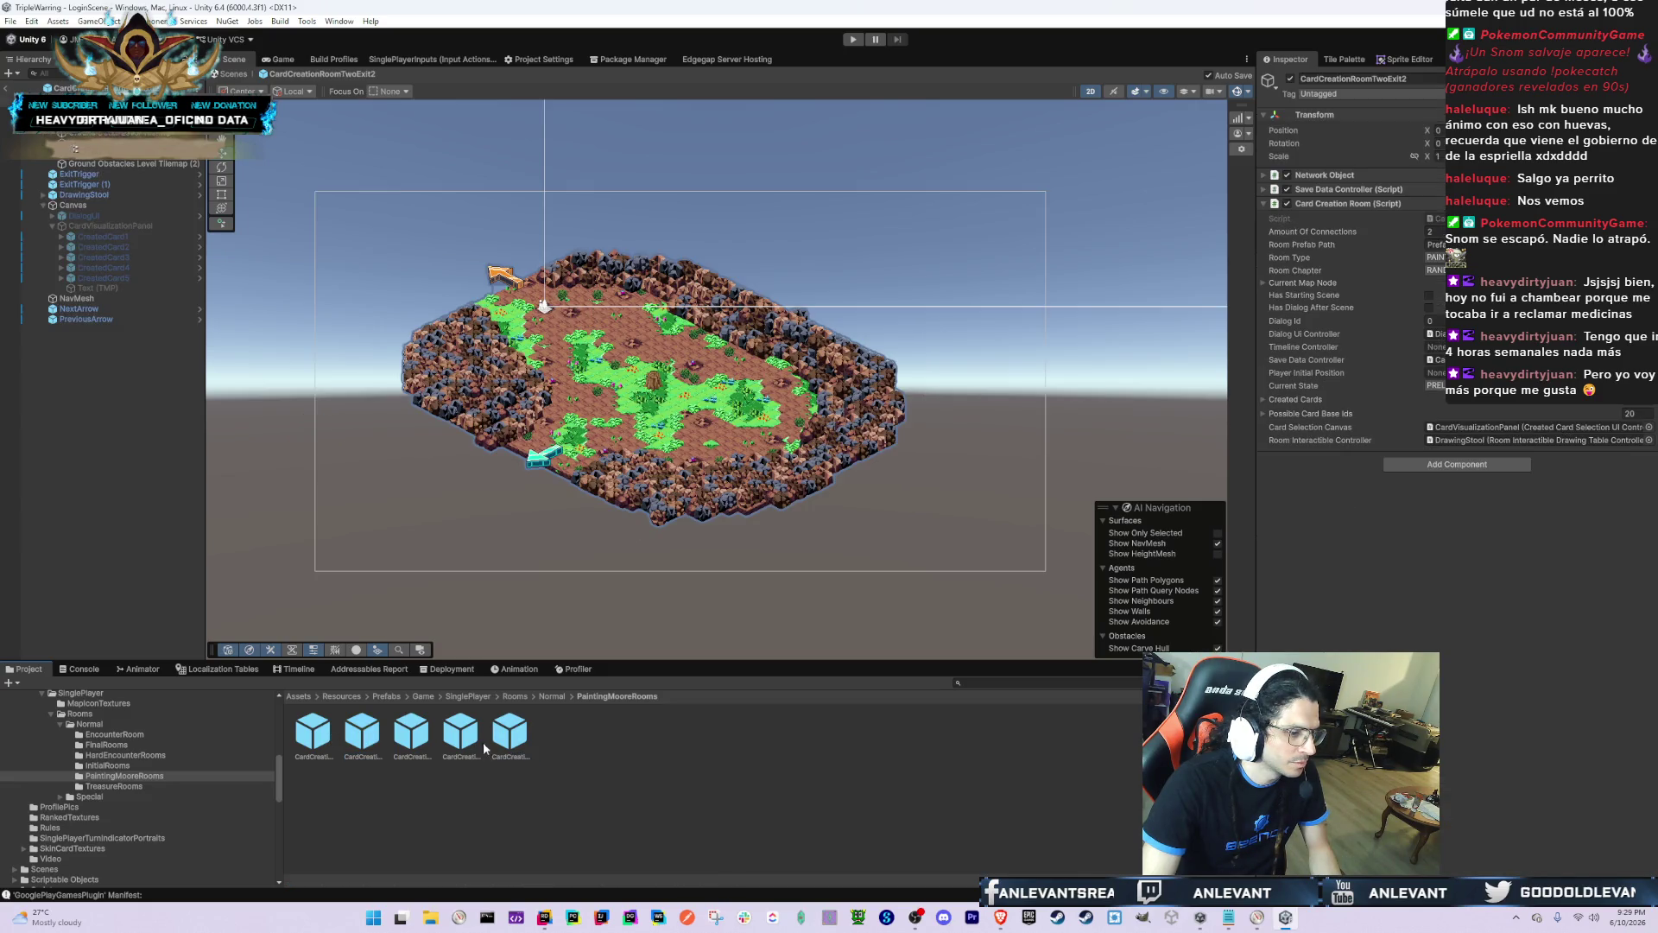
Step: Move Ground Obstacles Level Tilemap (2) to a different sorting layer and edit its Order in Layer
click(126, 156)
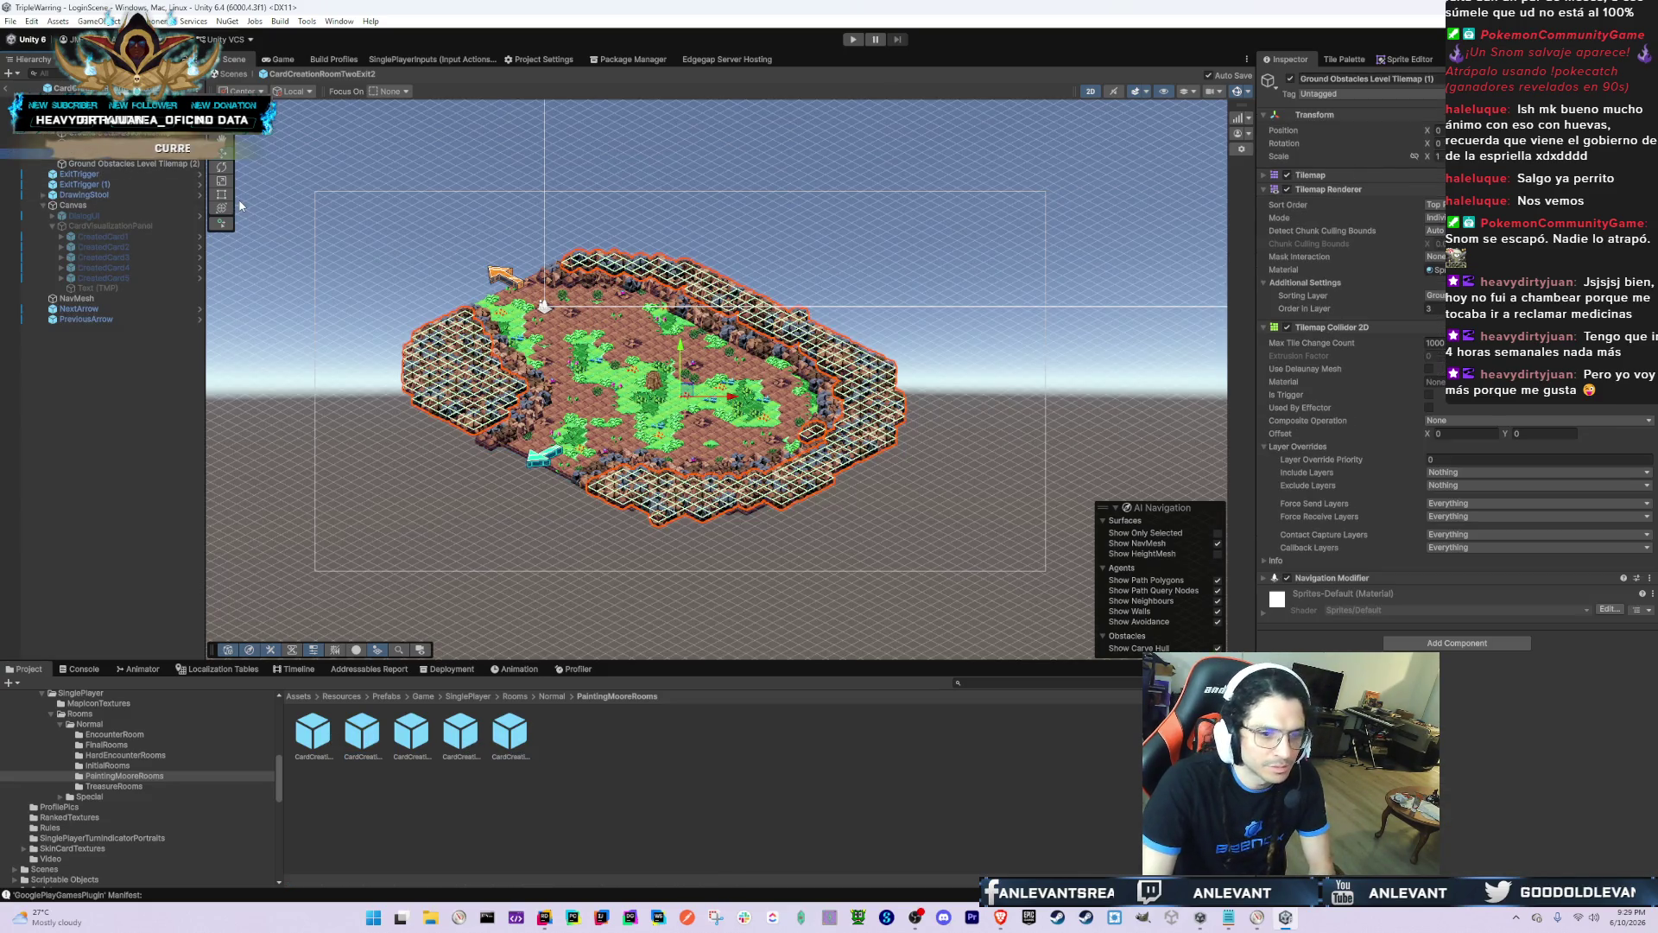
key(Down)
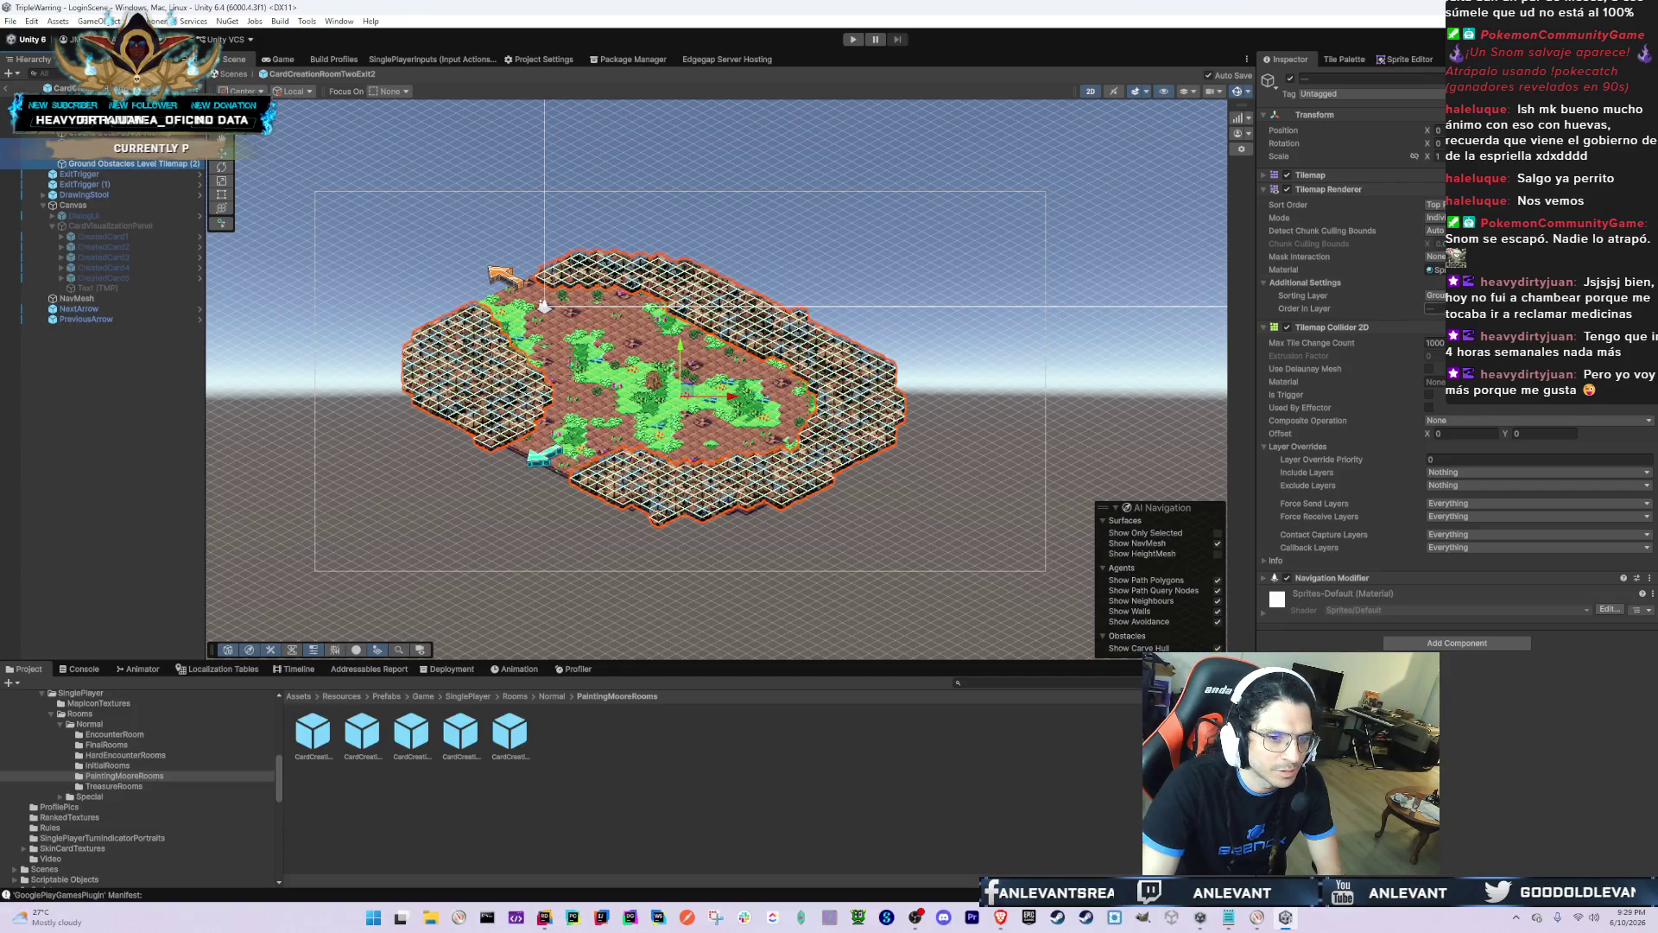
click(1434, 295)
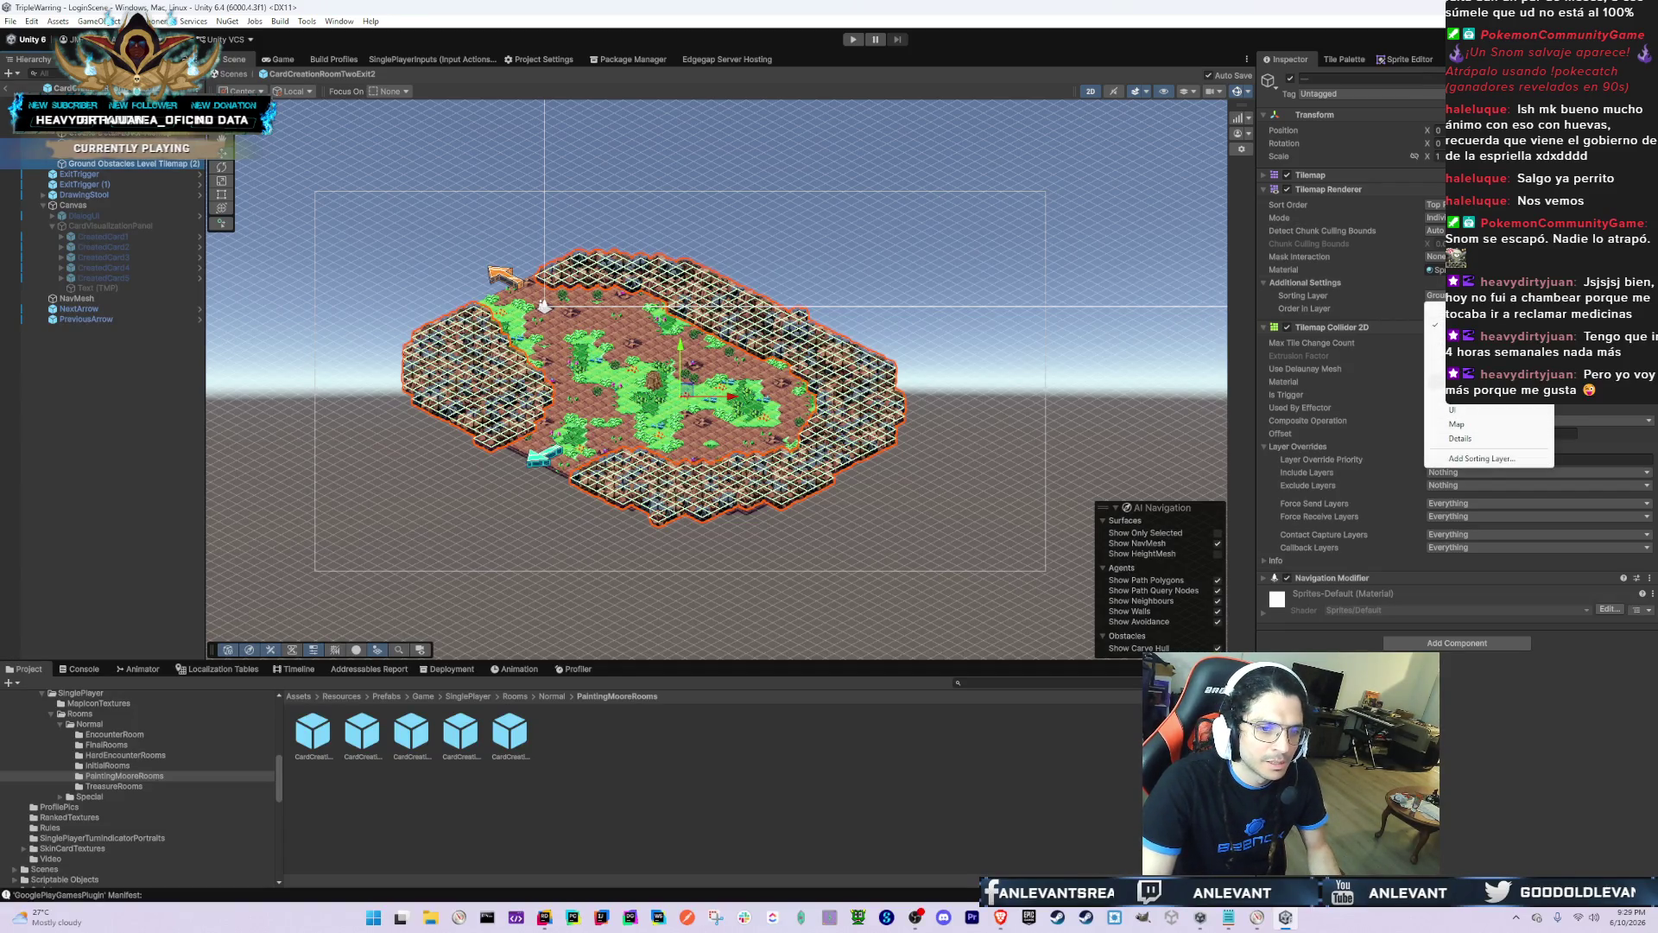
click(1469, 339)
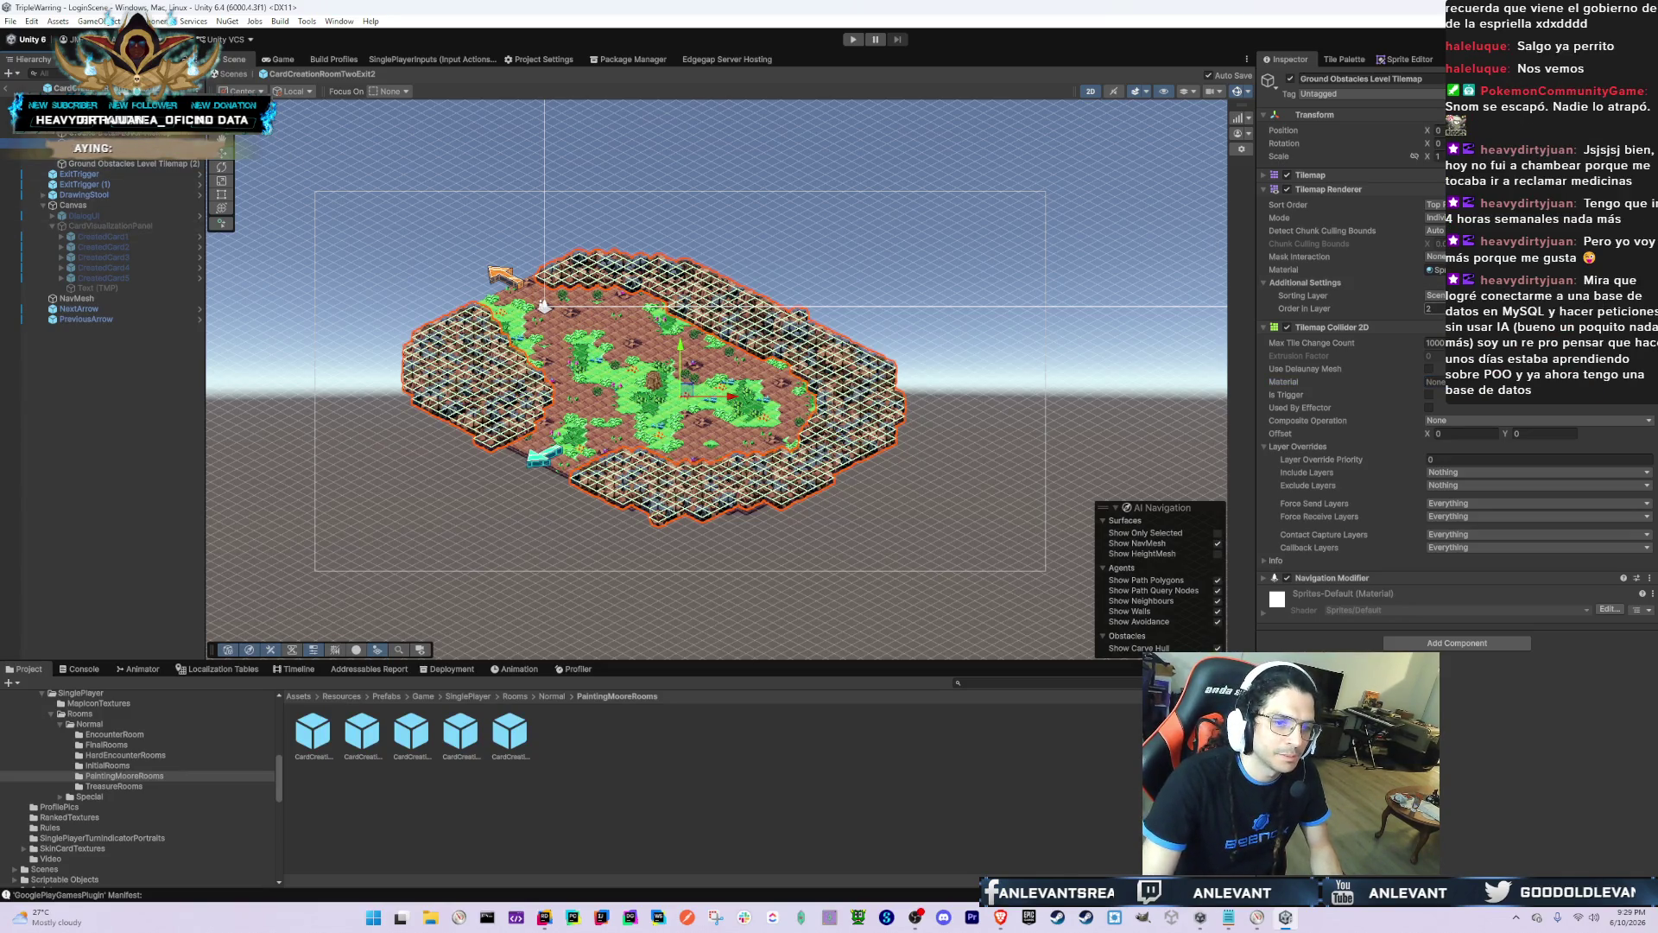
click(1429, 308)
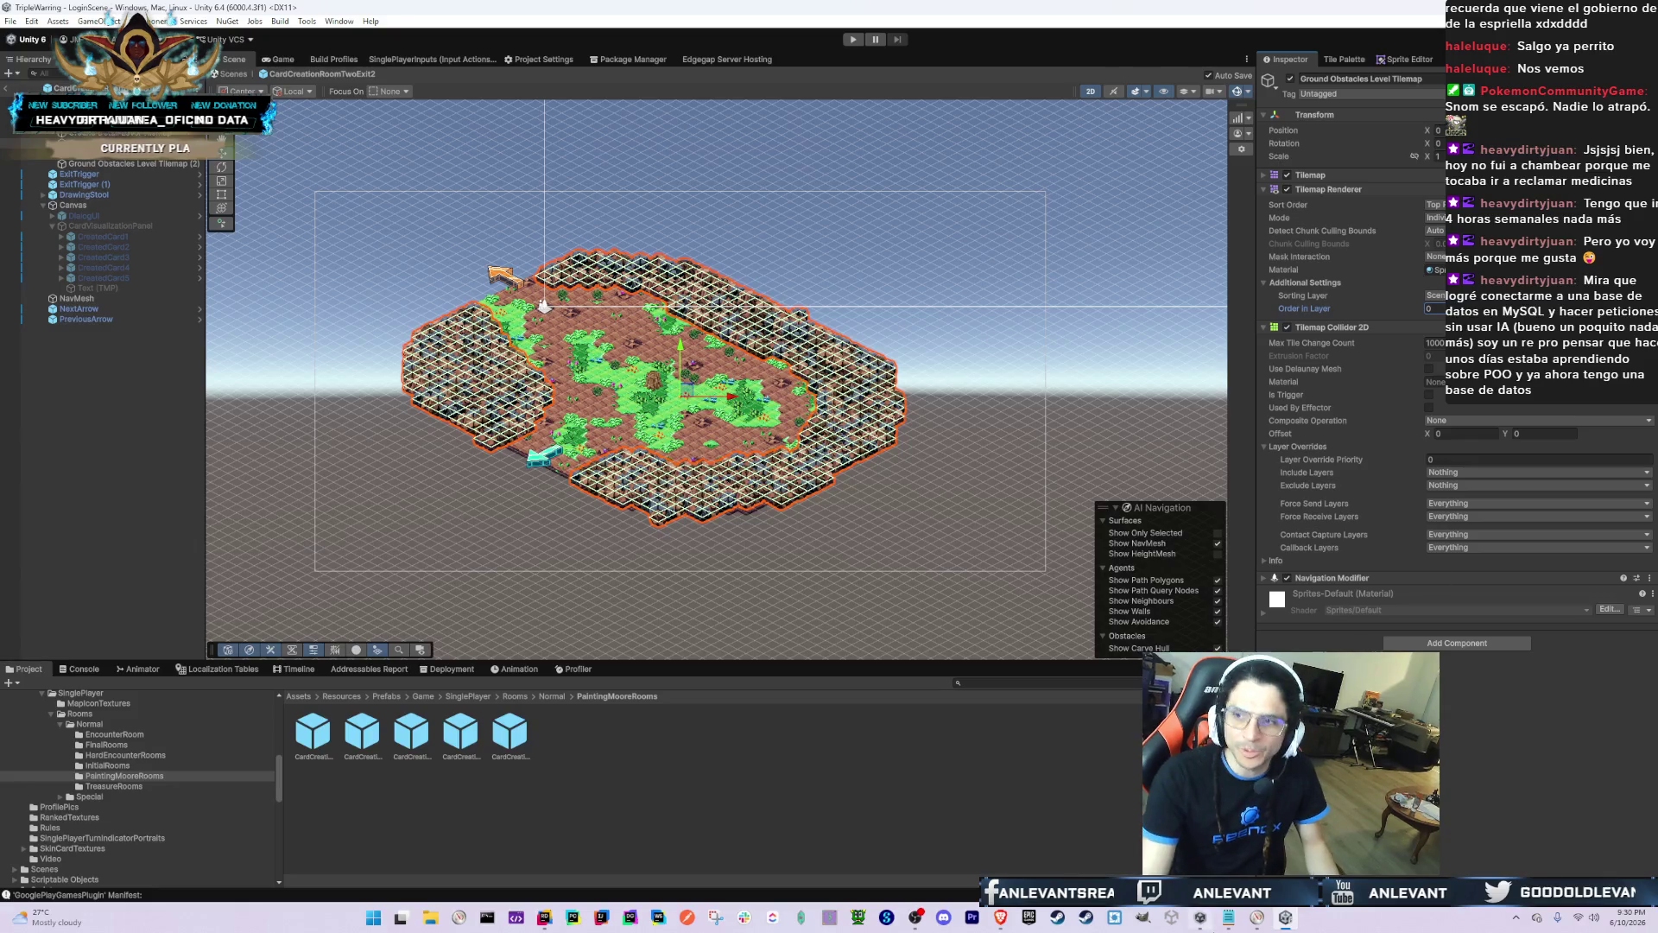
Step: Browse the Grid, NavMesh and Canvas children (CardVisualizationPanel, DialogUI) in the Hierarchy
scroll(717, 380, up, 5)
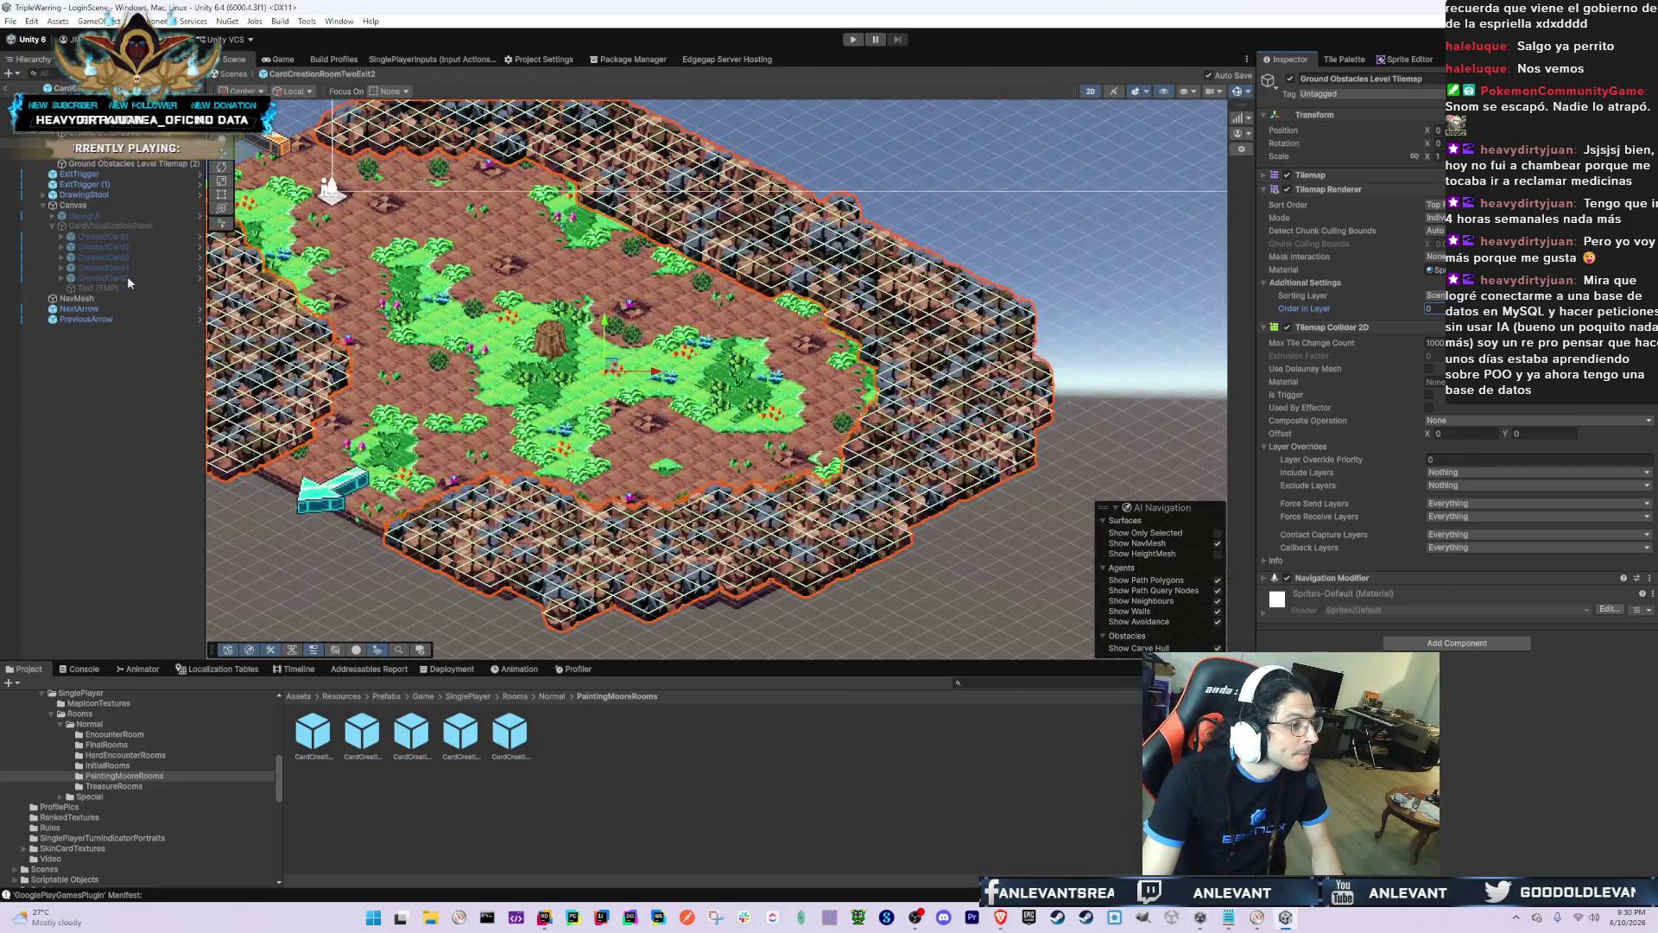
click(121, 257)
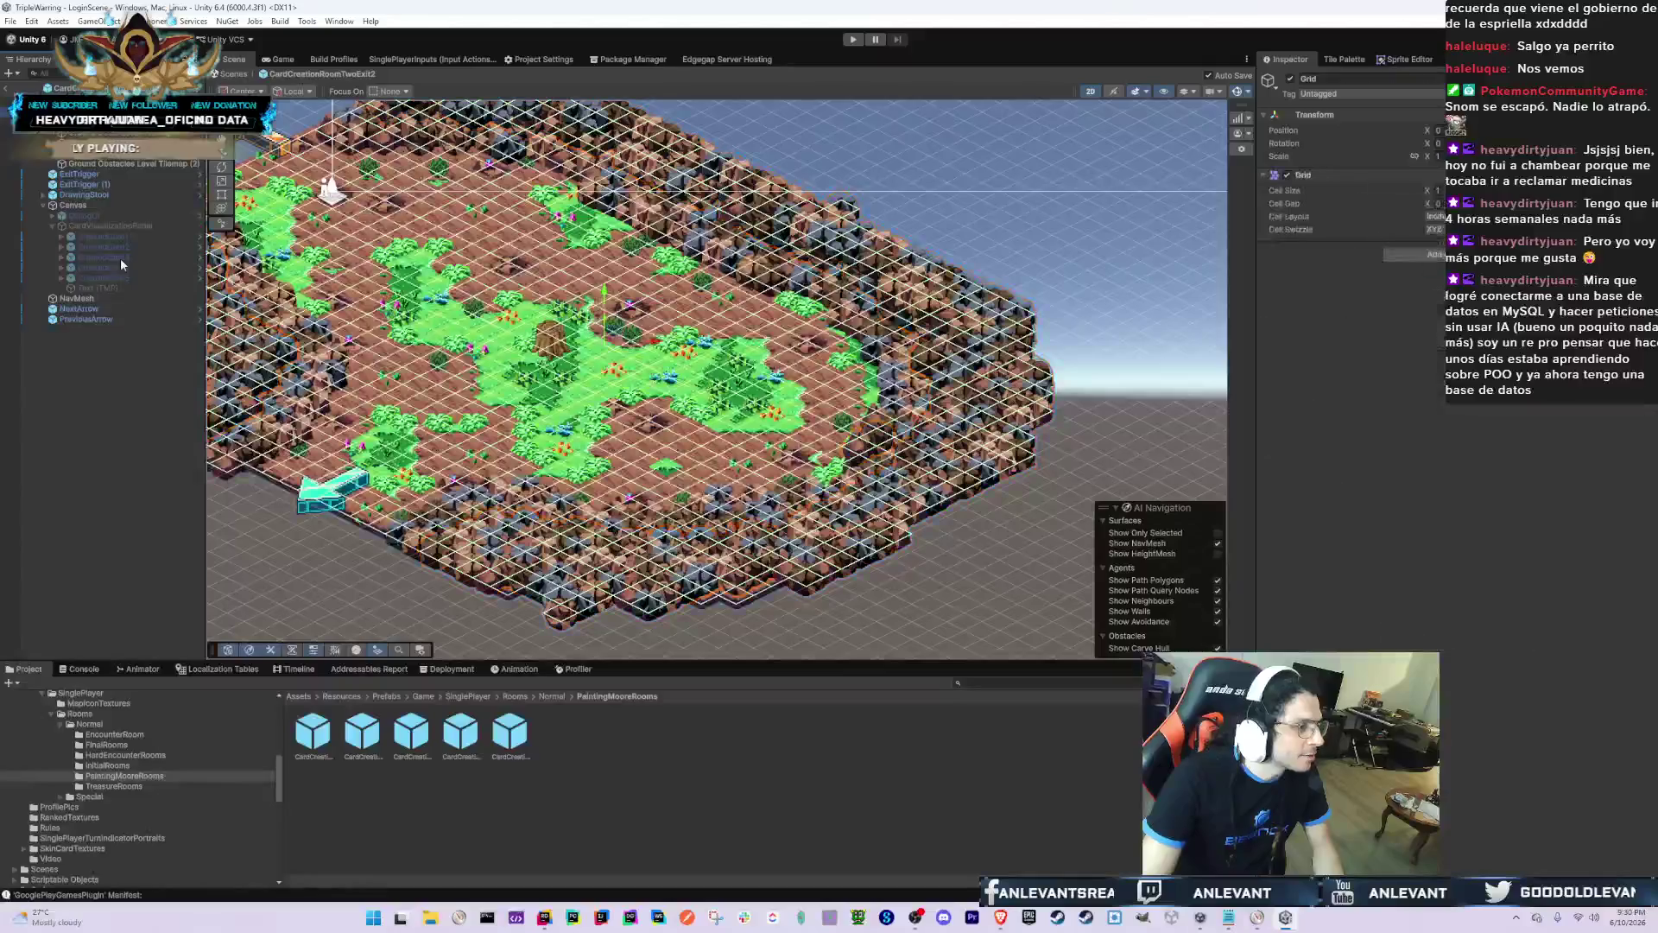
key(Left)
key(Down)
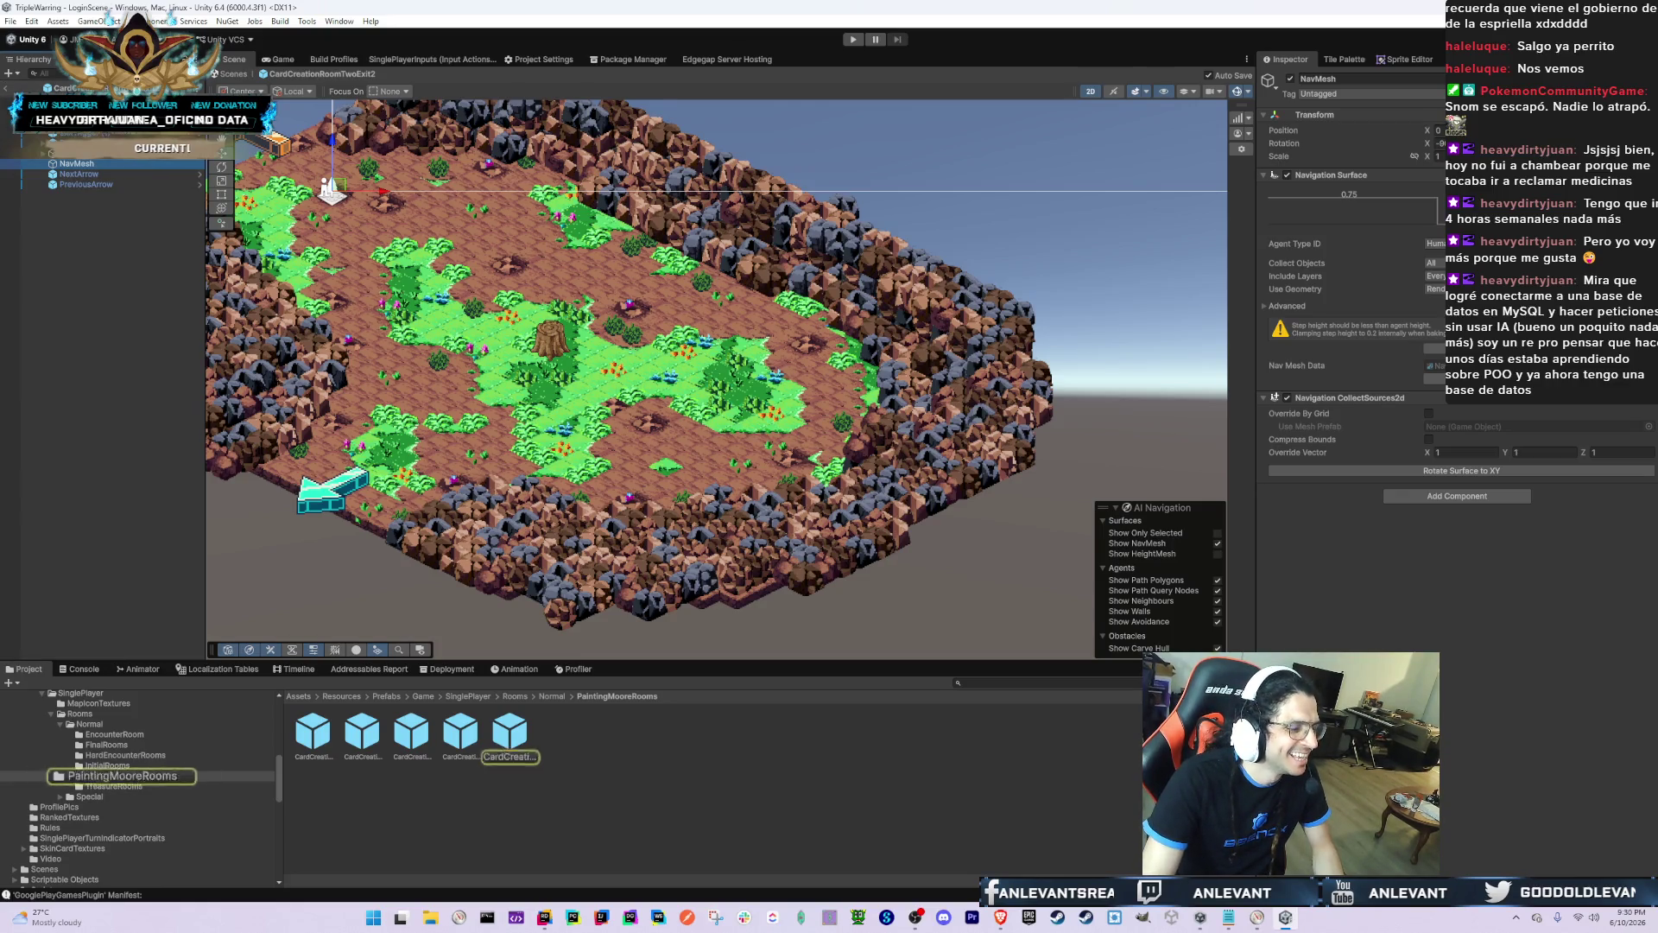
click(110, 156)
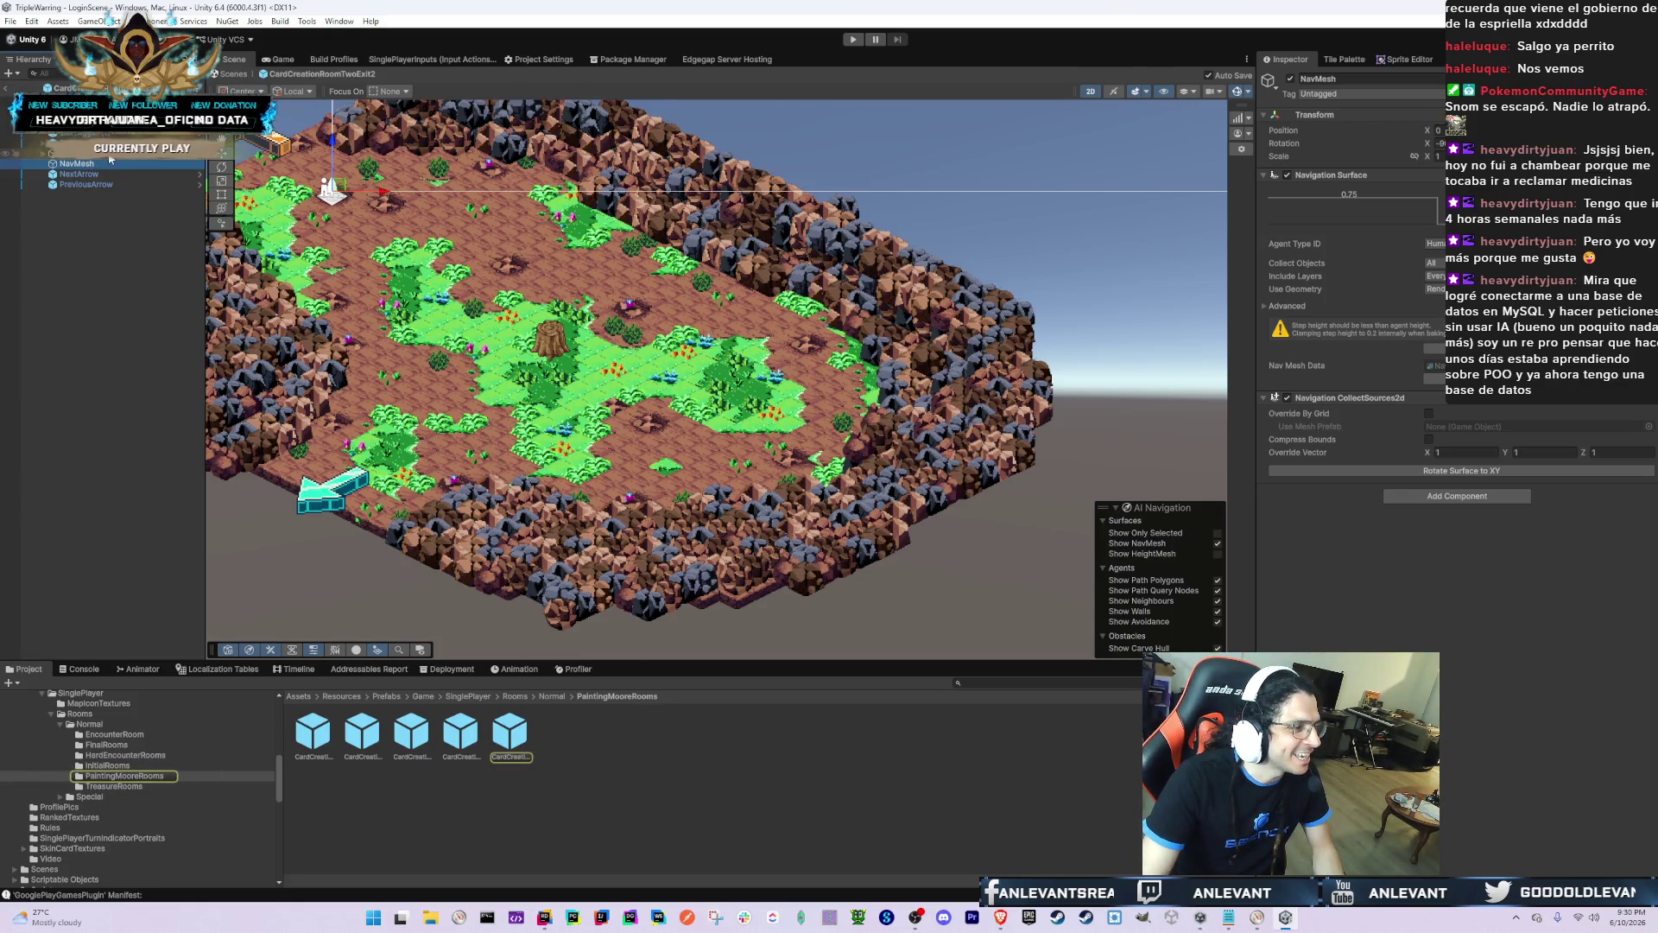
key(Down)
key(Down)
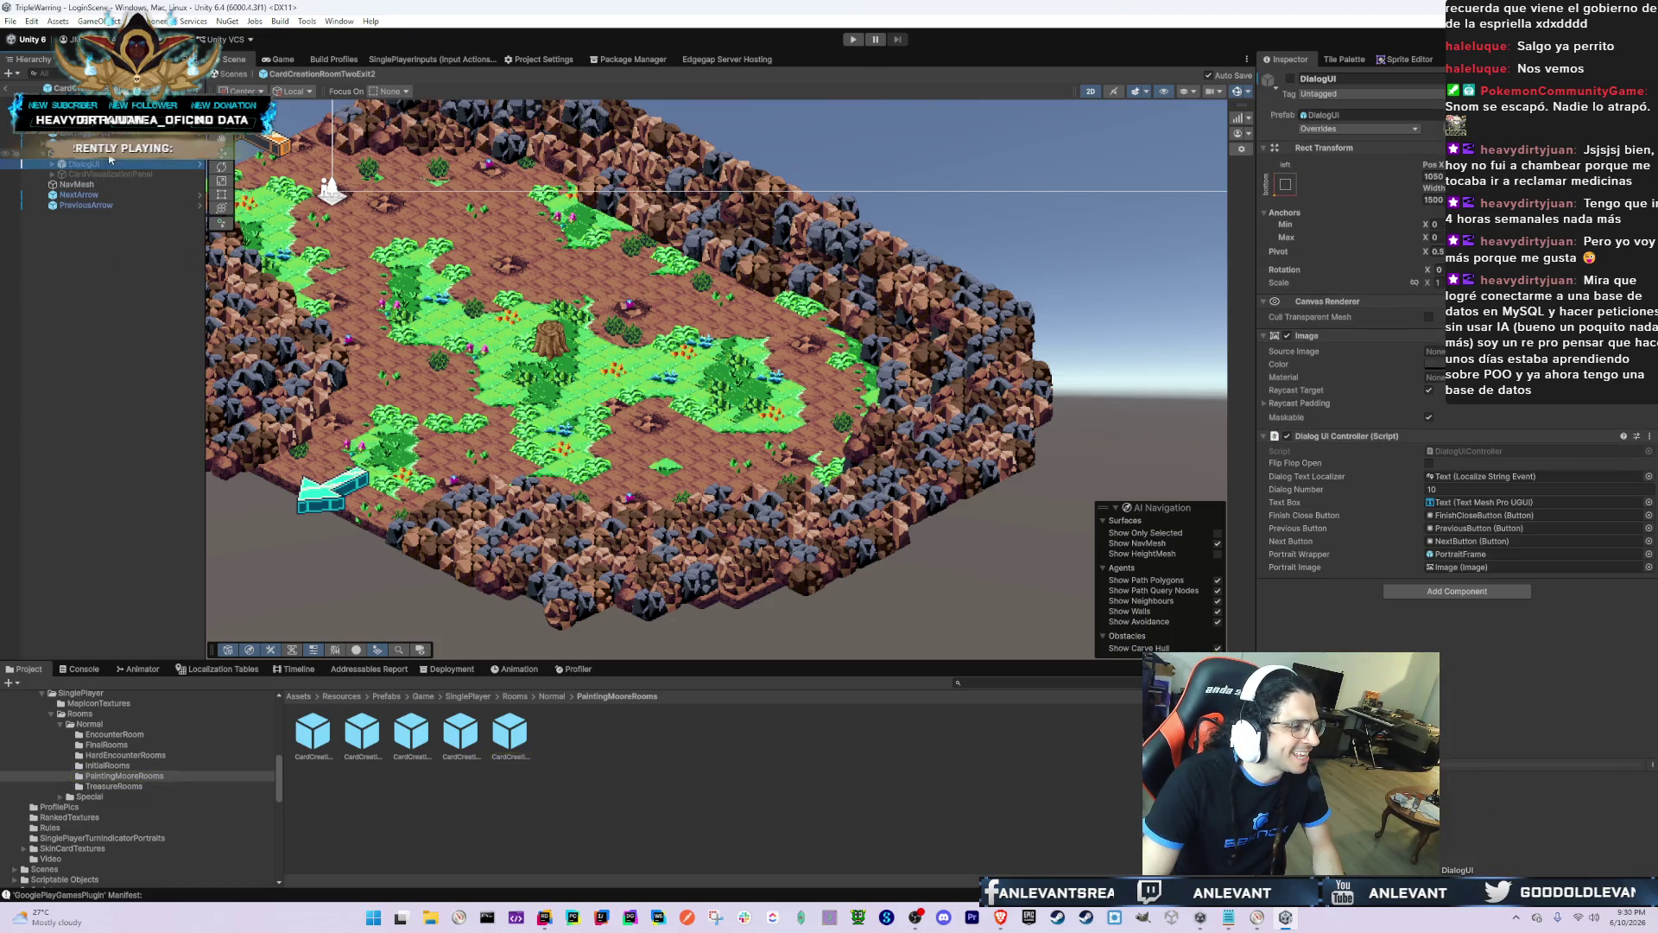
key(Left)
key(Left)
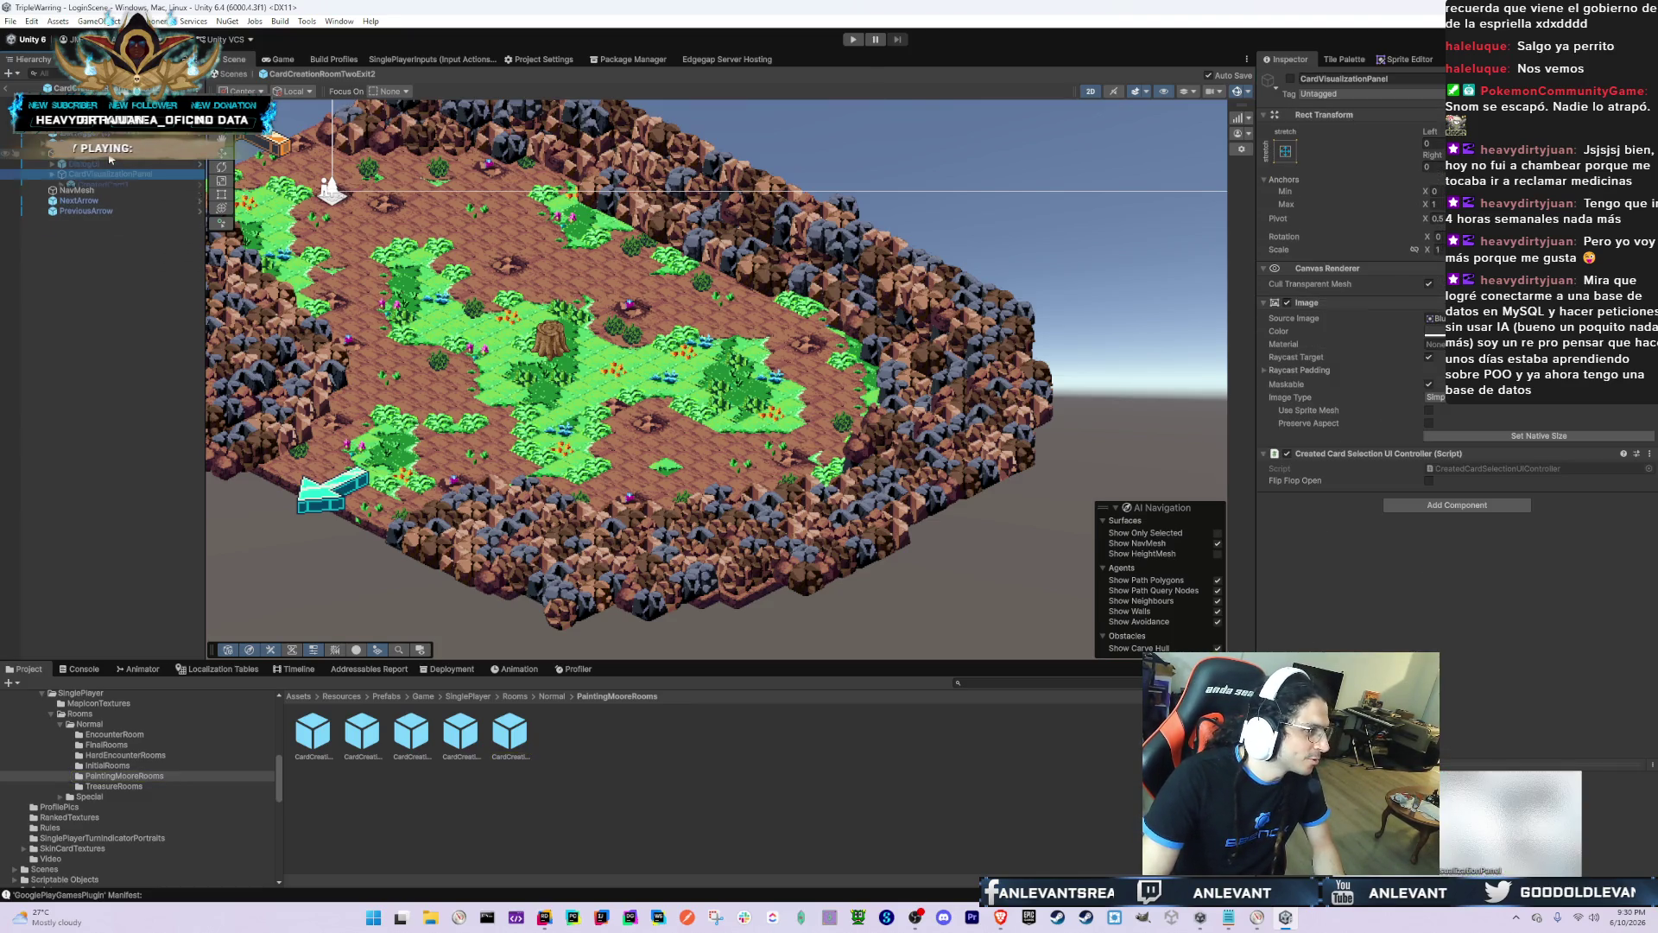
key(Down)
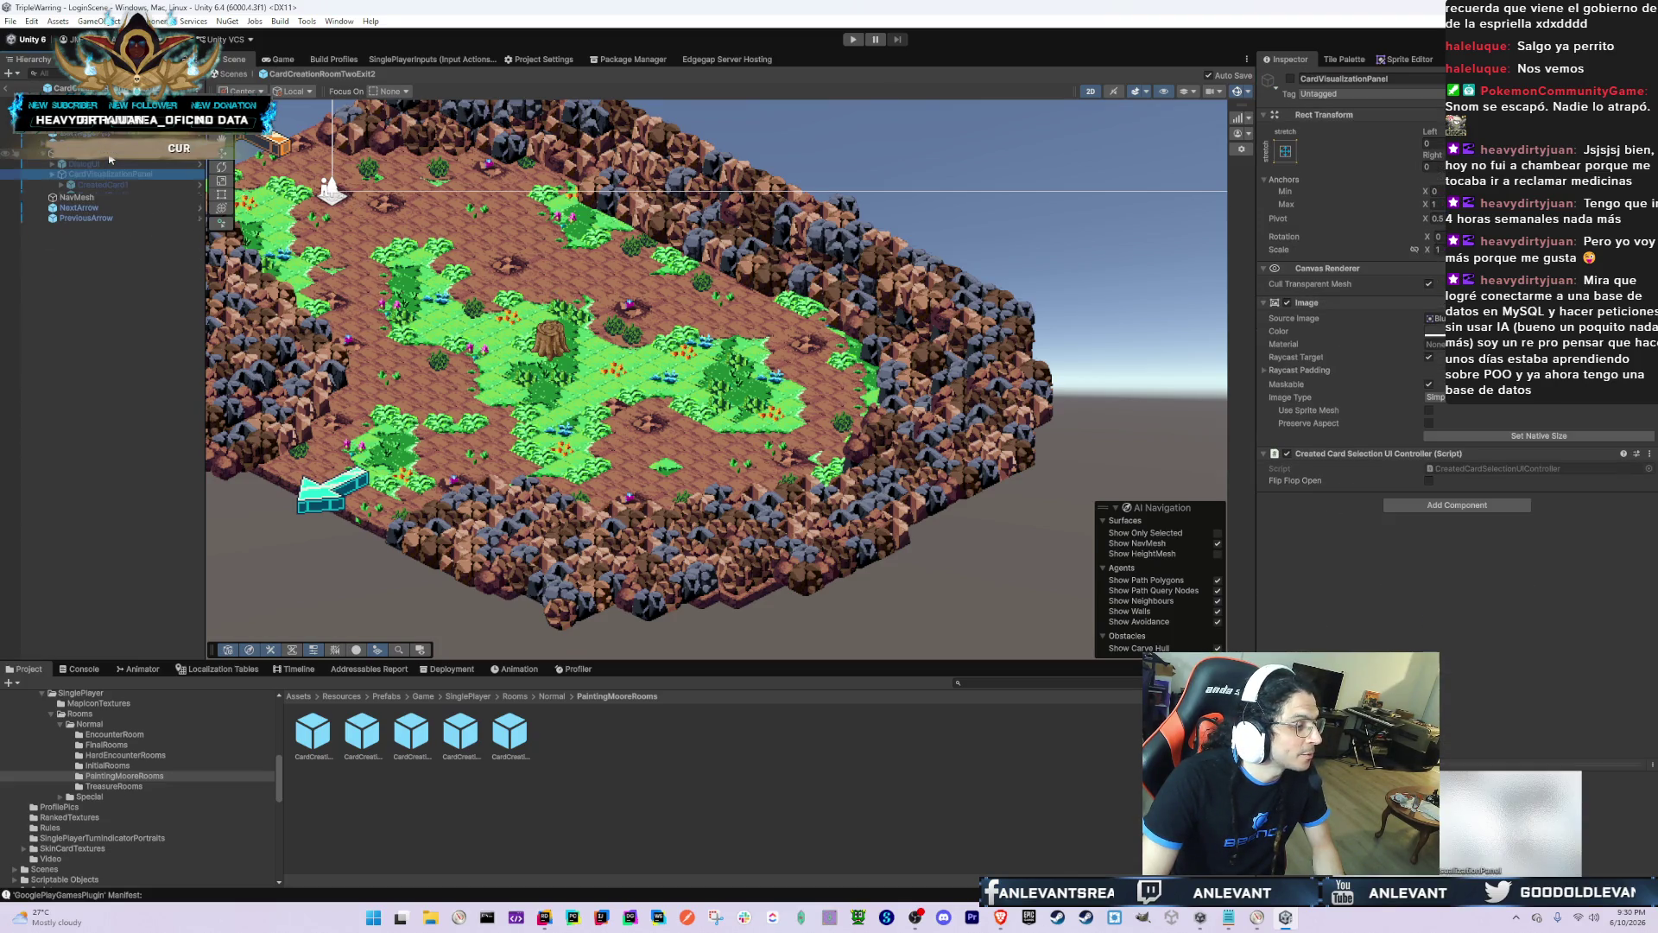
key(Up)
key(Left)
Step: Compare Order in Layer across the Ground Level and Ground Obstacles Level Tilemaps (1) and (2)
key(Up)
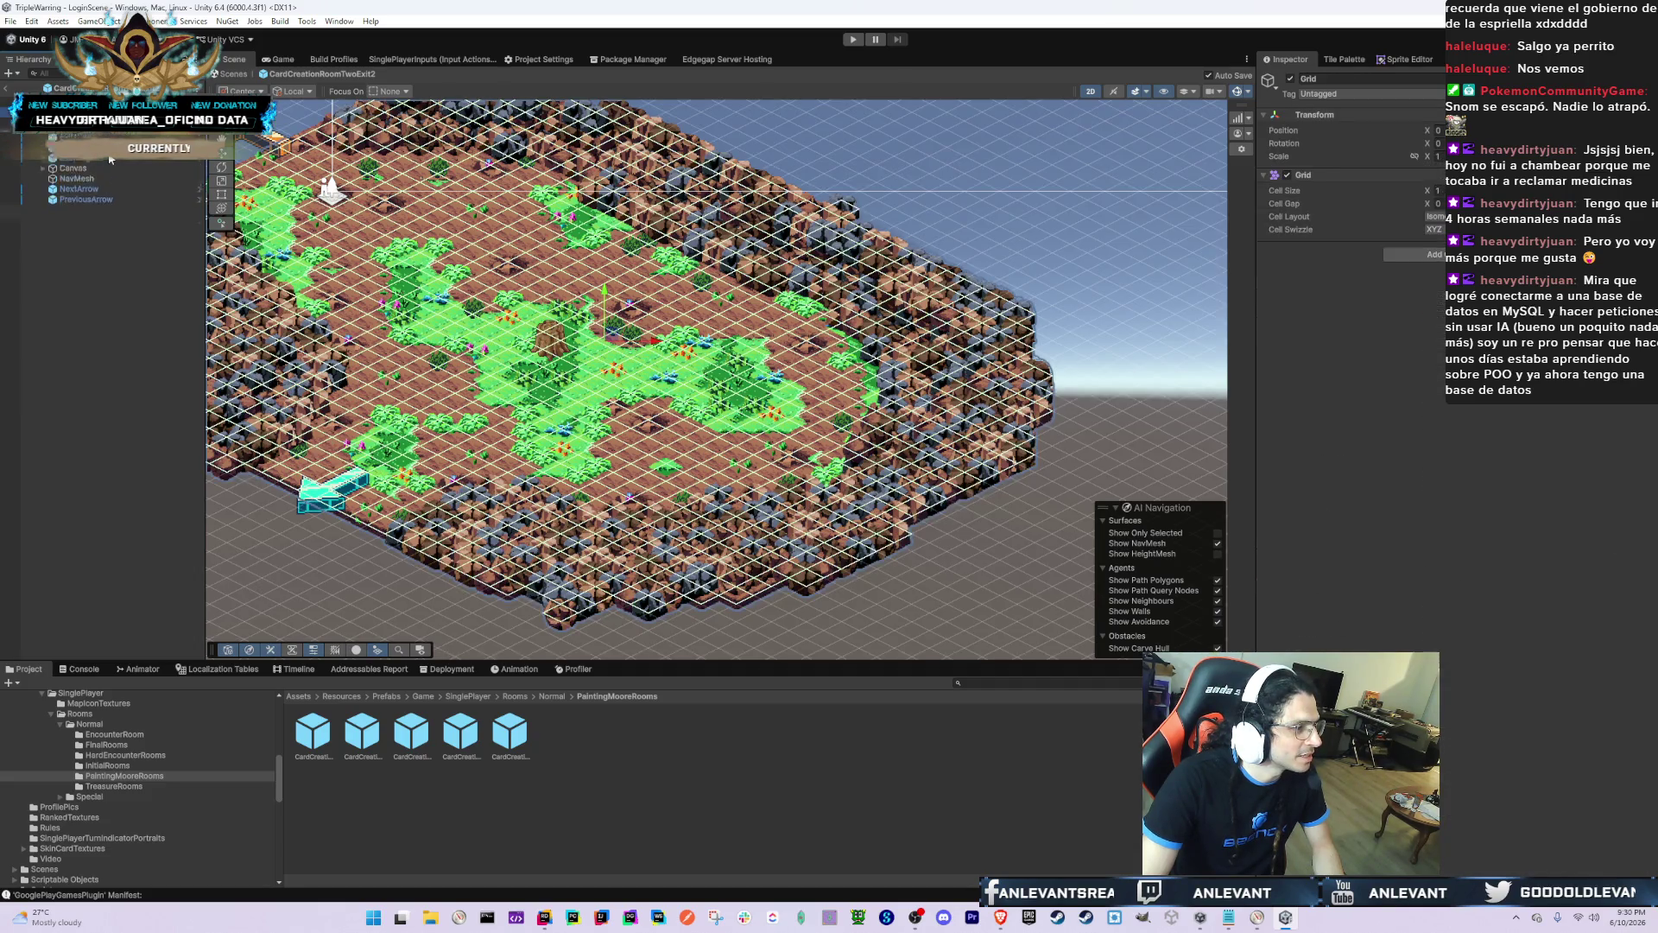
key(Down)
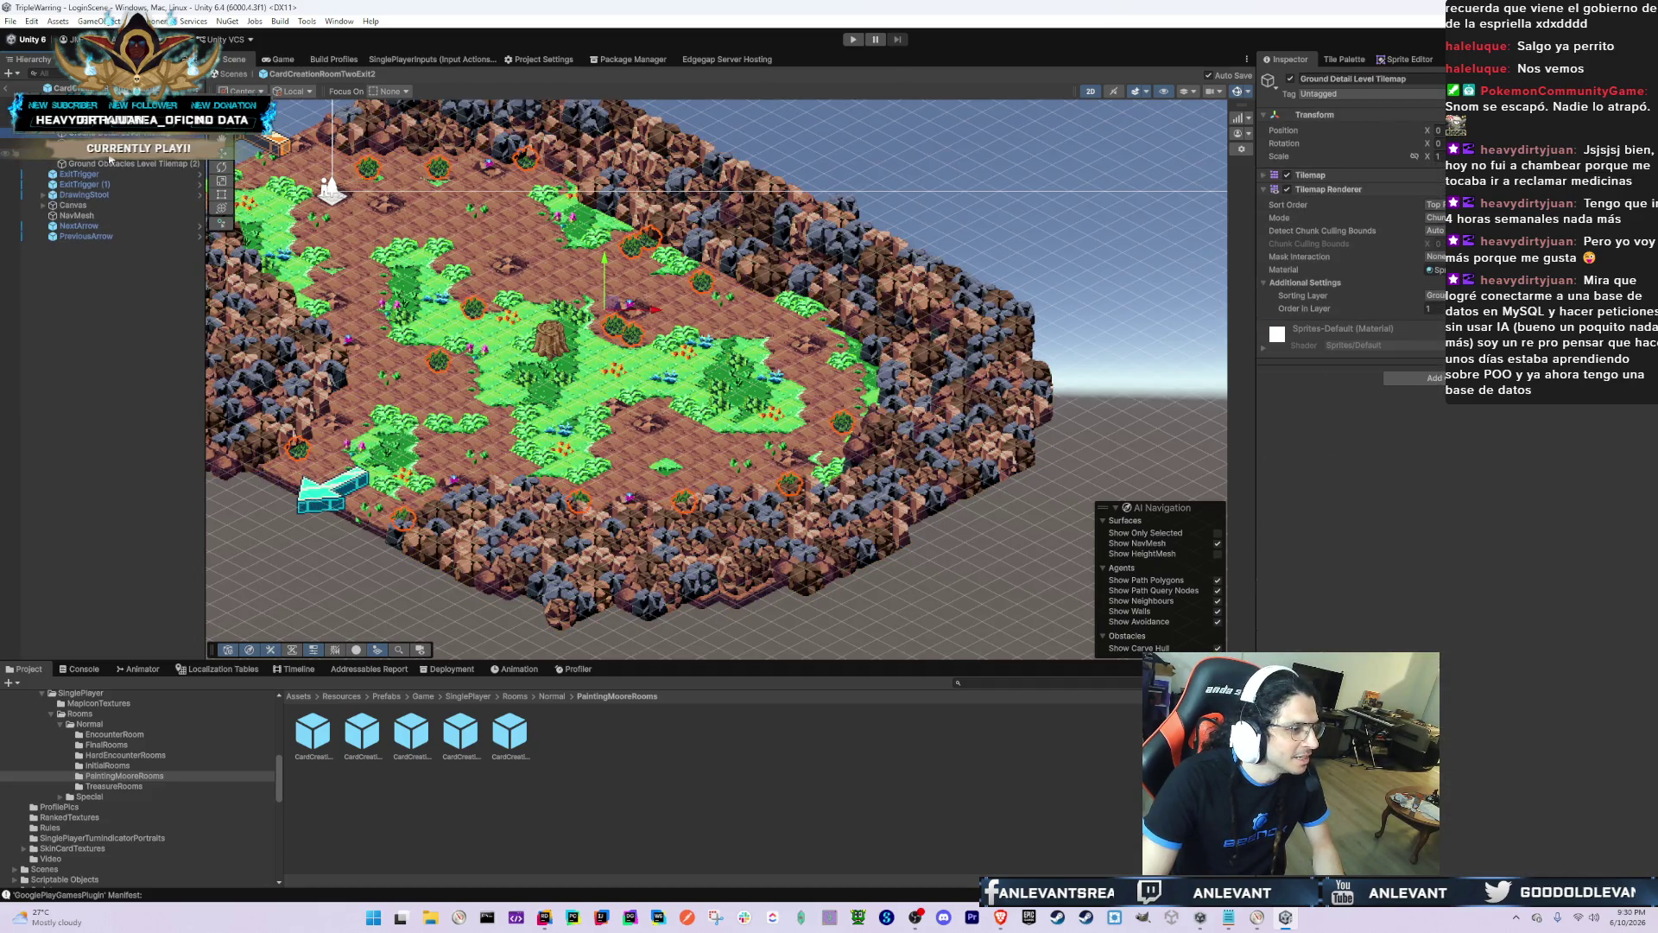
ctrl+click(111, 162)
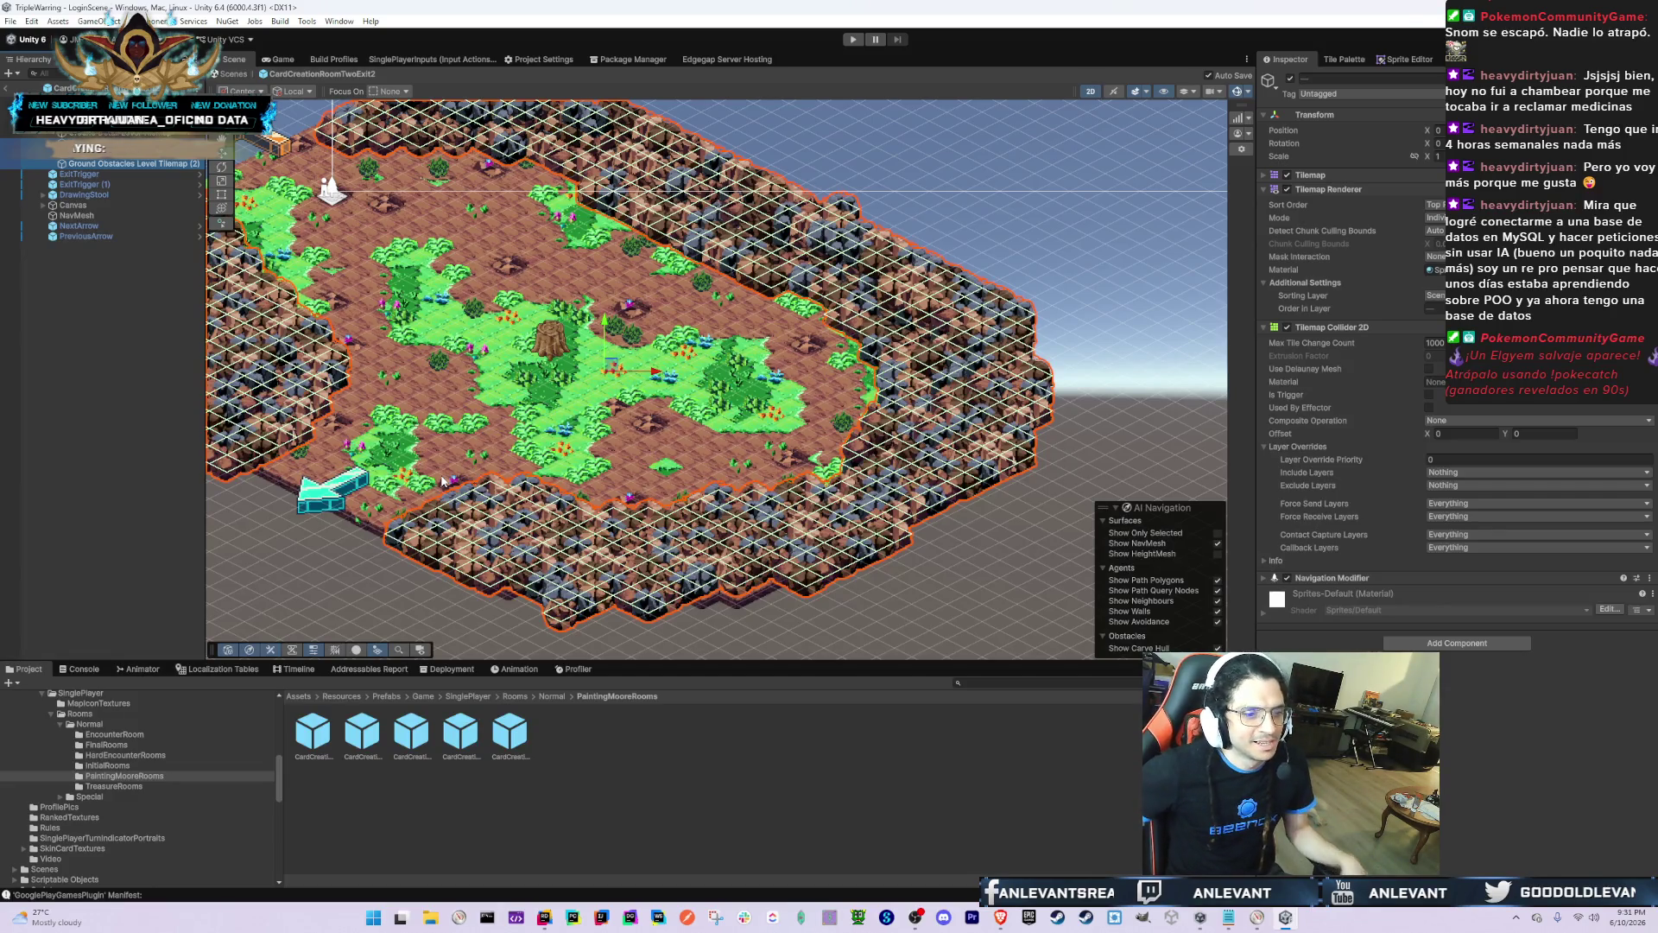
scroll(721, 428, up, 3)
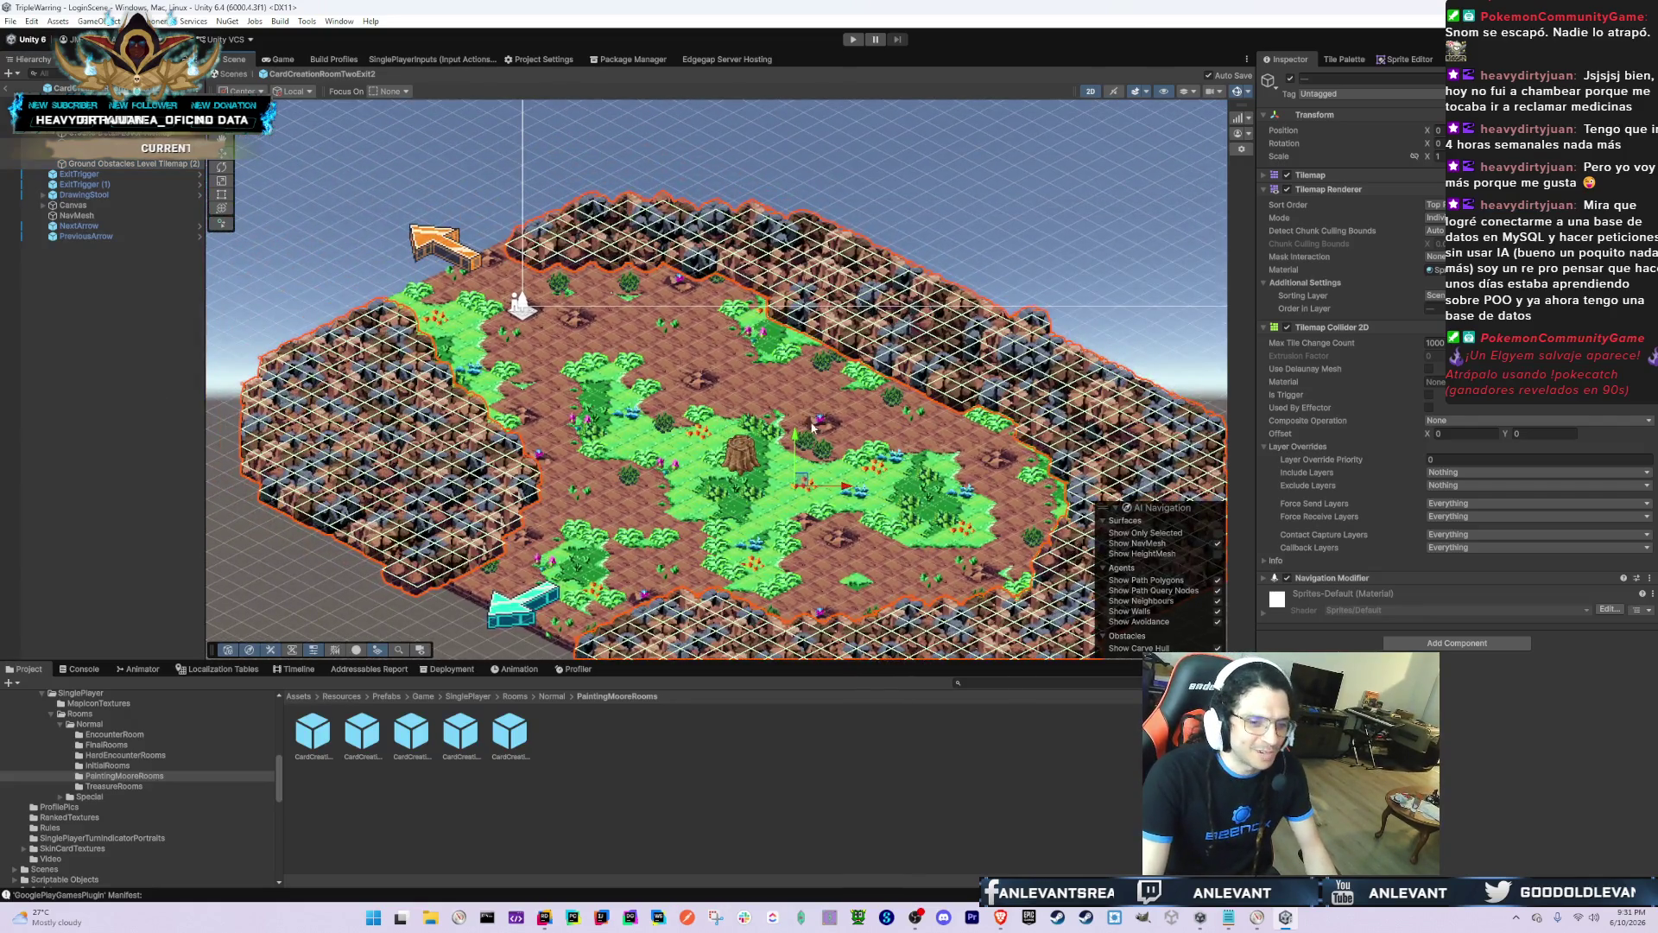
scroll(812, 427, down, 2)
scroll(812, 428, up, 3)
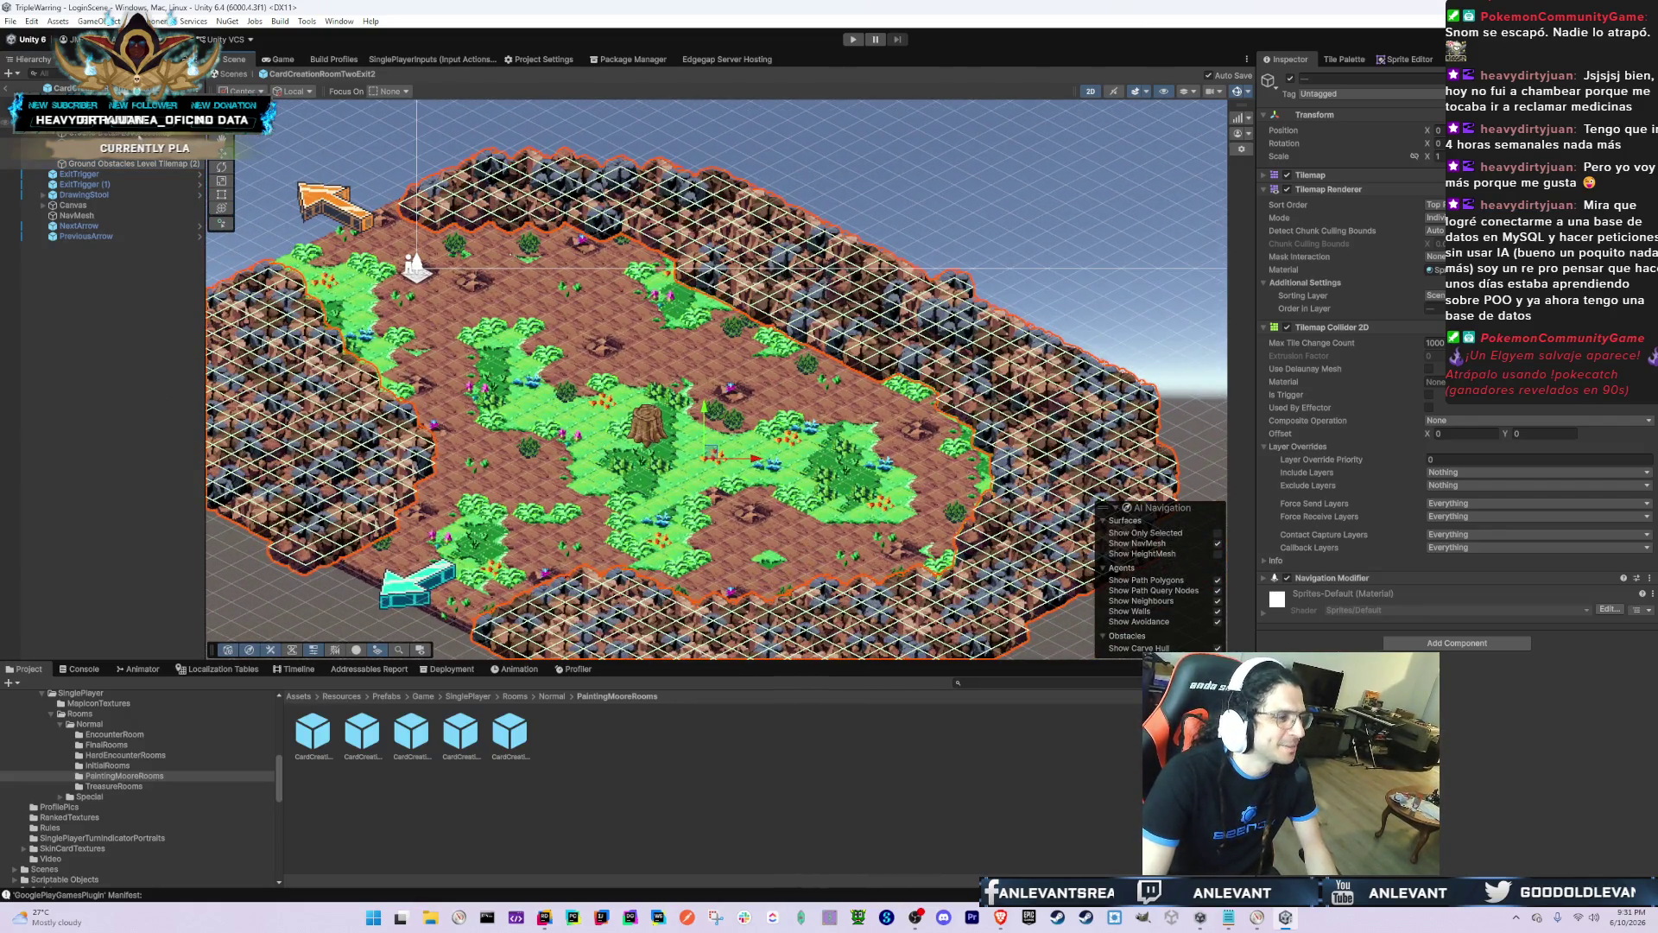
key(Down)
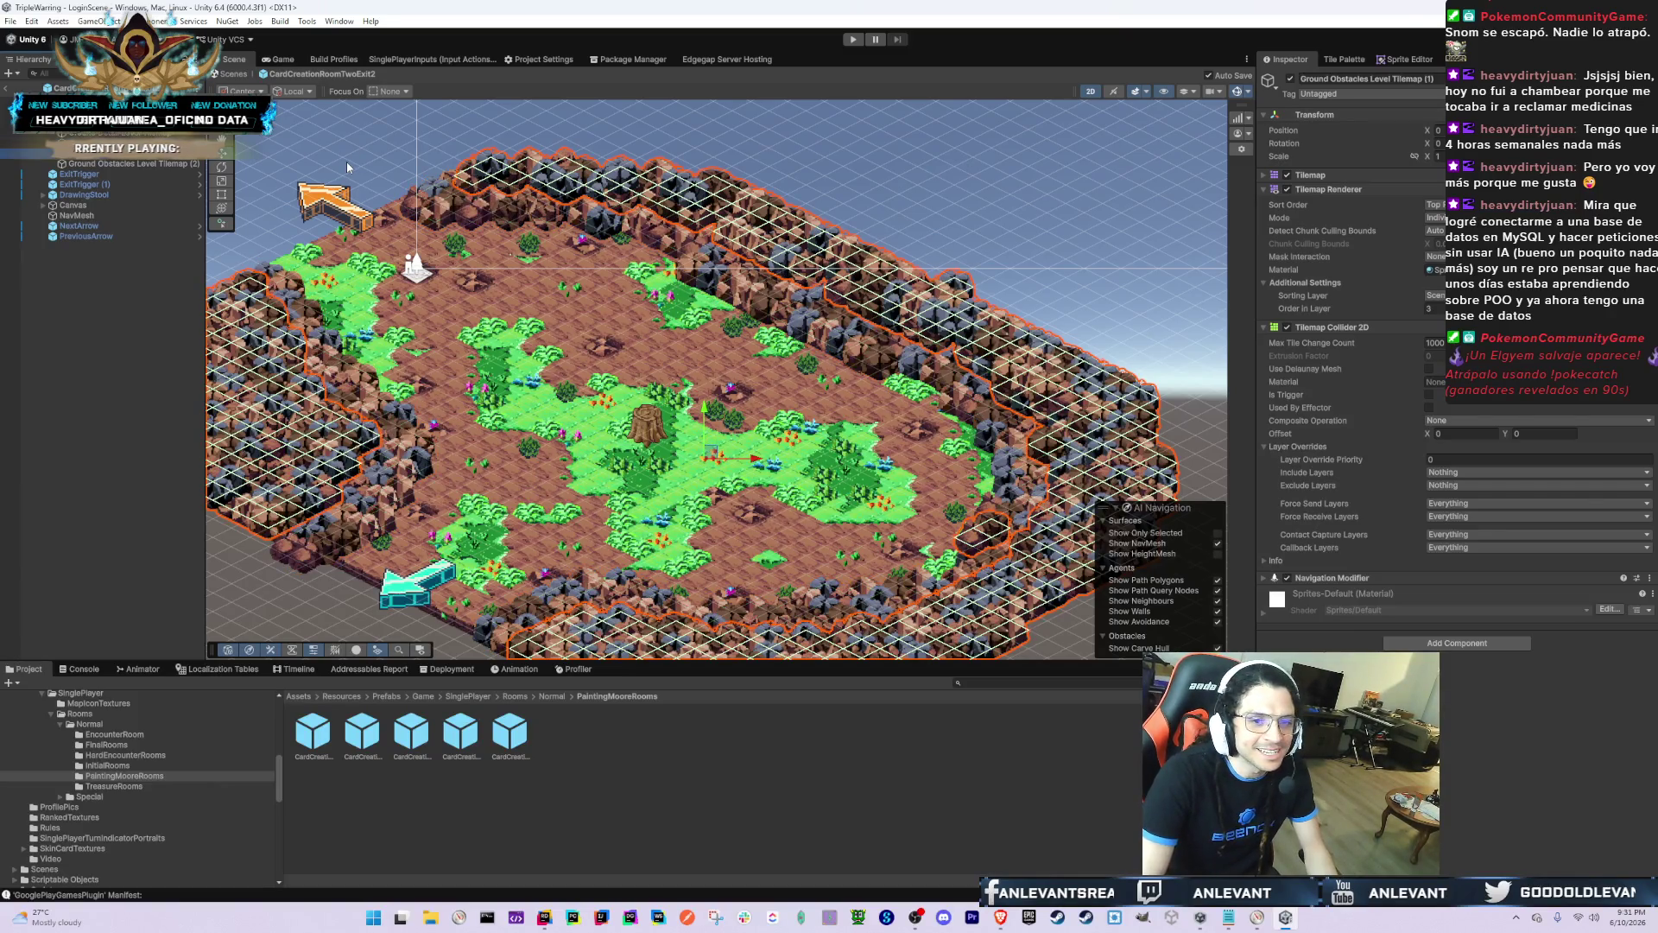
key(Up)
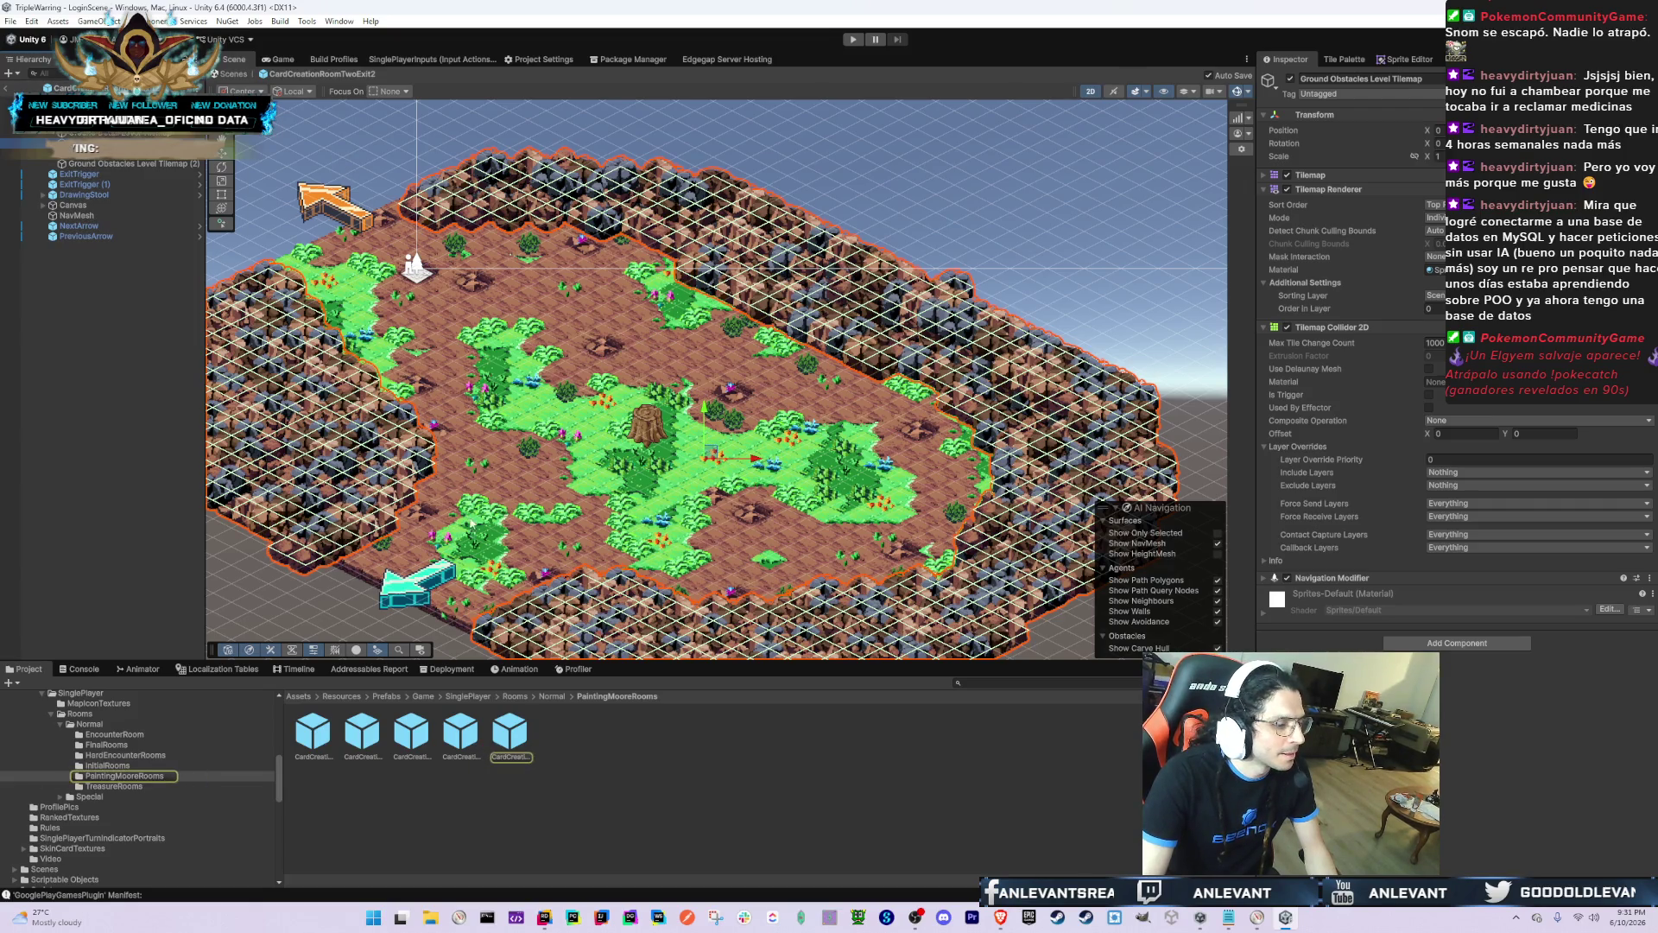
Step: Go to the HardEncounterRooms folder and open HardEncounterRoomFourExit2
click(460, 737)
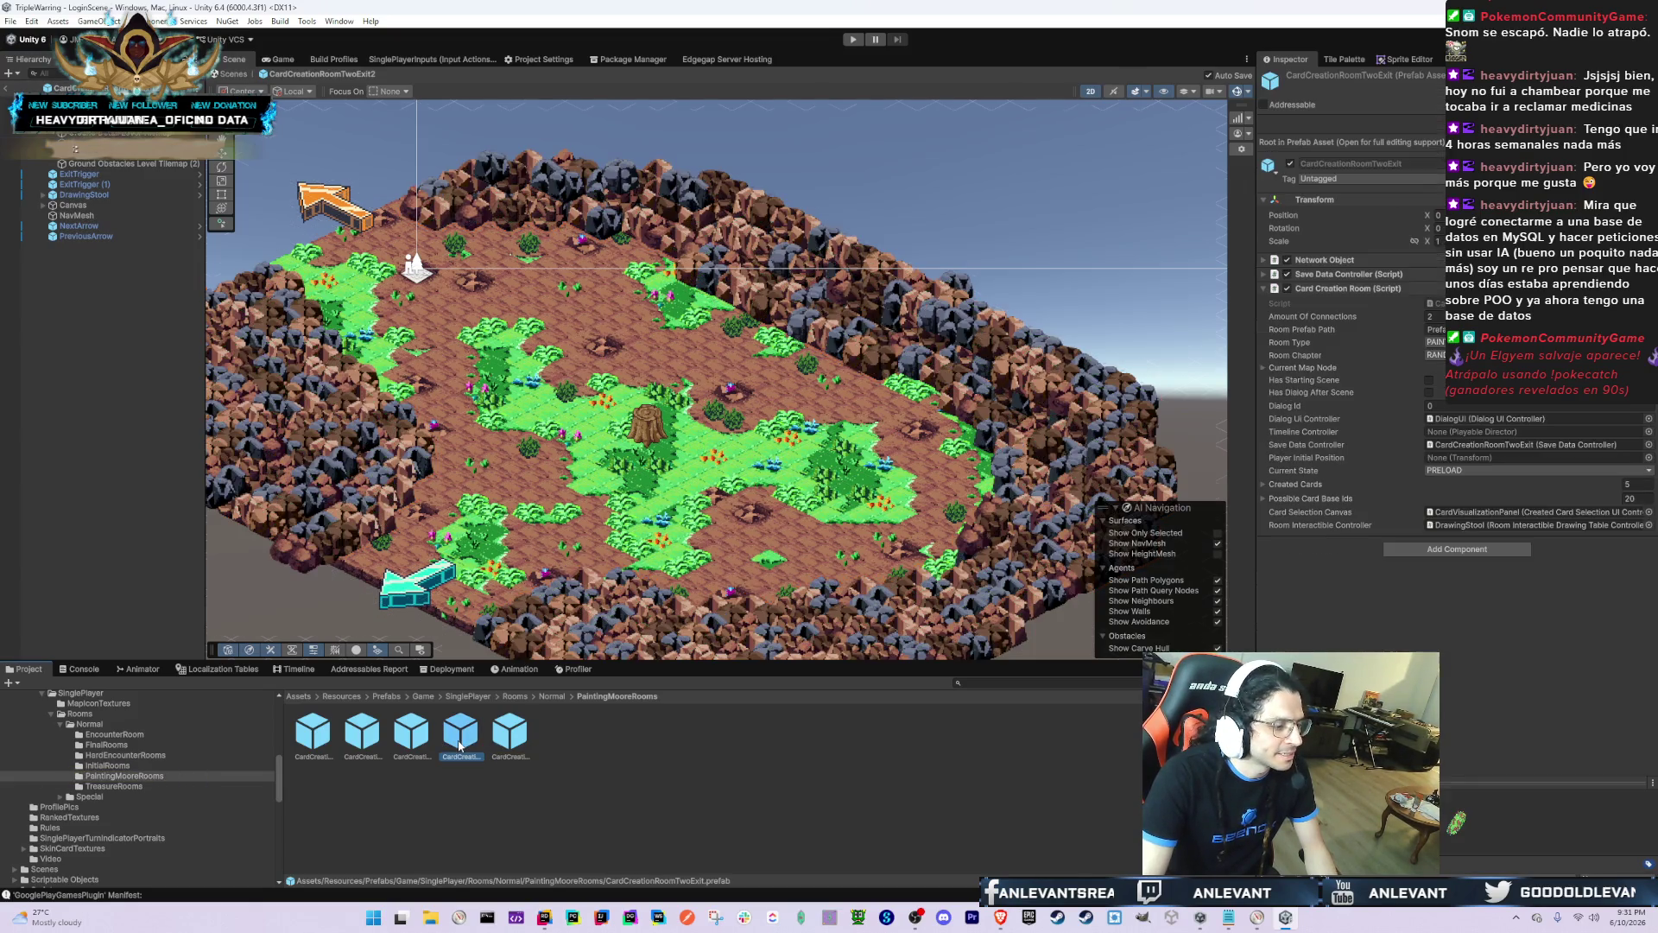
click(119, 766)
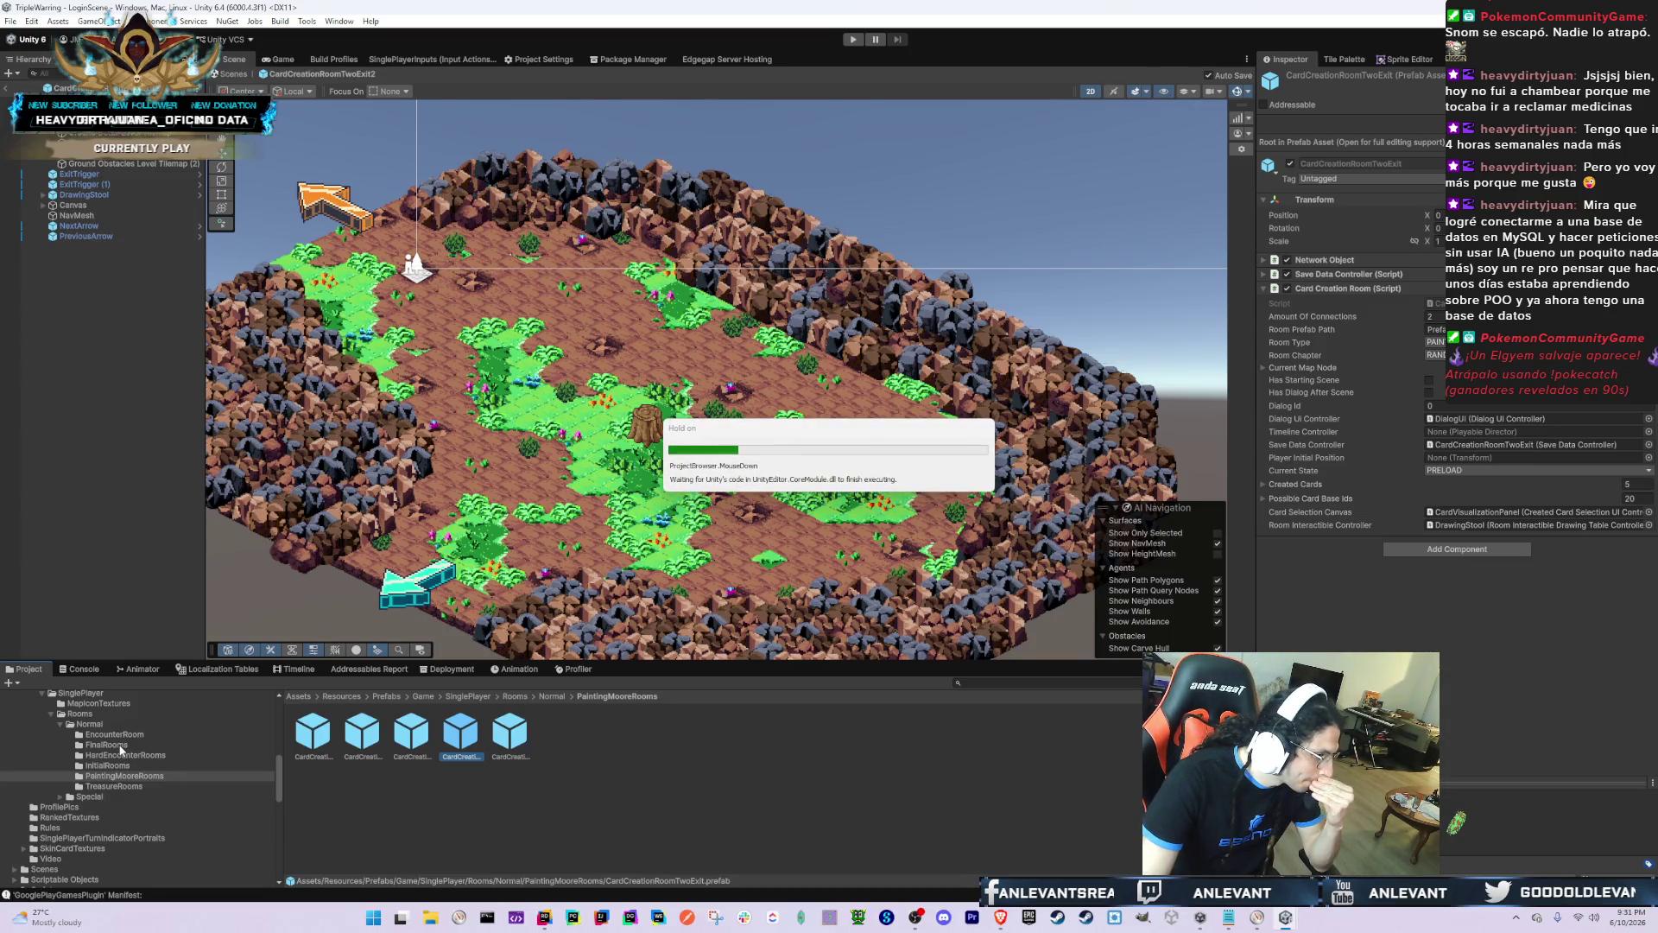
click(127, 754)
click(312, 748)
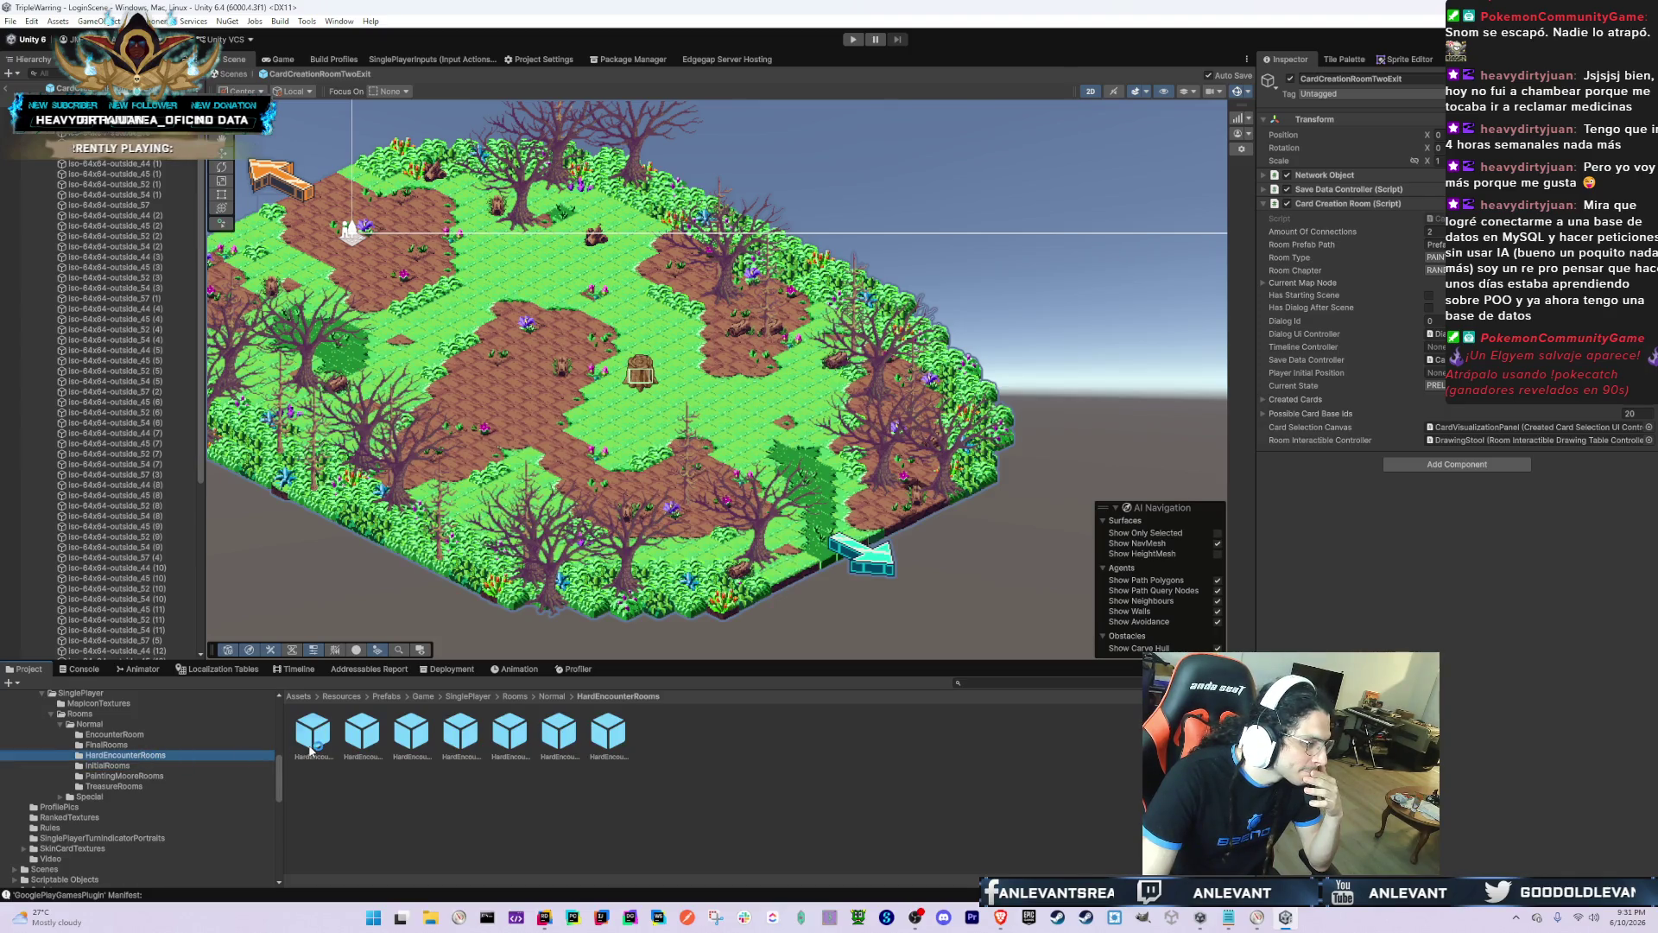
double_click(311, 748)
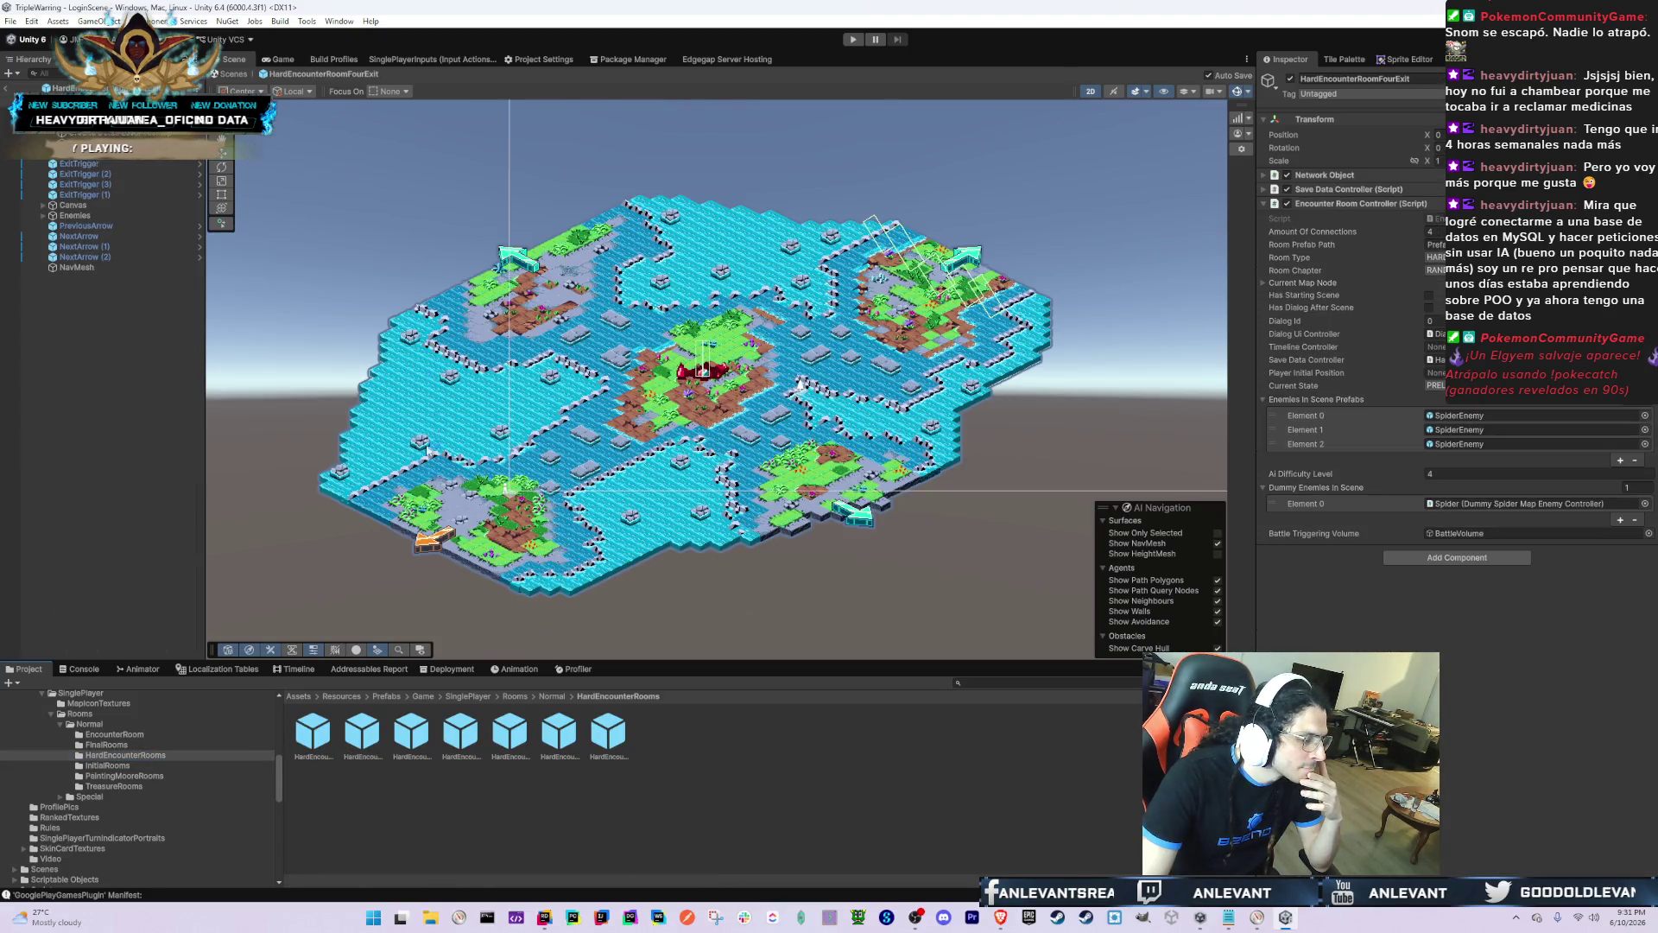
click(366, 736)
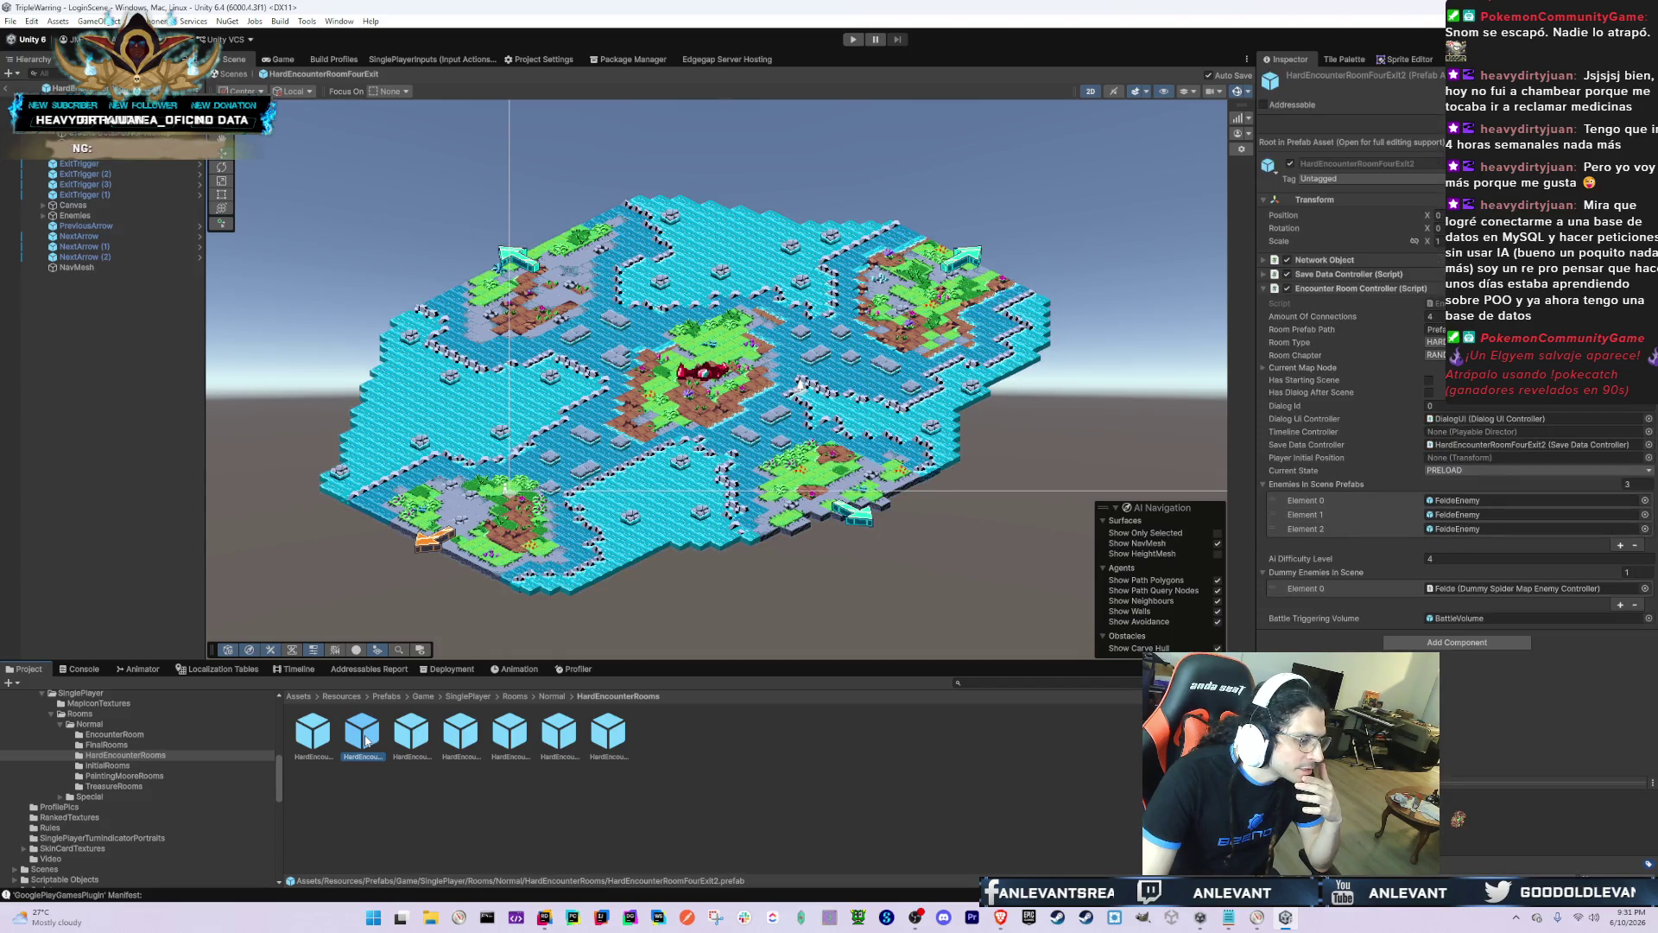
double_click(367, 740)
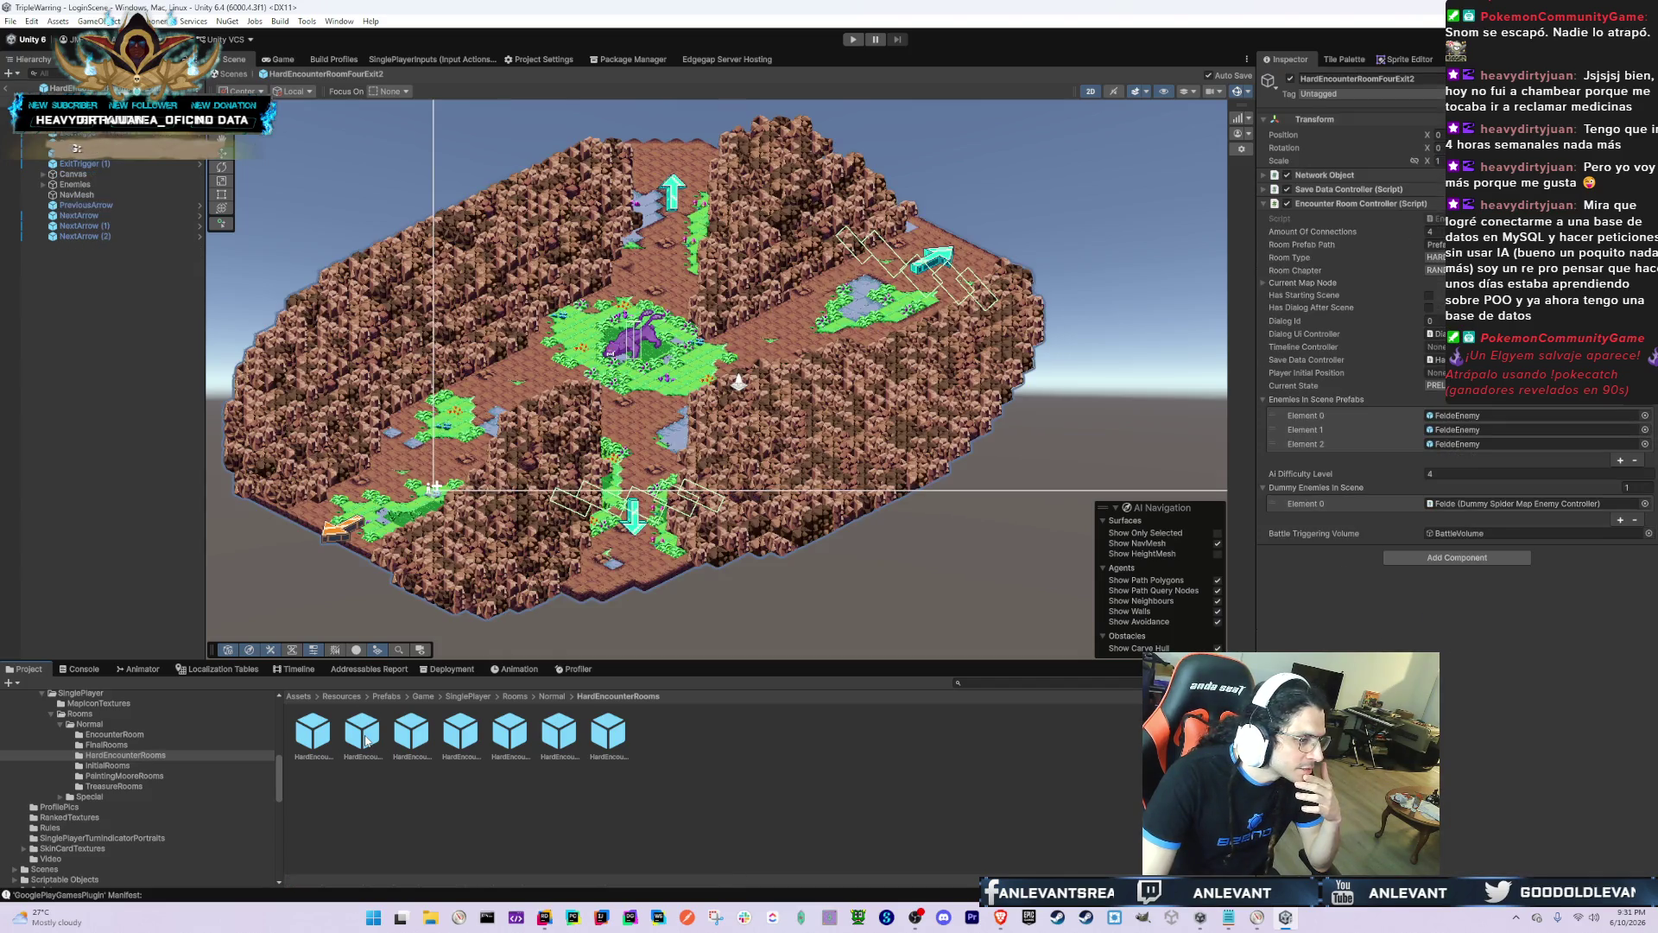
Step: Move Ground Obstacles Level Tilemaps (1) to (3) onto a different sorting layer
click(120, 173)
key(Up)
key(Up)
key(Up)
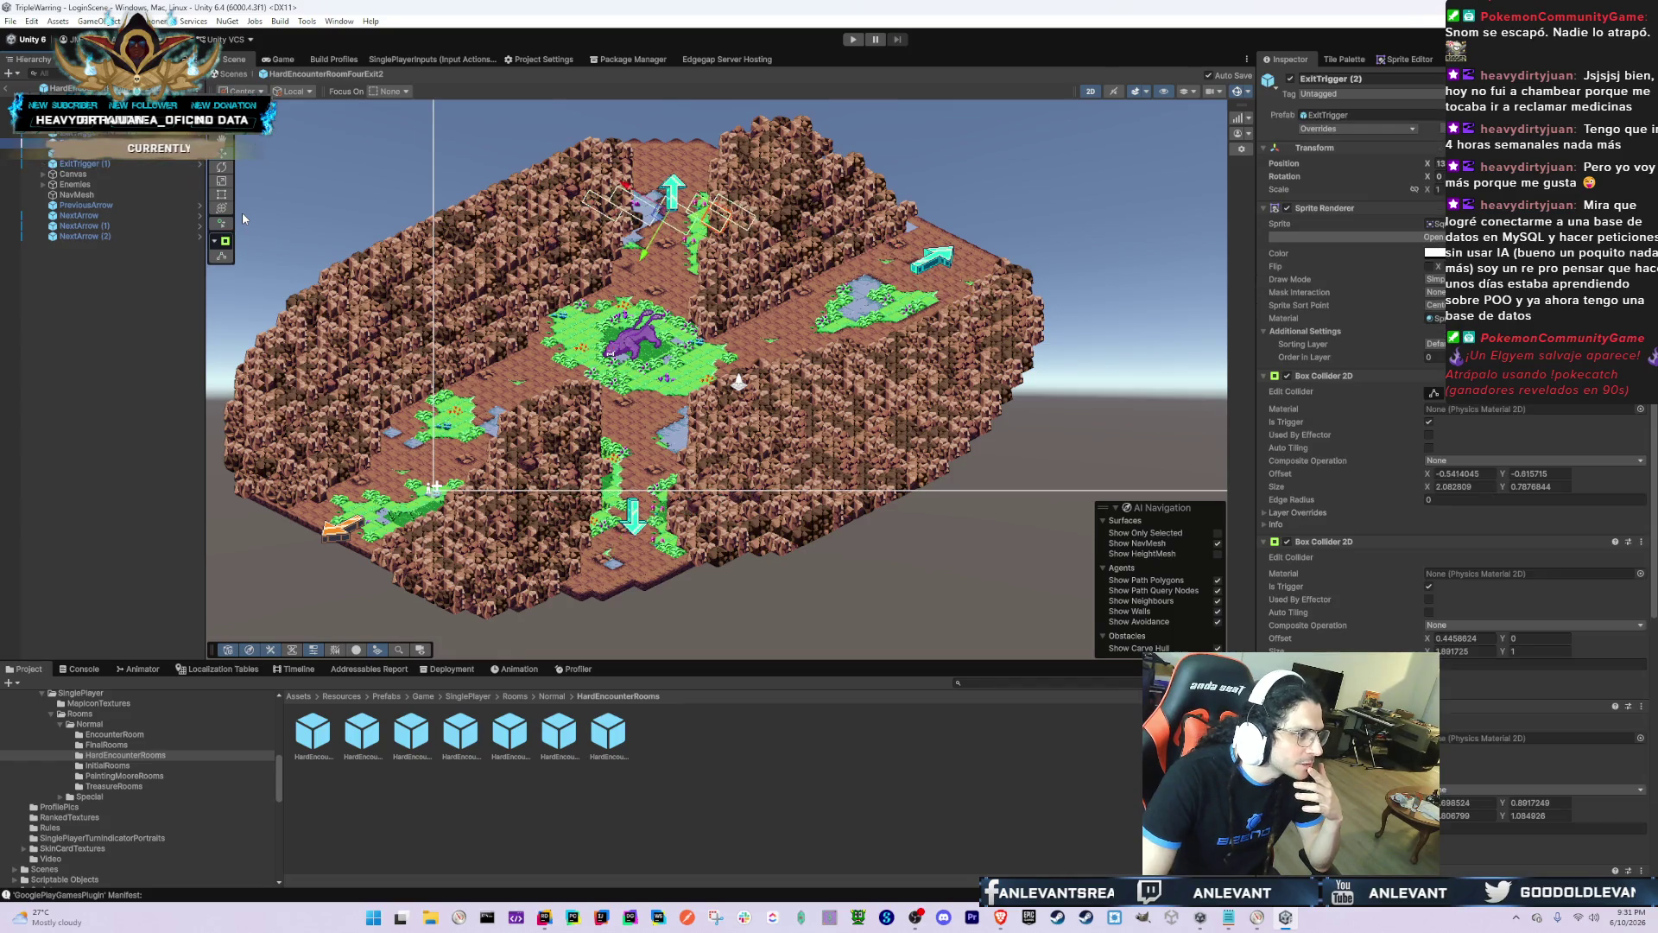
key(shift+Down)
key(shift+Down)
key(shift+Down)
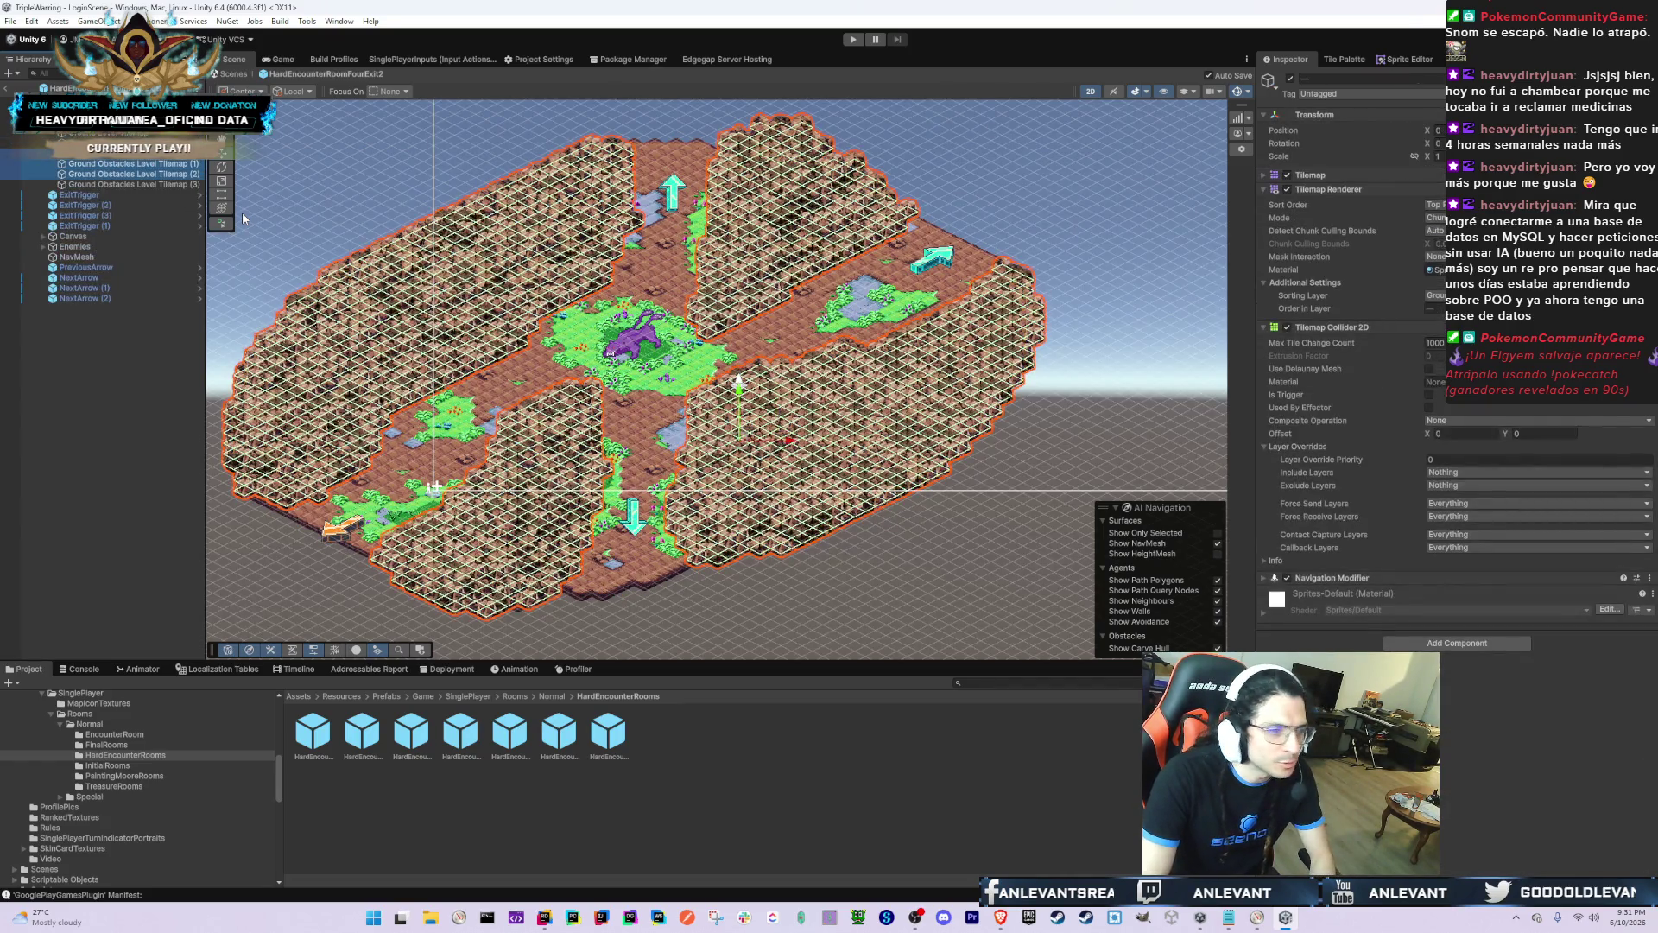
click(1434, 295)
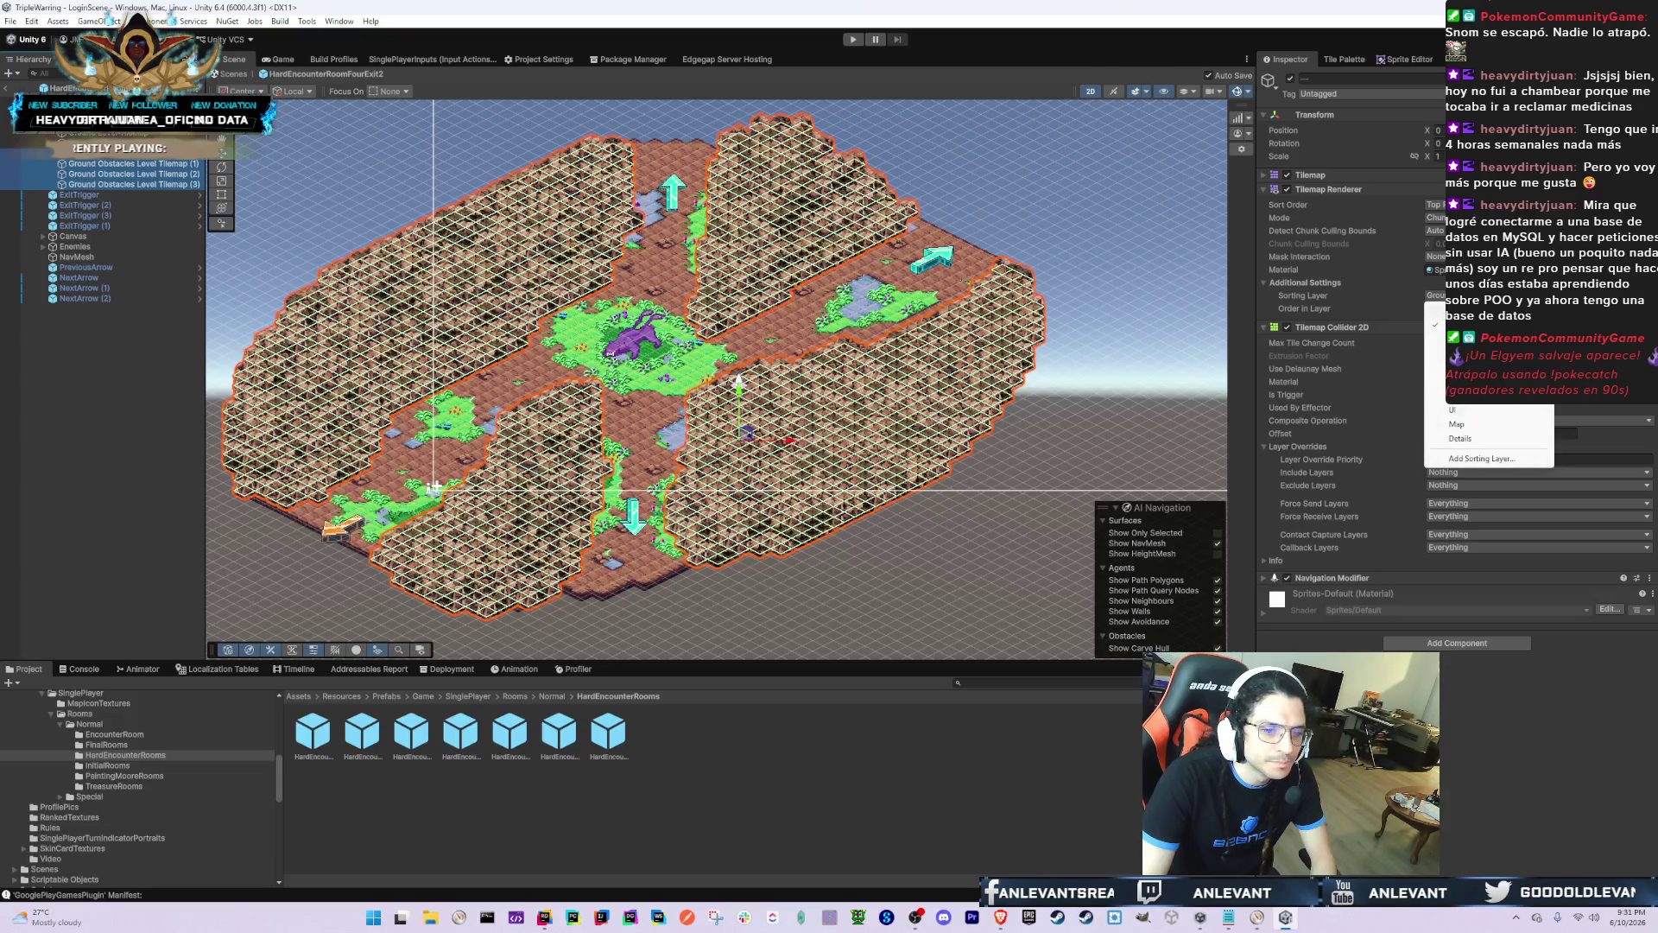
click(1468, 345)
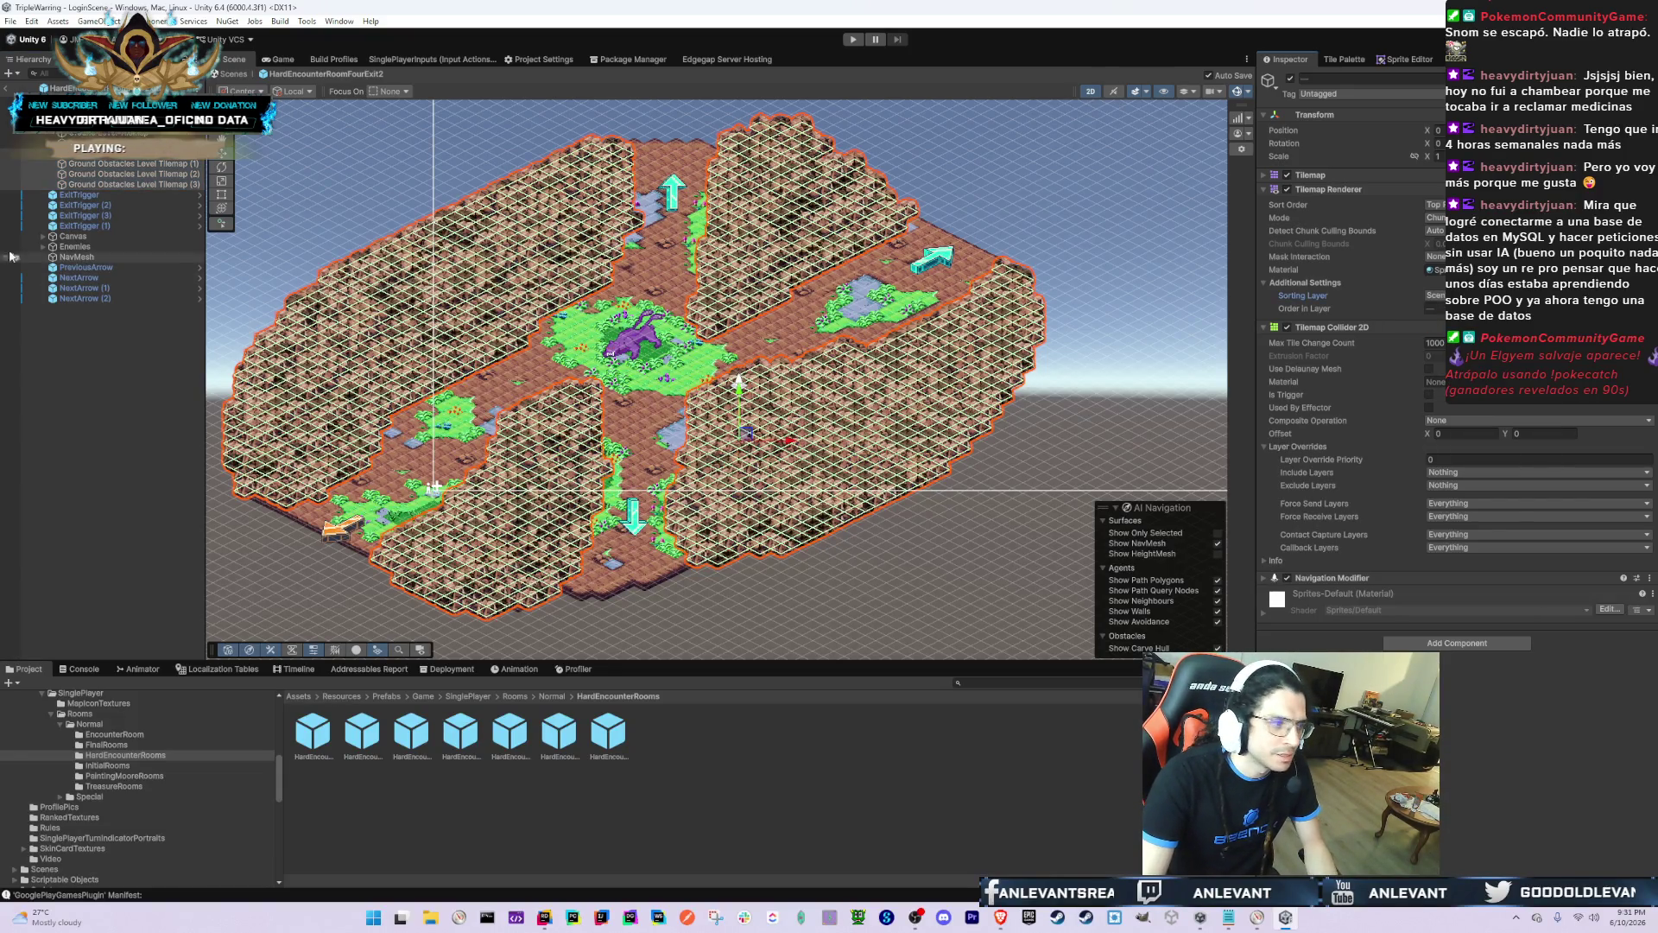
Step: Set the main Ground Obstacles Level Tilemap's Order in Layer to 0
click(104, 152)
click(1433, 308)
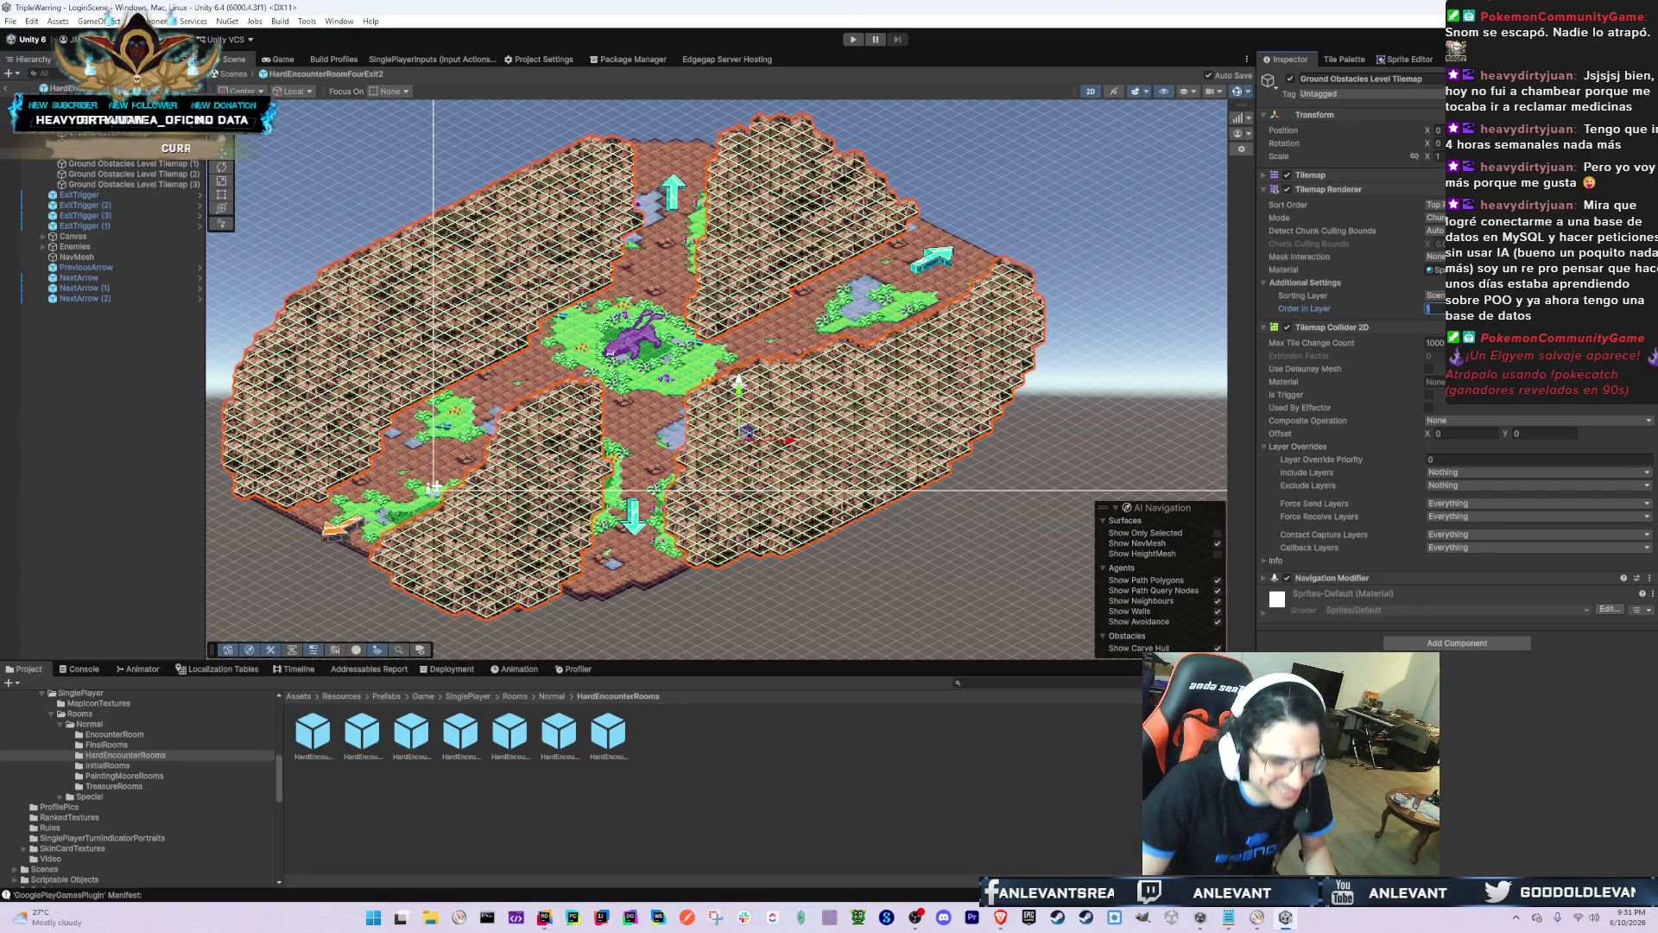
text(0)
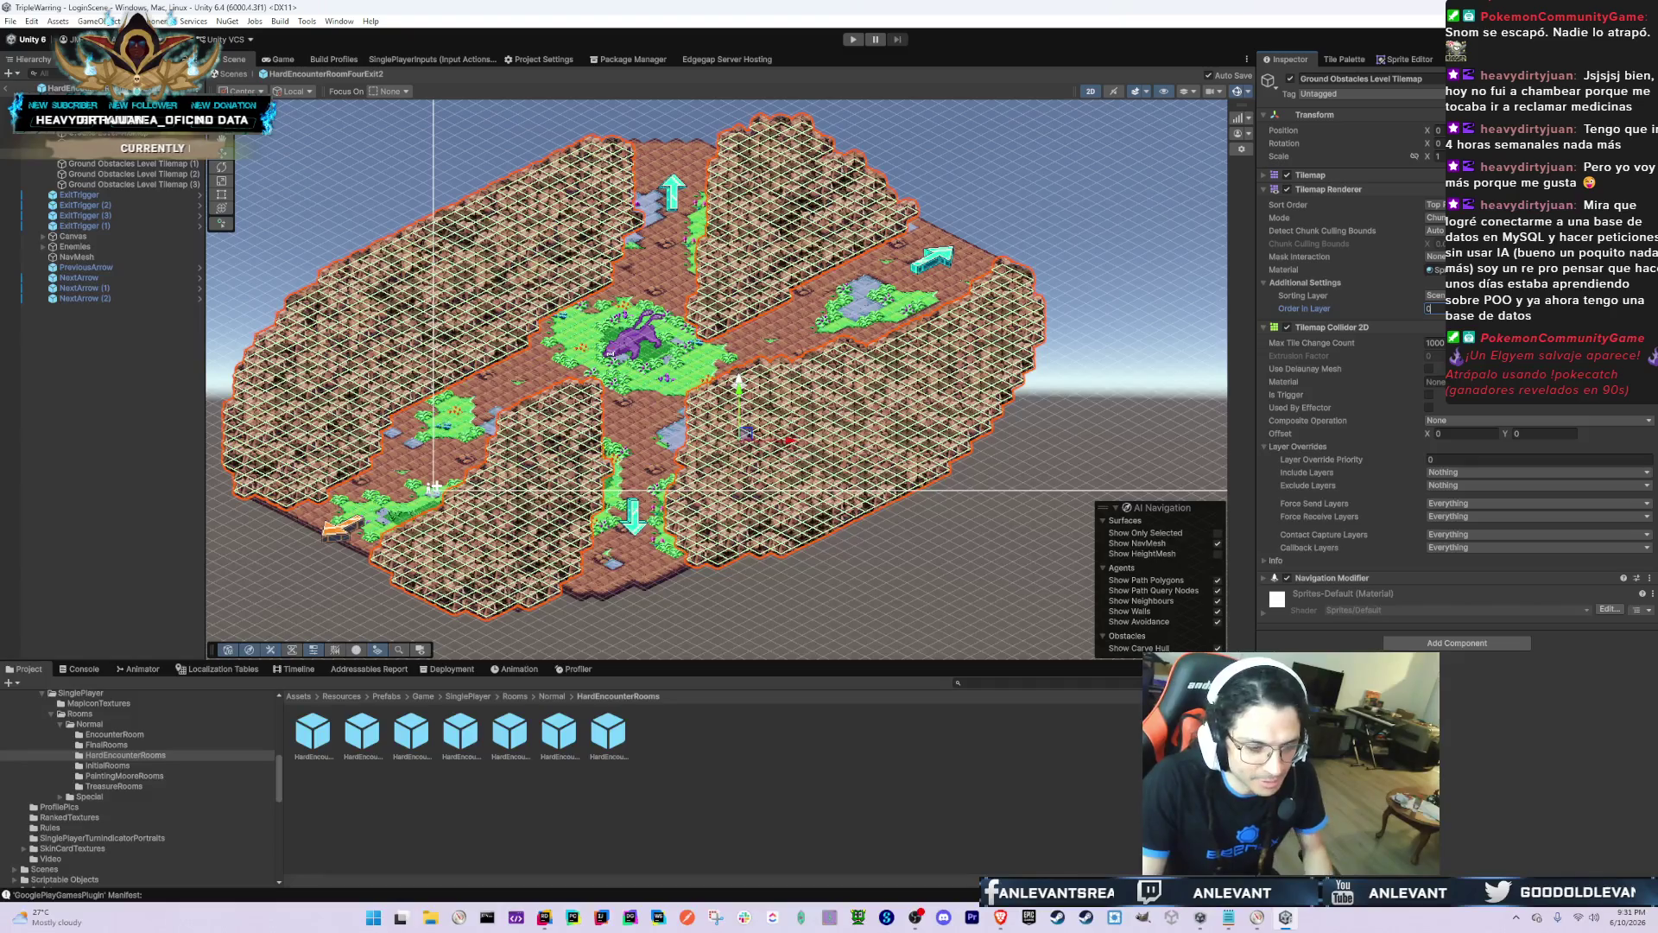
click(112, 142)
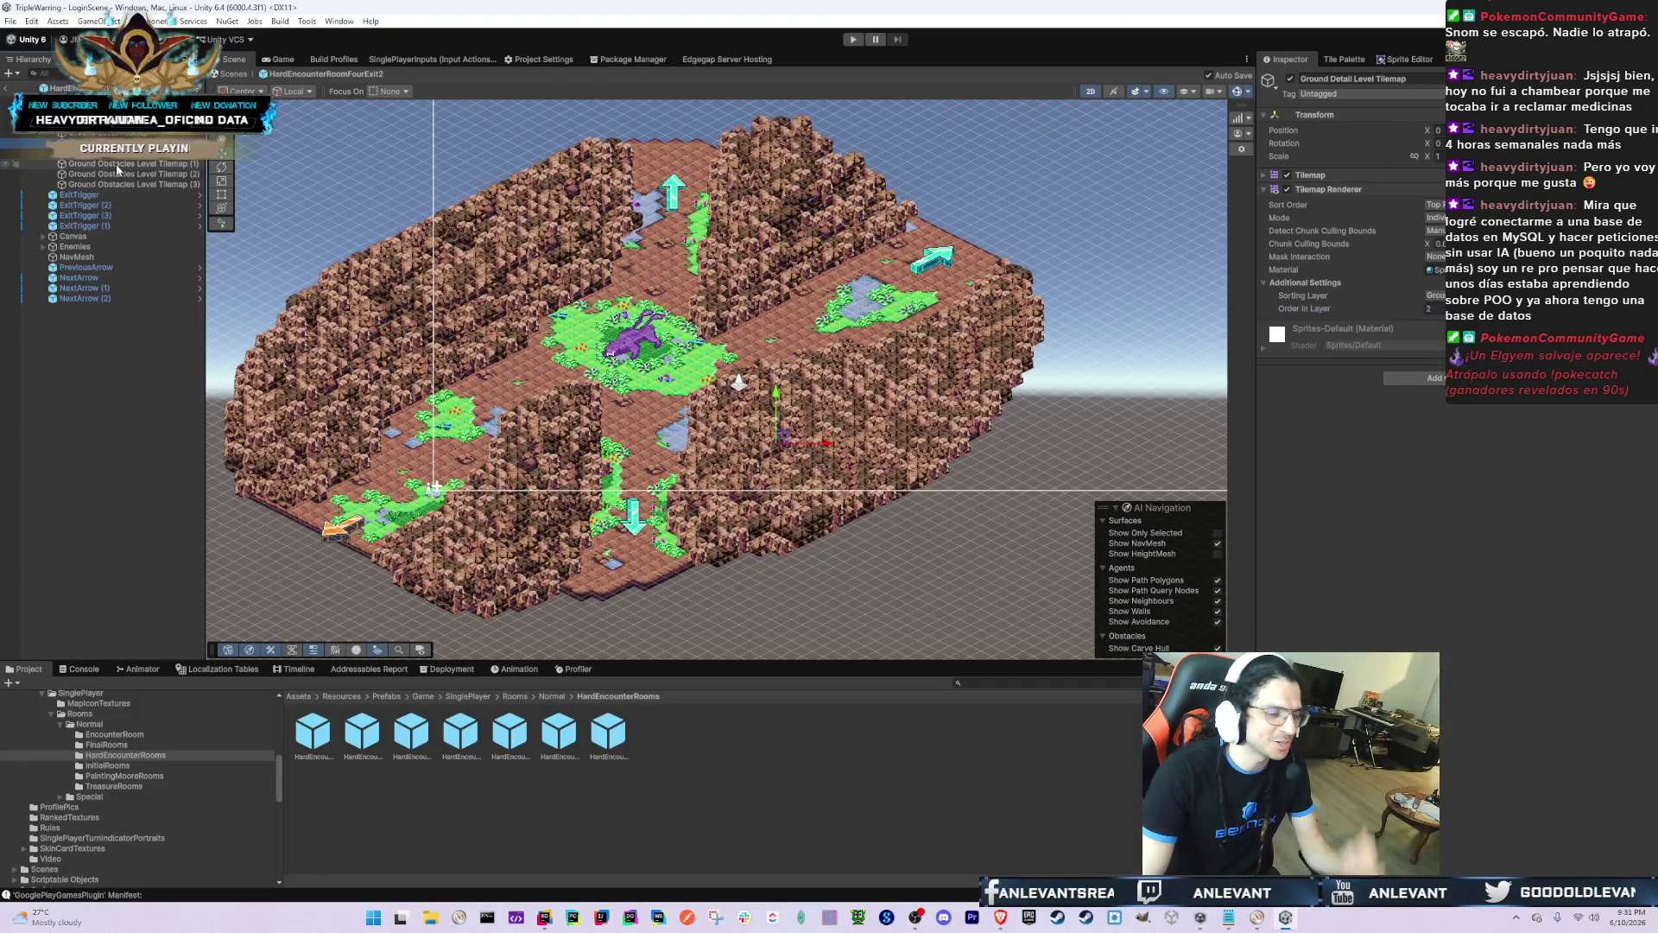
click(95, 132)
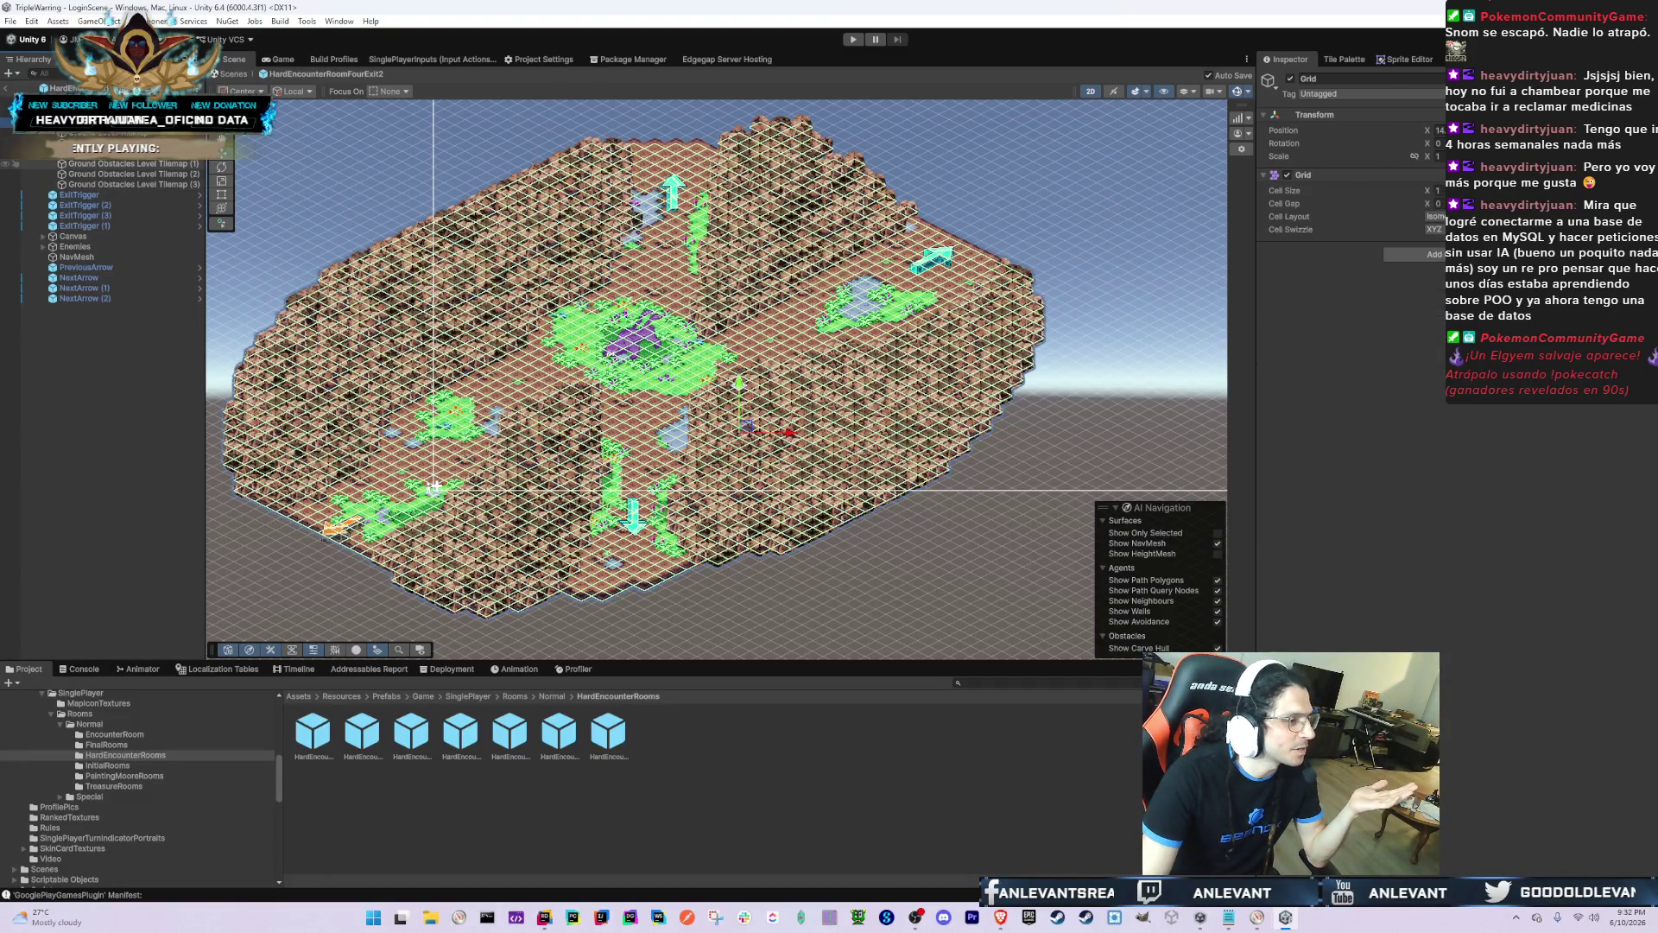
scroll(103, 216, down, 2)
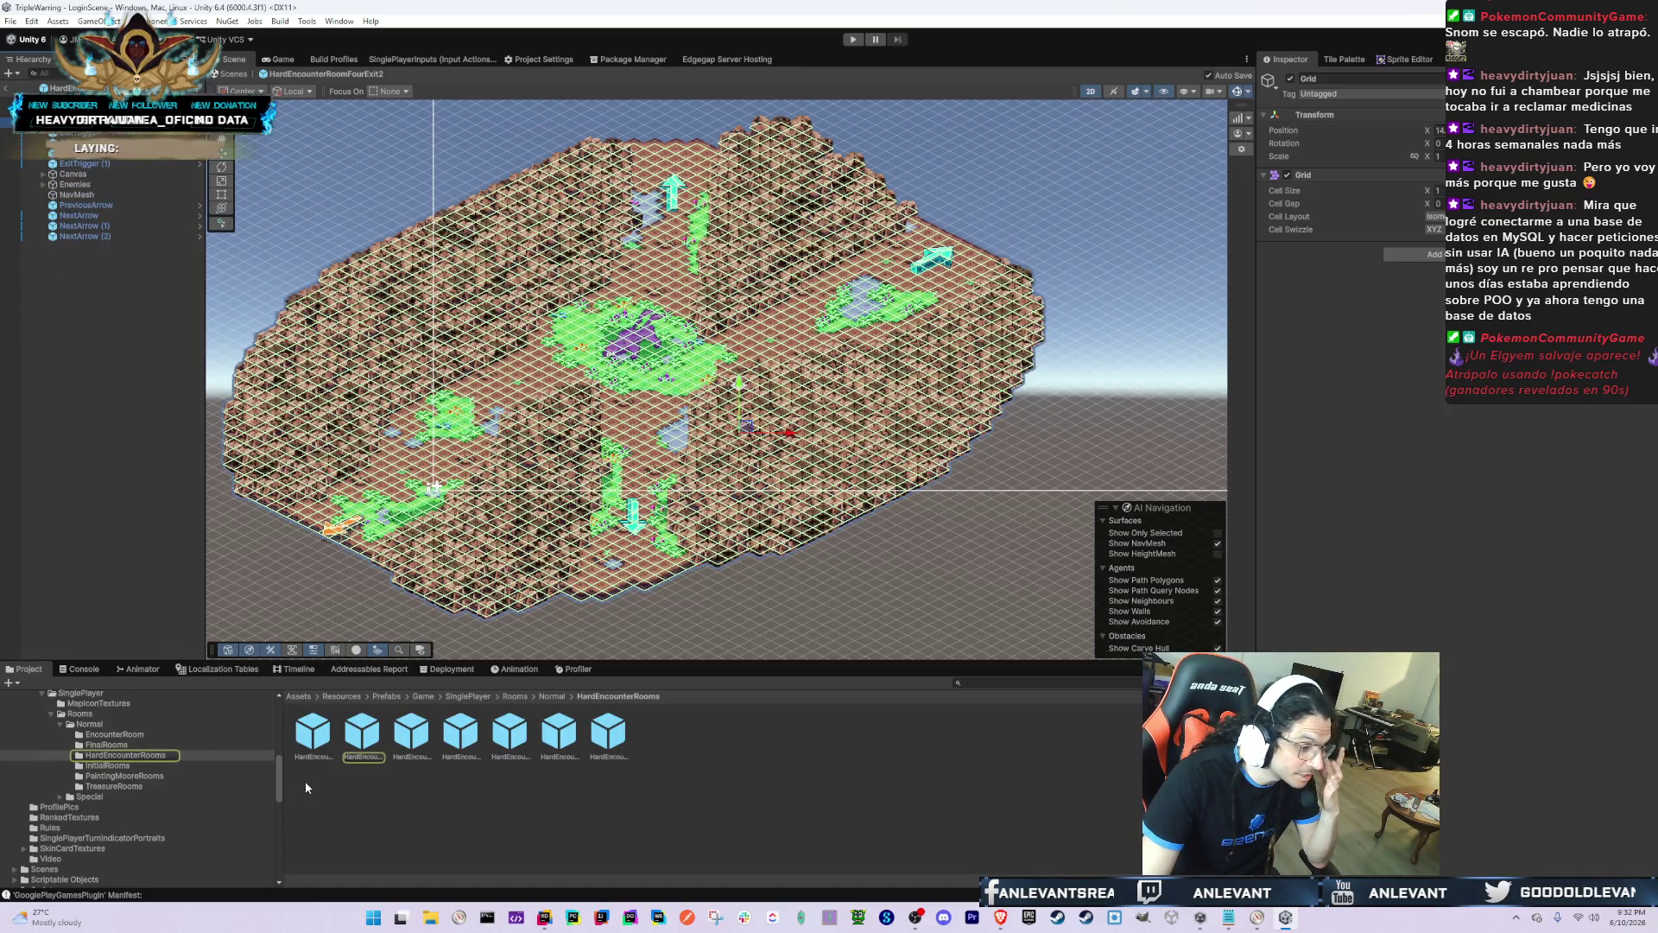
Step: Open the HardEncounterRoomThreeExit prefab from the Project window
click(319, 740)
double_click(328, 719)
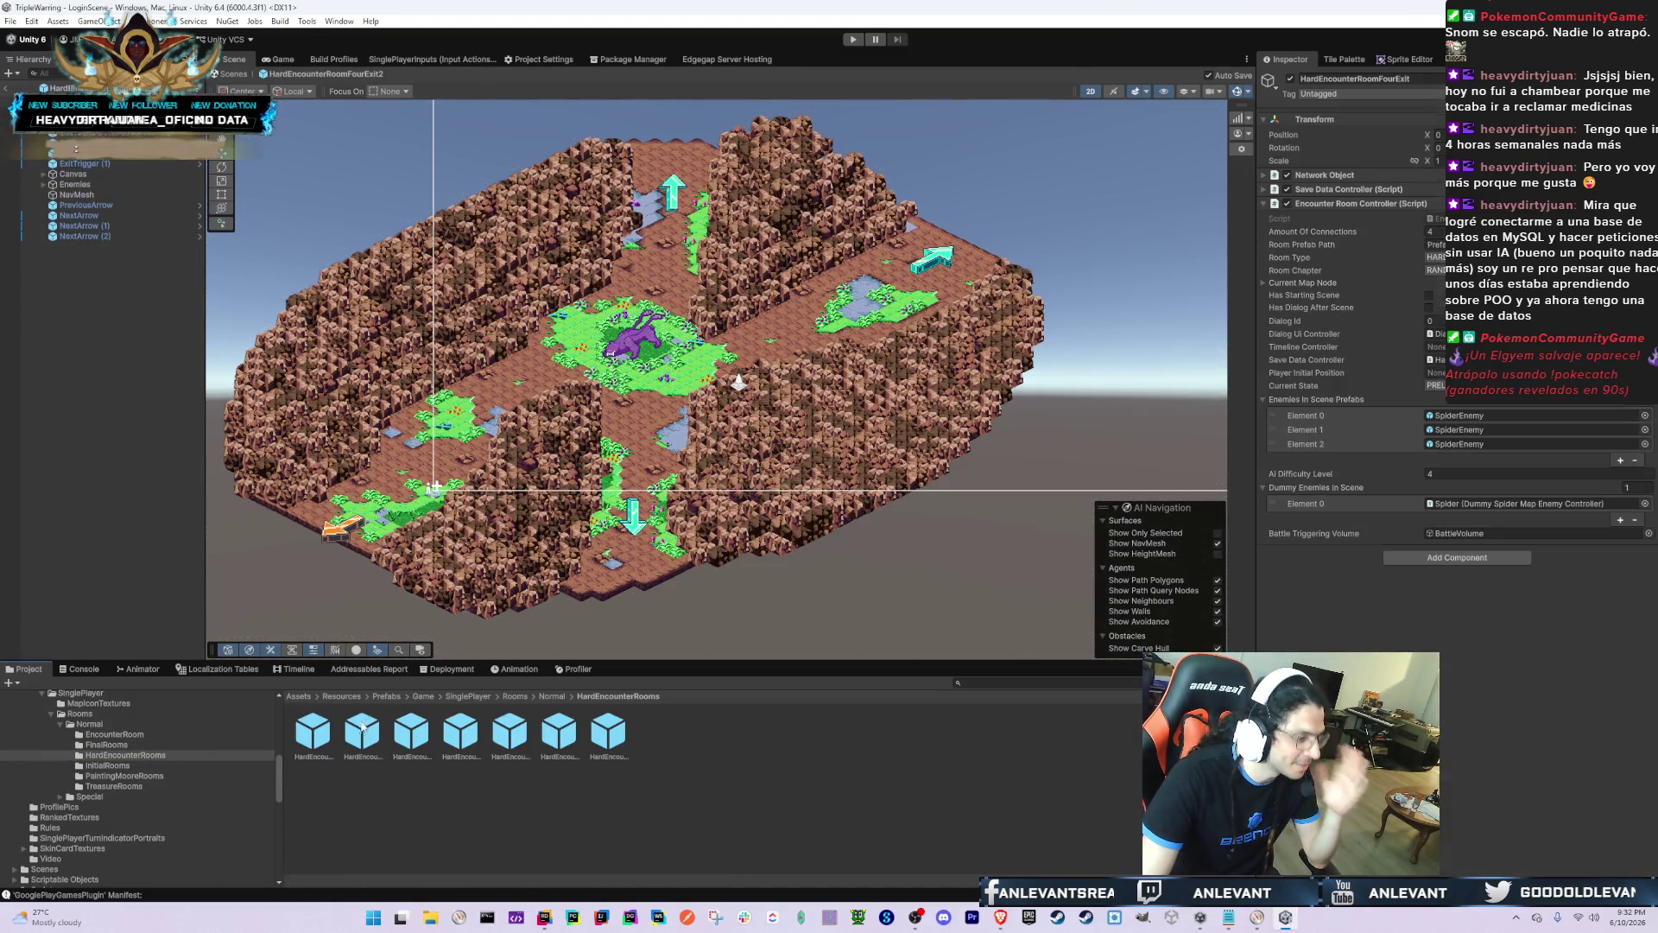
click(415, 734)
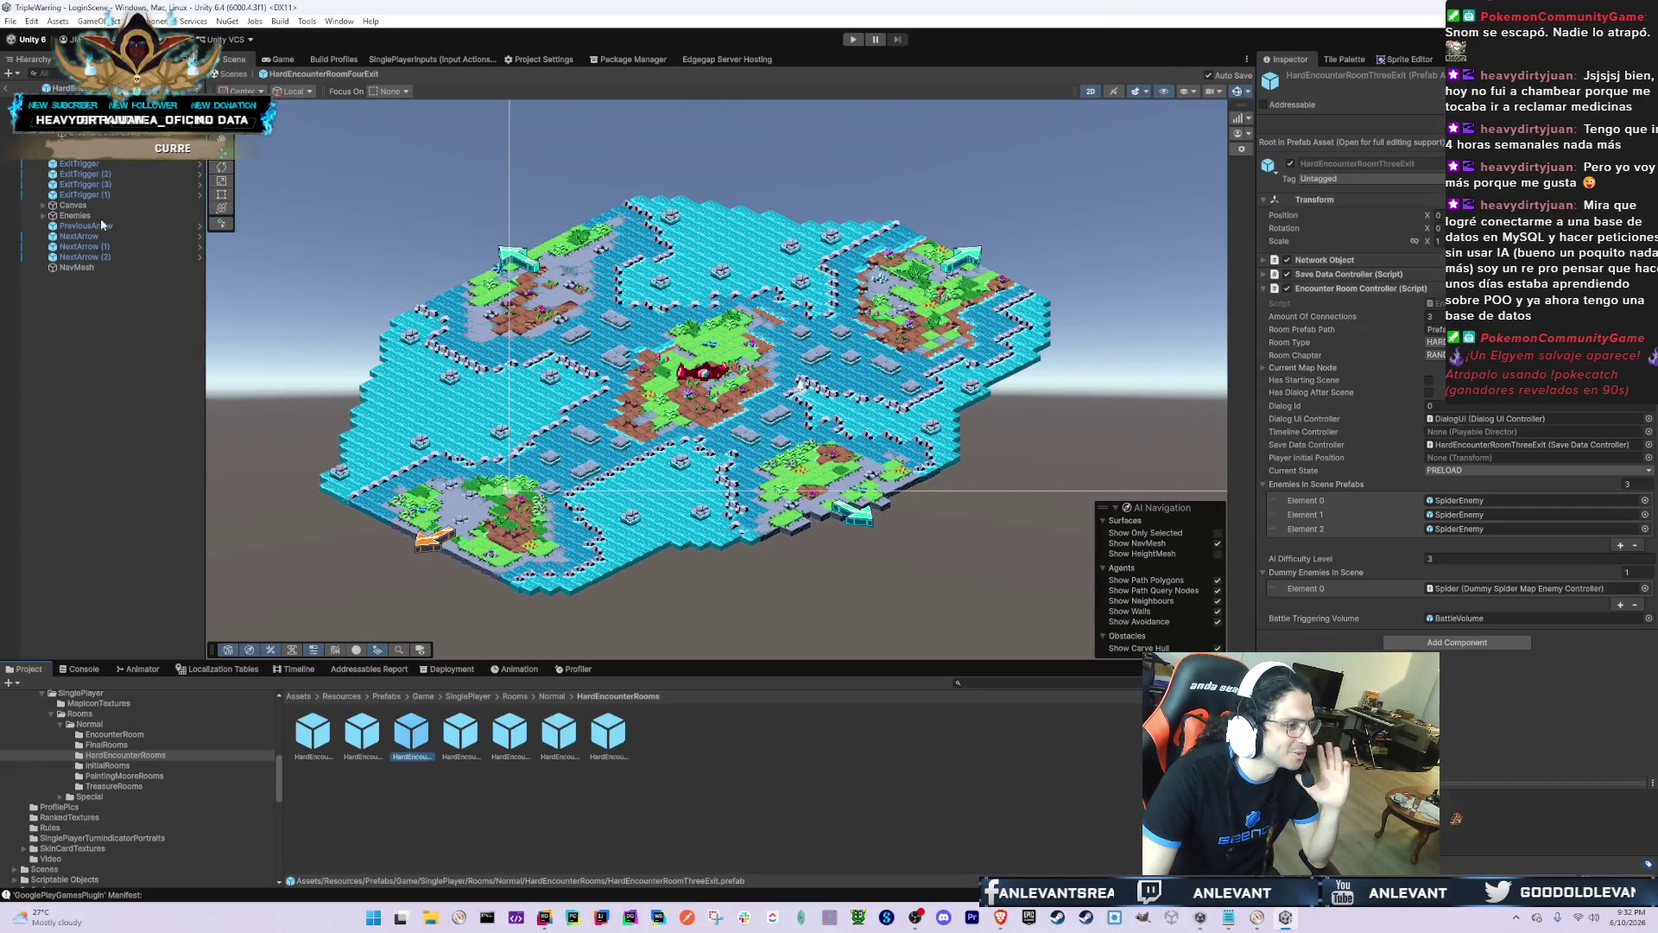
key(Return)
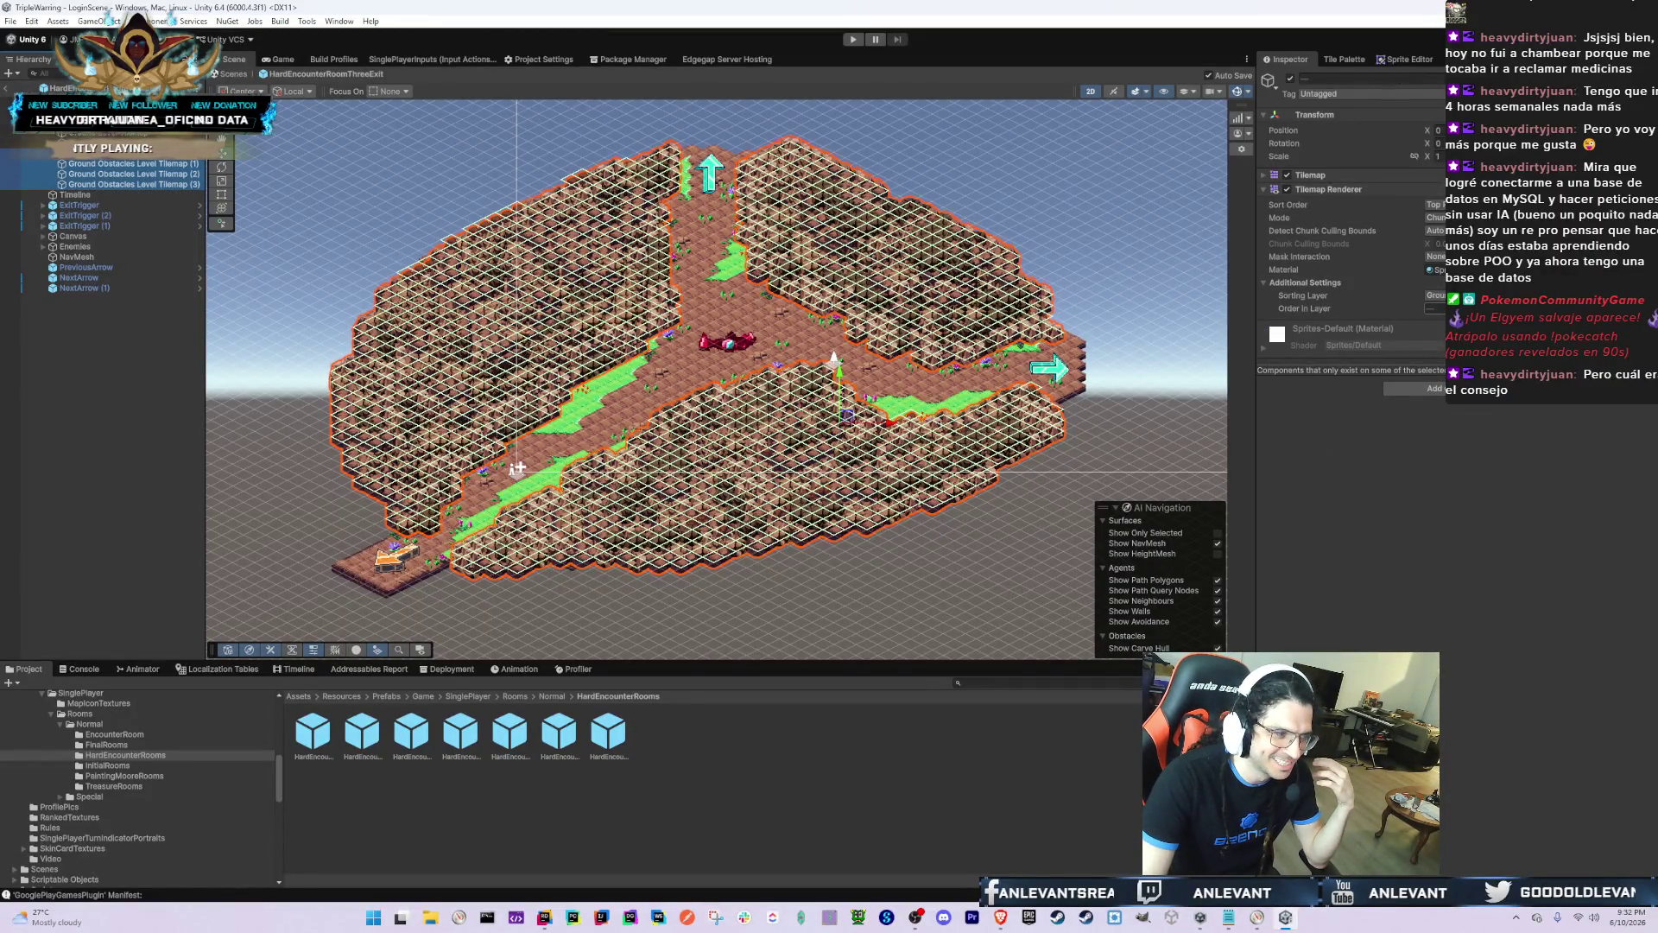
Step: Put obstacle tilemaps (1) to (3) on another sorting layer and edit the main tilemap's Order in Layer
click(1436, 295)
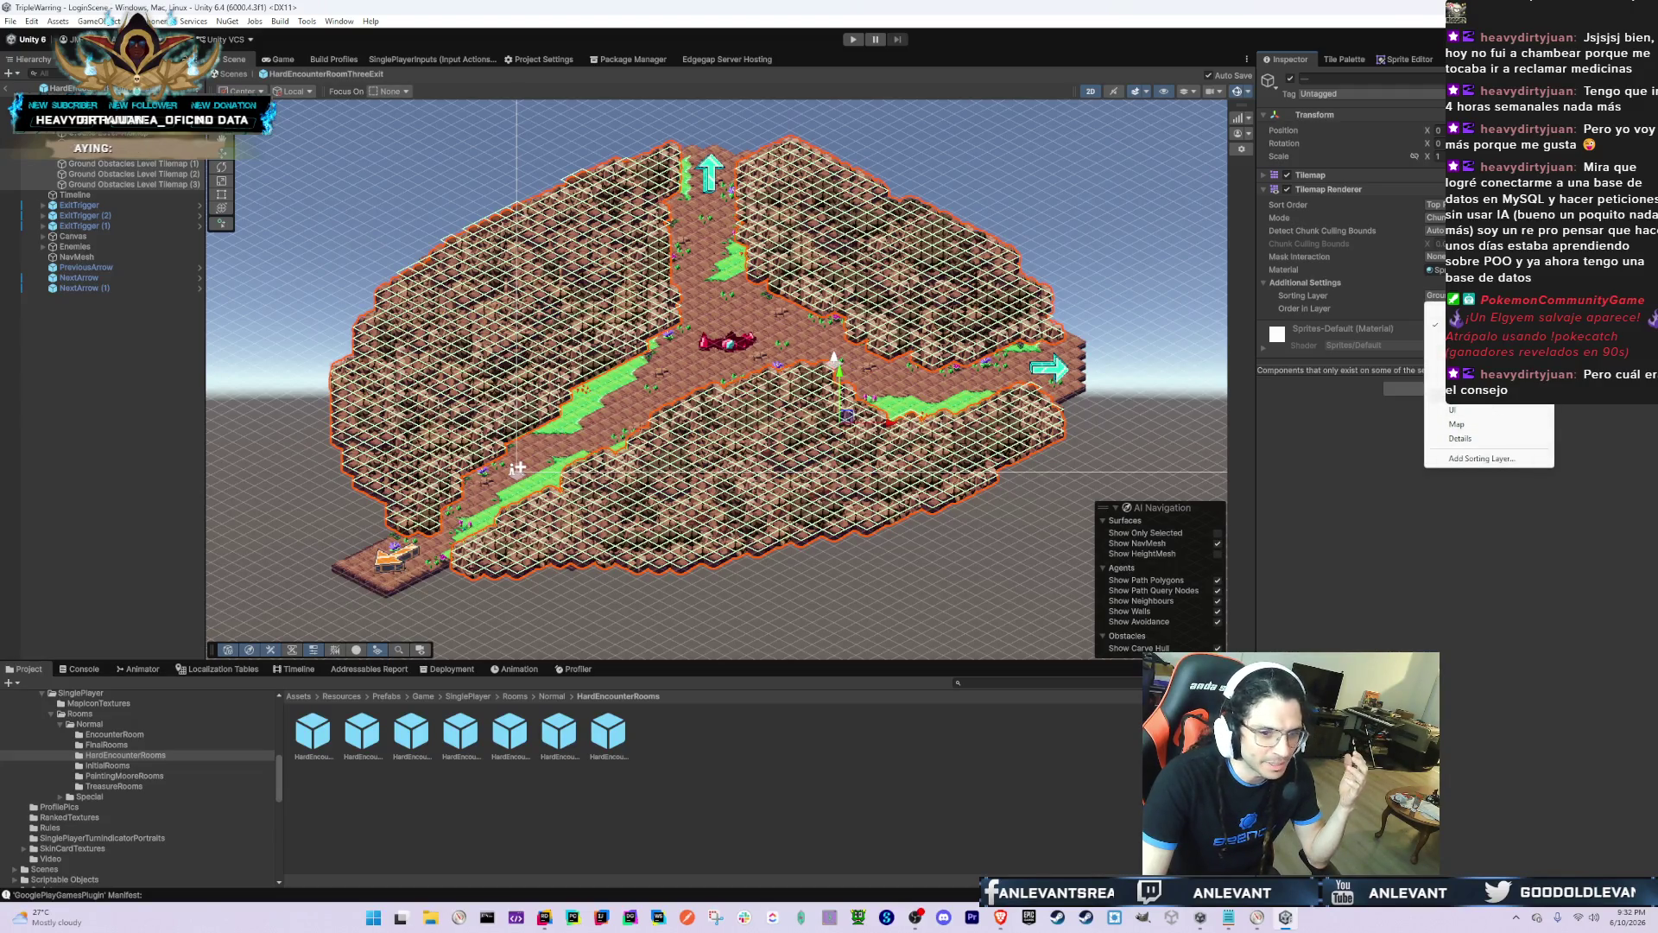
click(1468, 353)
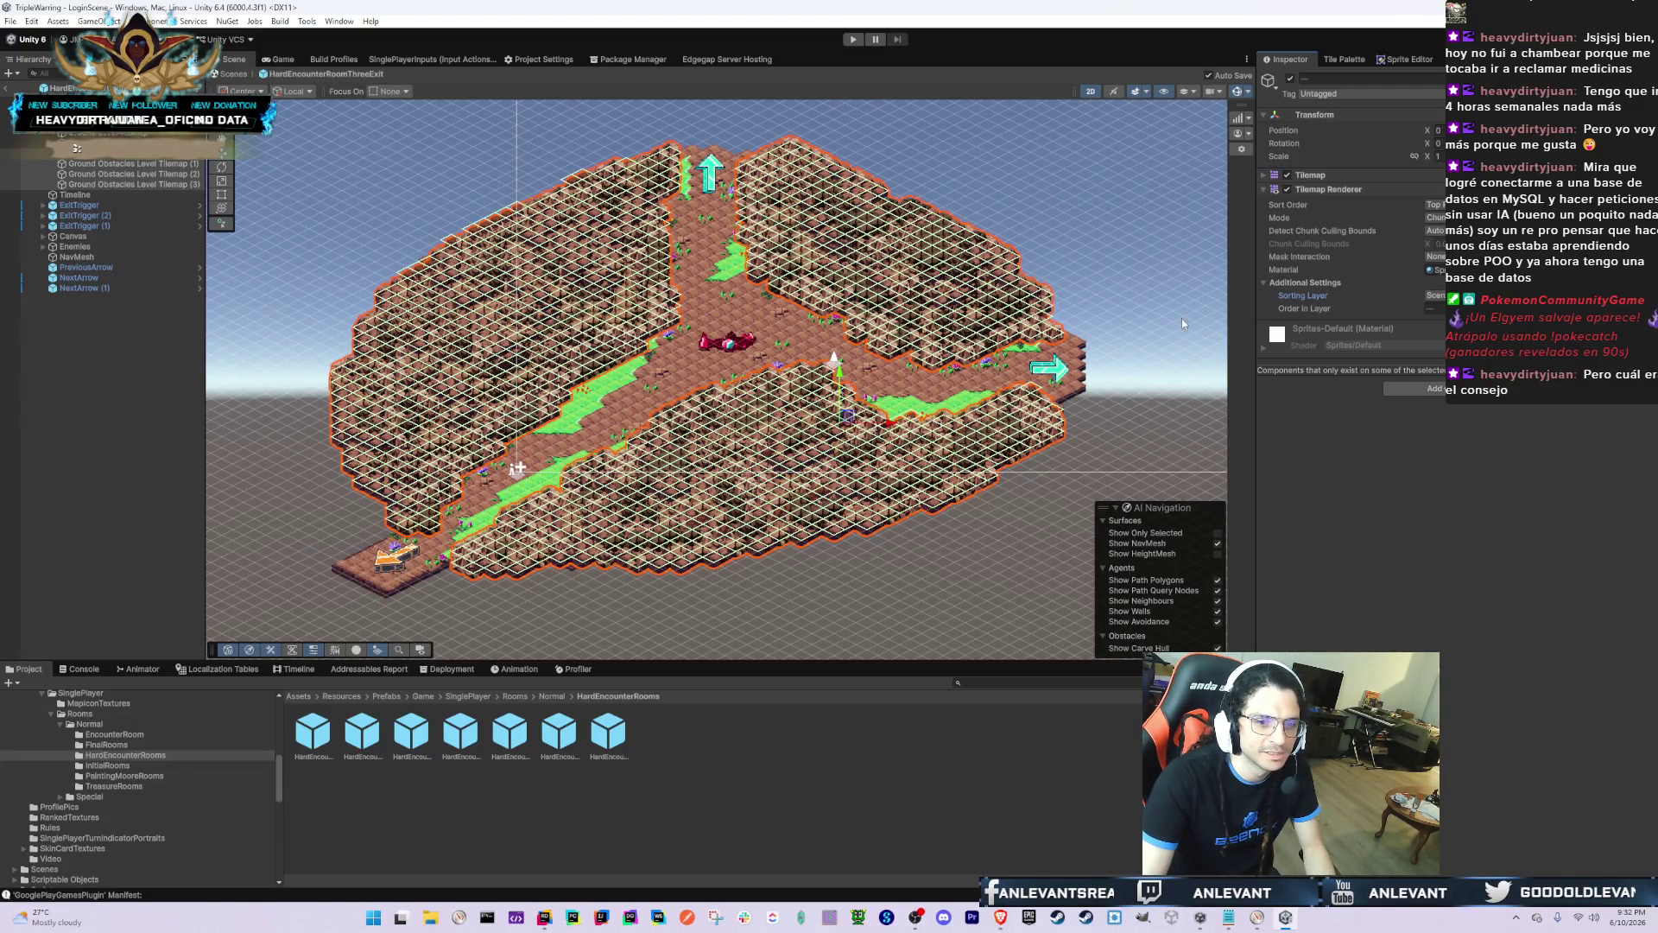
click(98, 153)
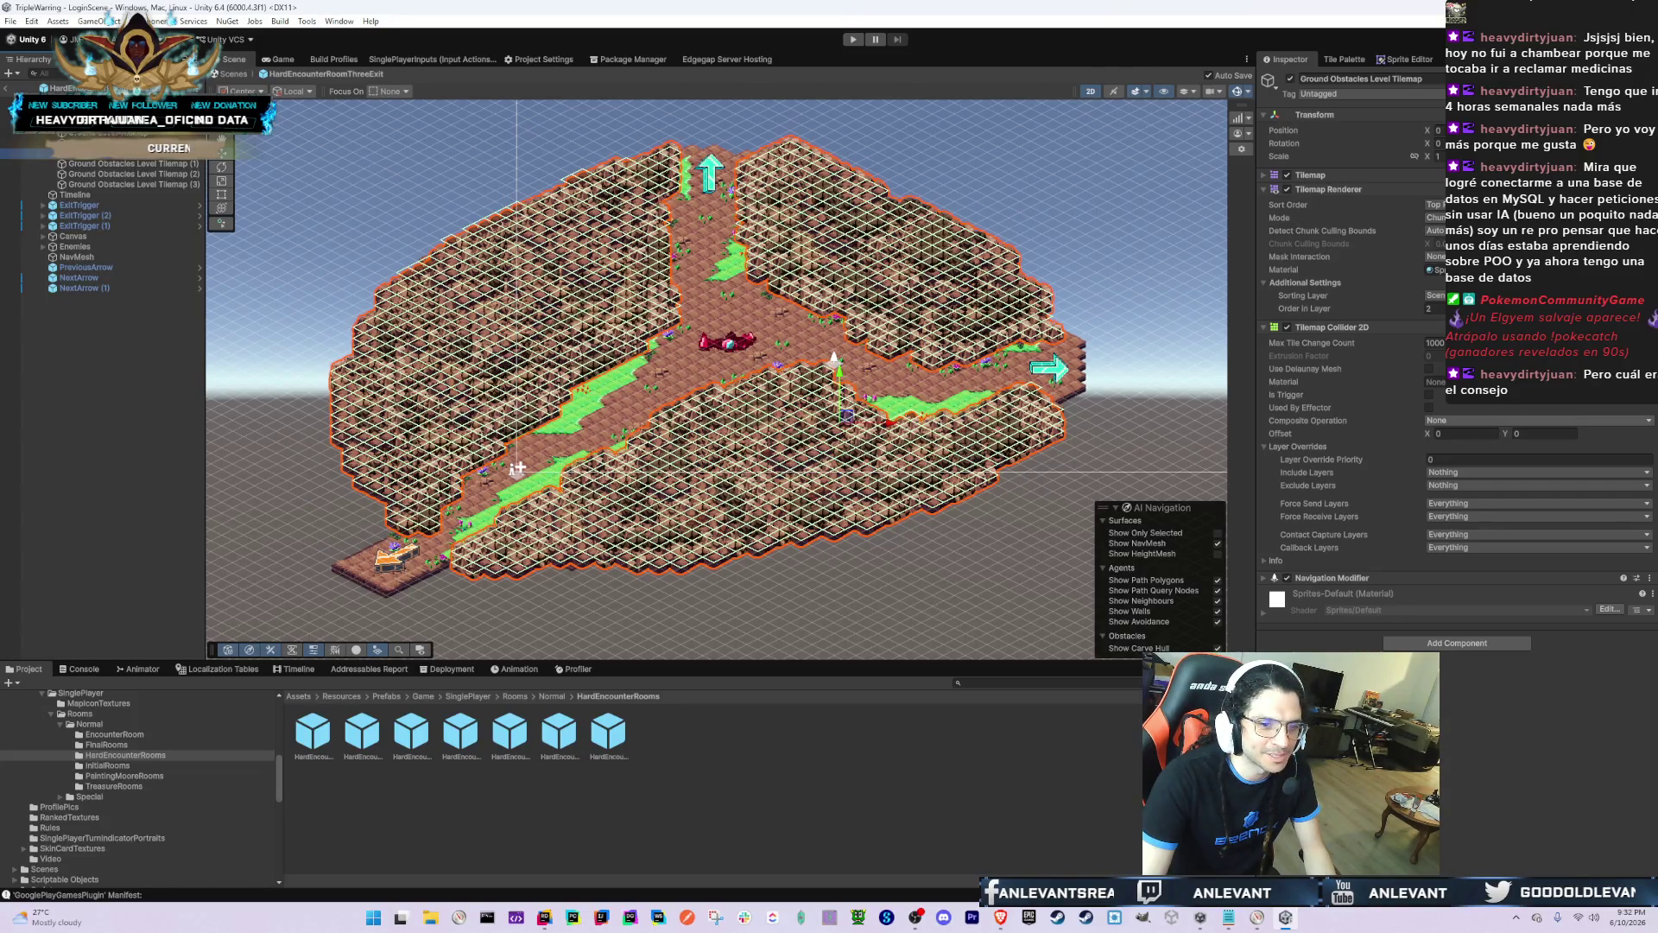
click(1435, 310)
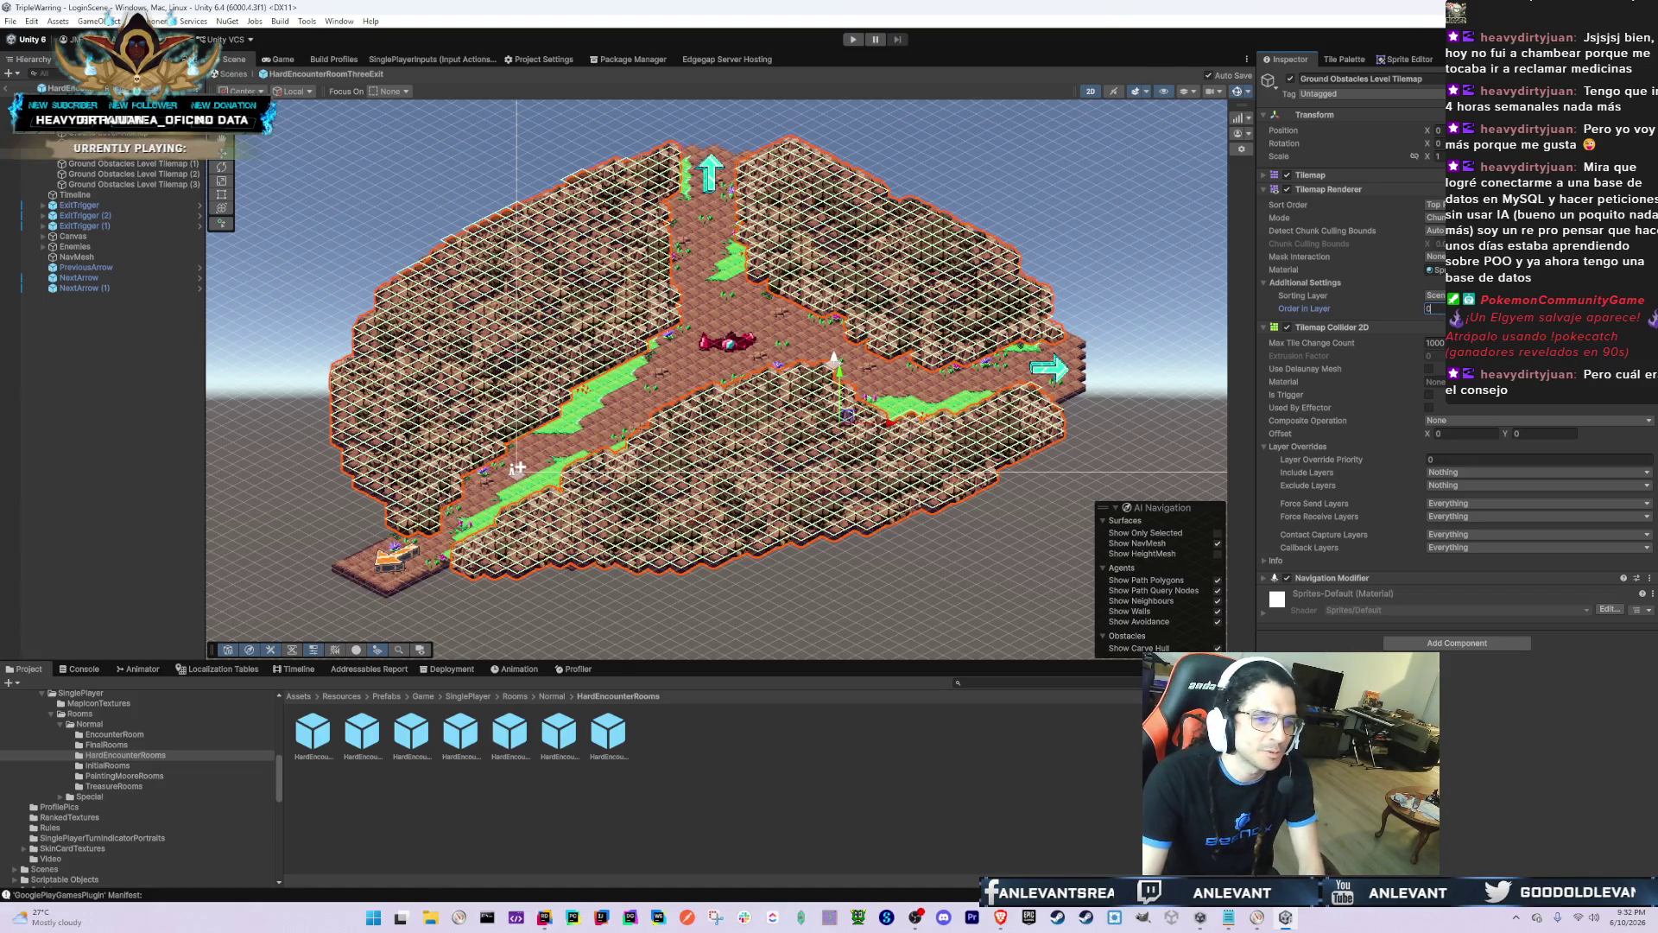
key(Left)
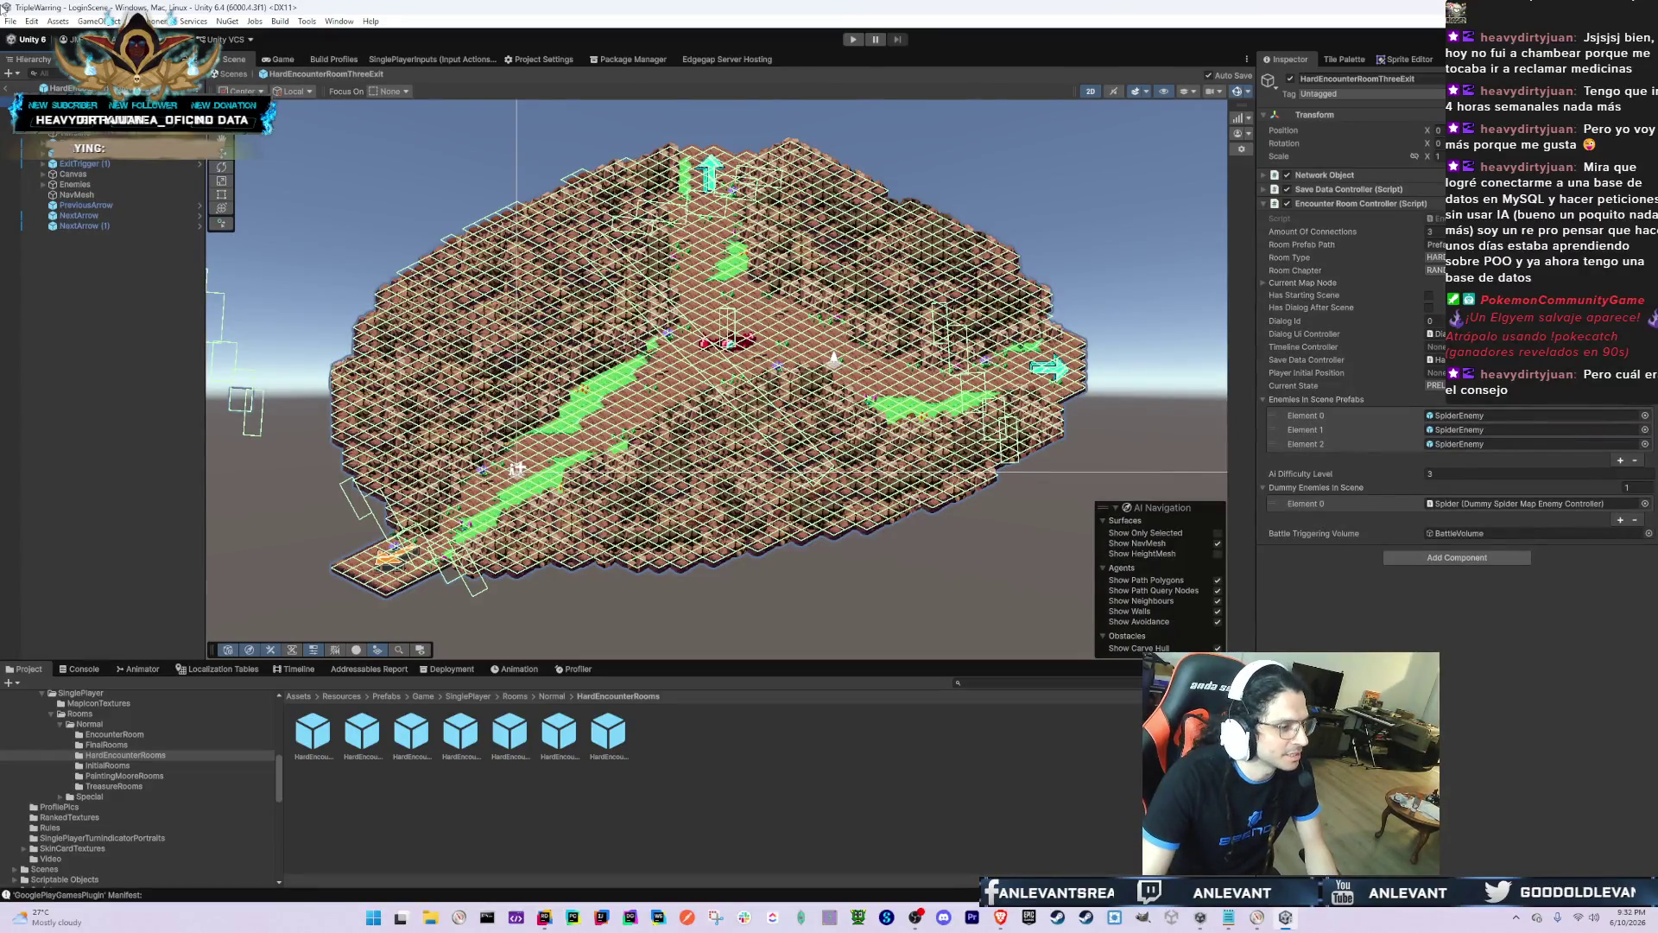
Step: In HardEncounterRoomThreeExit2, move Ground Obstacles Level Tilemaps (1) to (3) to another sorting layer
key(Left)
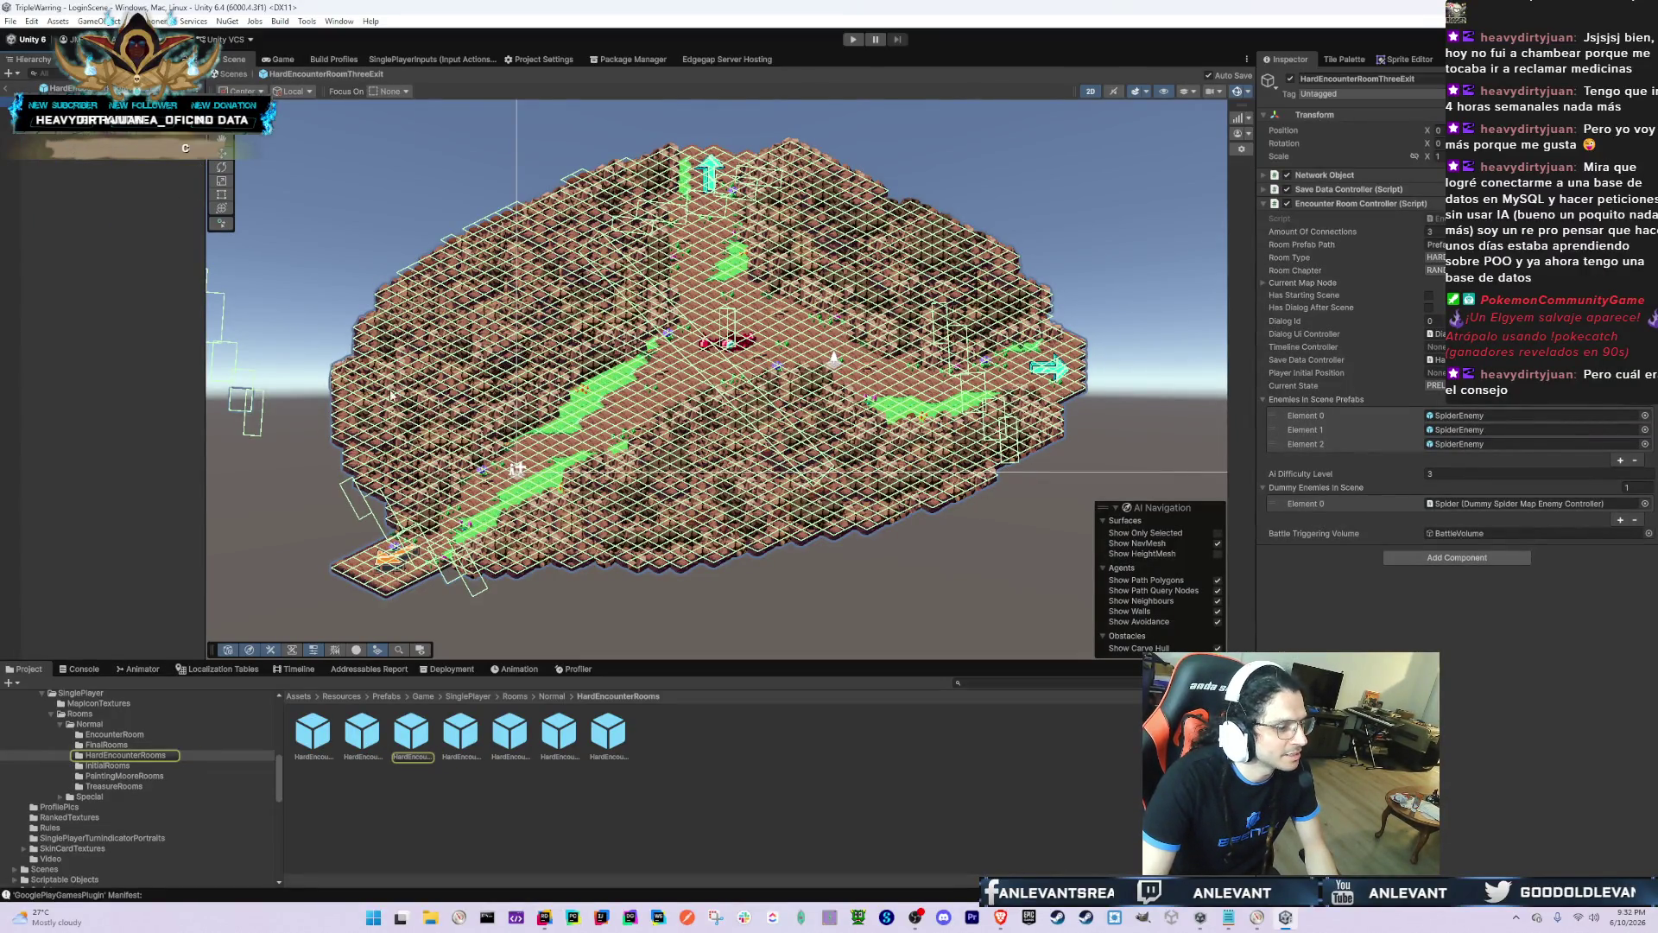
click(466, 736)
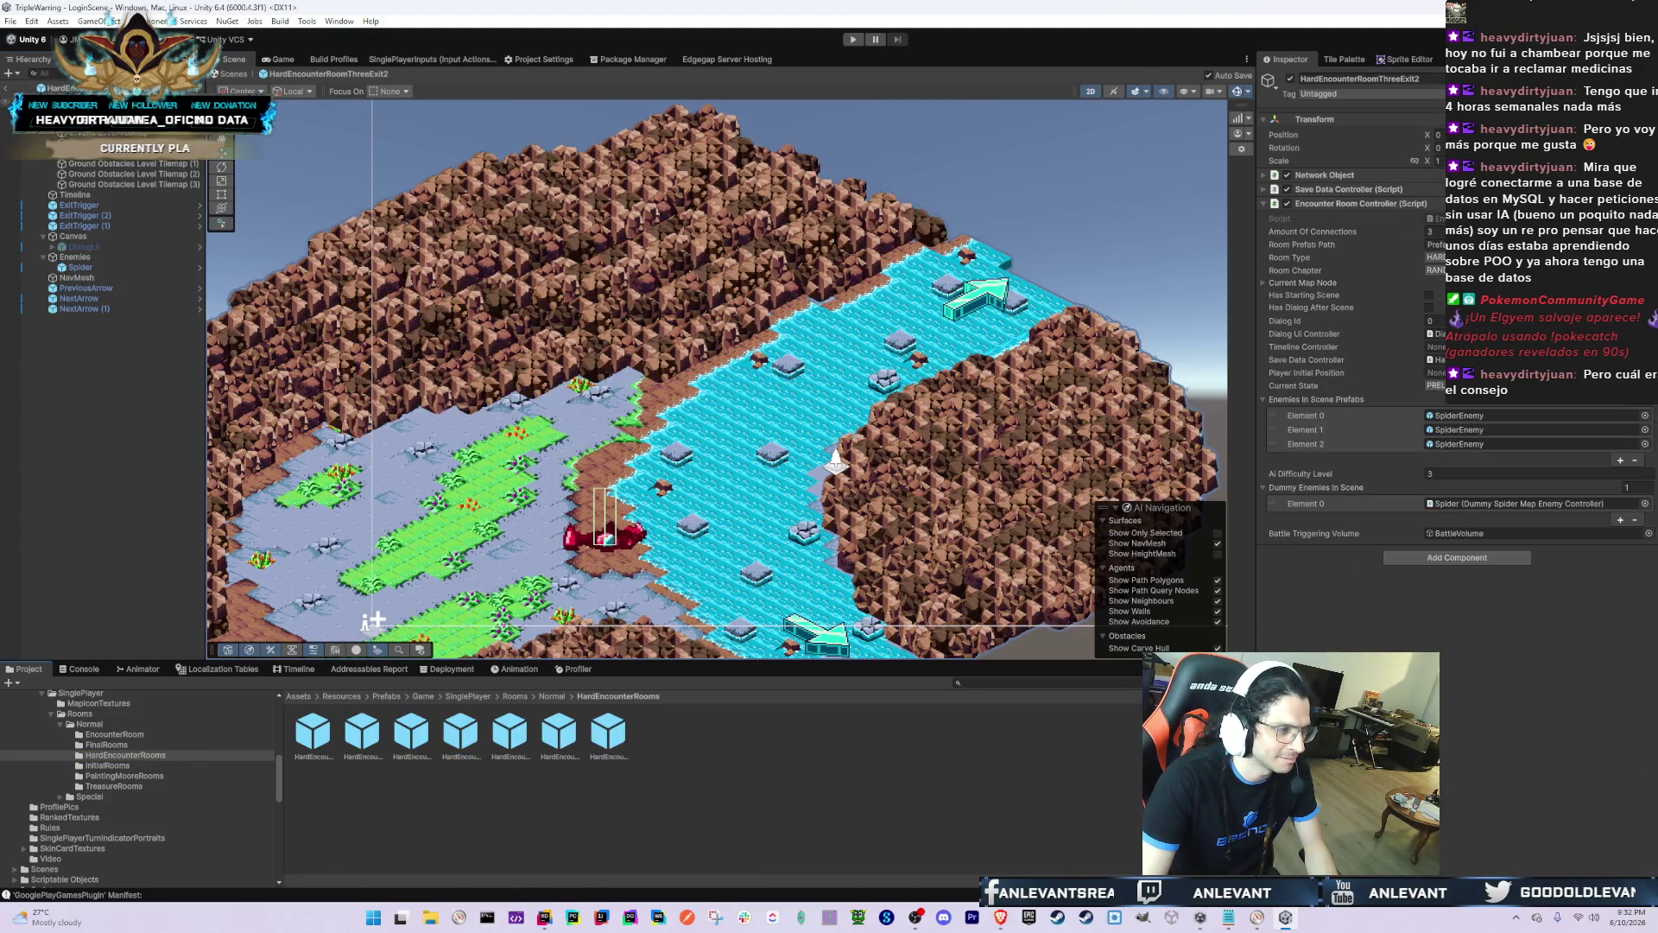
click(835, 458)
click(560, 369)
scroll(558, 367, down, 10)
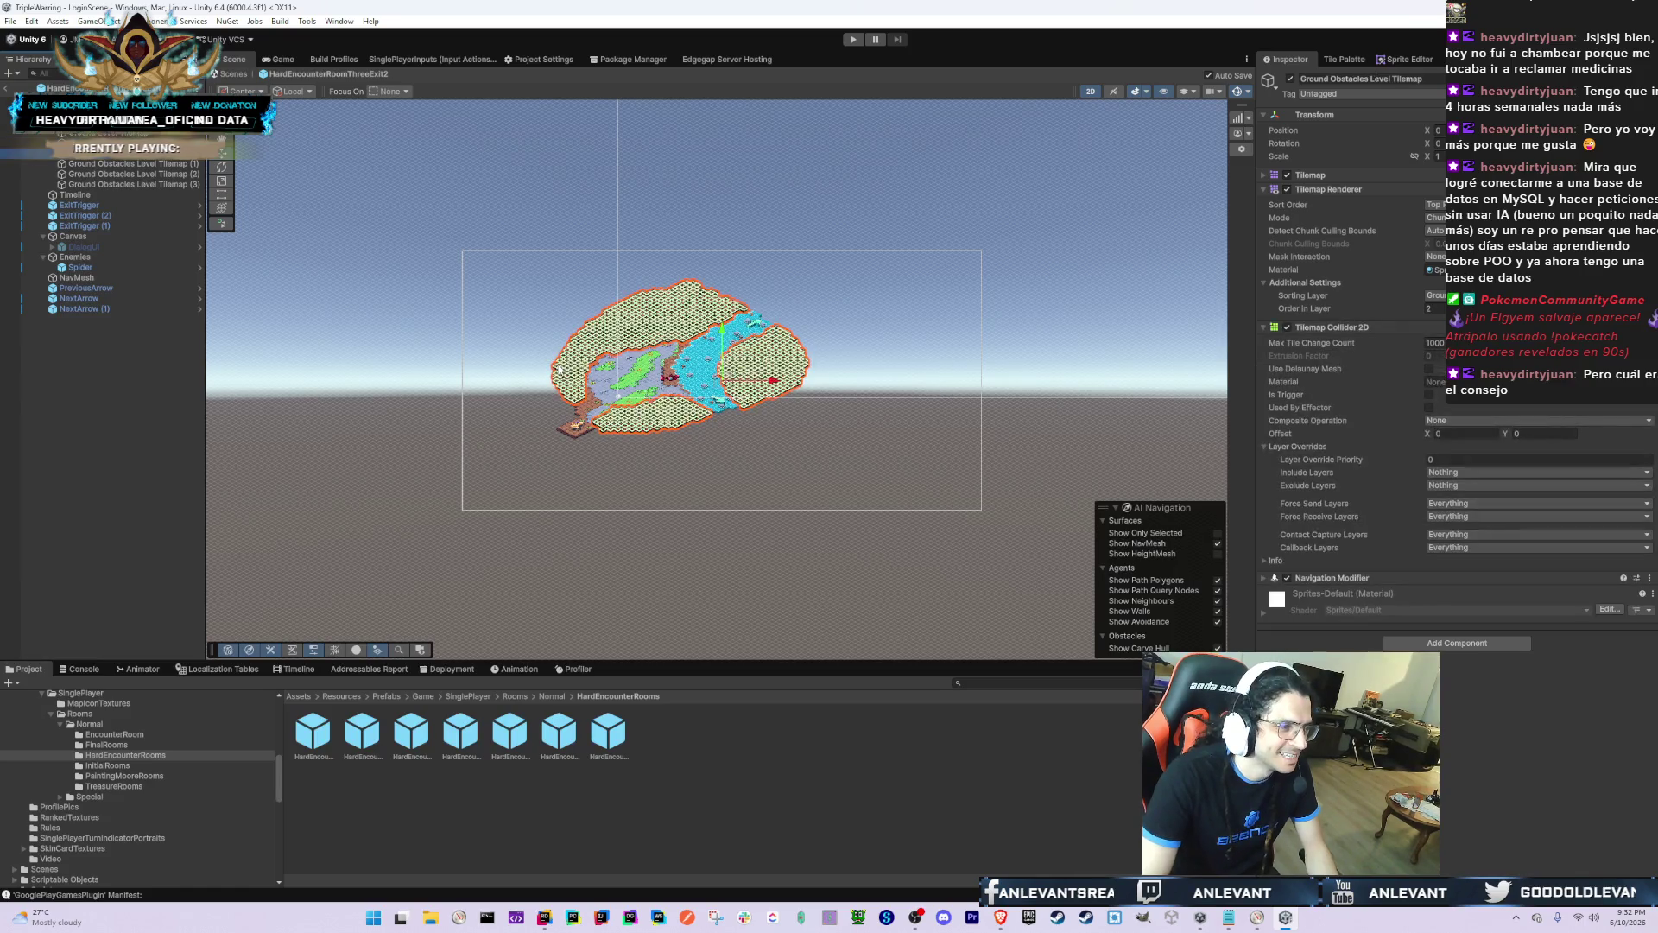
shift+click(130, 184)
click(1434, 295)
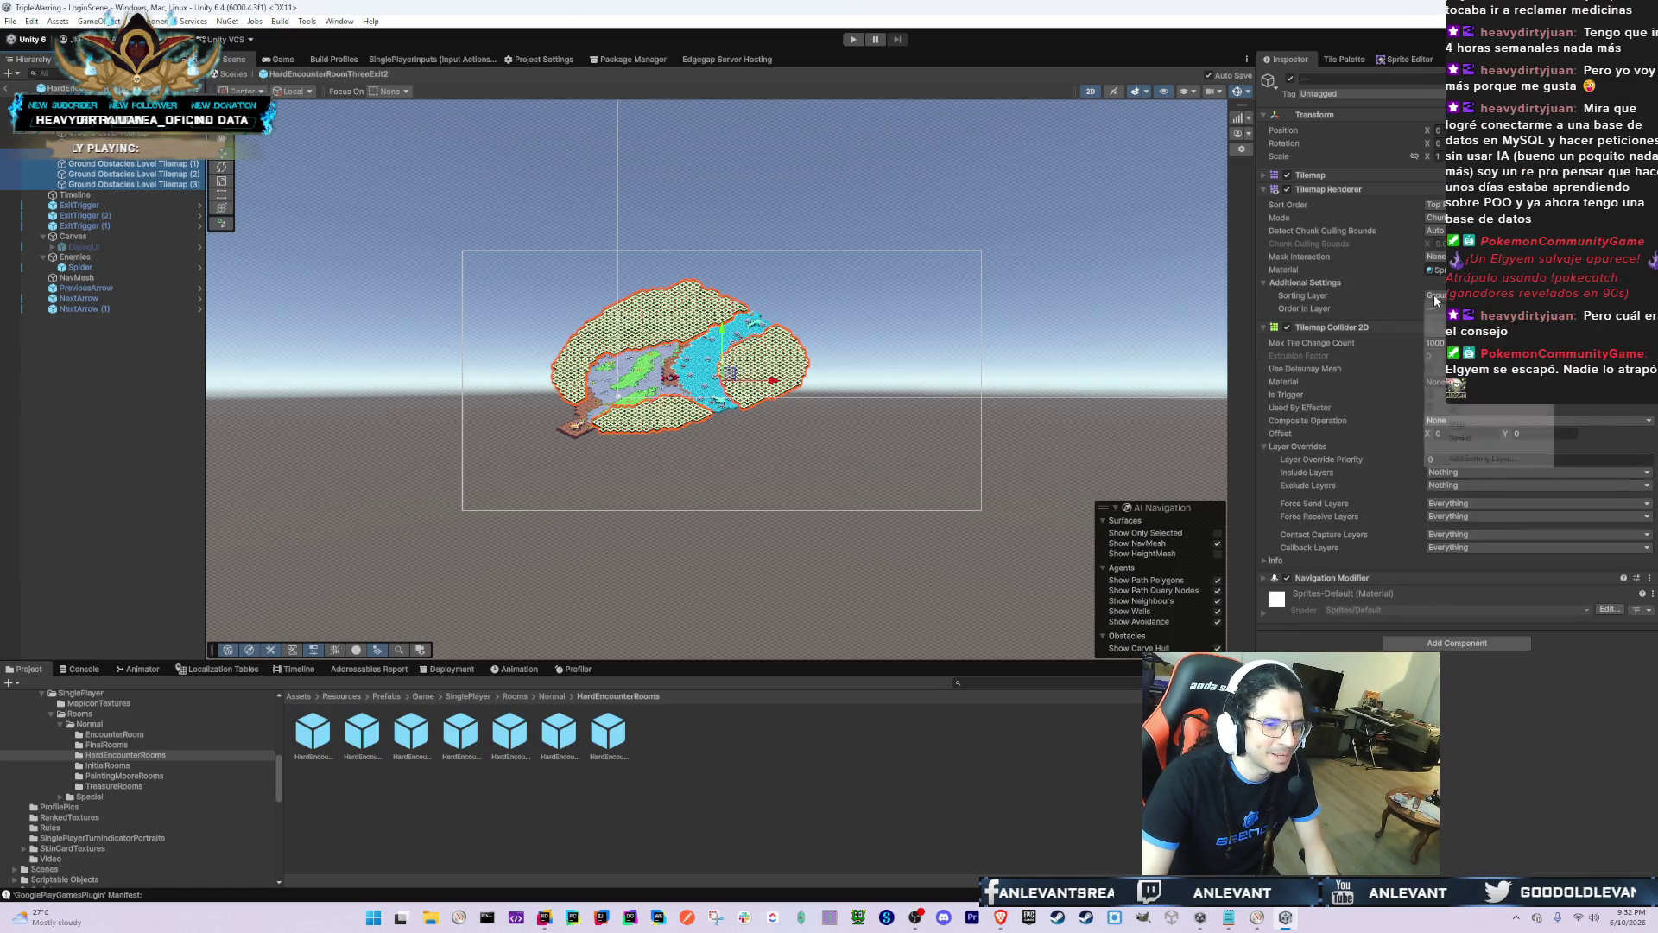
click(1436, 381)
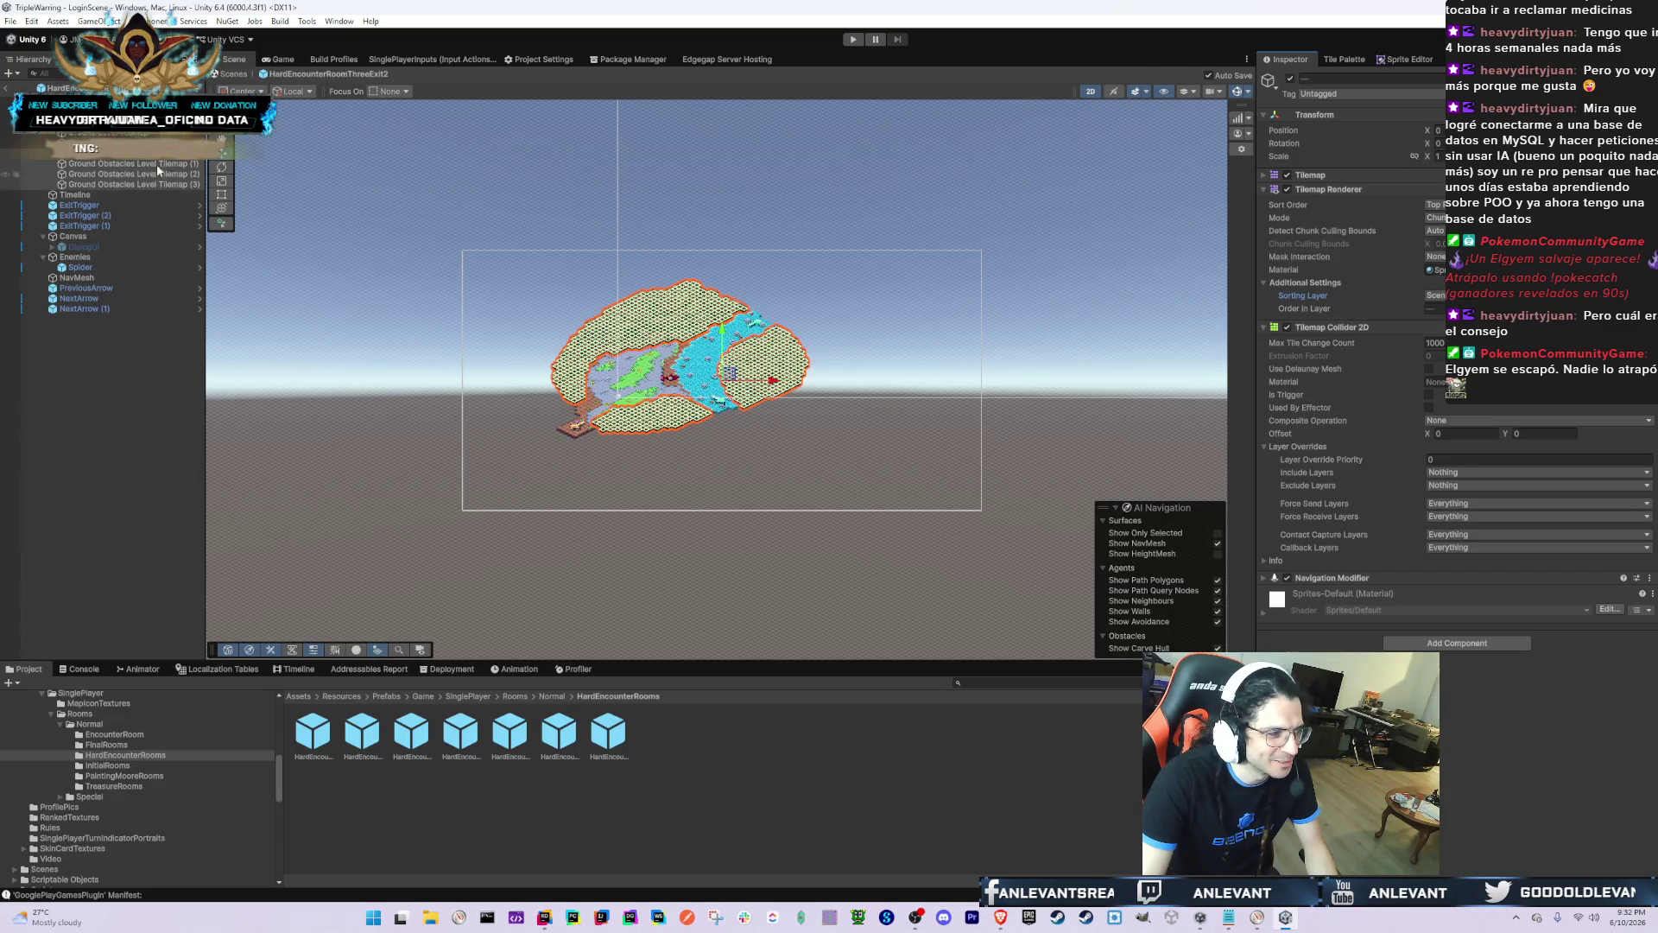
Step: Set the unnumbered Ground Obstacles Level Tilemap's Order in Layer to 0
click(130, 152)
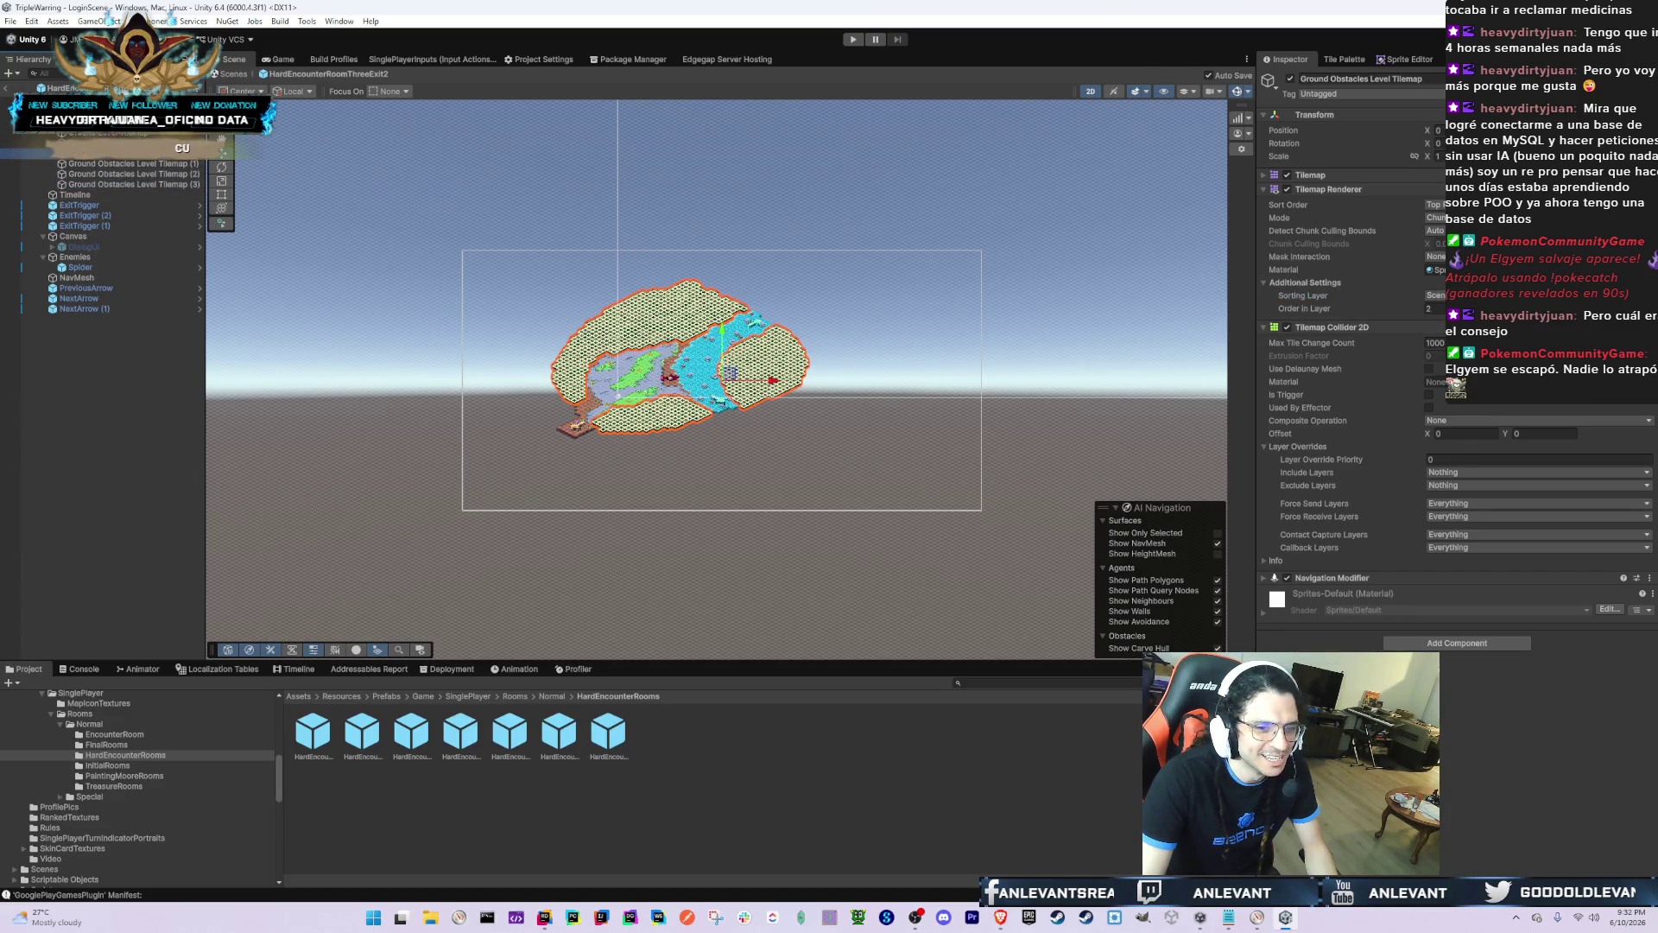
click(1432, 308)
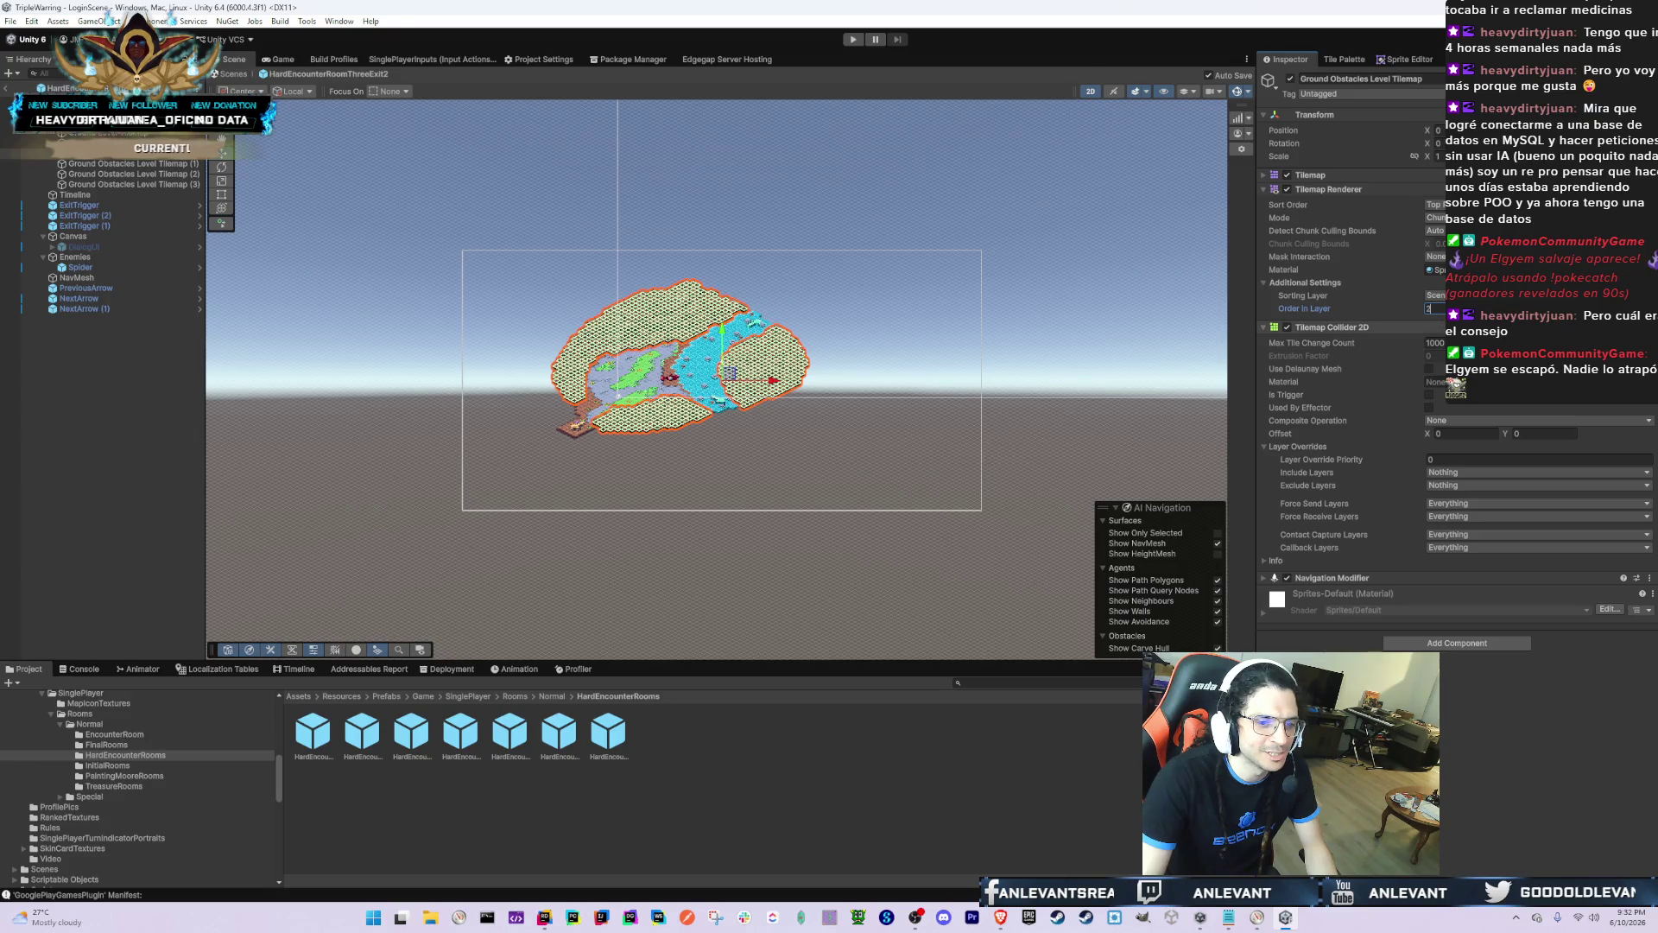
text(0)
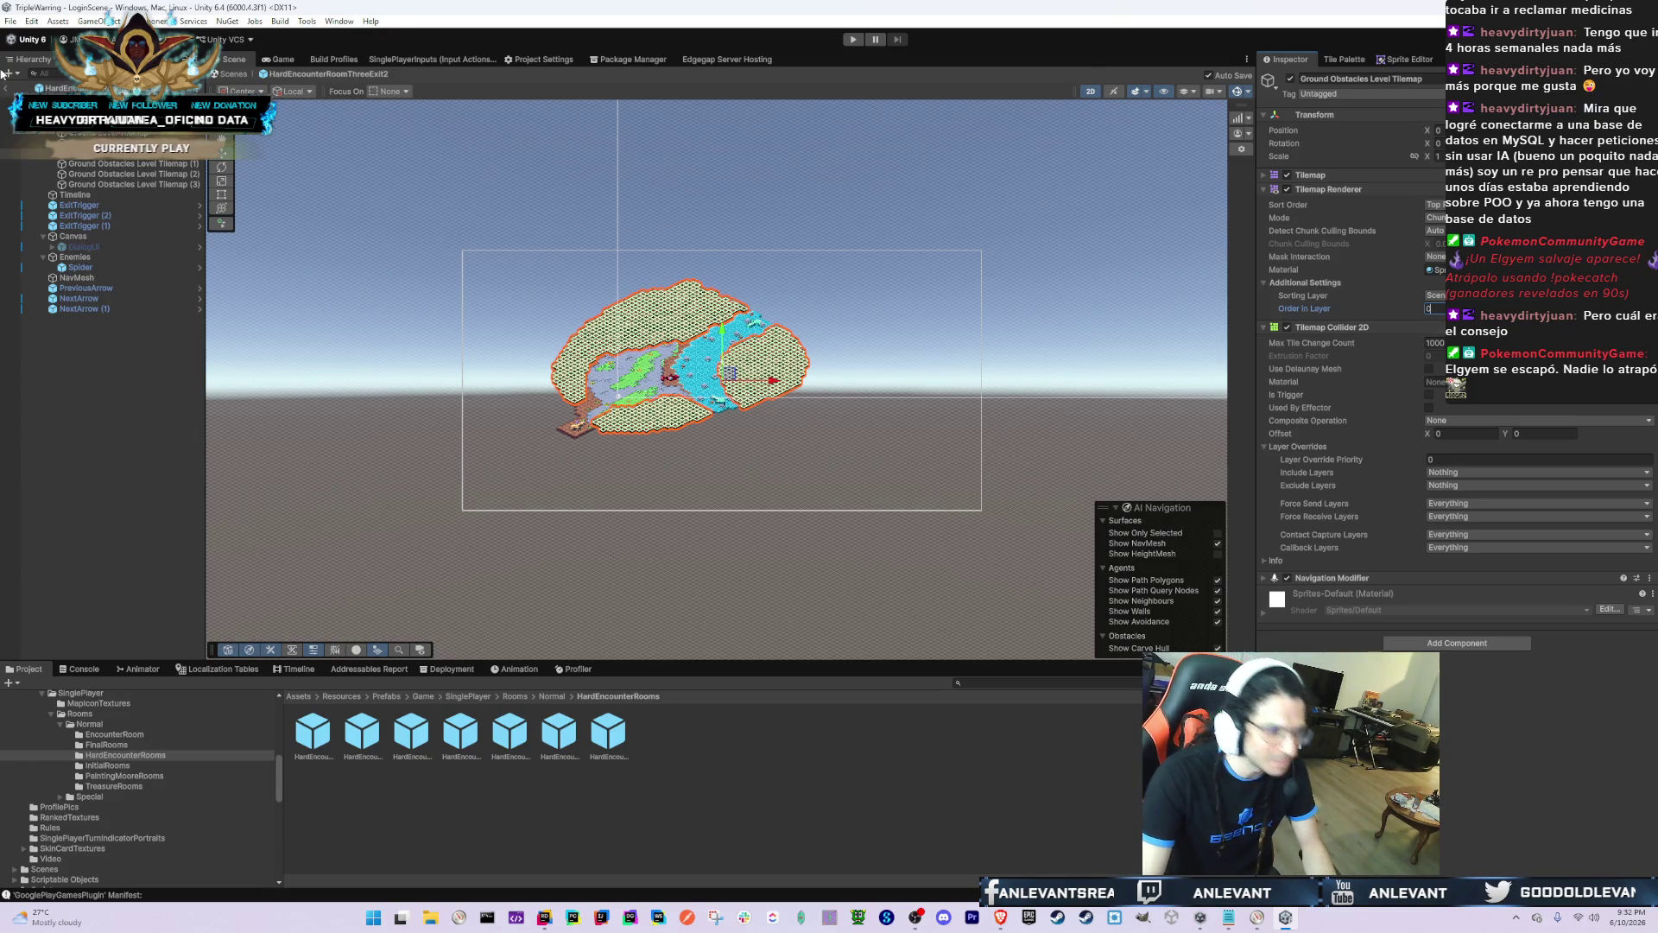
click(328, 74)
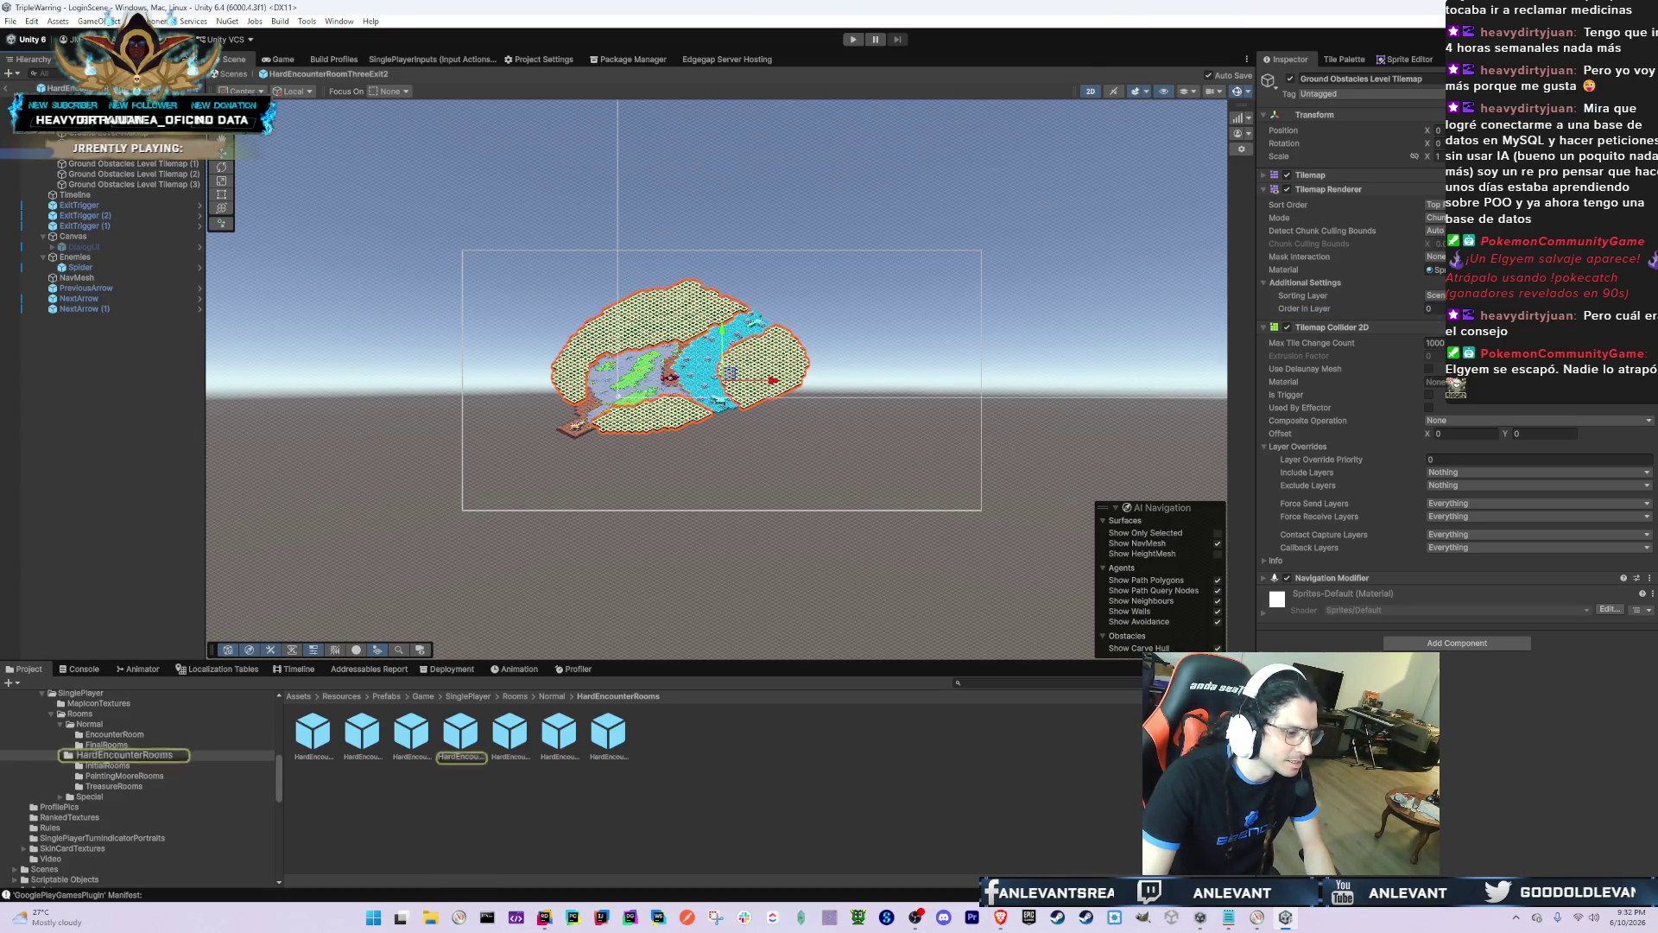
Step: Open HardEncounterRoomTwoExit and check its Grid, Trees, Enemies, Canvas and root object
double_click(509, 733)
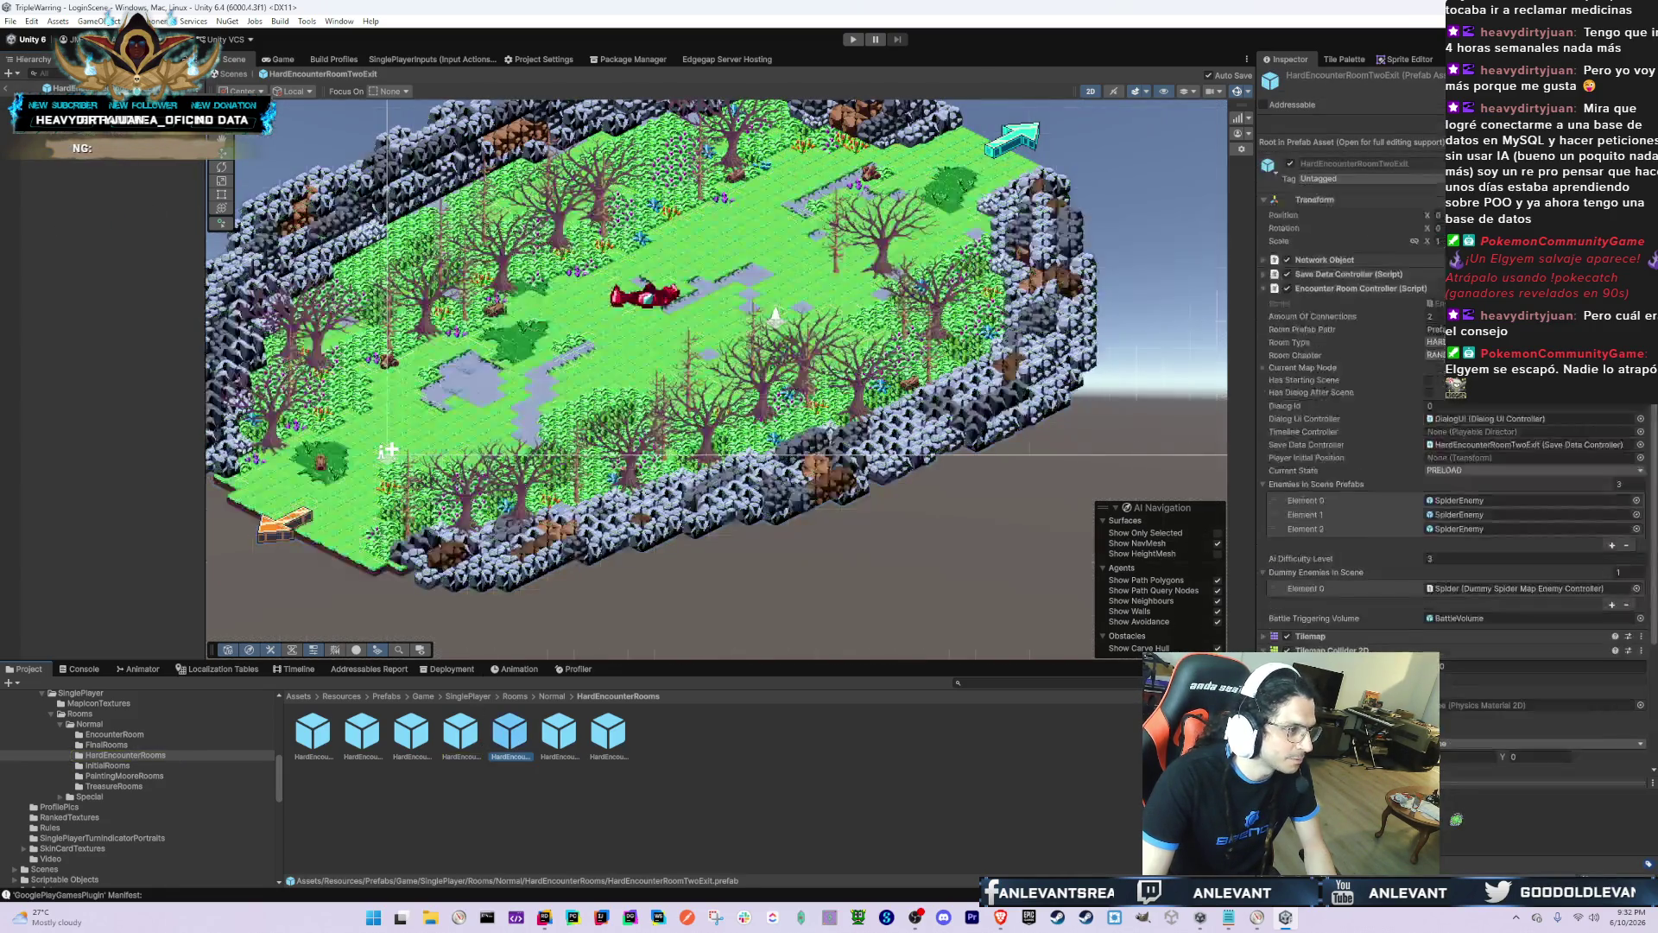
click(775, 316)
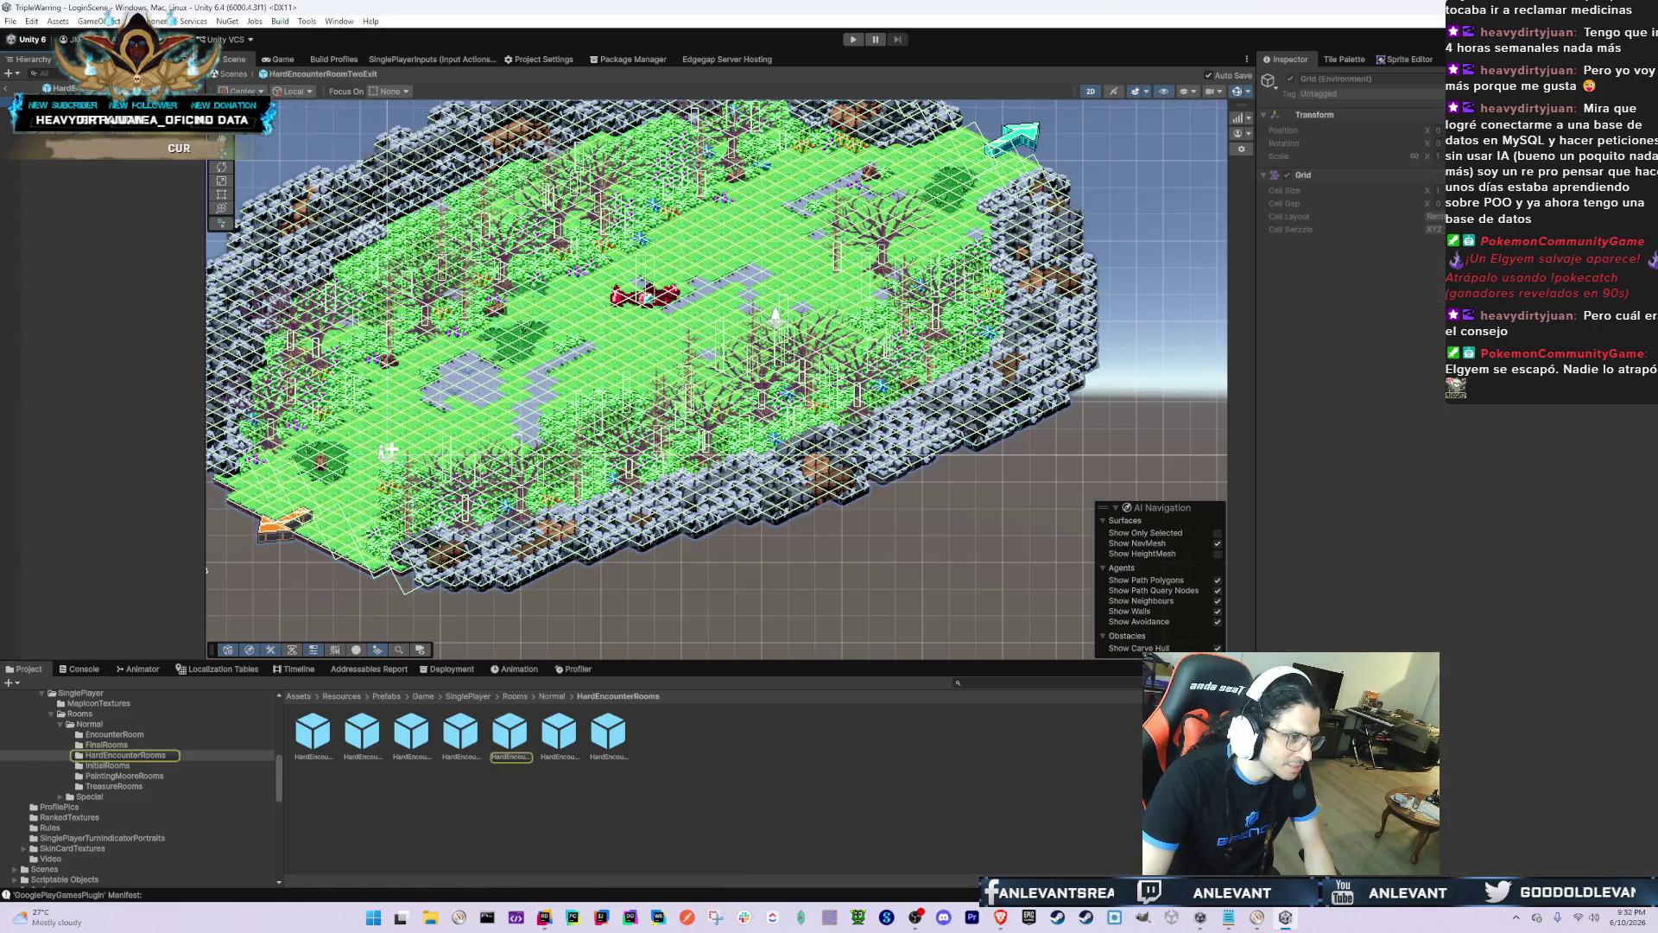
click(775, 316)
click(776, 316)
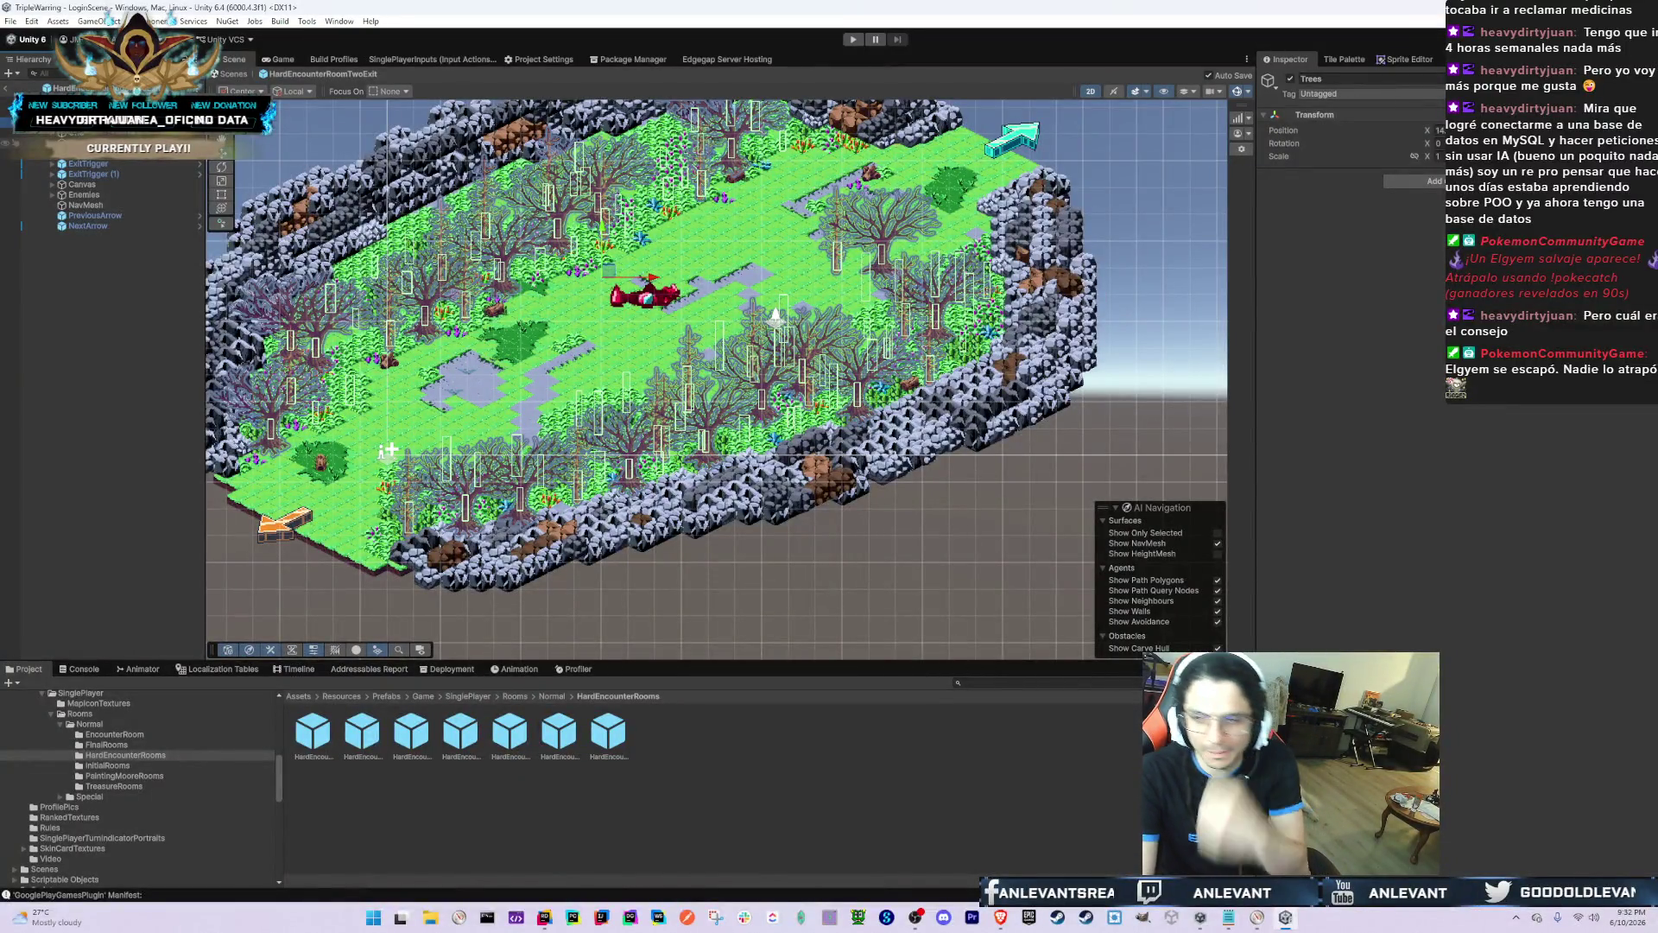
click(776, 316)
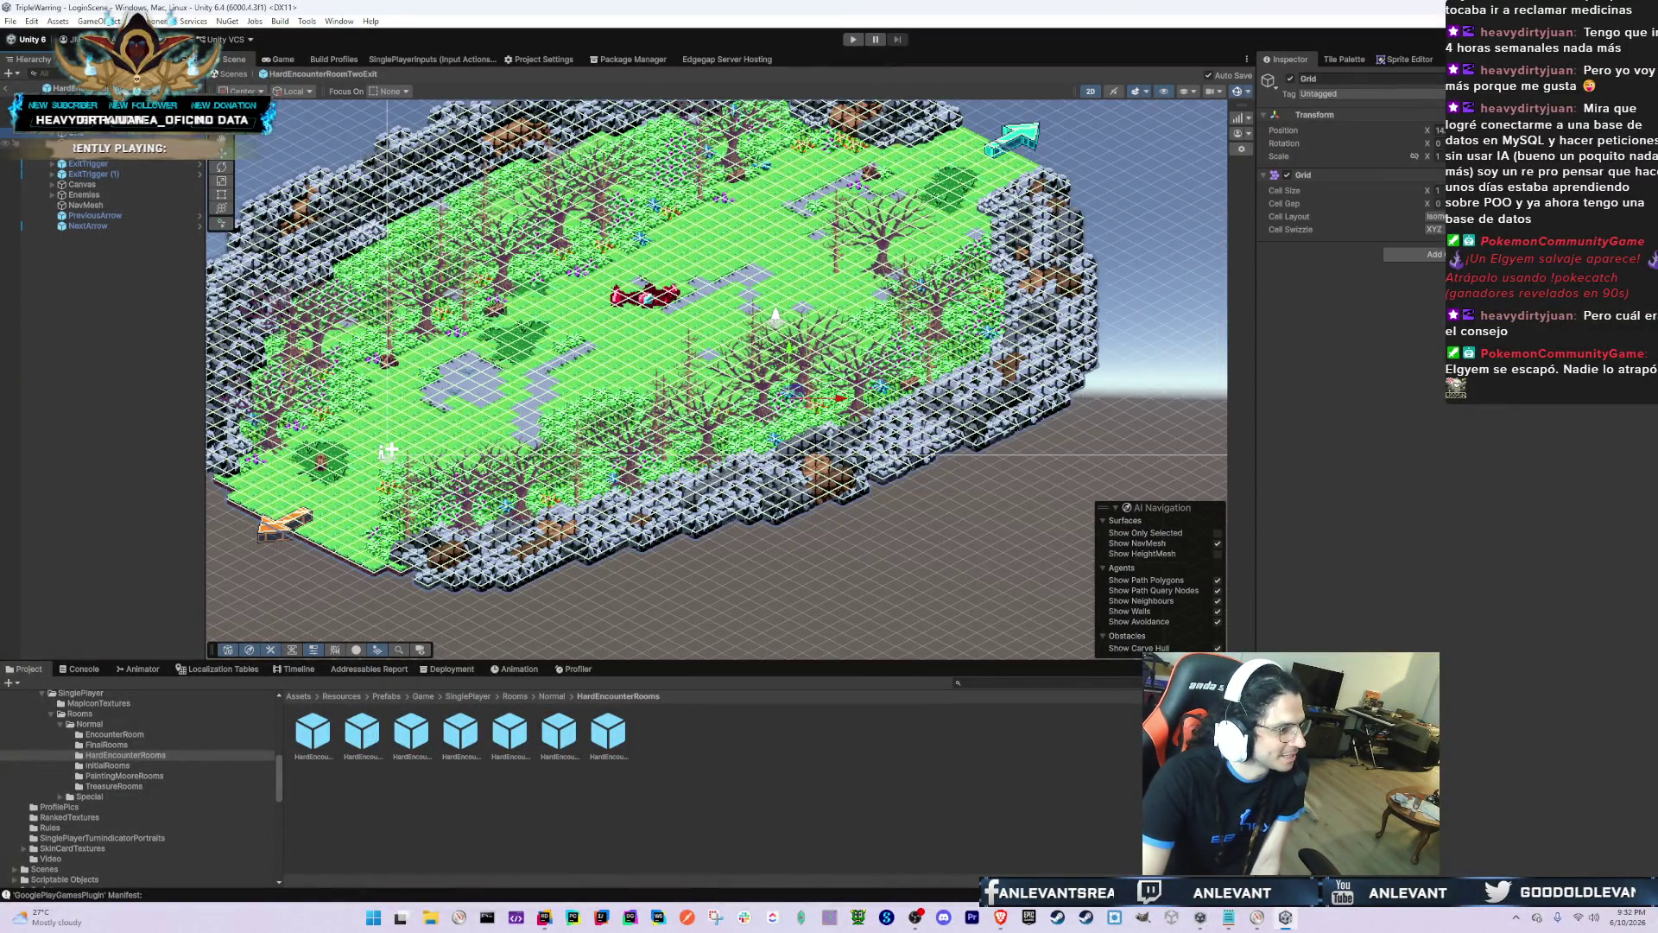
click(776, 316)
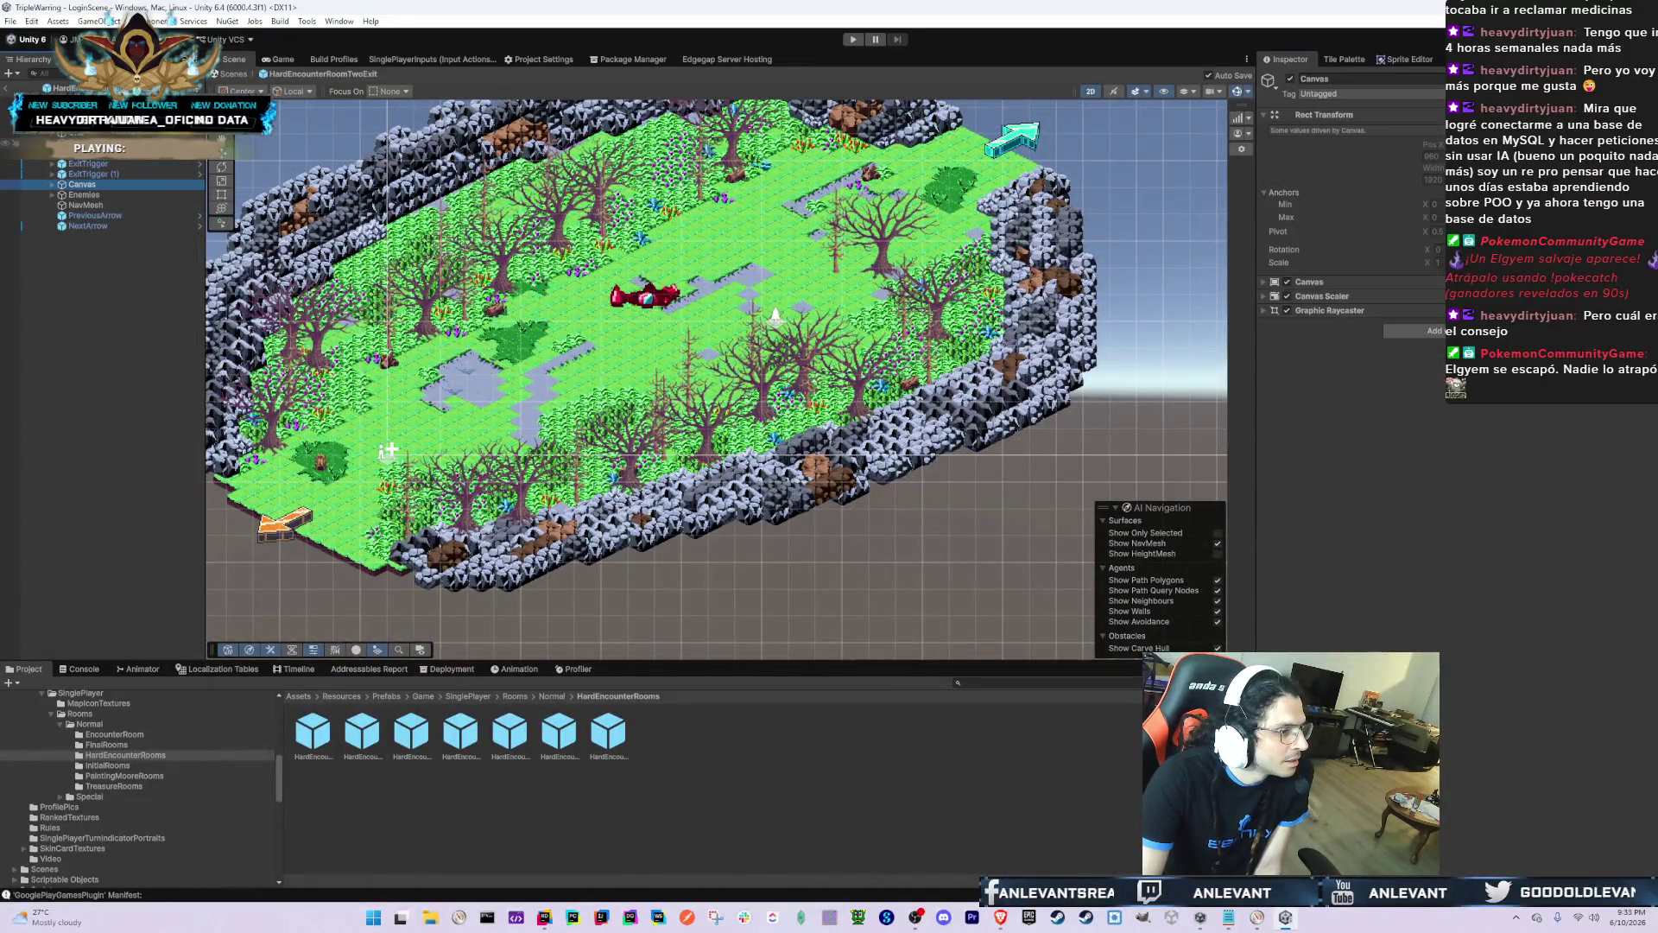
click(775, 316)
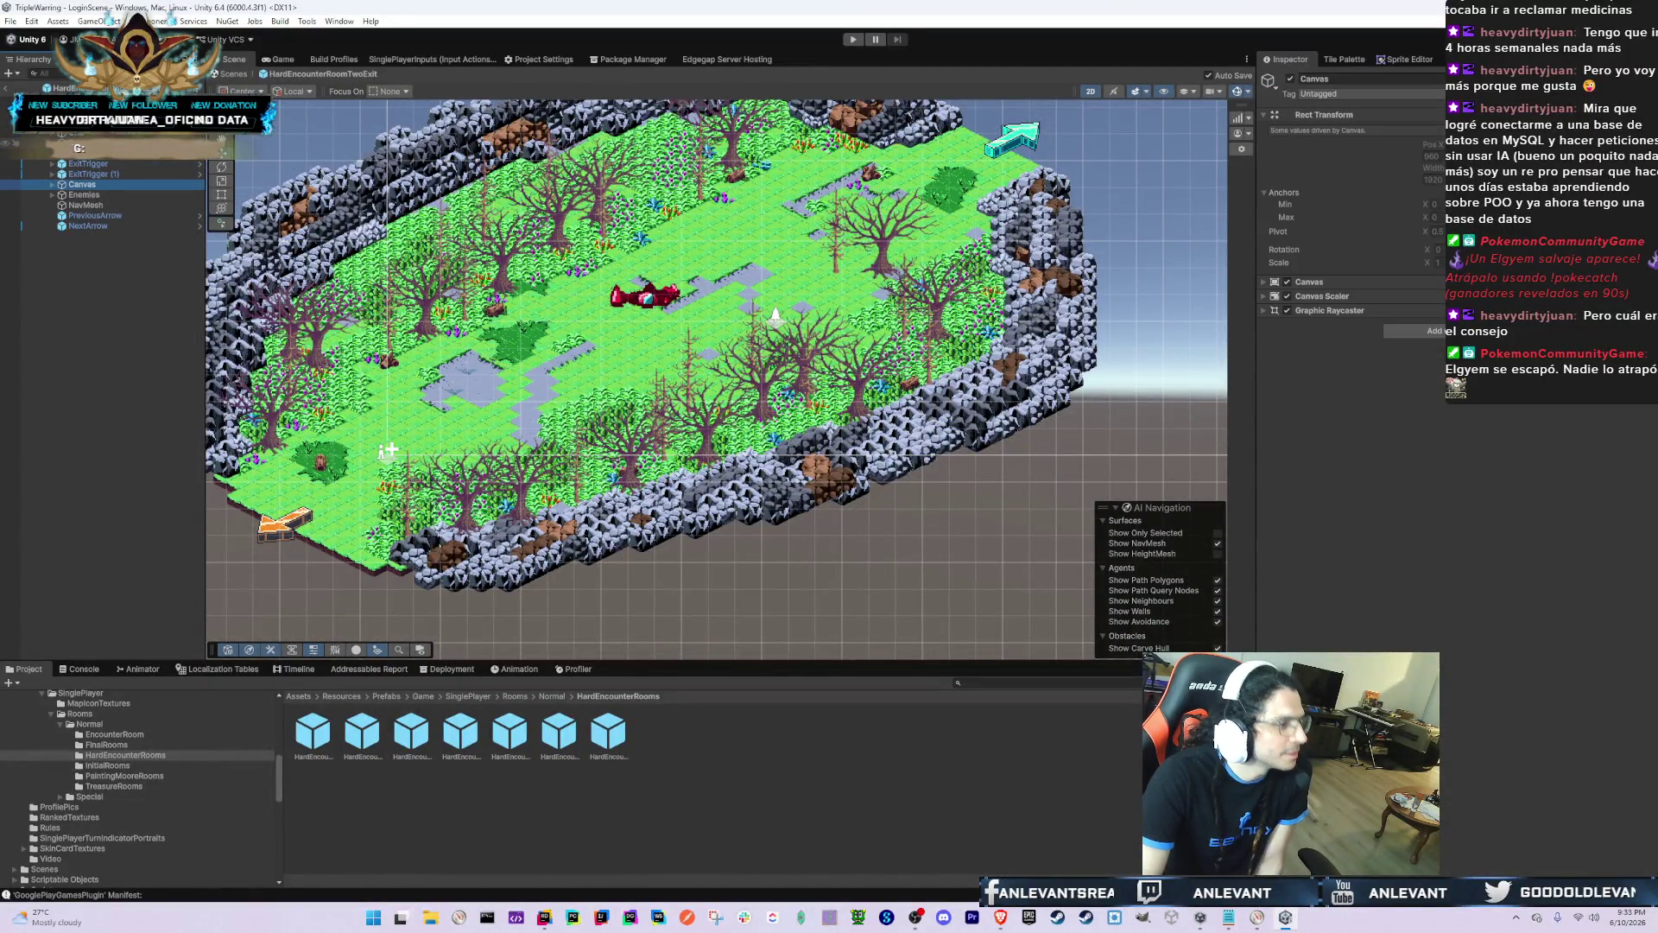
click(776, 316)
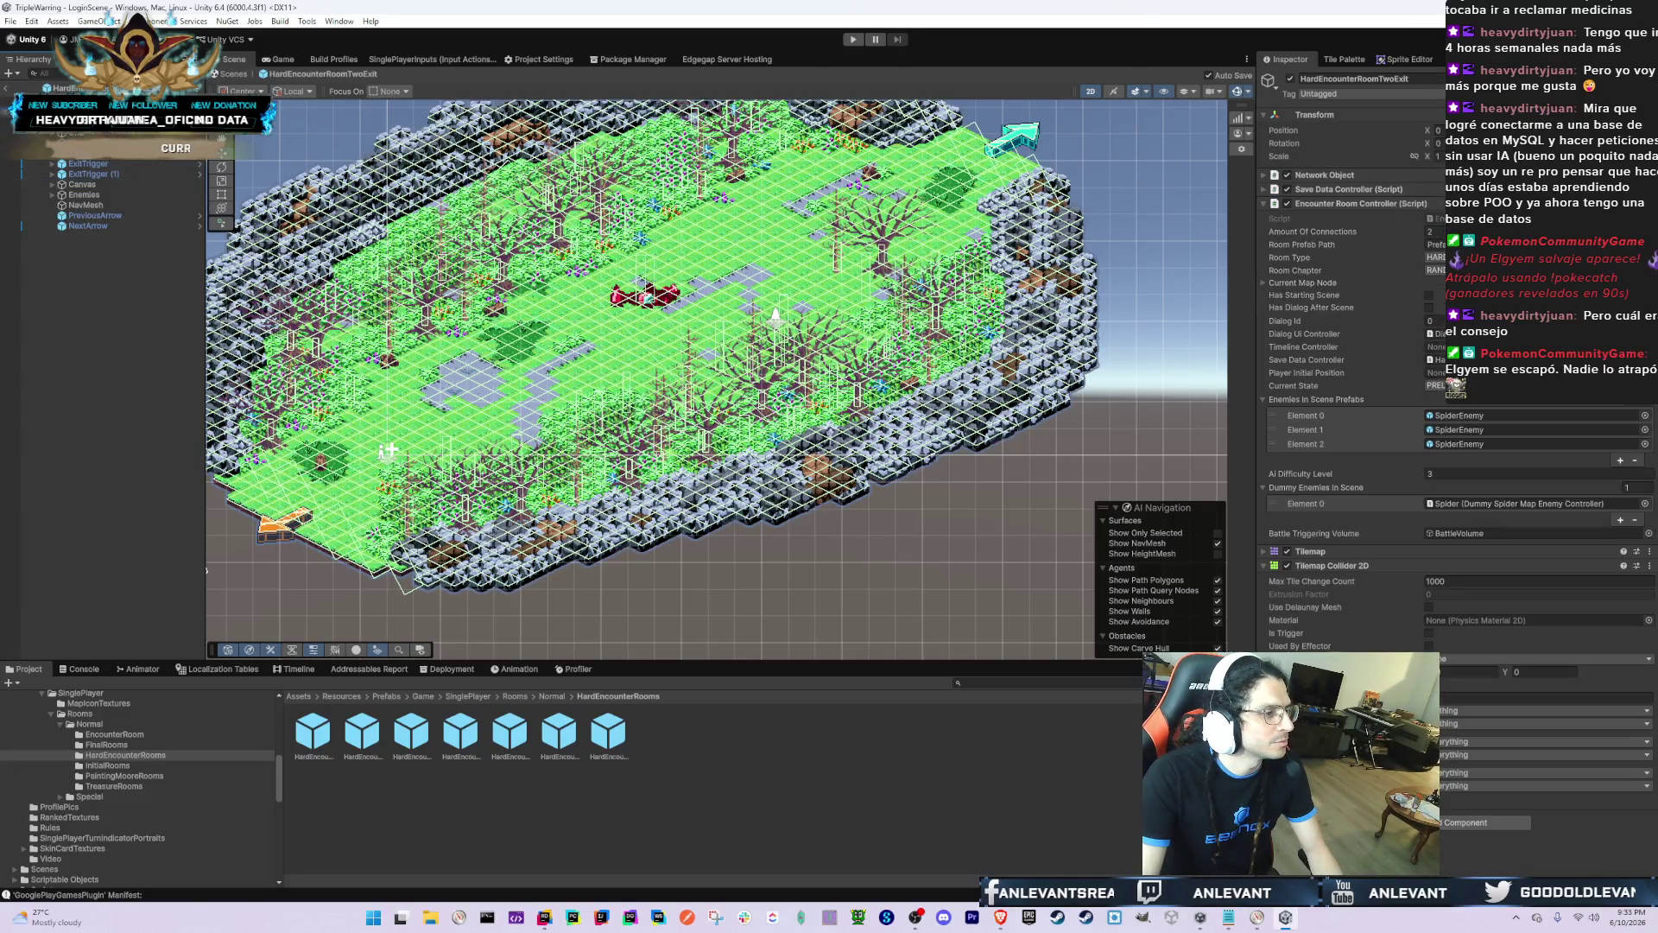
Step: After checking the Notepad list, inspect the exit trigger, NavMesh and Ground Level Tilemap, then reopen HardEncounterRoomThreeExit2
key(alt+Tab)
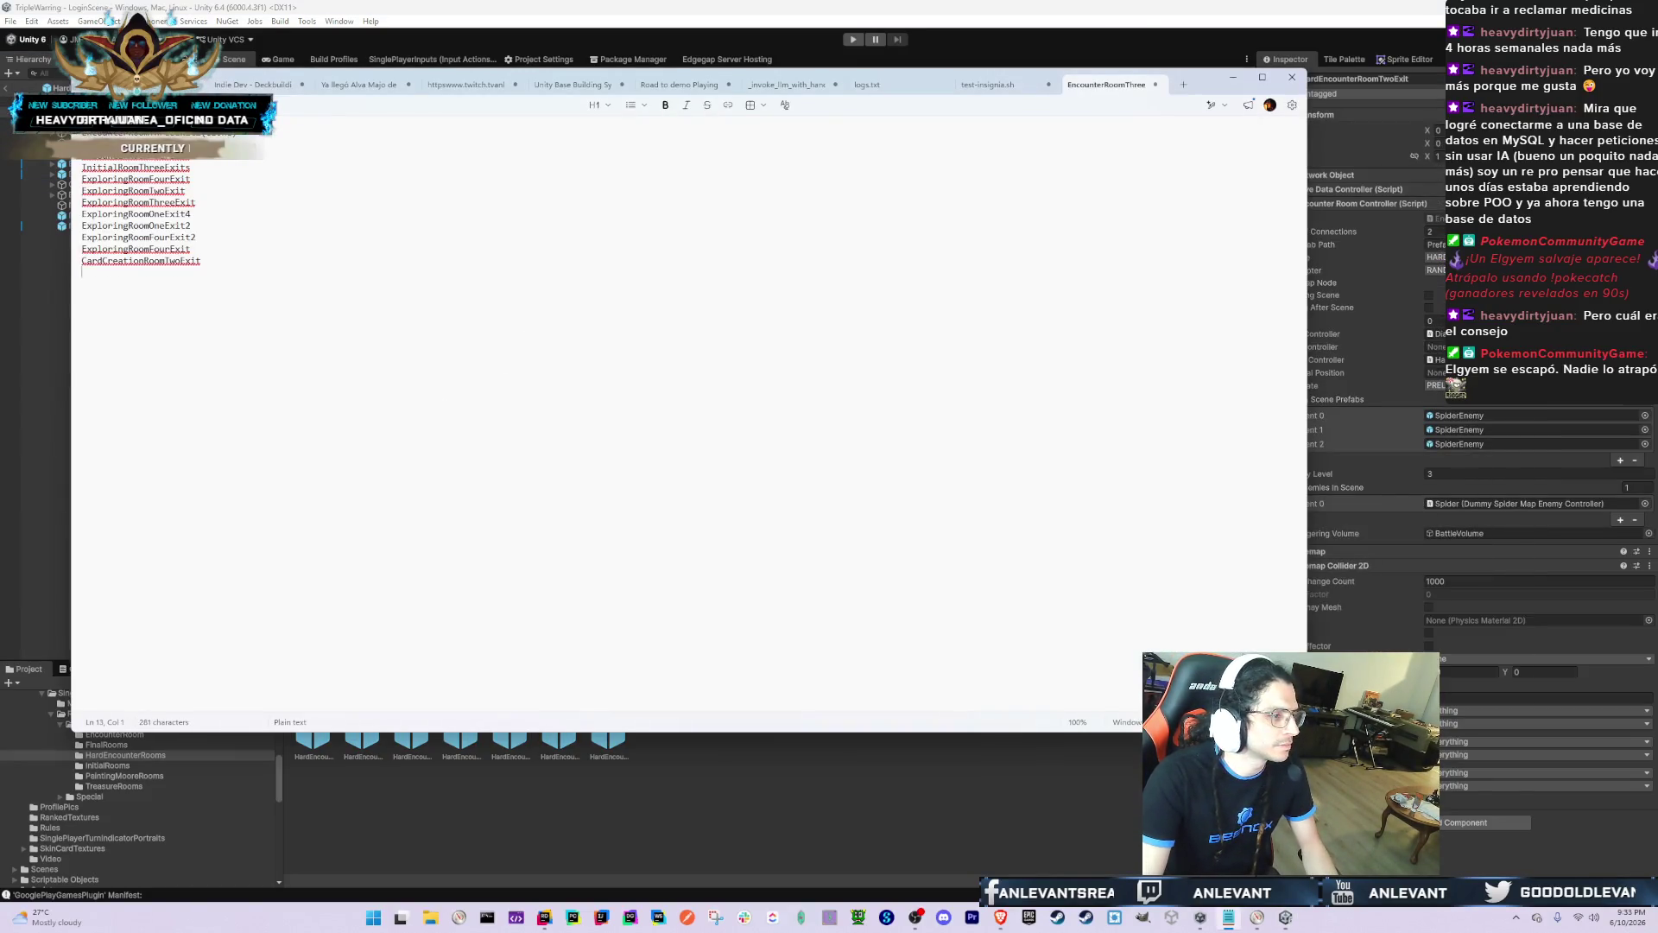
key(alt+Tab)
click(776, 316)
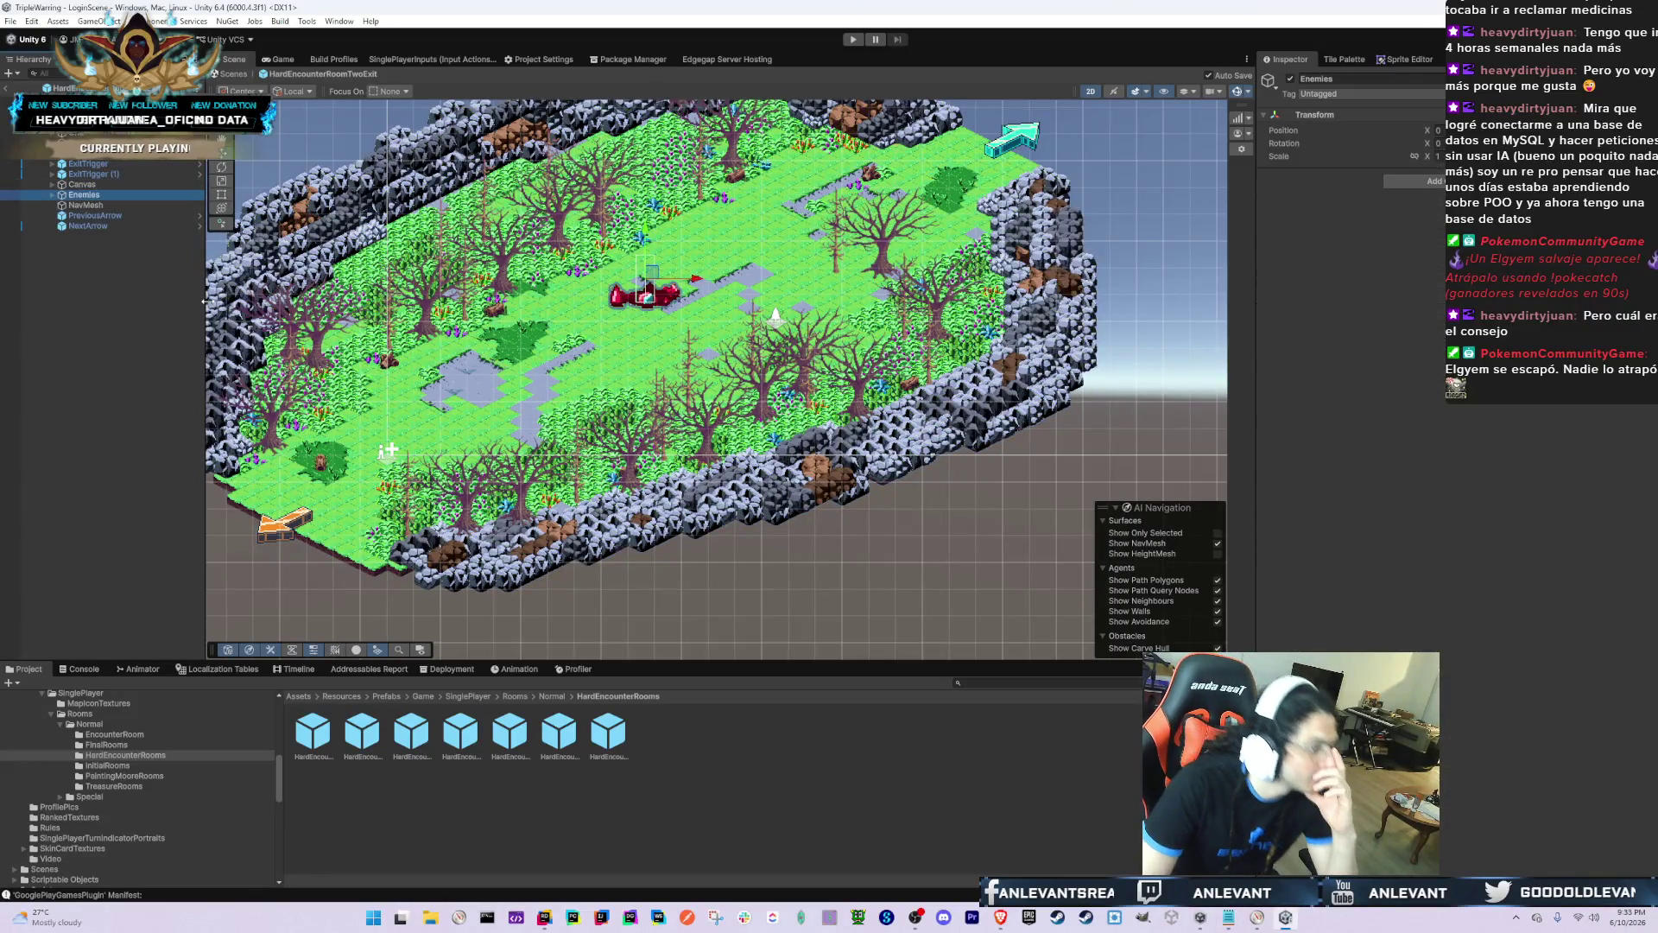
click(776, 316)
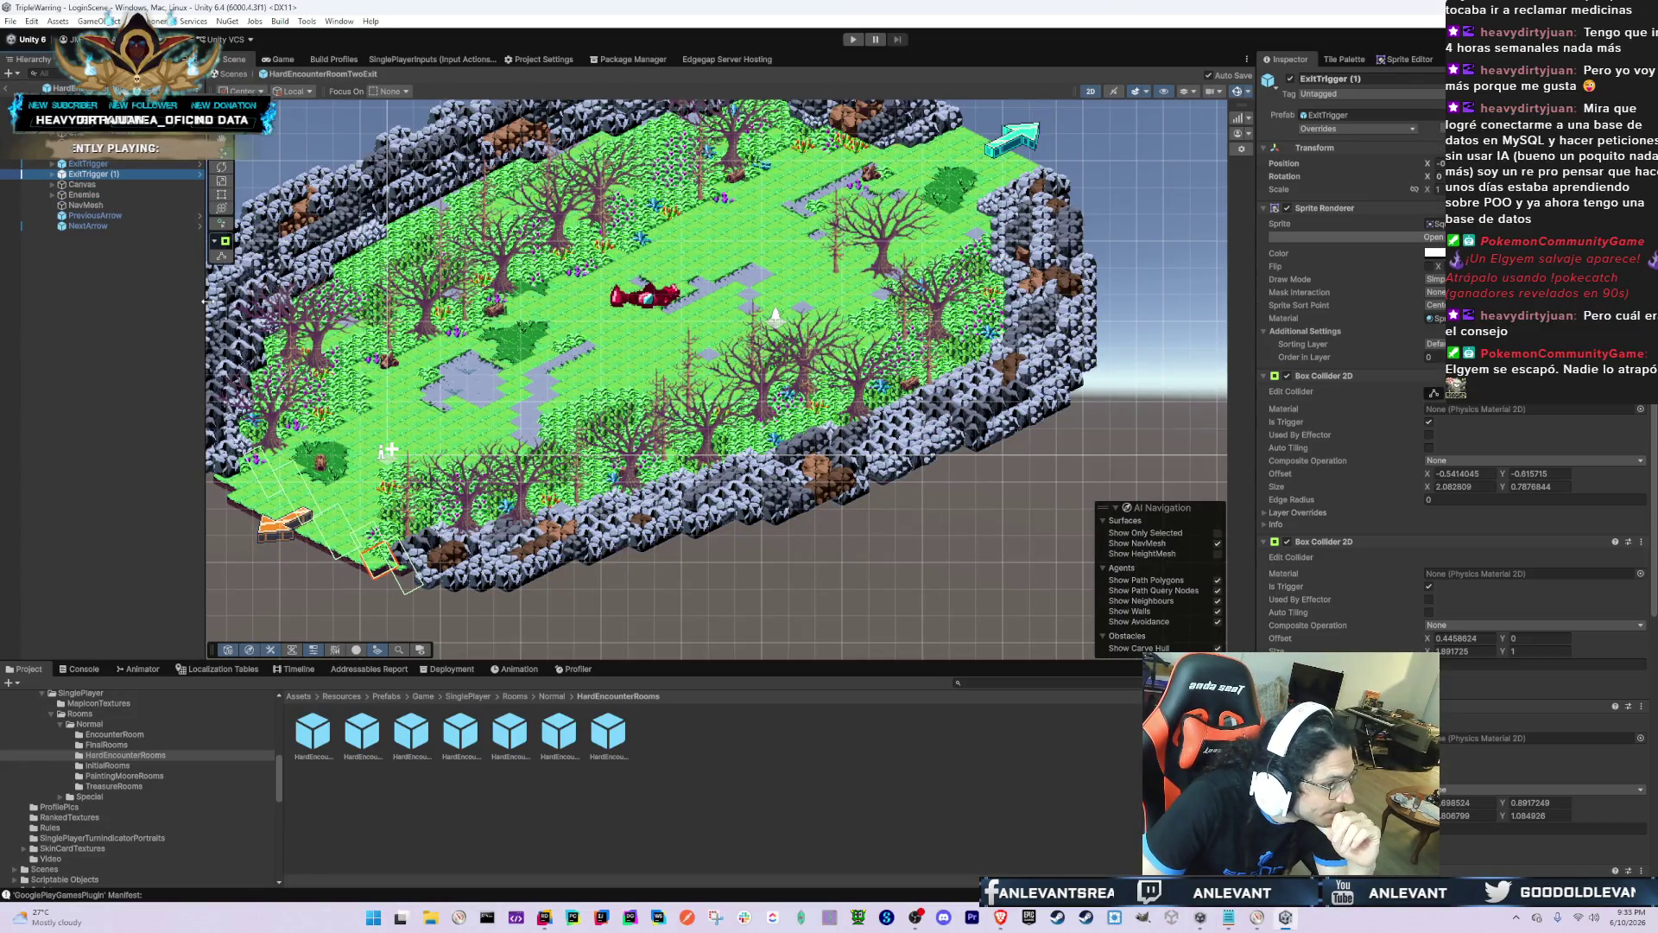
click(776, 316)
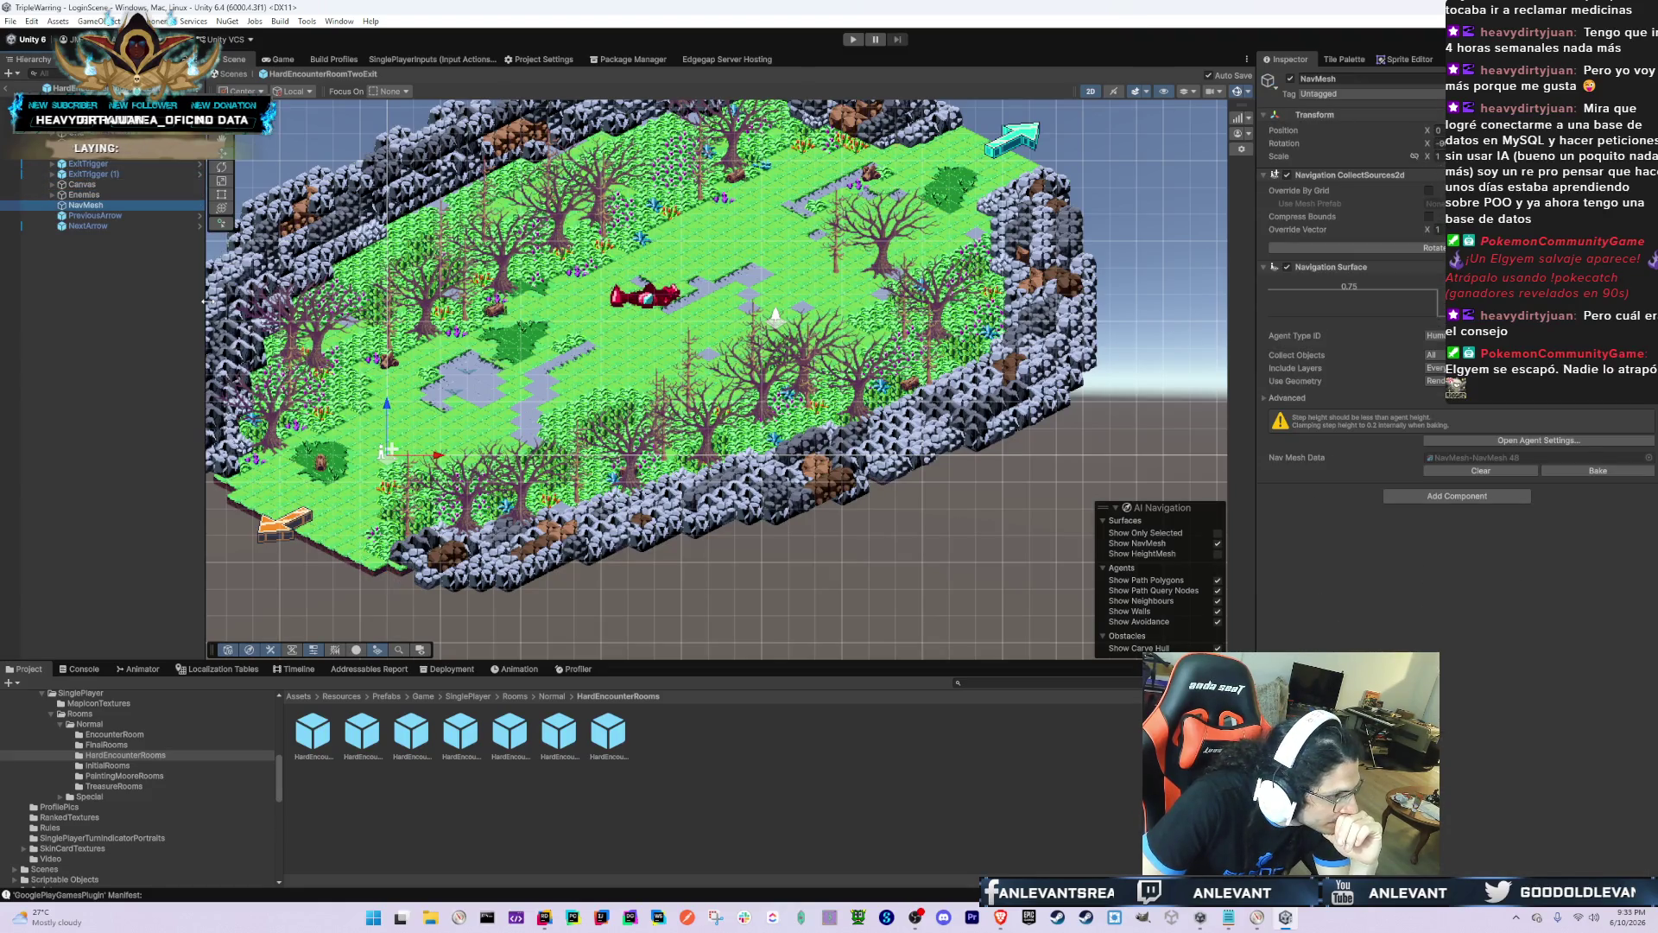
click(776, 316)
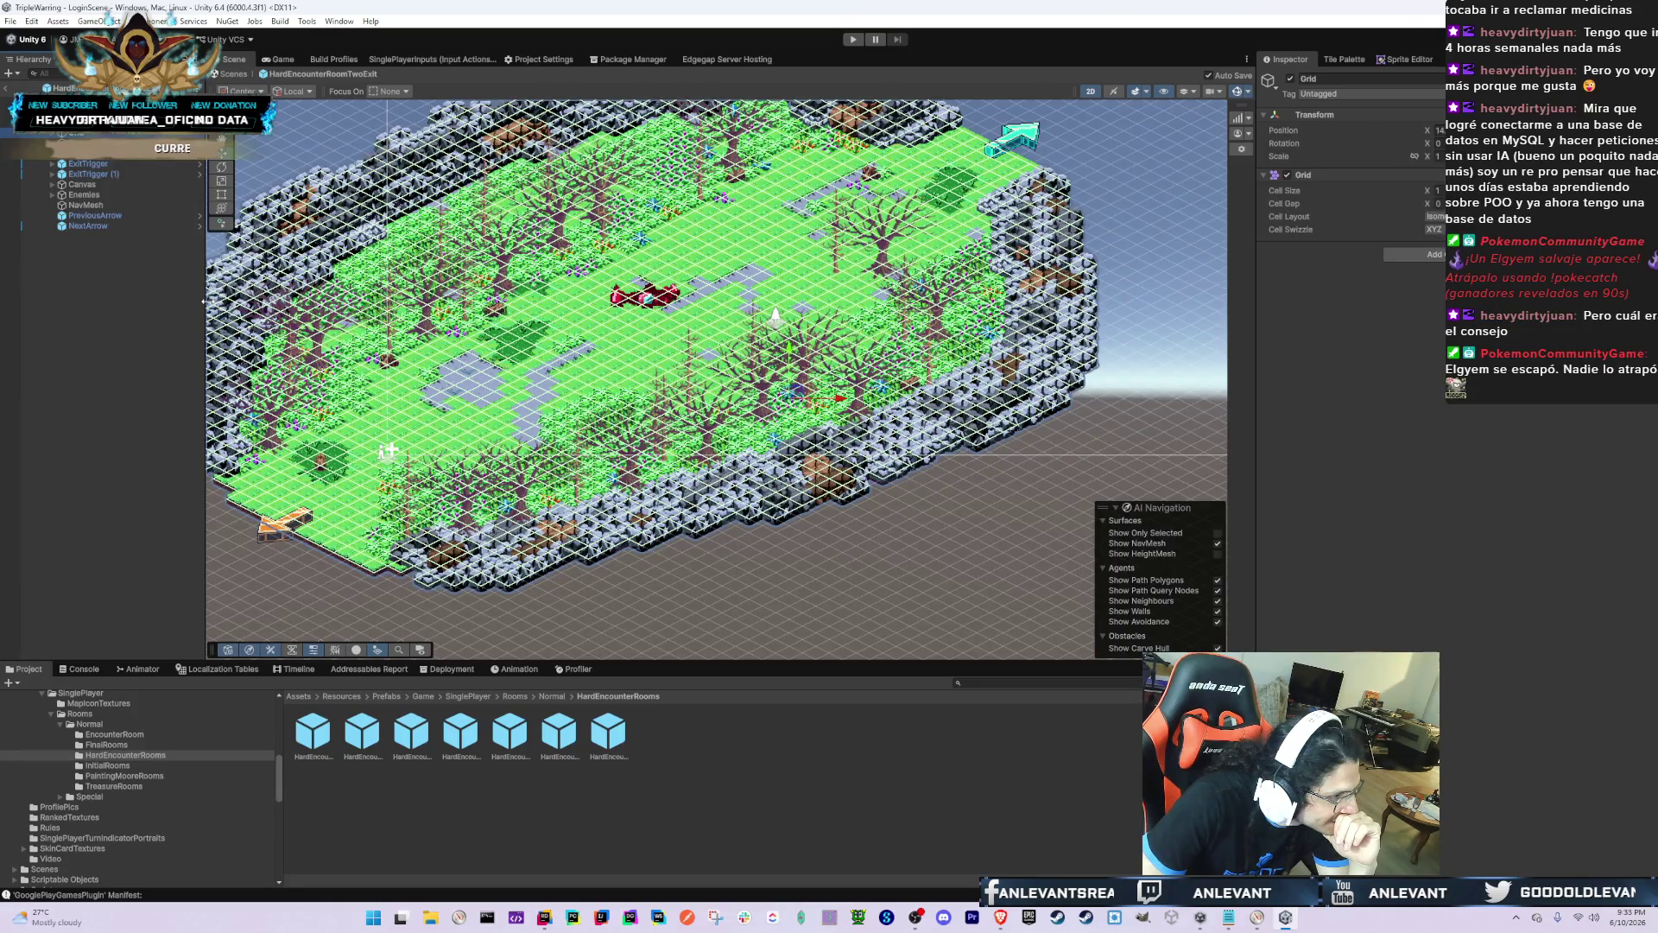
click(775, 317)
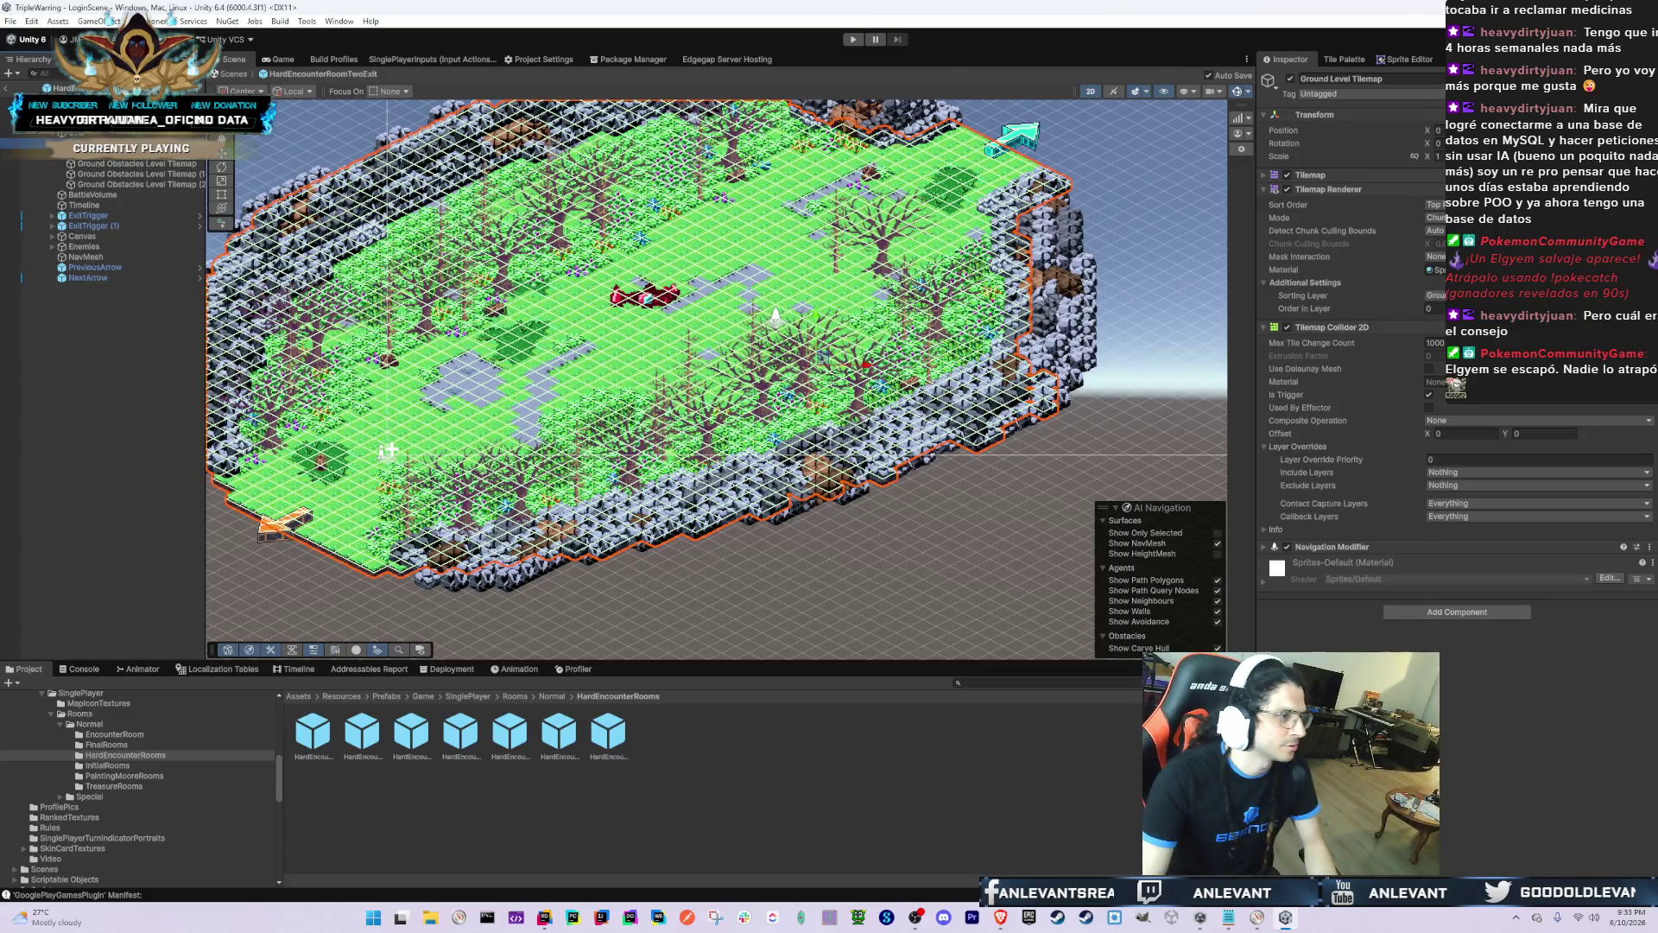
click(460, 743)
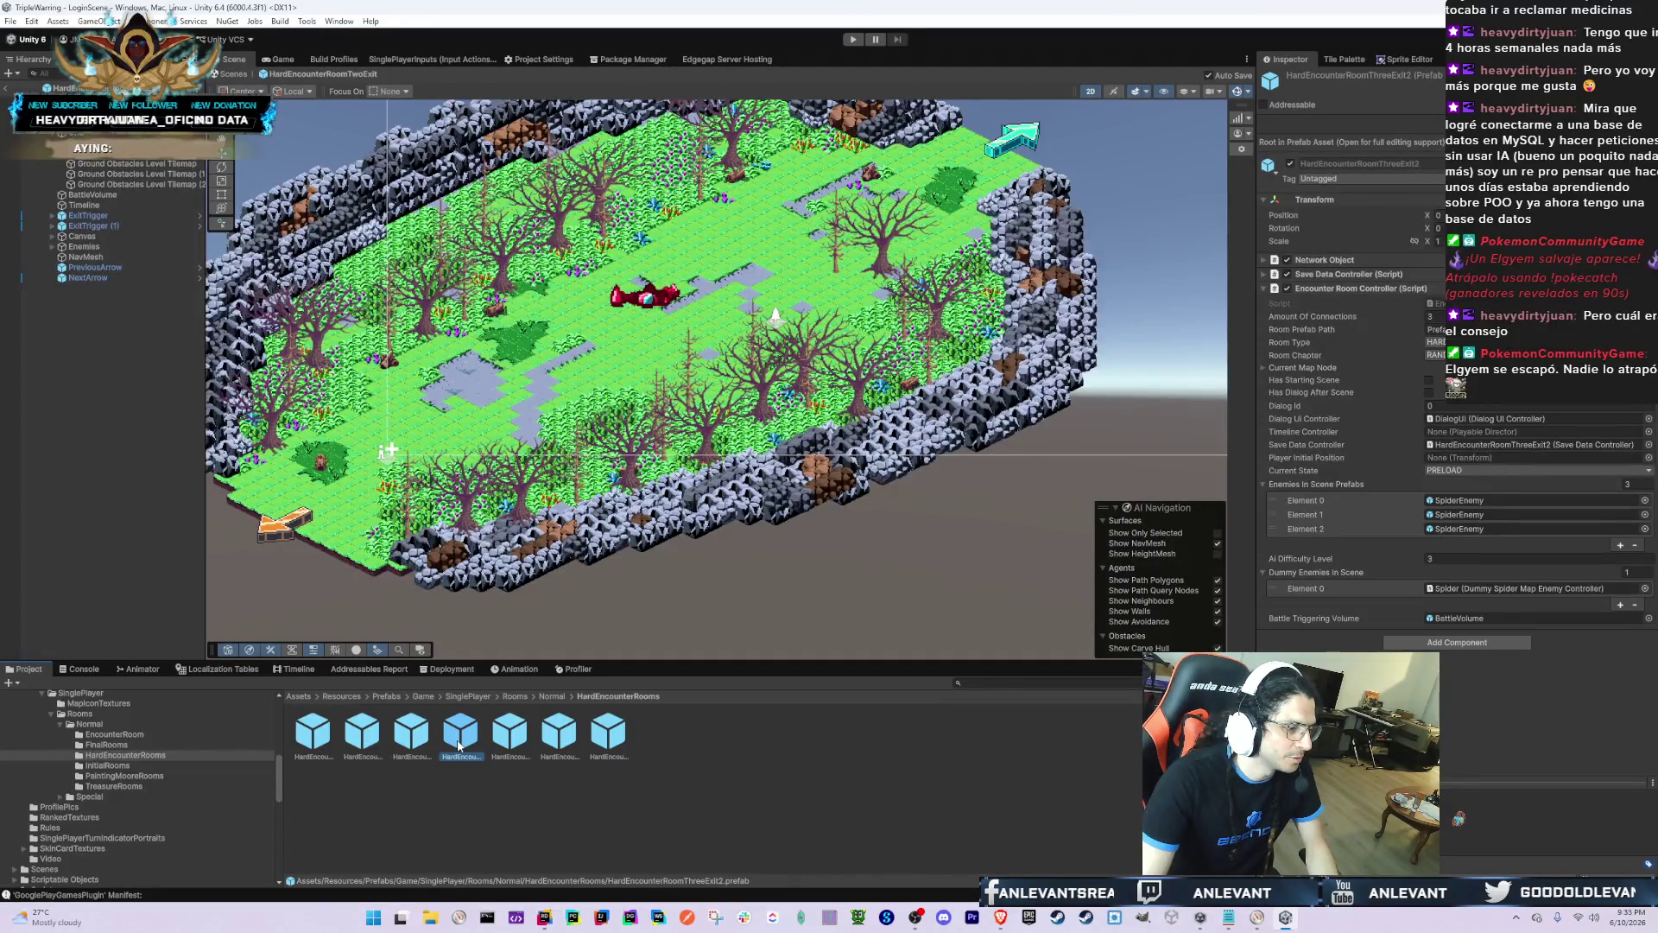
double_click(462, 738)
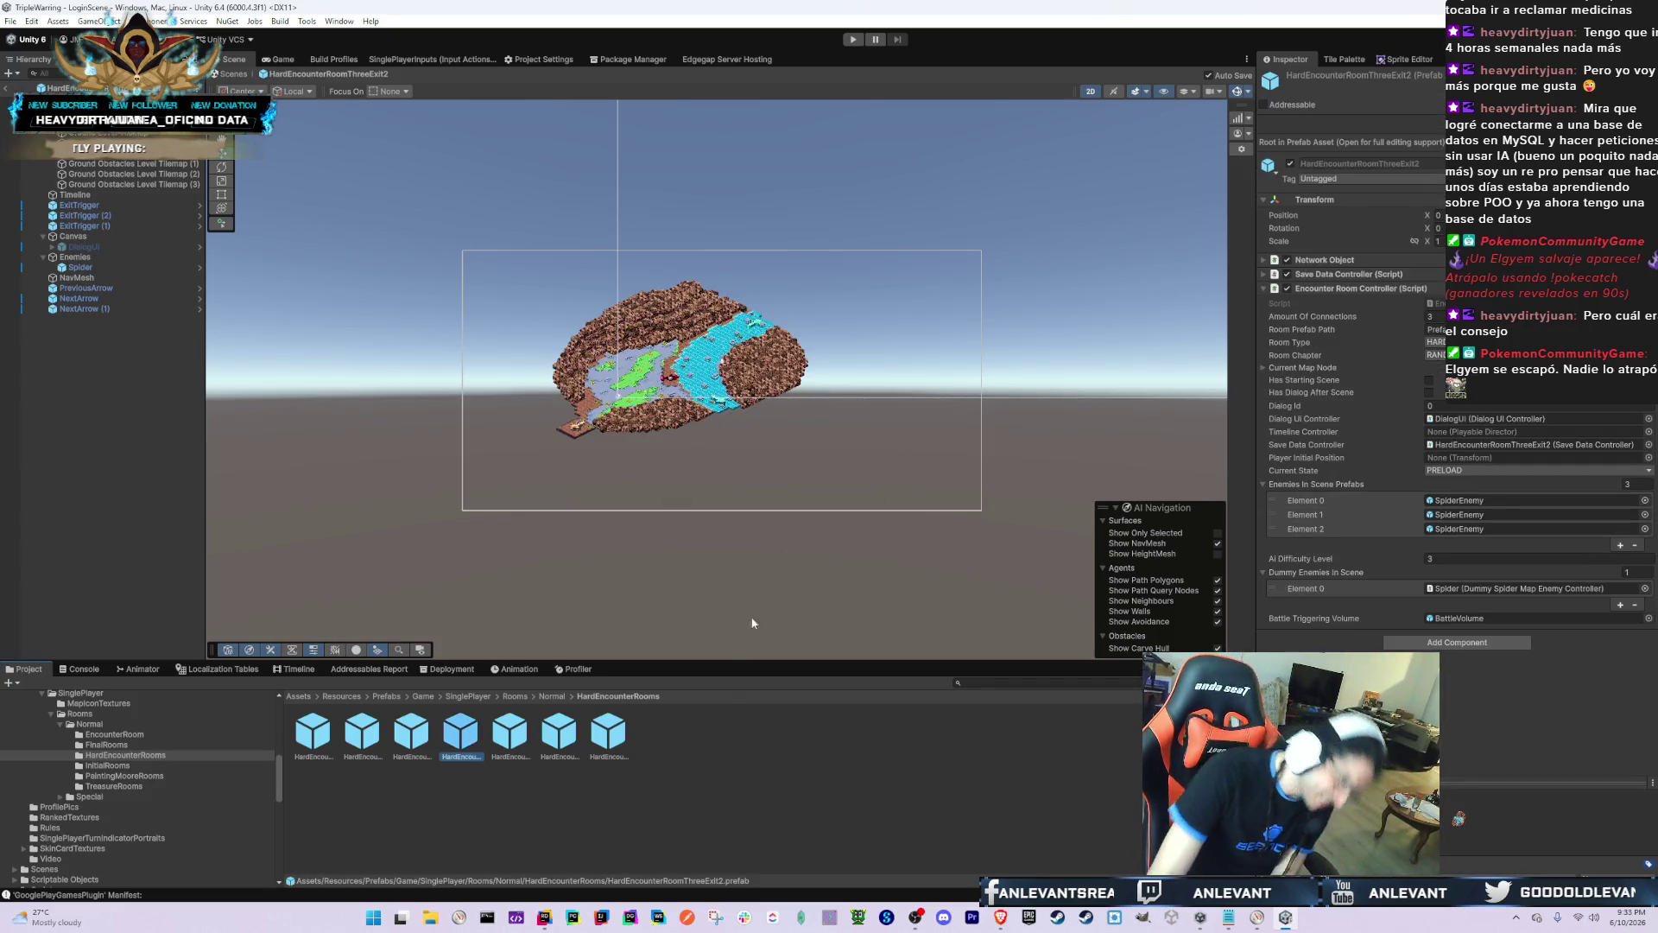
Step: Select obstacle tilemaps (1) through (3) in HardEncounterRoomThreeExit2, then open the HardEncounterRoomThreeExit prefab
click(121, 163)
key(shift+Down)
key(shift+Down)
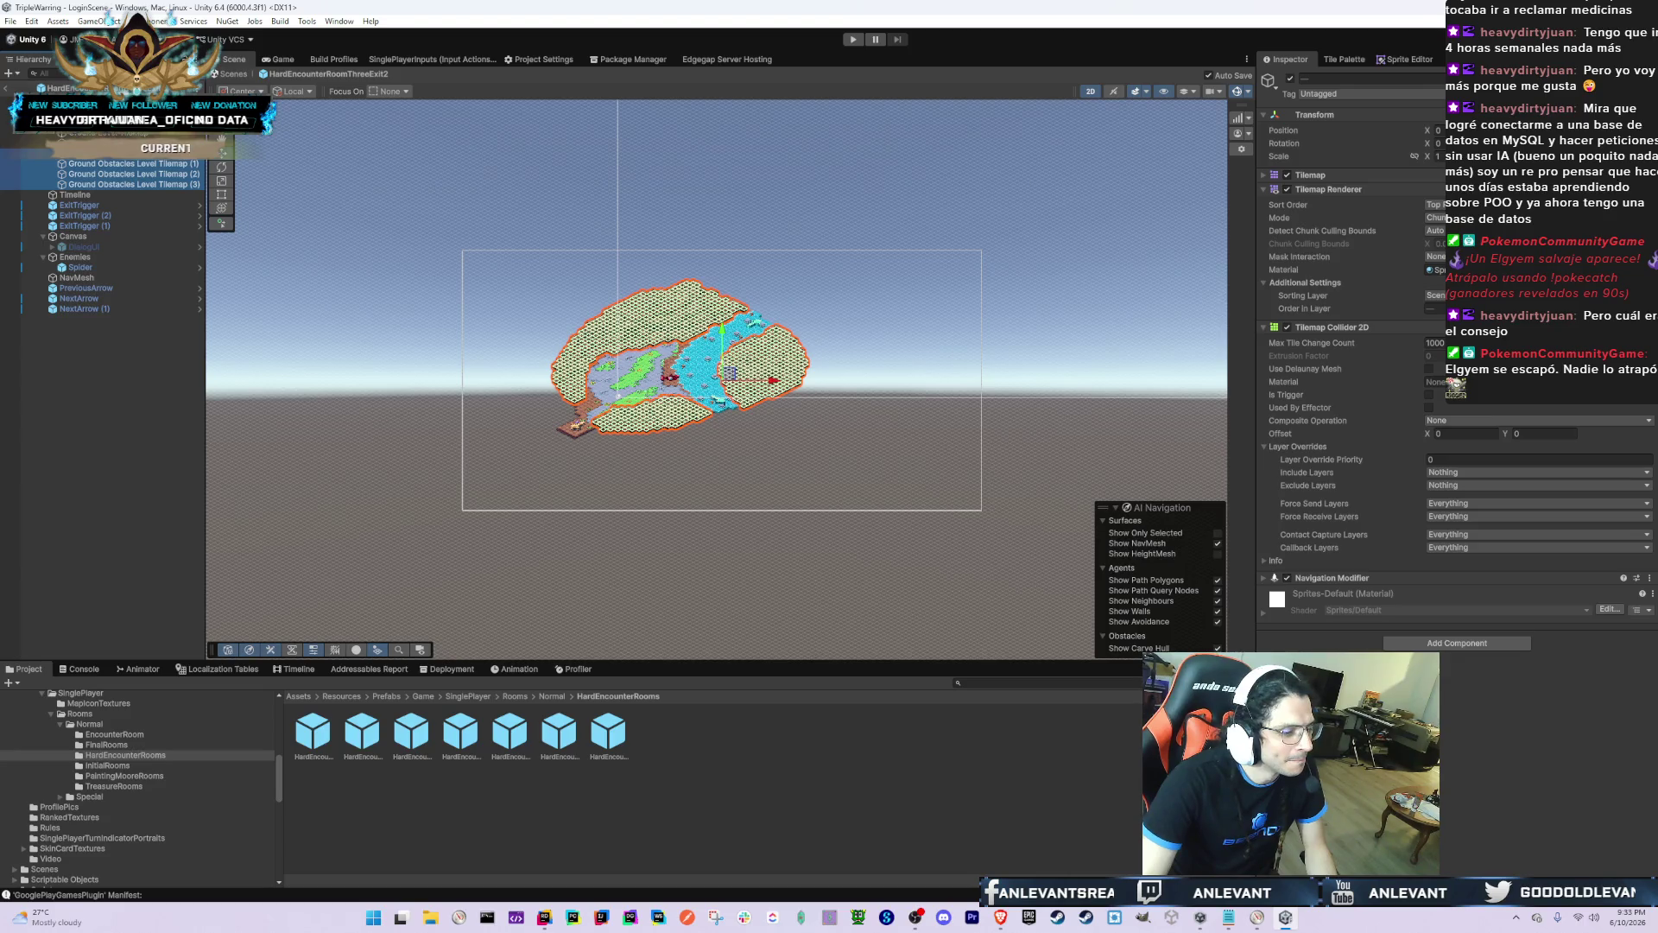
click(428, 750)
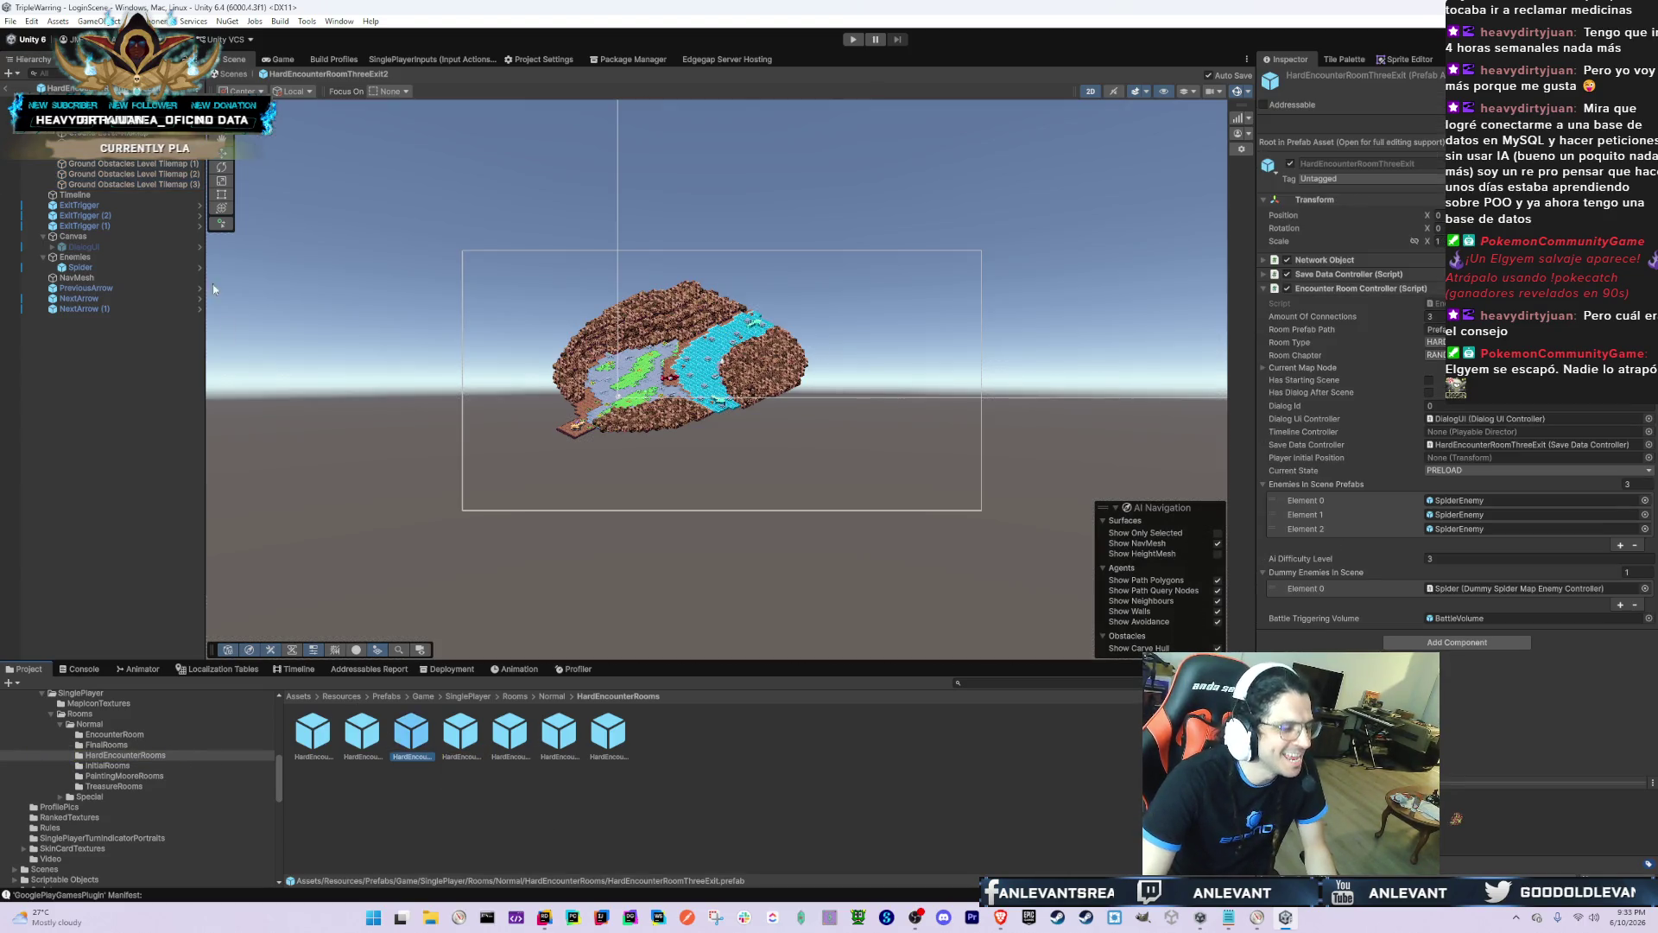
key(Return)
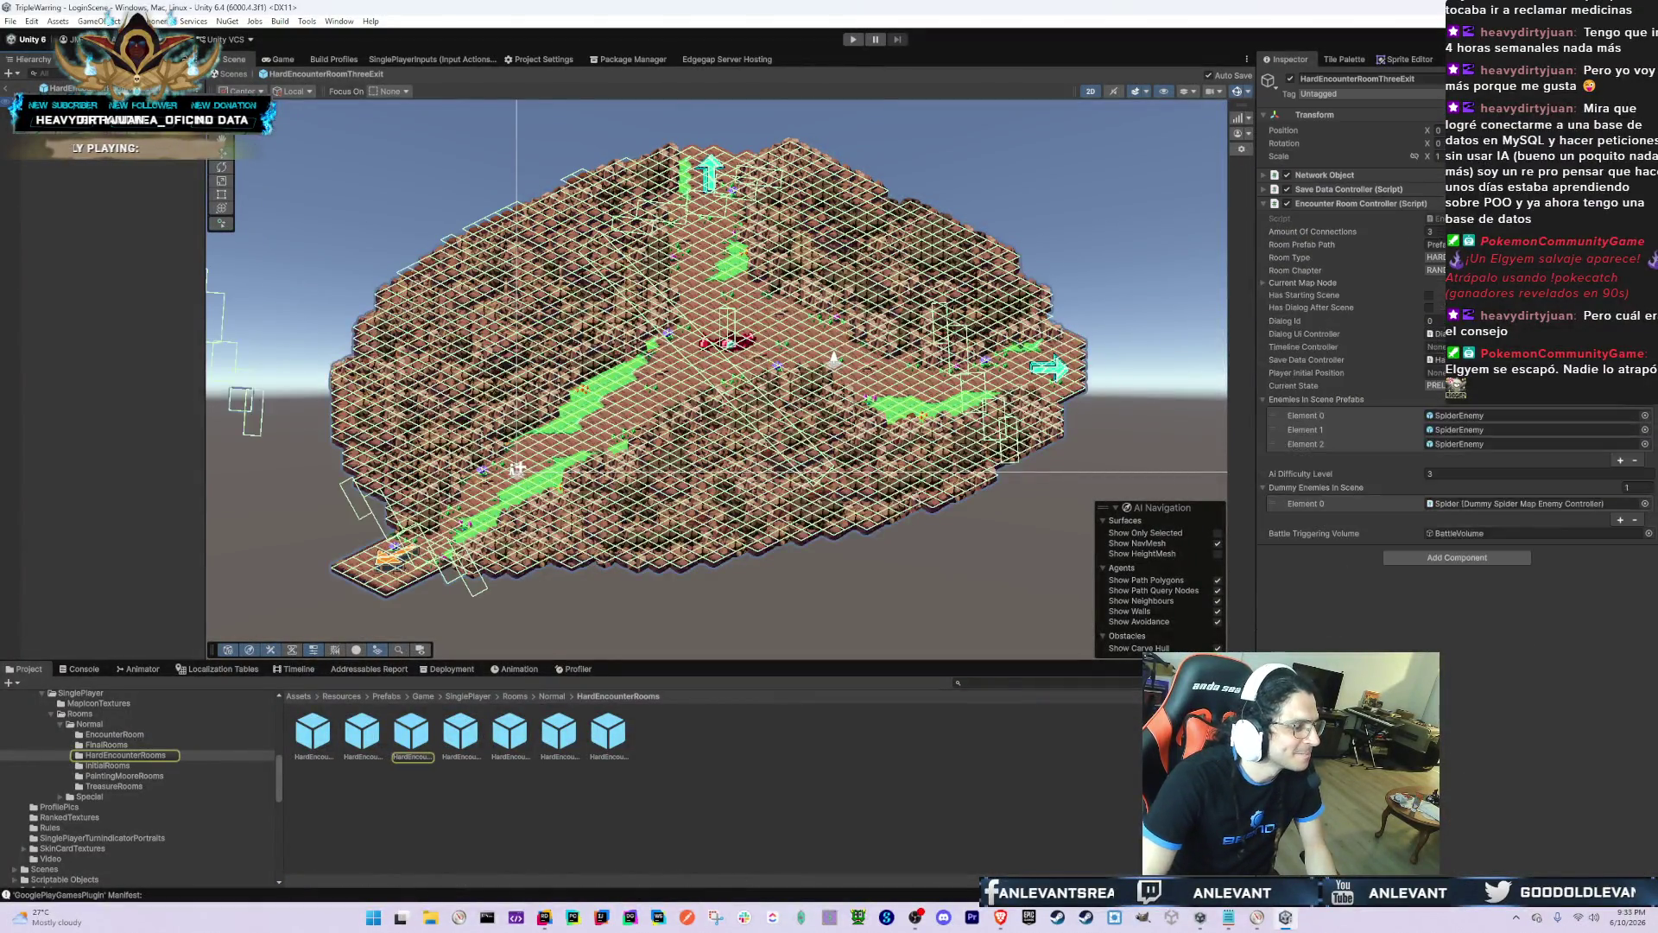
Step: Check its exit trigger and ground tilemaps, then open the HardEncounterRoomTwoExit2 prefab
click(82, 163)
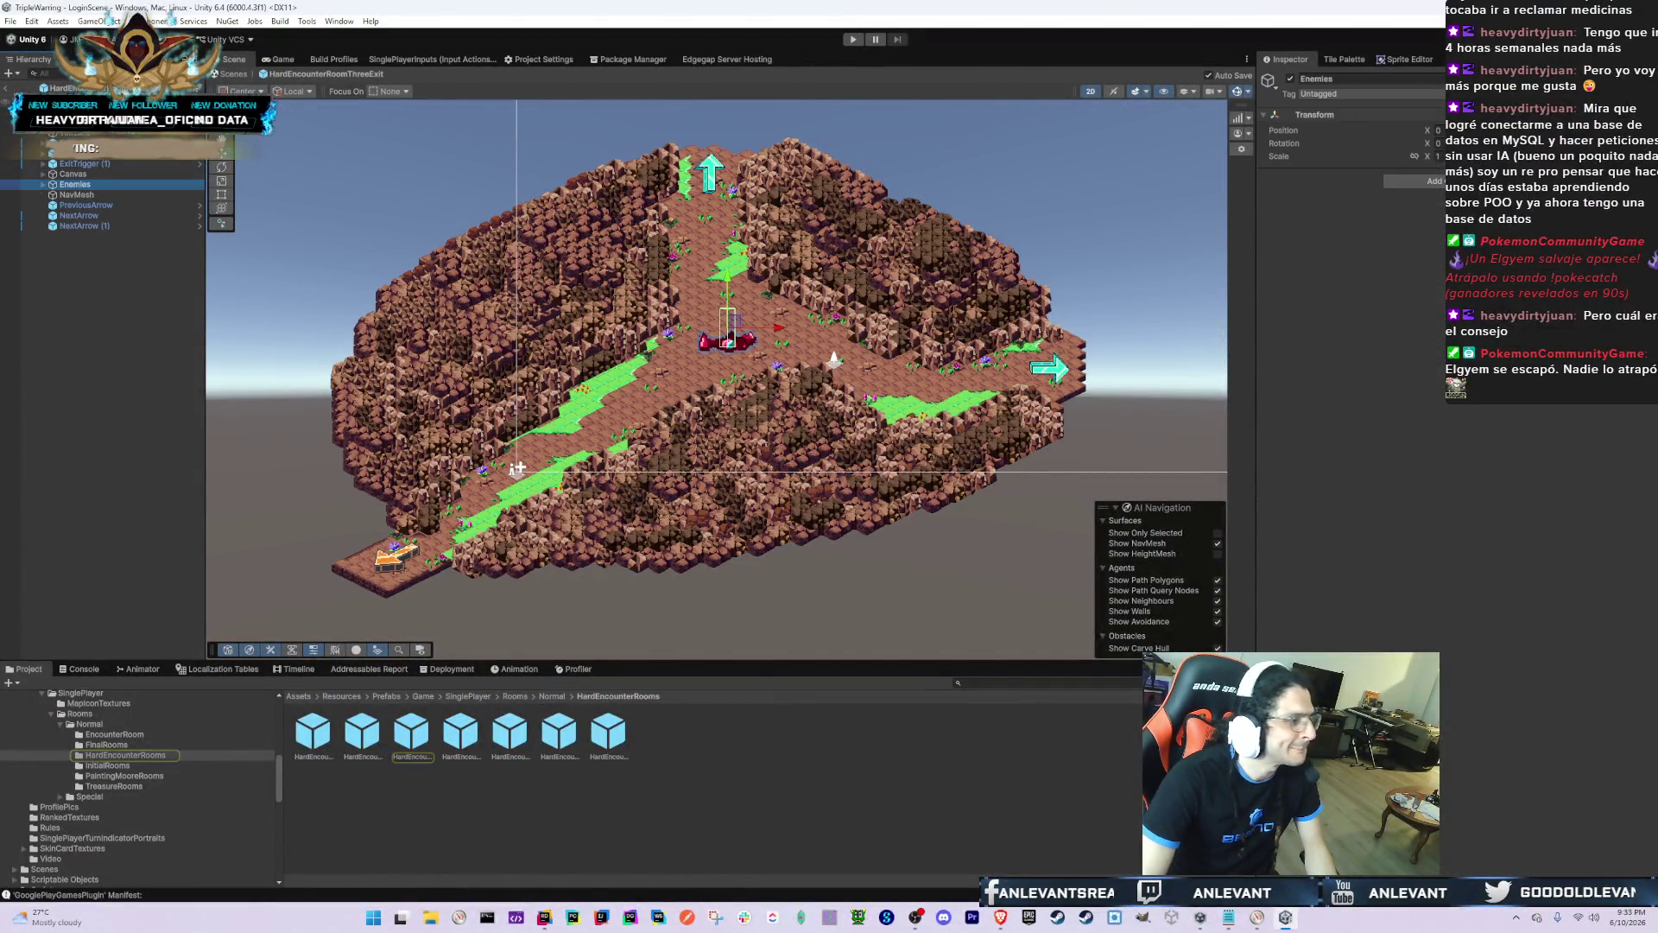
click(516, 469)
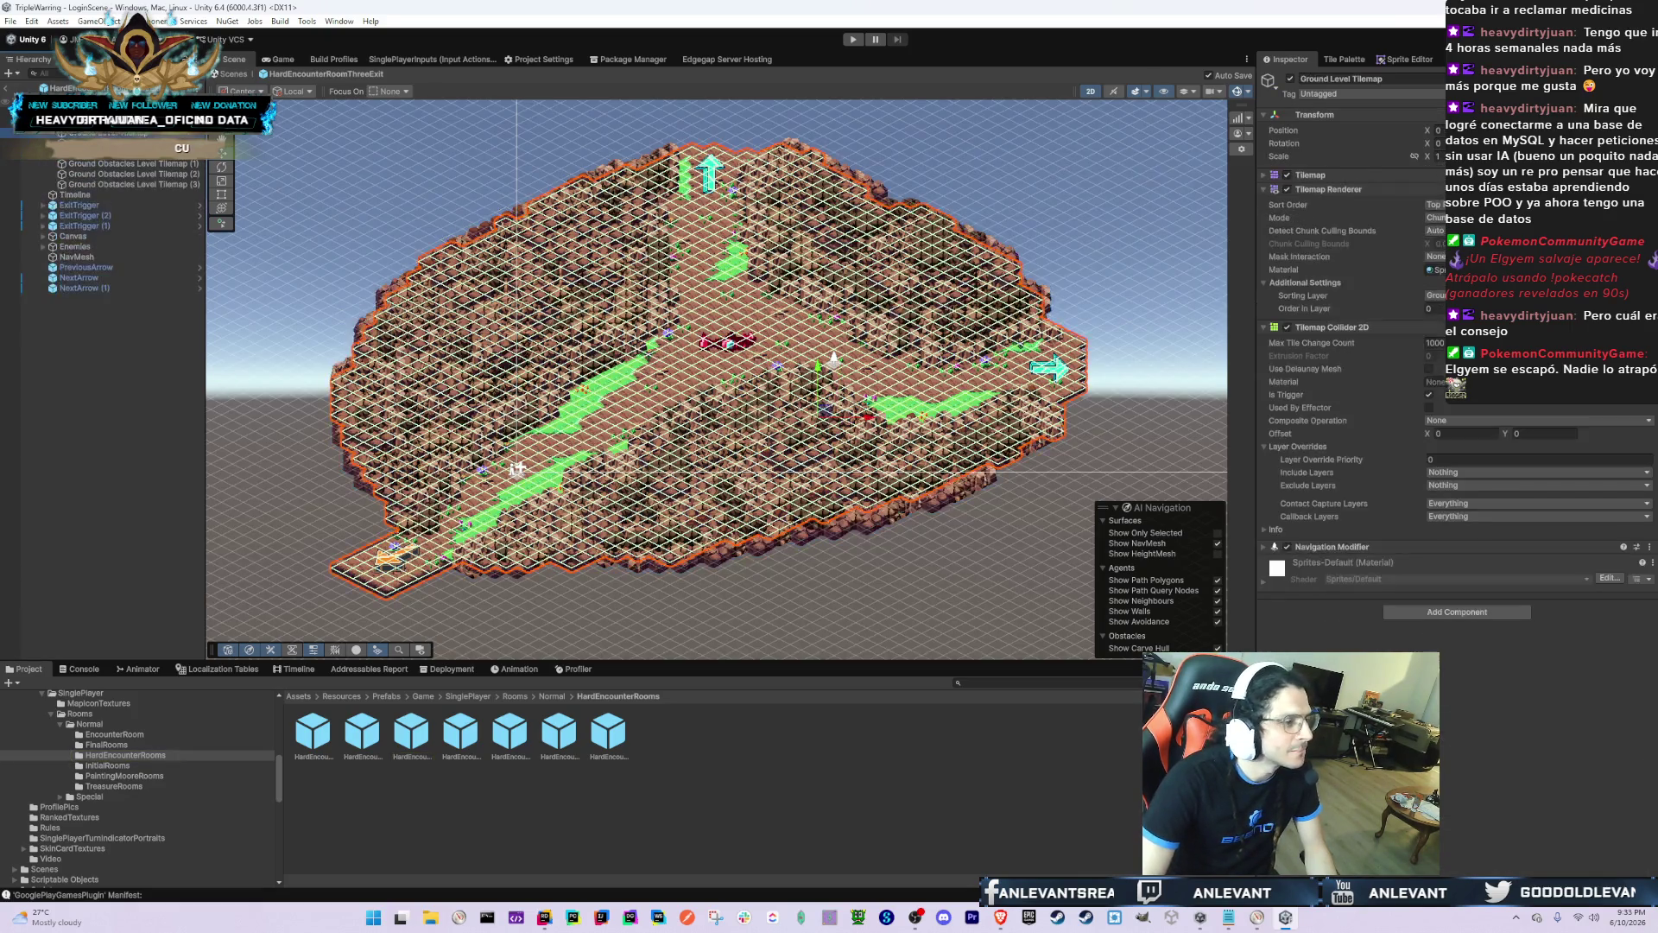
click(517, 469)
click(572, 751)
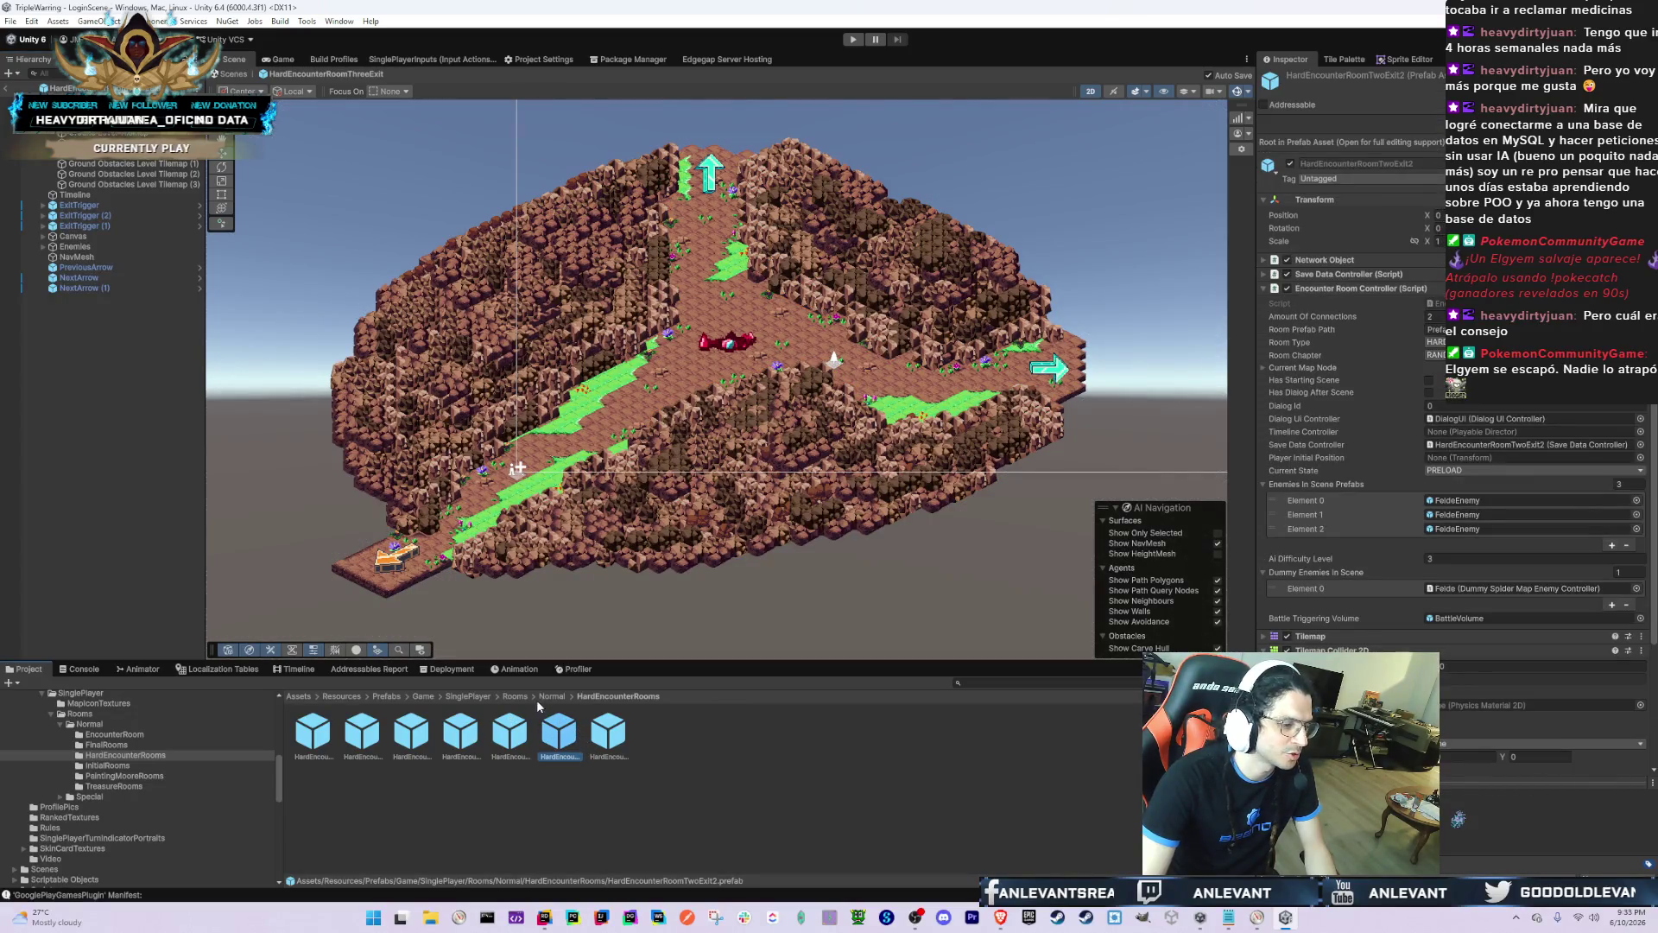
double_click(557, 736)
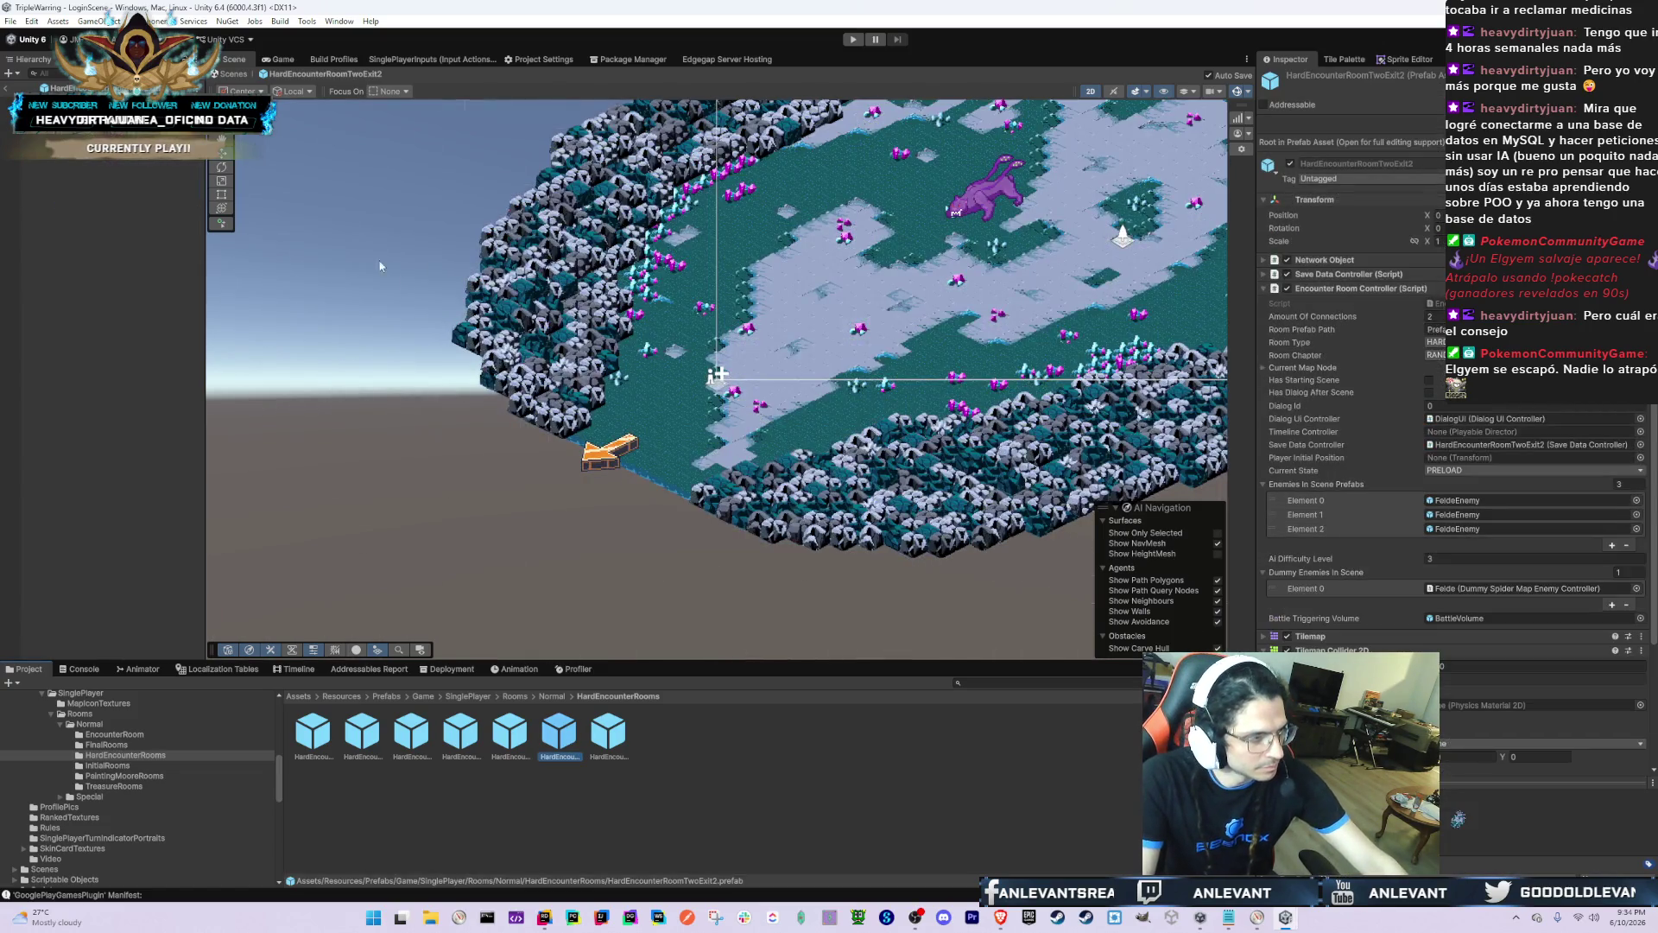
Step: Move both Ground Obstacles Level Tilemaps off the Ground sorting layer
click(82, 153)
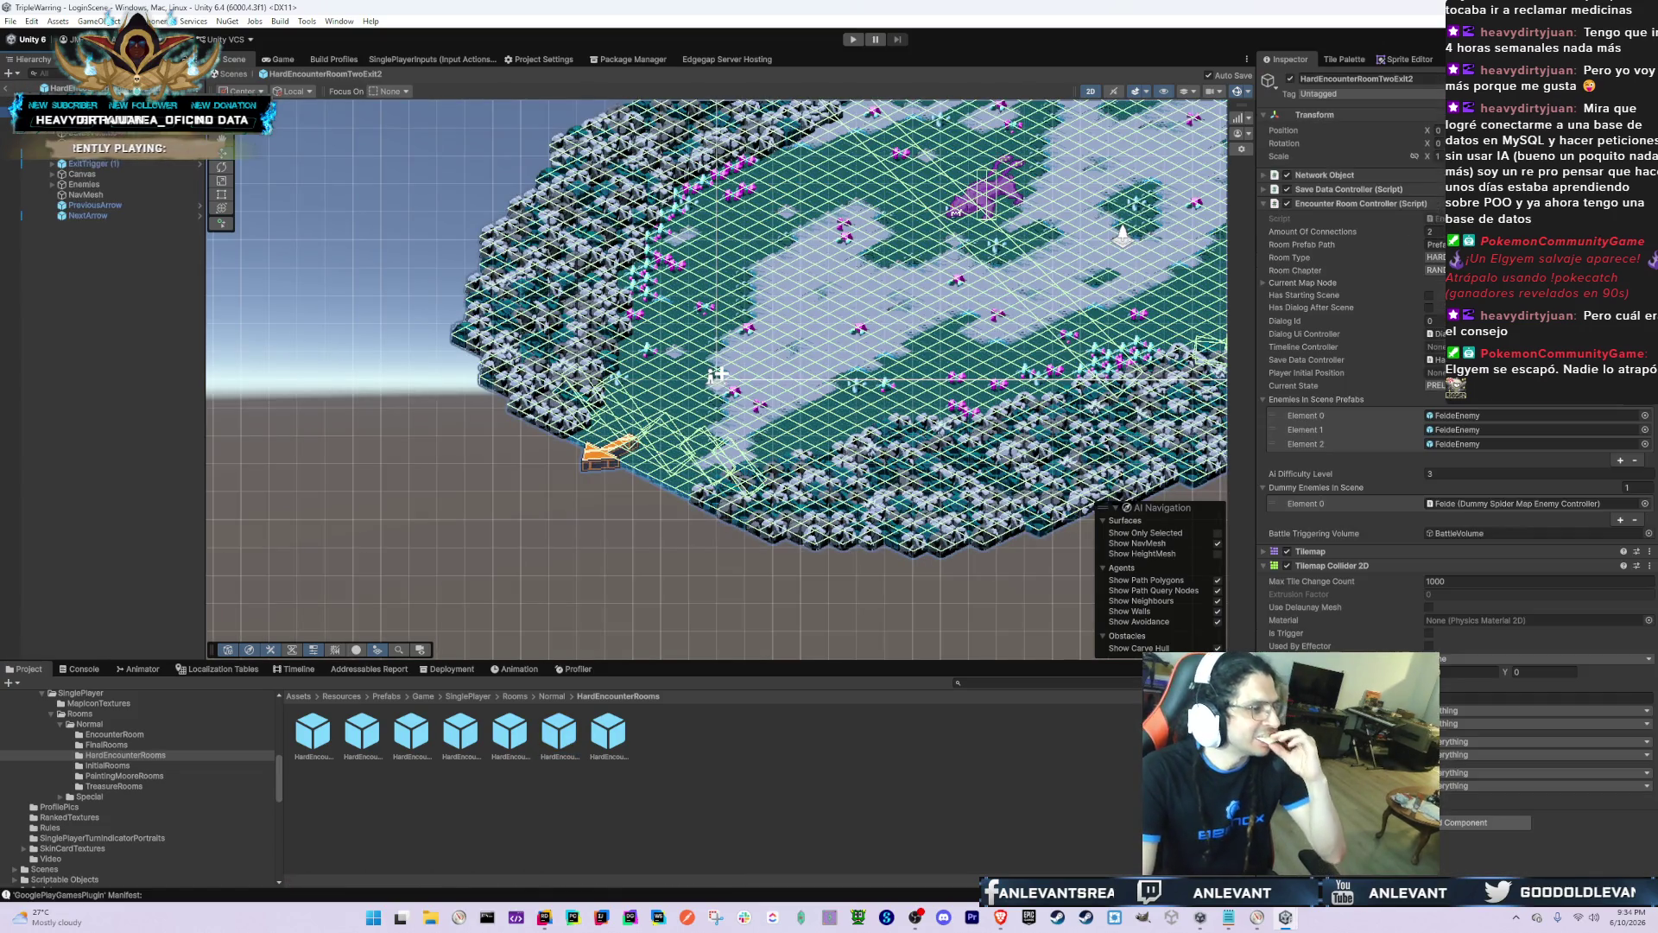
click(717, 374)
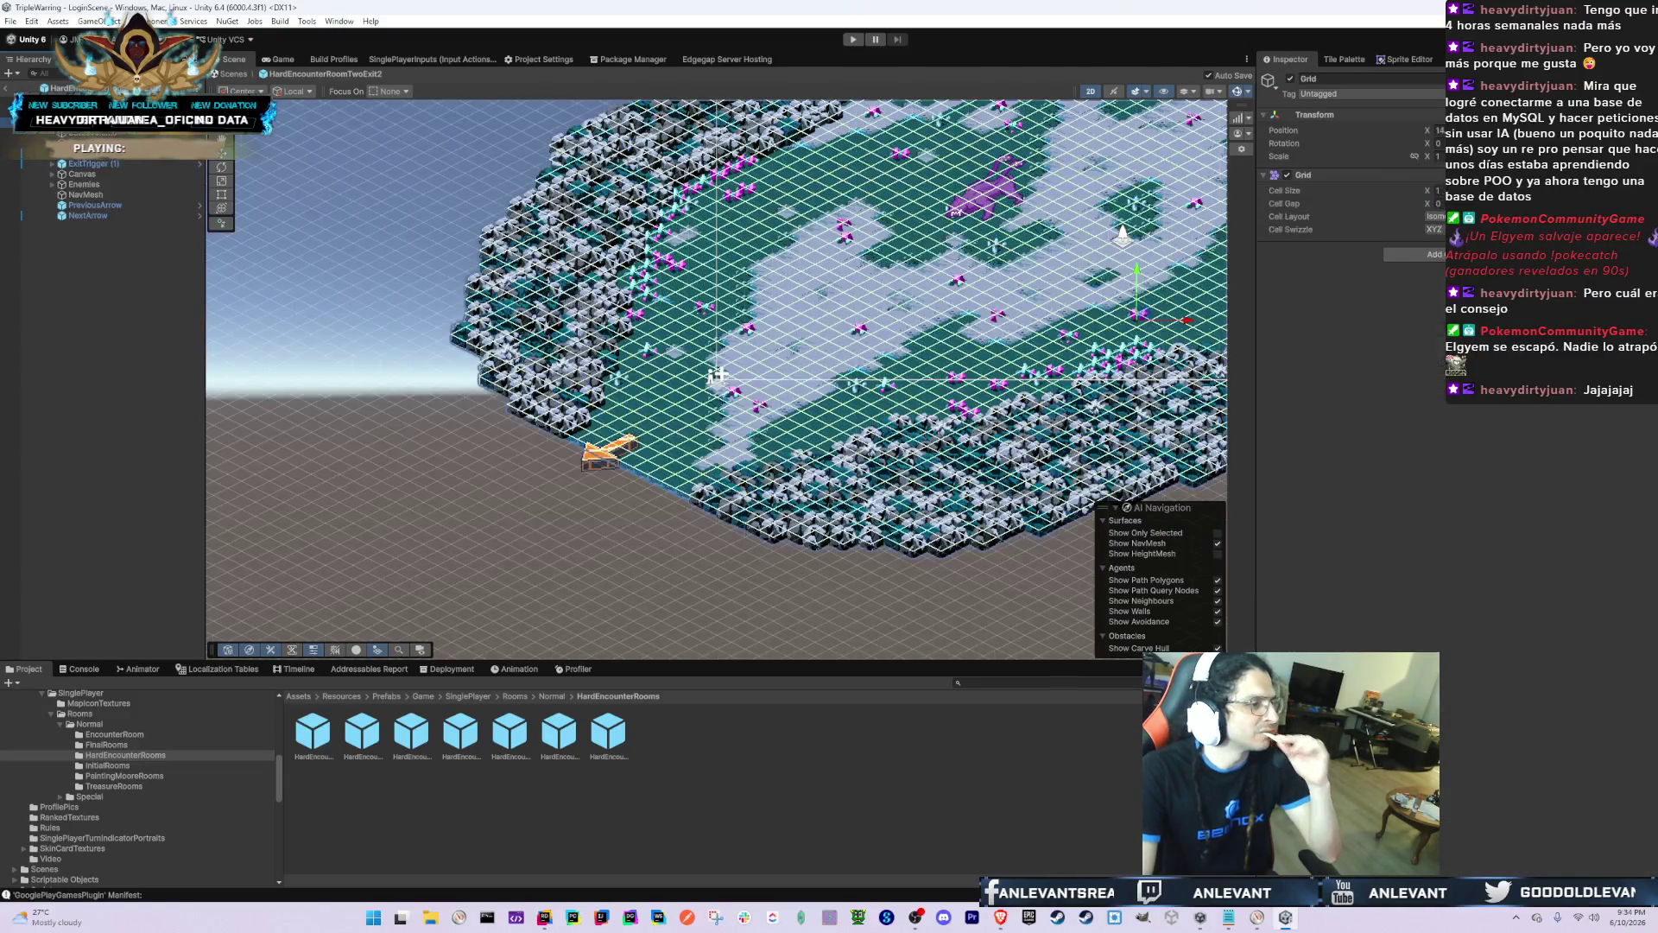
click(717, 374)
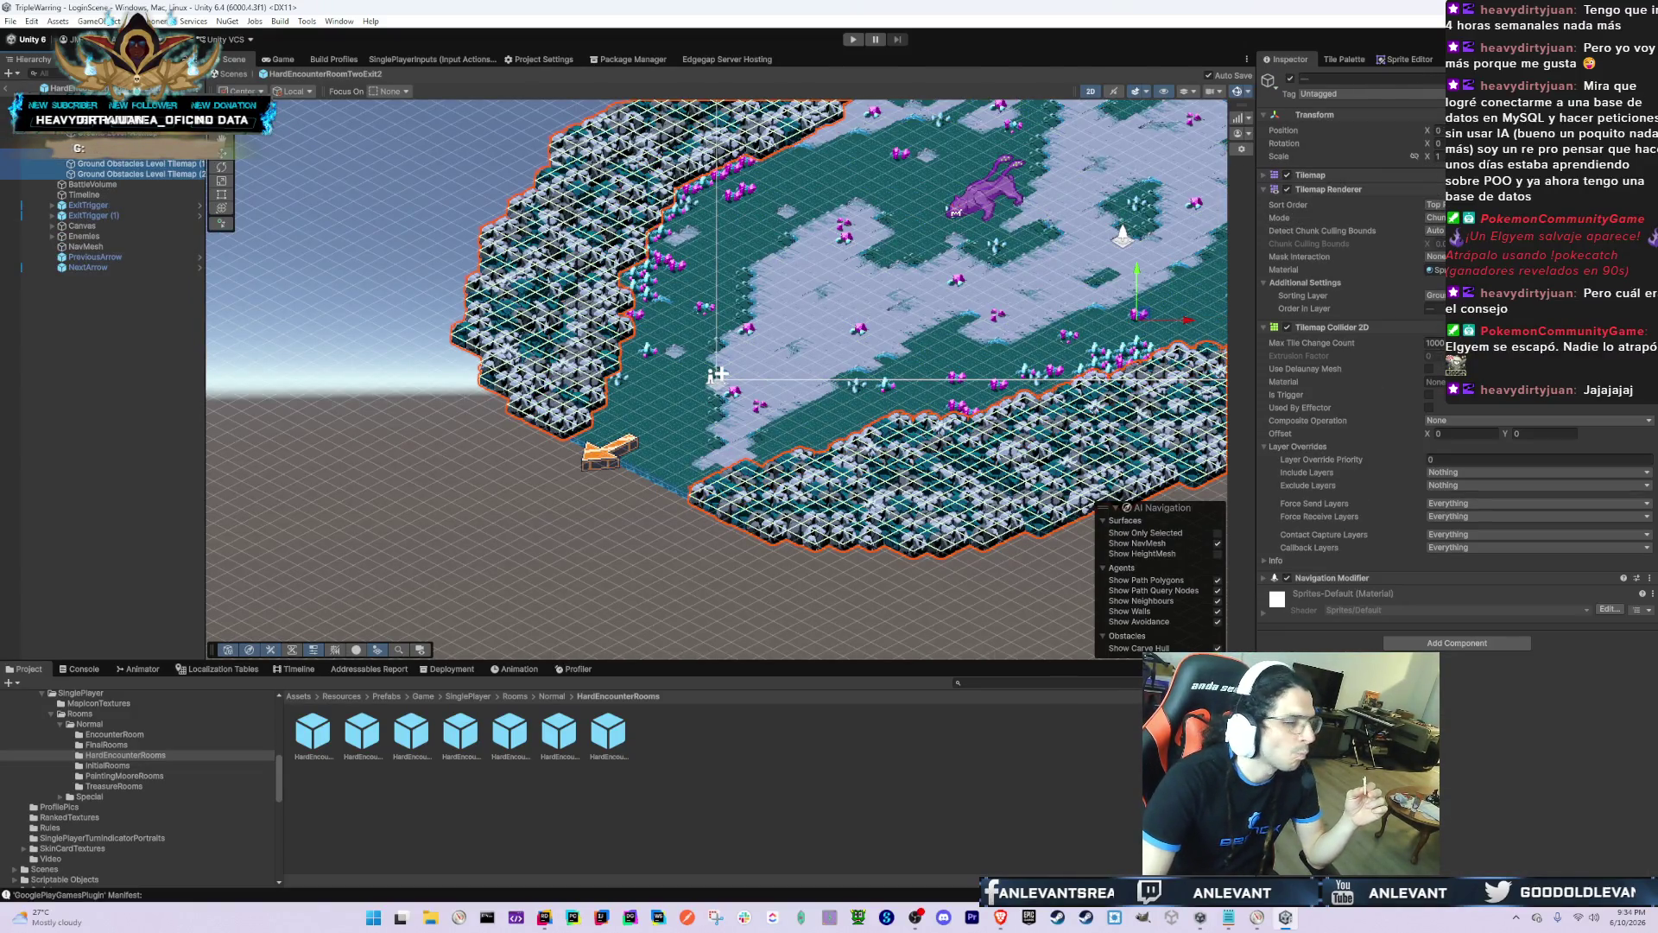
click(1436, 294)
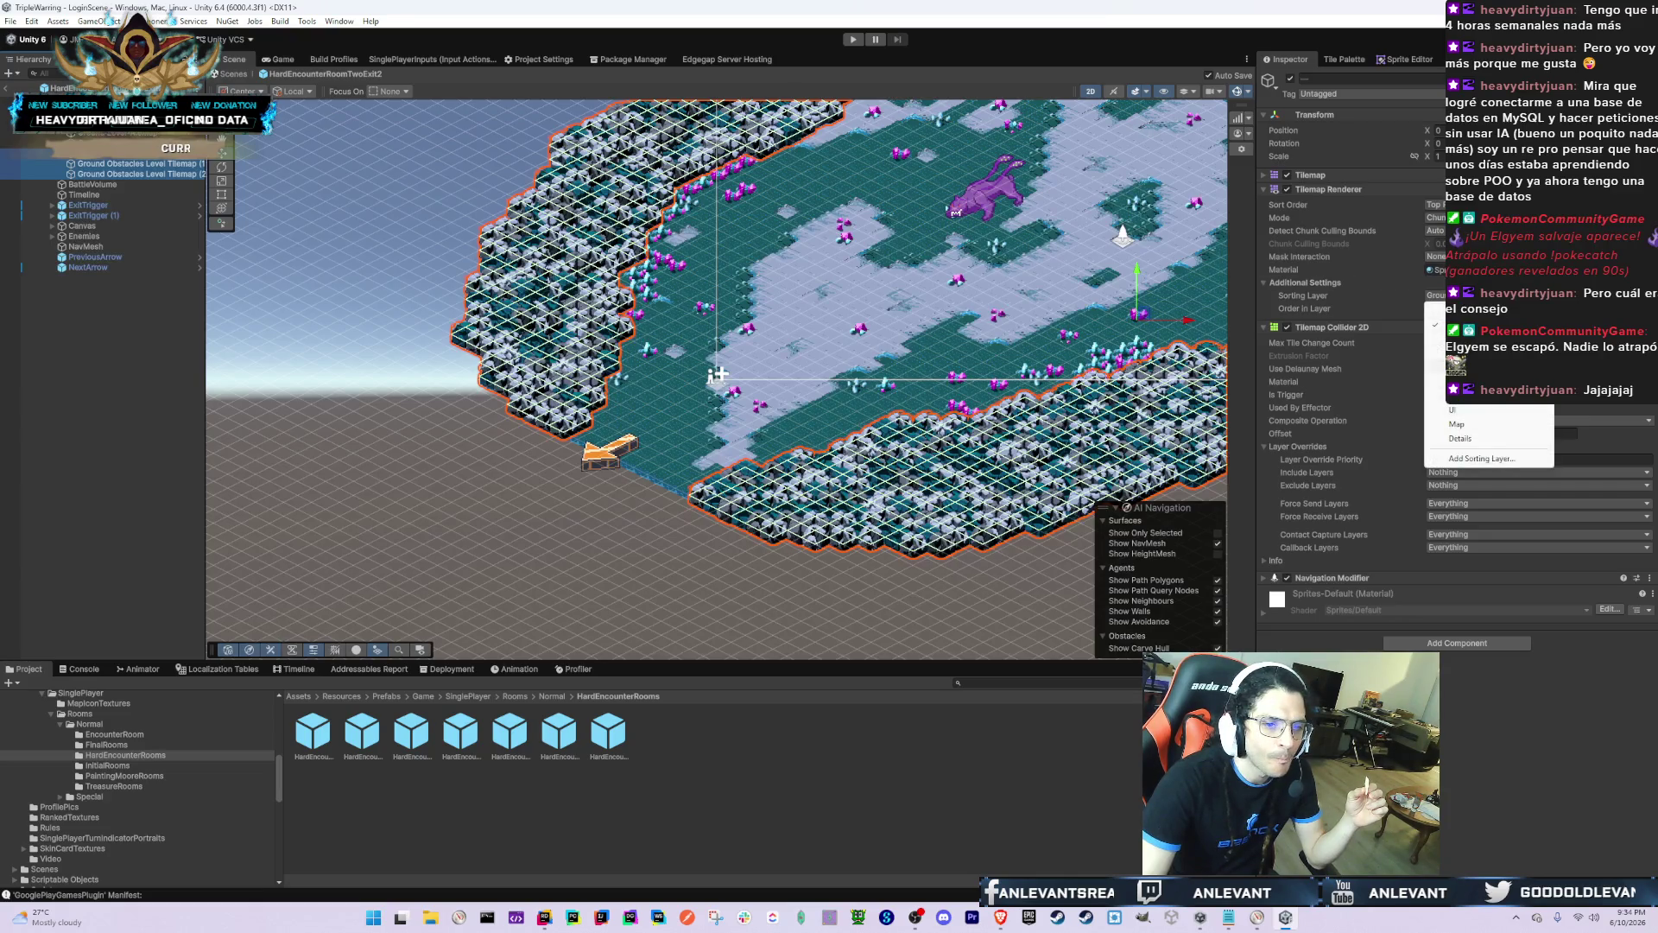
click(1460, 338)
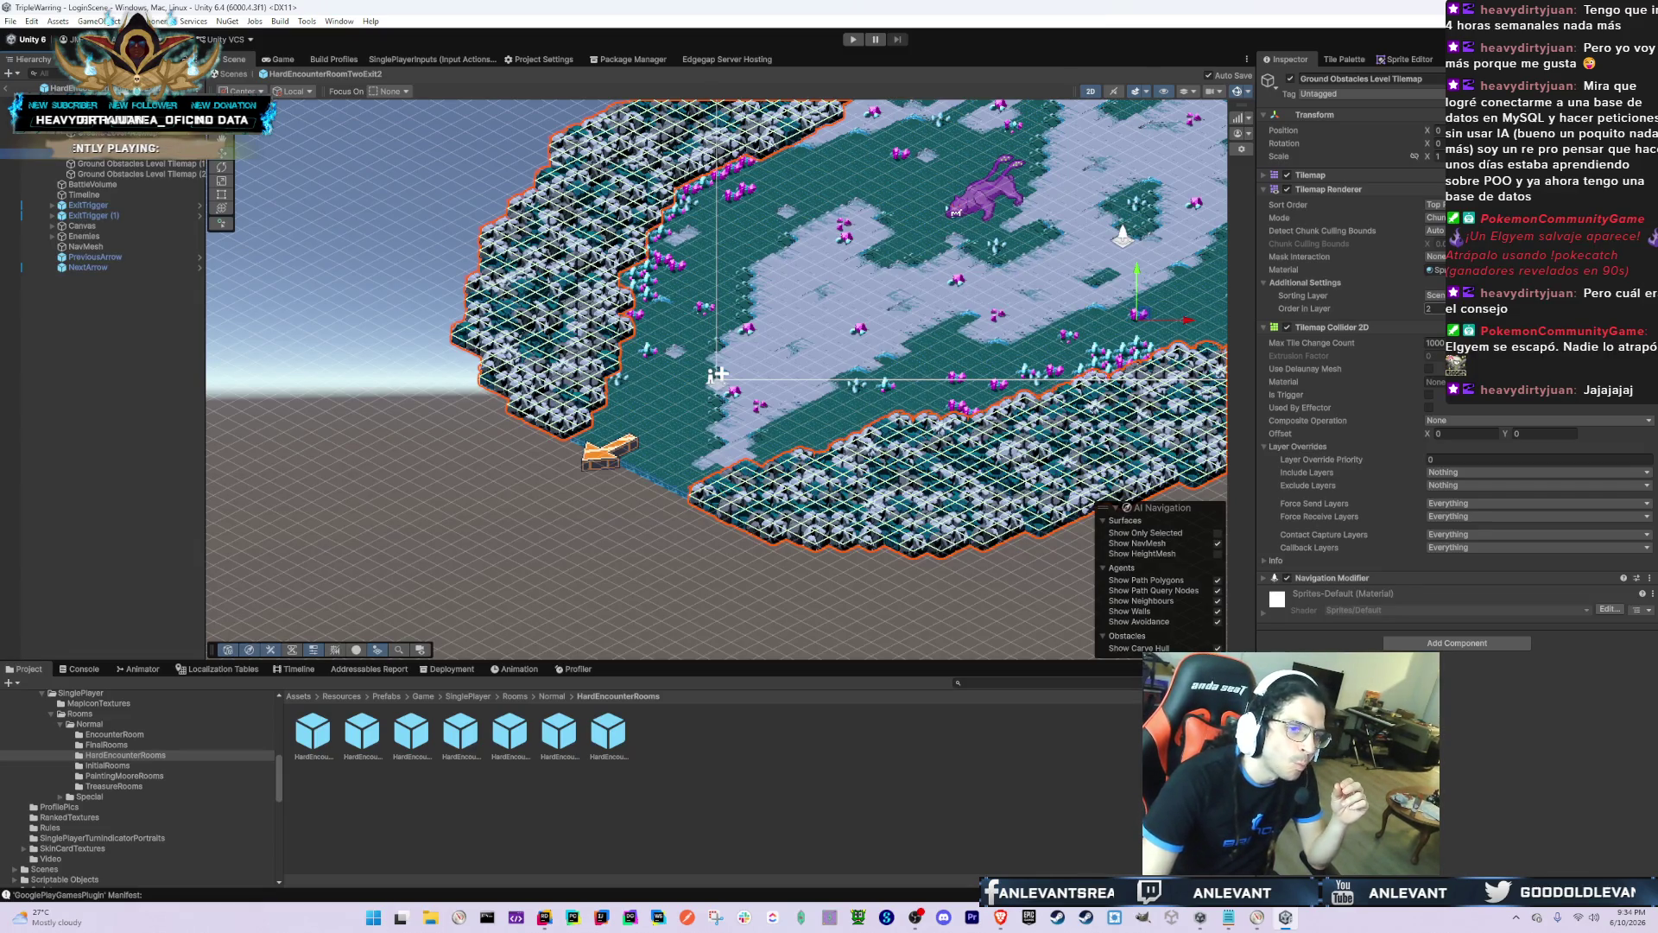
click(1440, 309)
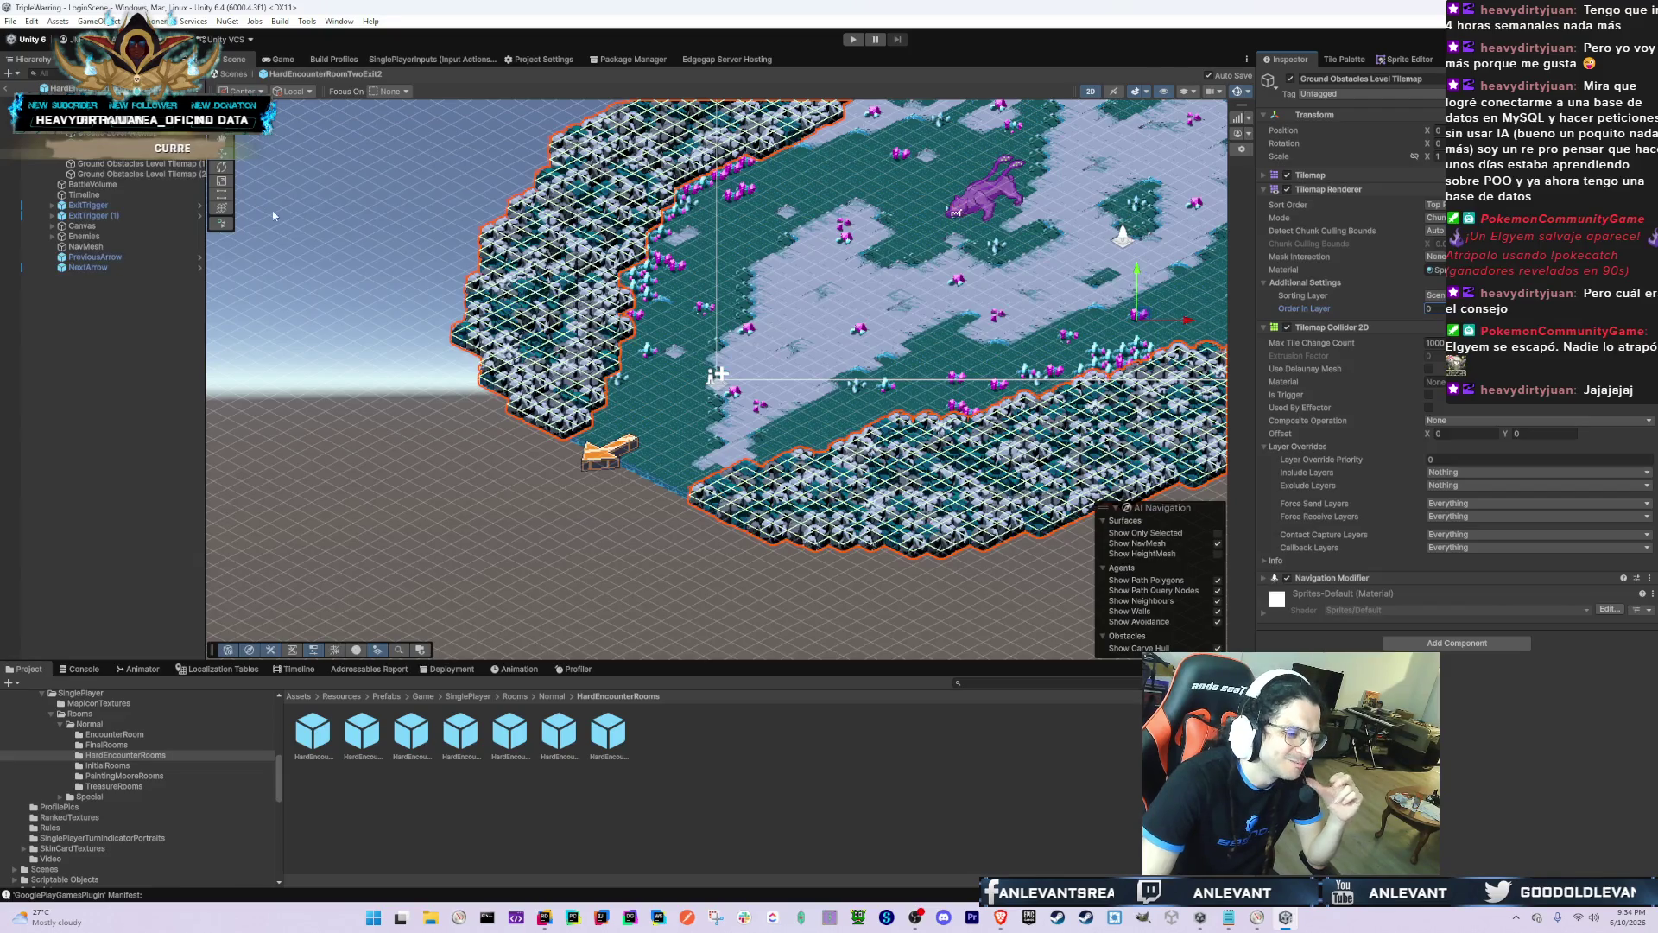
Step: Open the HardEncounterRoomTwoExit3 prefab and show the FinalRooms folder's prefabs
click(74, 88)
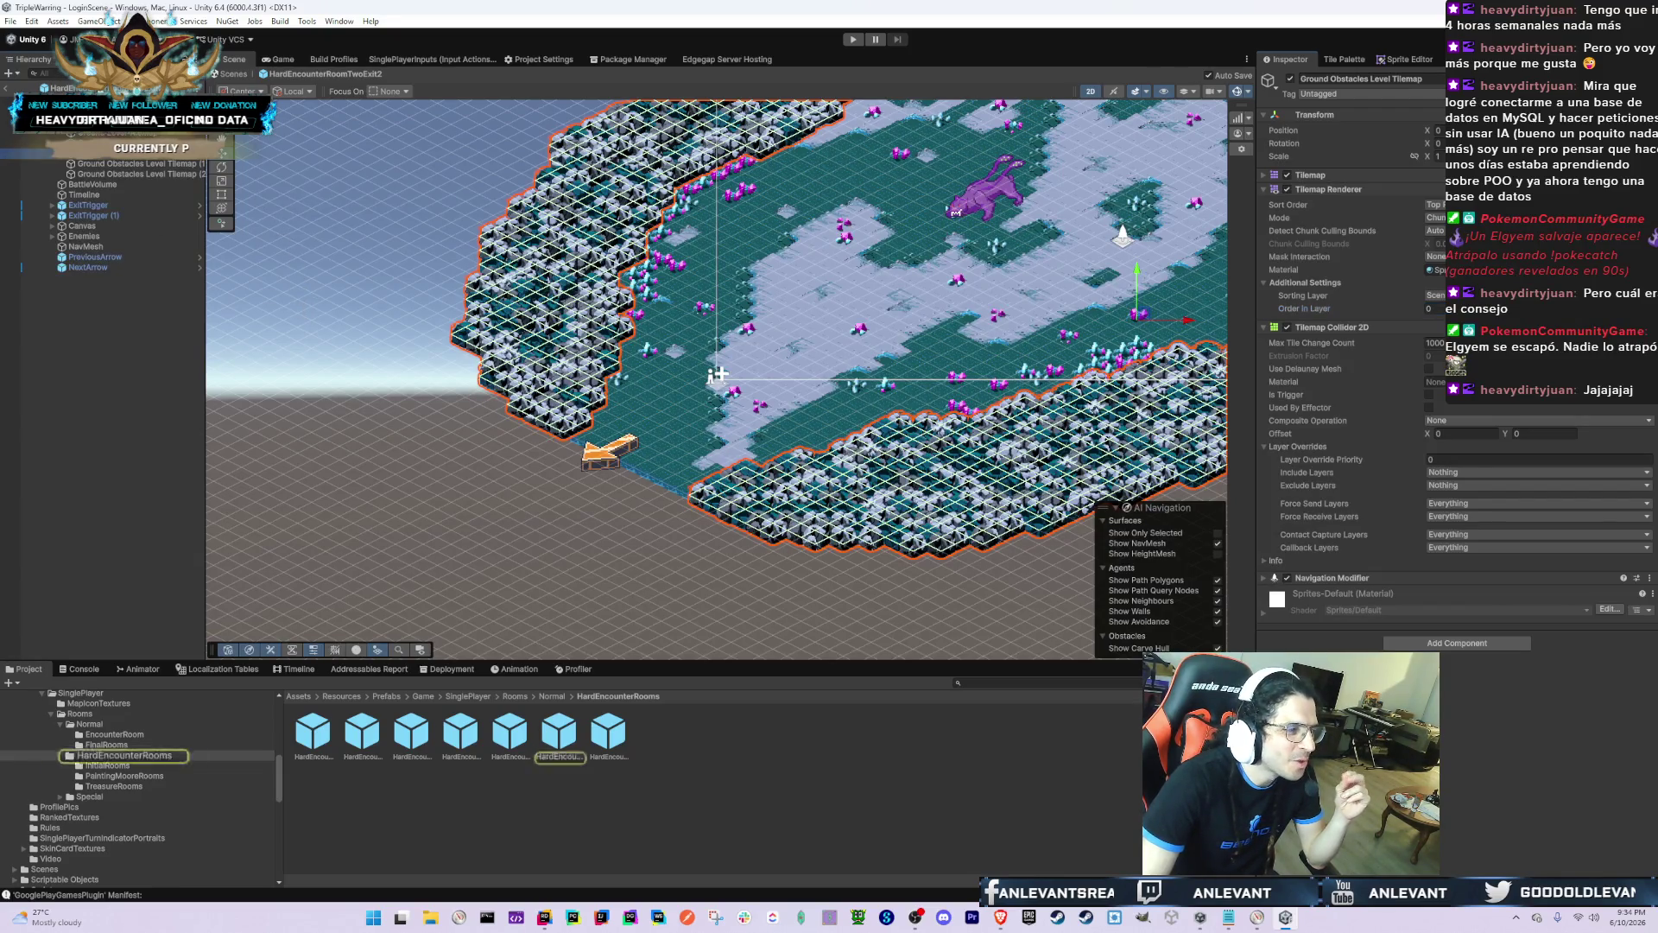
click(609, 733)
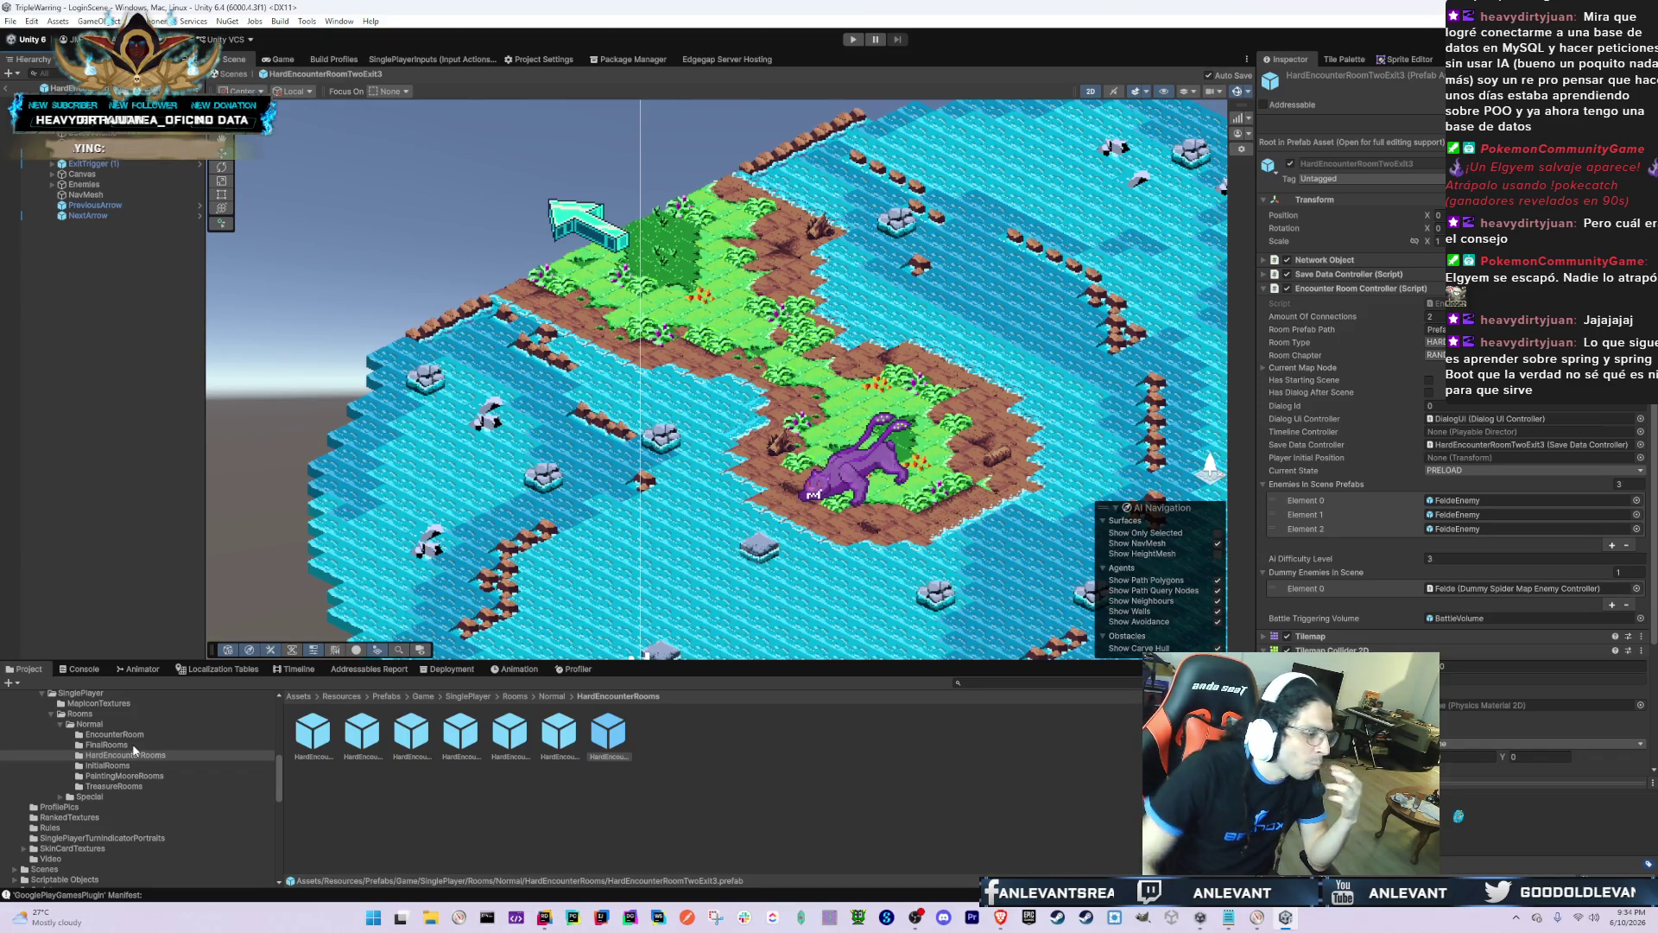
click(107, 744)
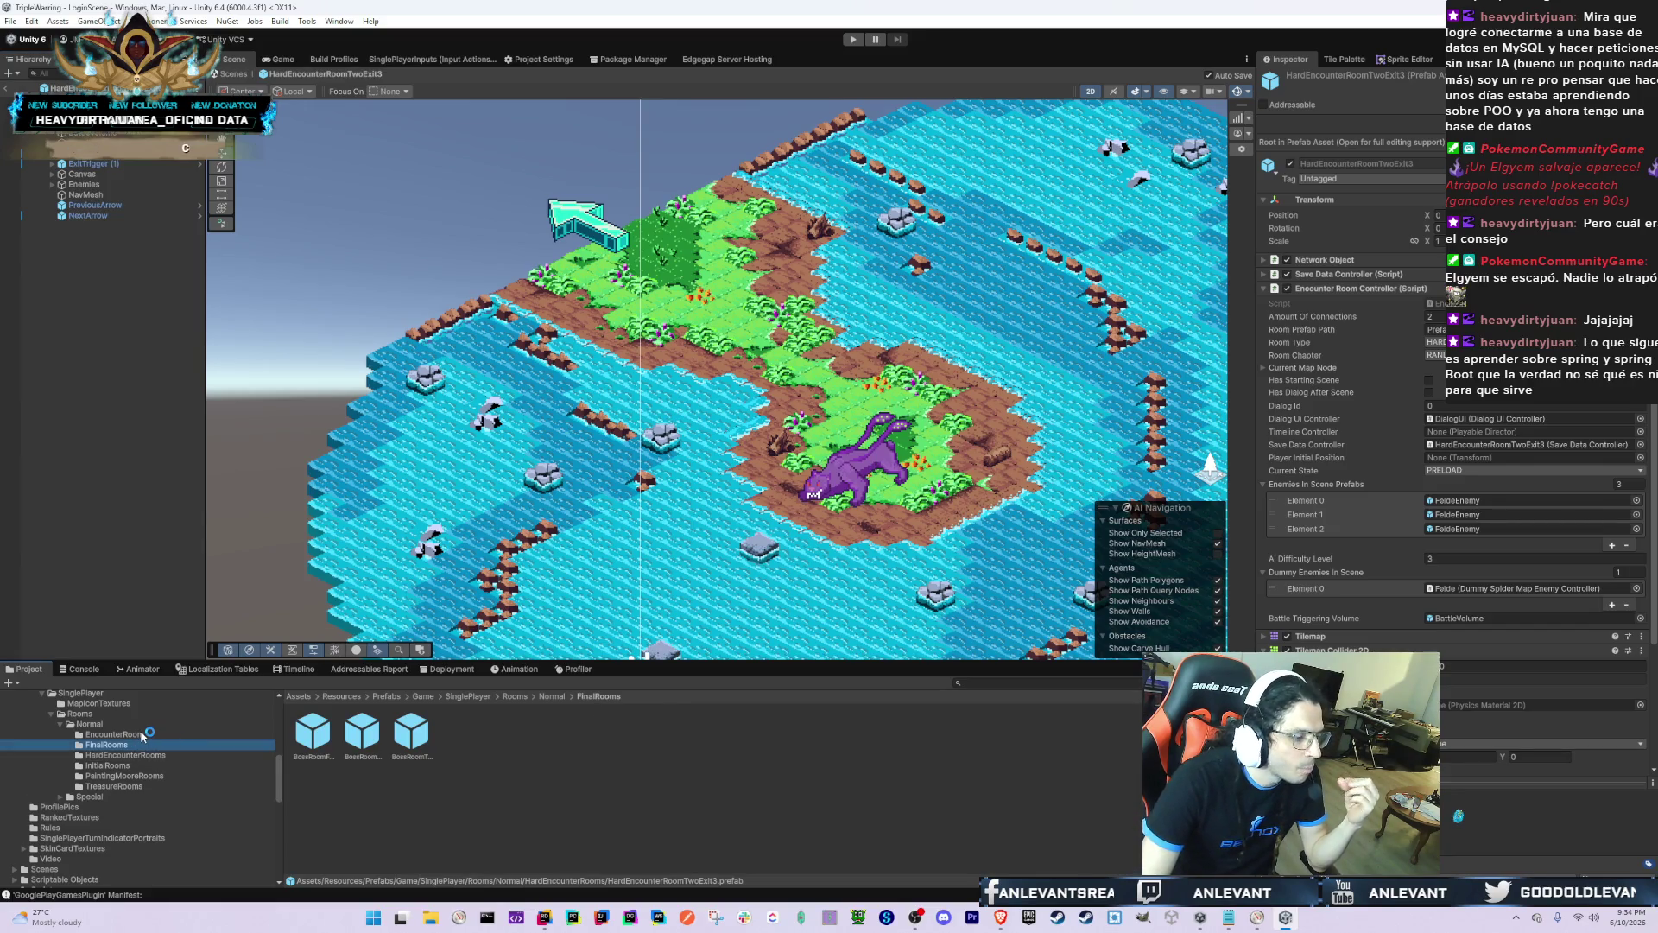
Step: Browse from HardEncounterRooms and FinalRooms to the EncounterRoom folder and open EncounterRoomFourExit
click(1000, 917)
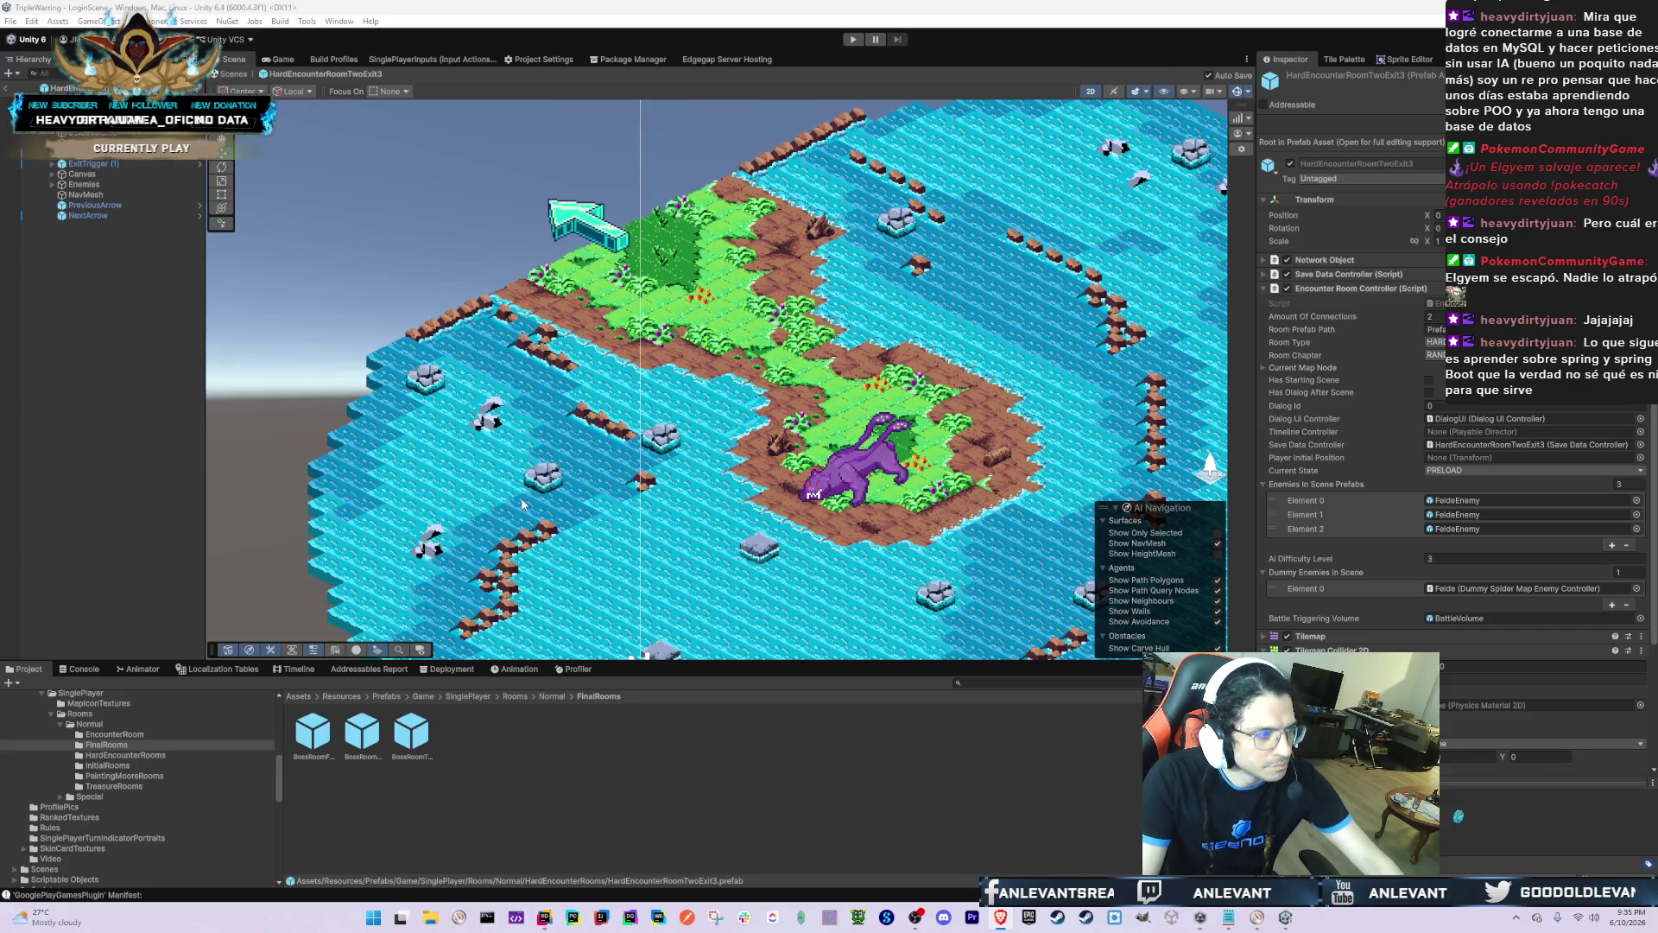
click(125, 755)
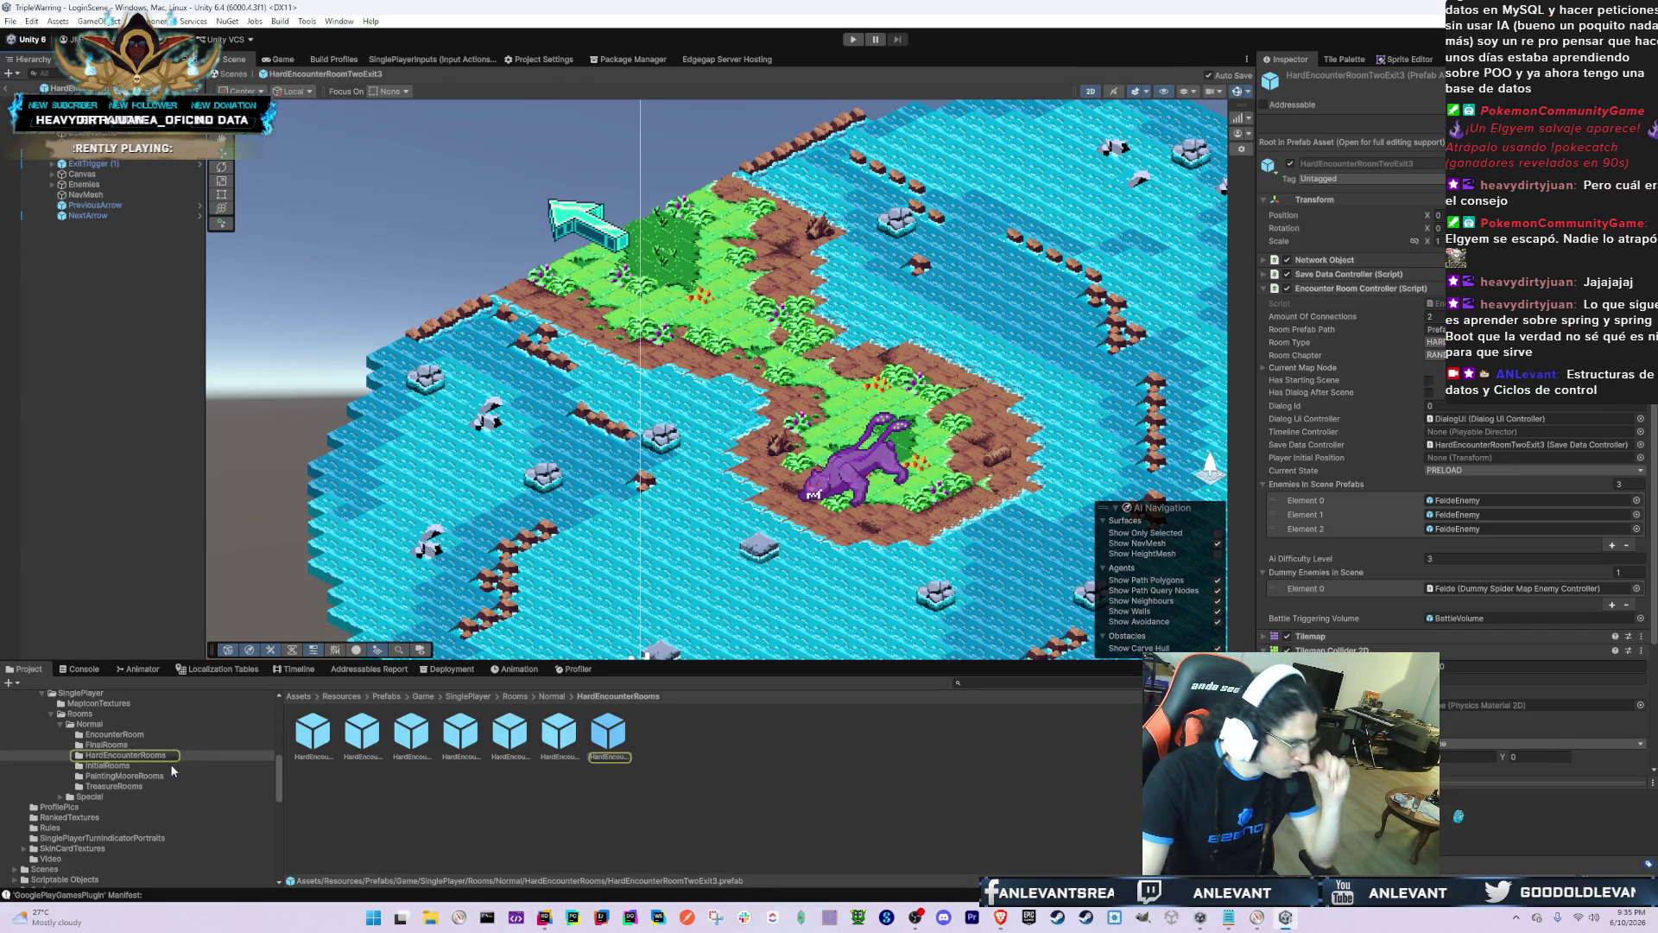
click(105, 744)
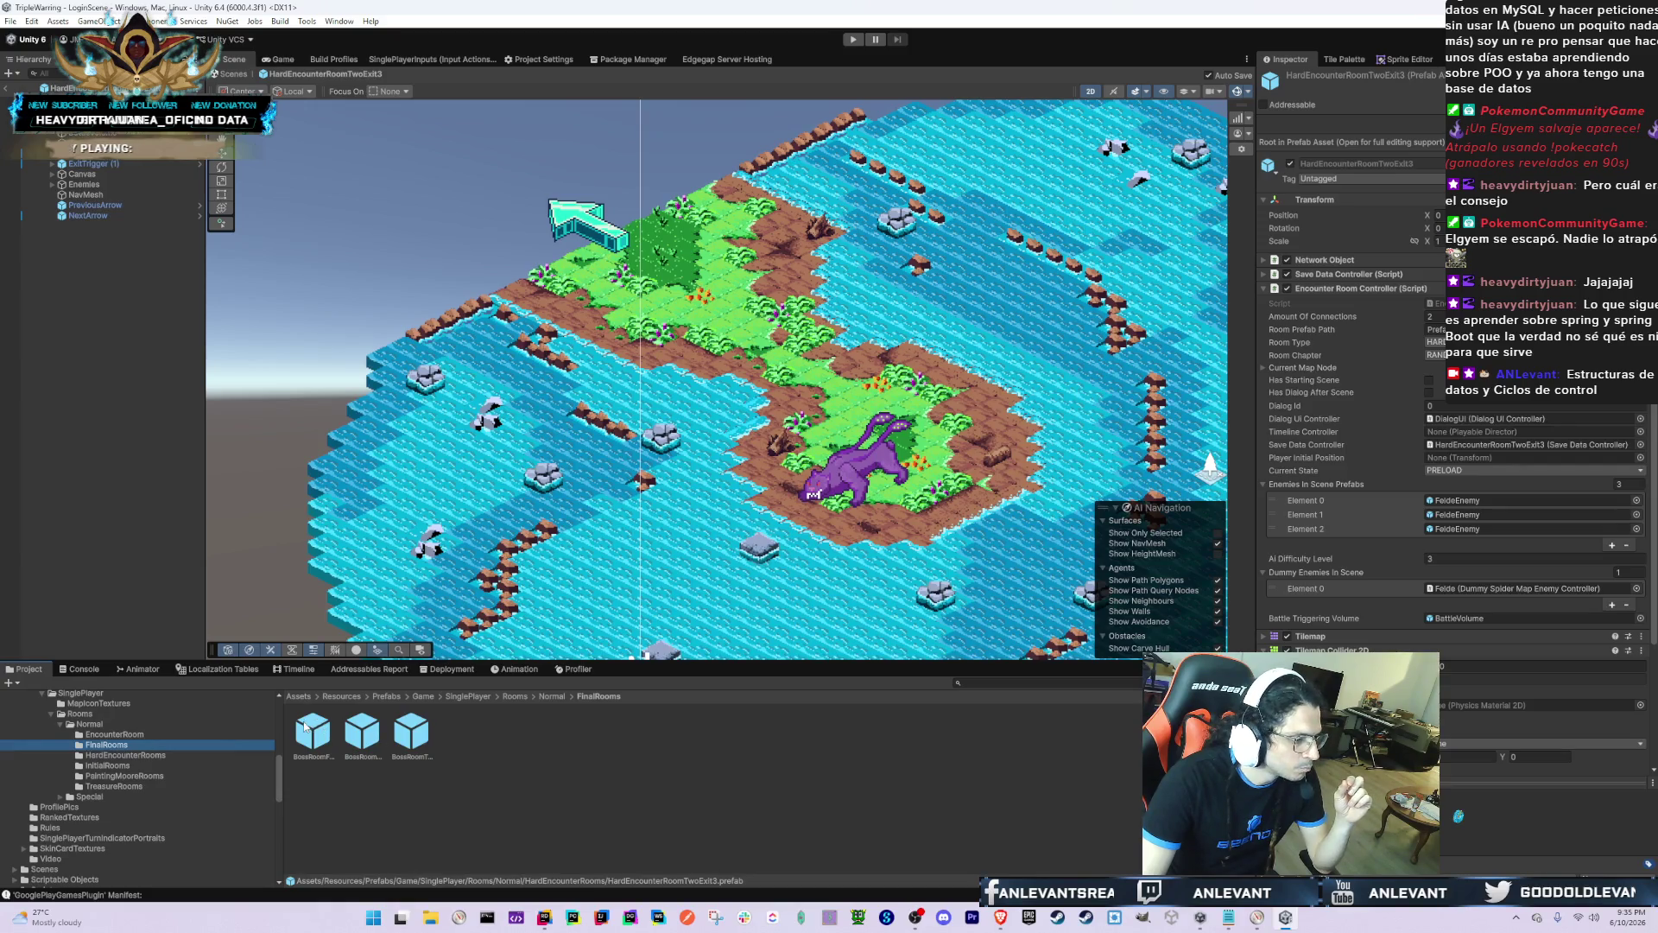
click(267, 735)
click(315, 748)
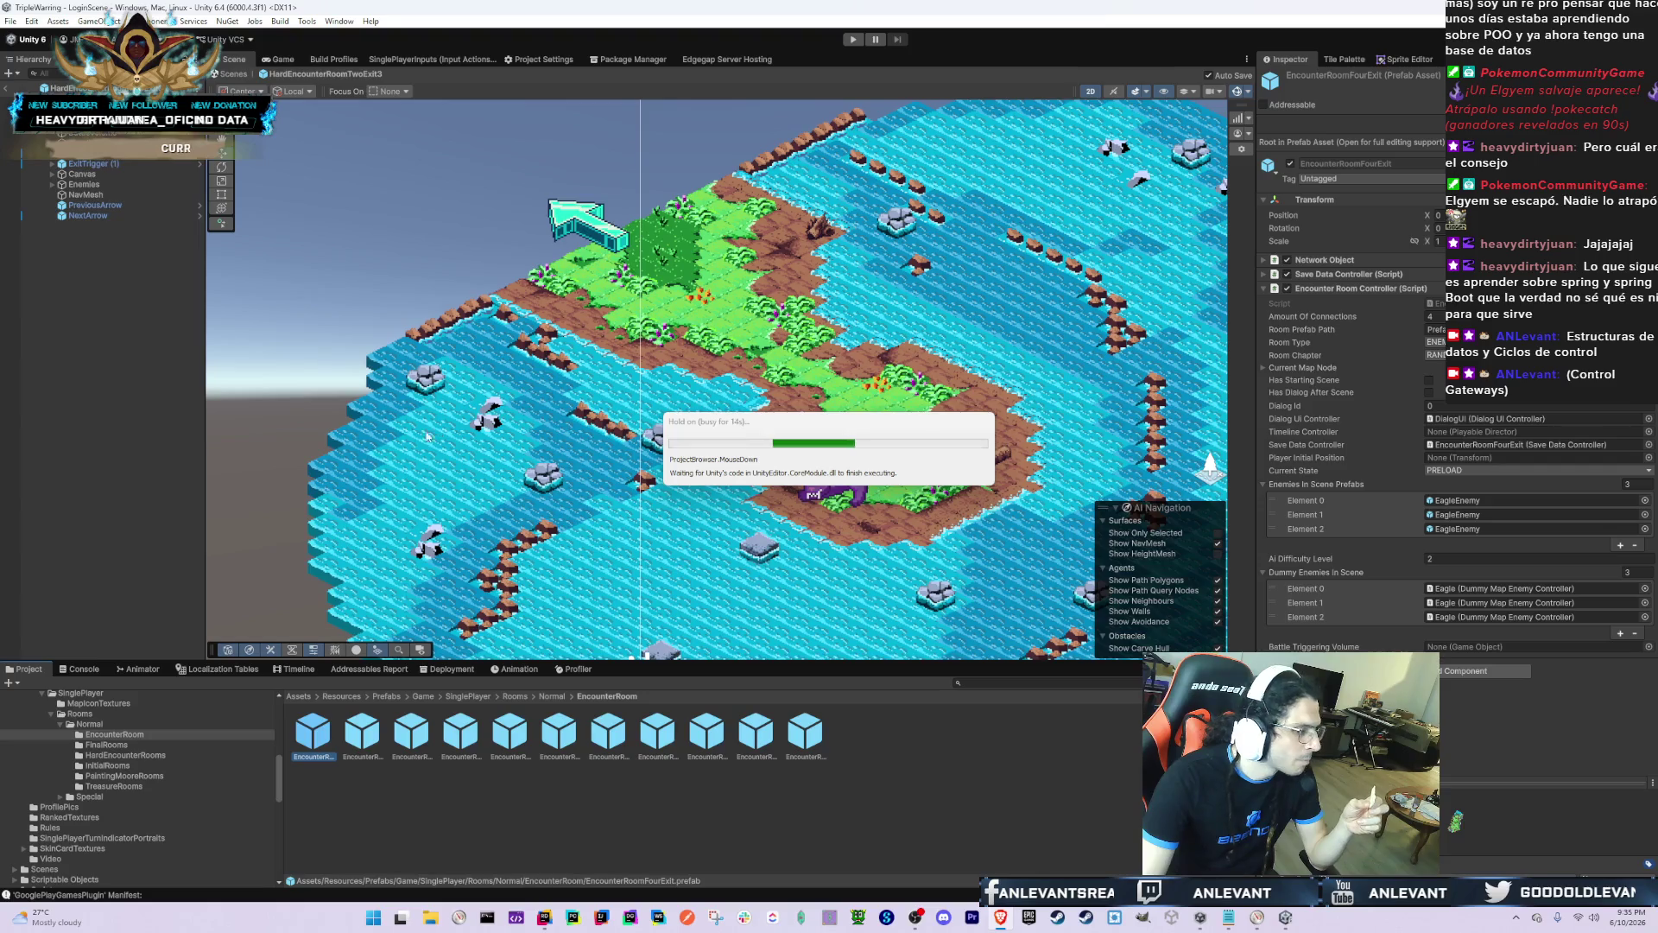
scroll(657, 464, down, 5)
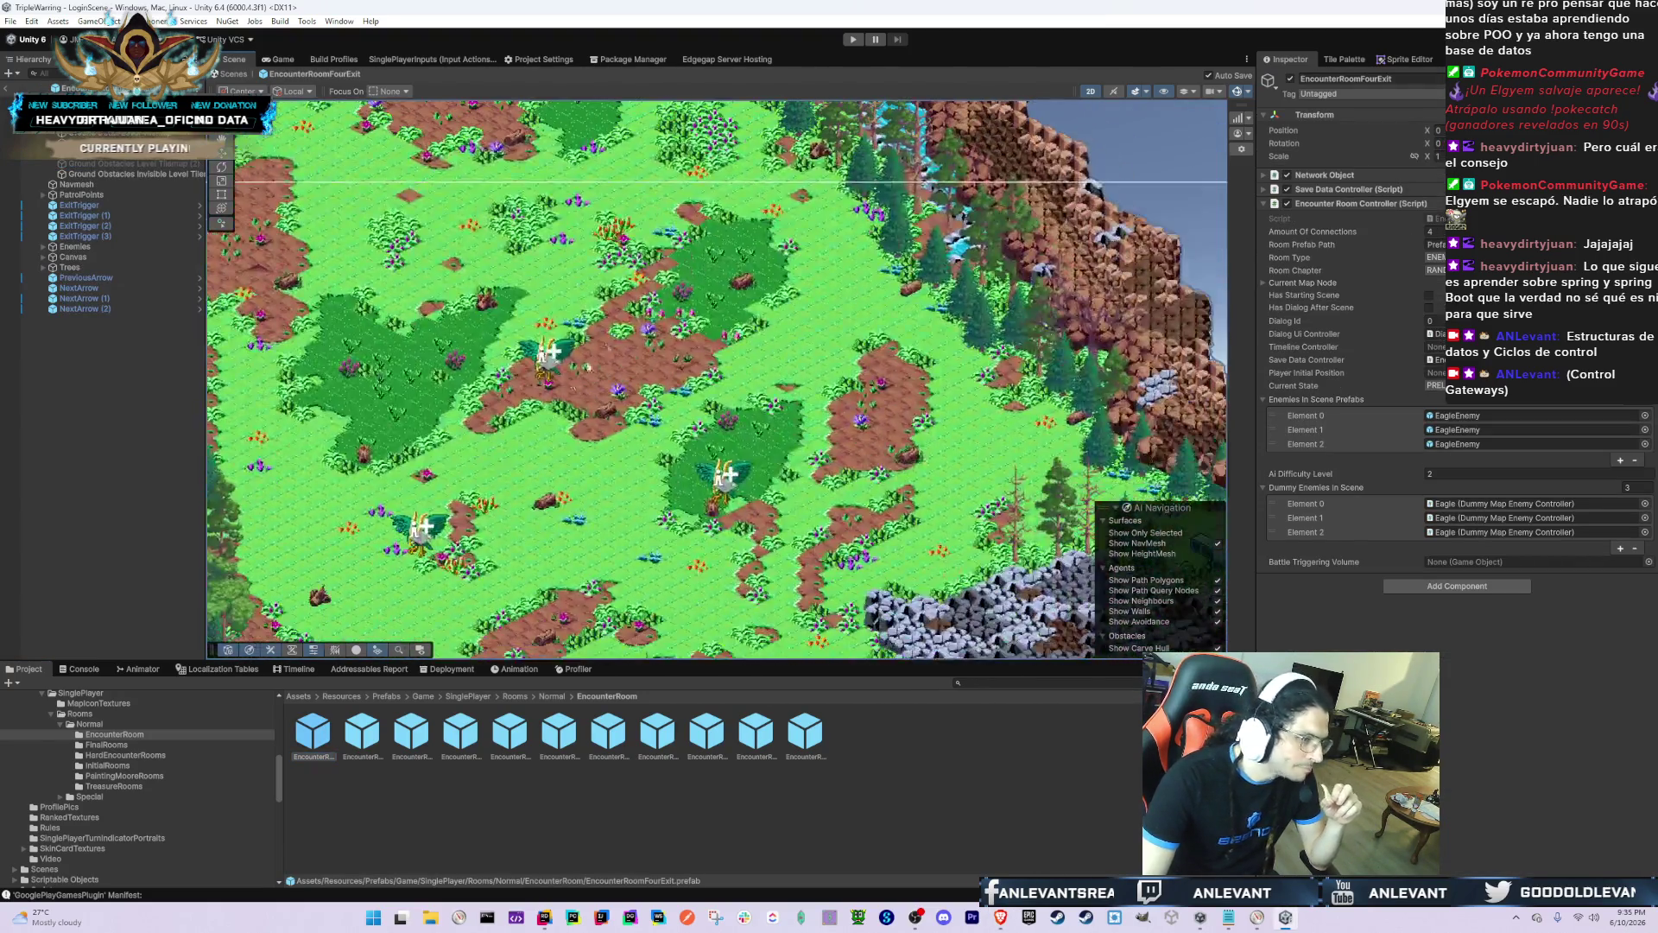
Step: Frame EncounterRoomFourExit and inspect its Ground Obstacles tilemaps, then pick EncounterRoomFourExit2
key(f)
click(112, 153)
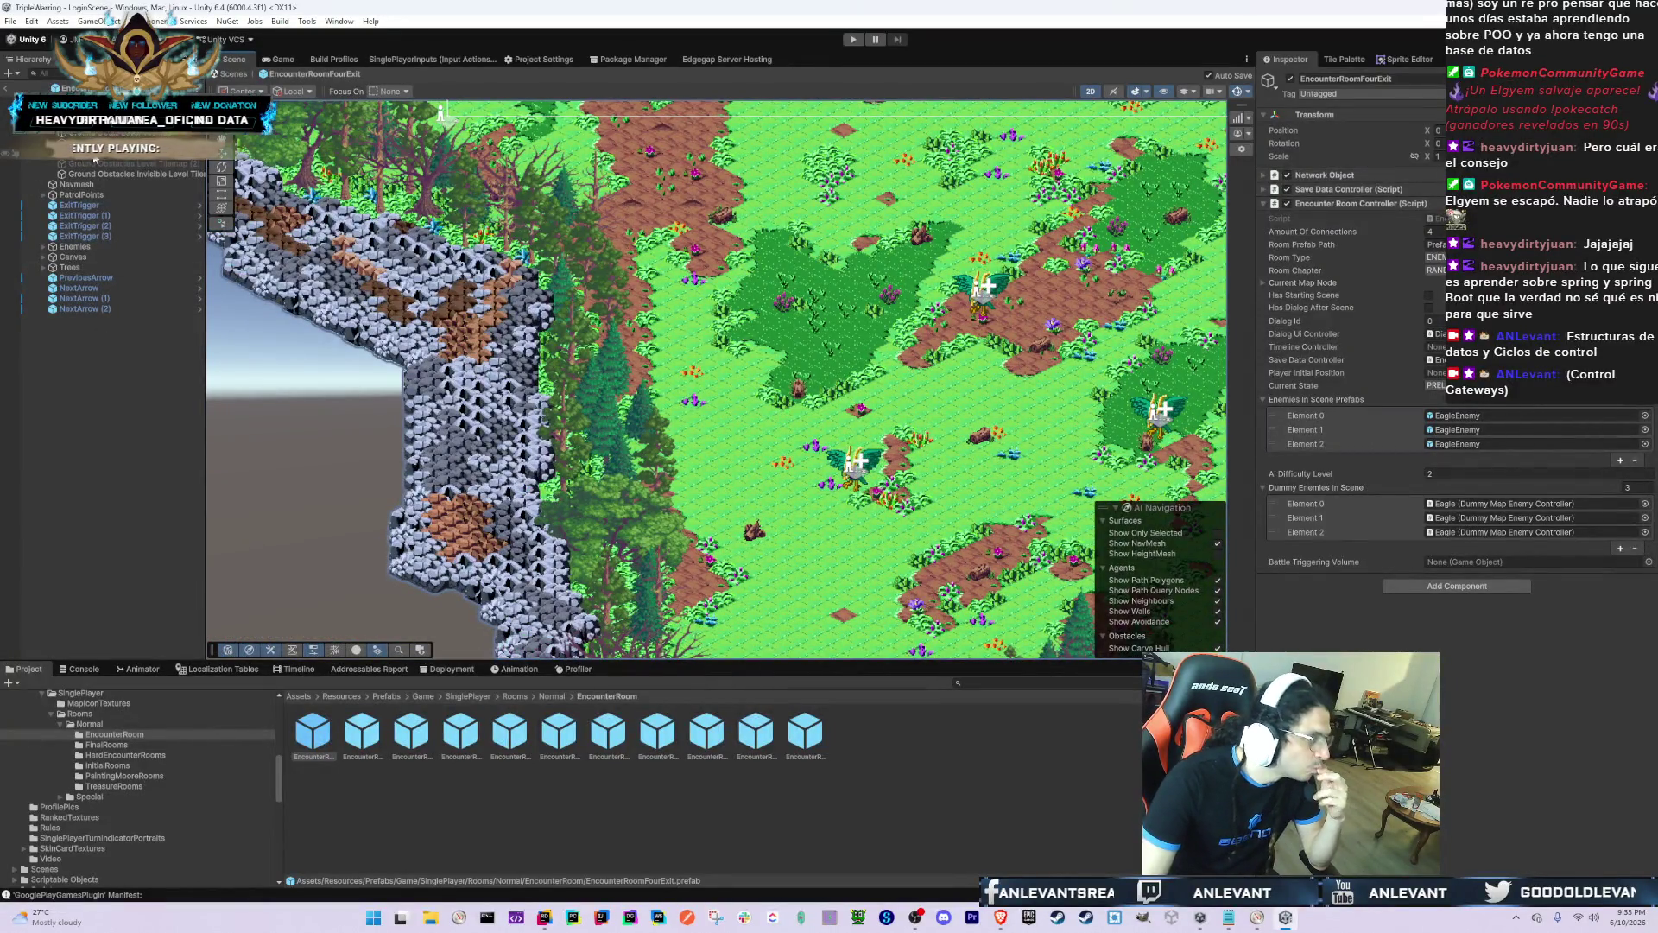
ctrl+click(112, 134)
key(f)
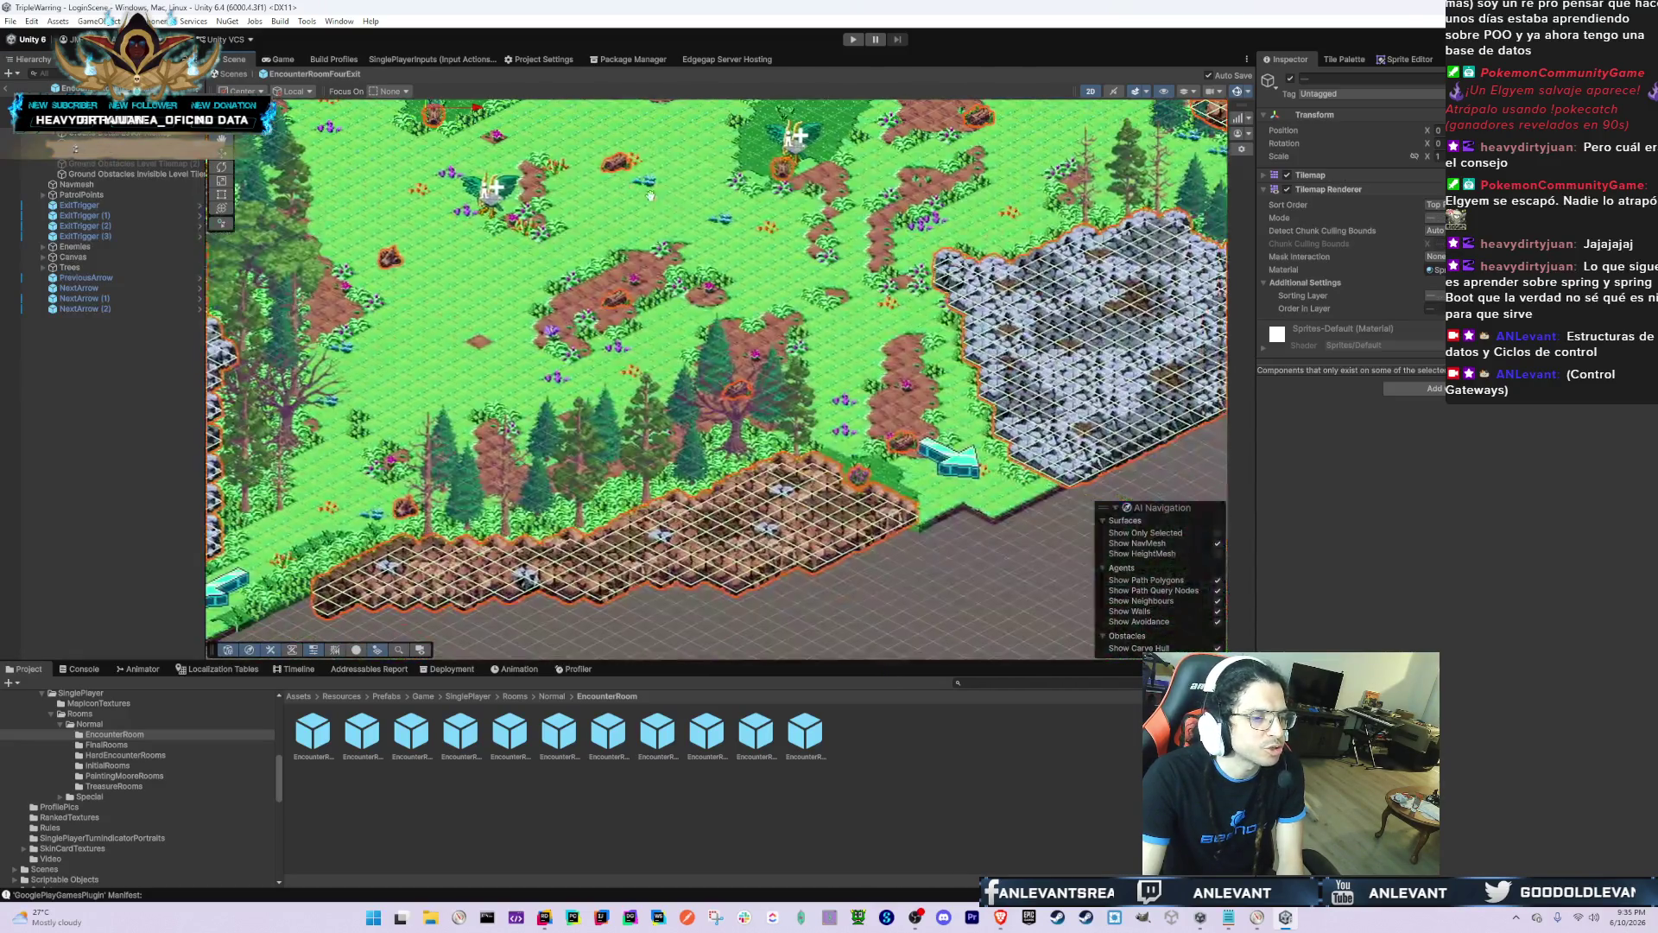
double_click(132, 174)
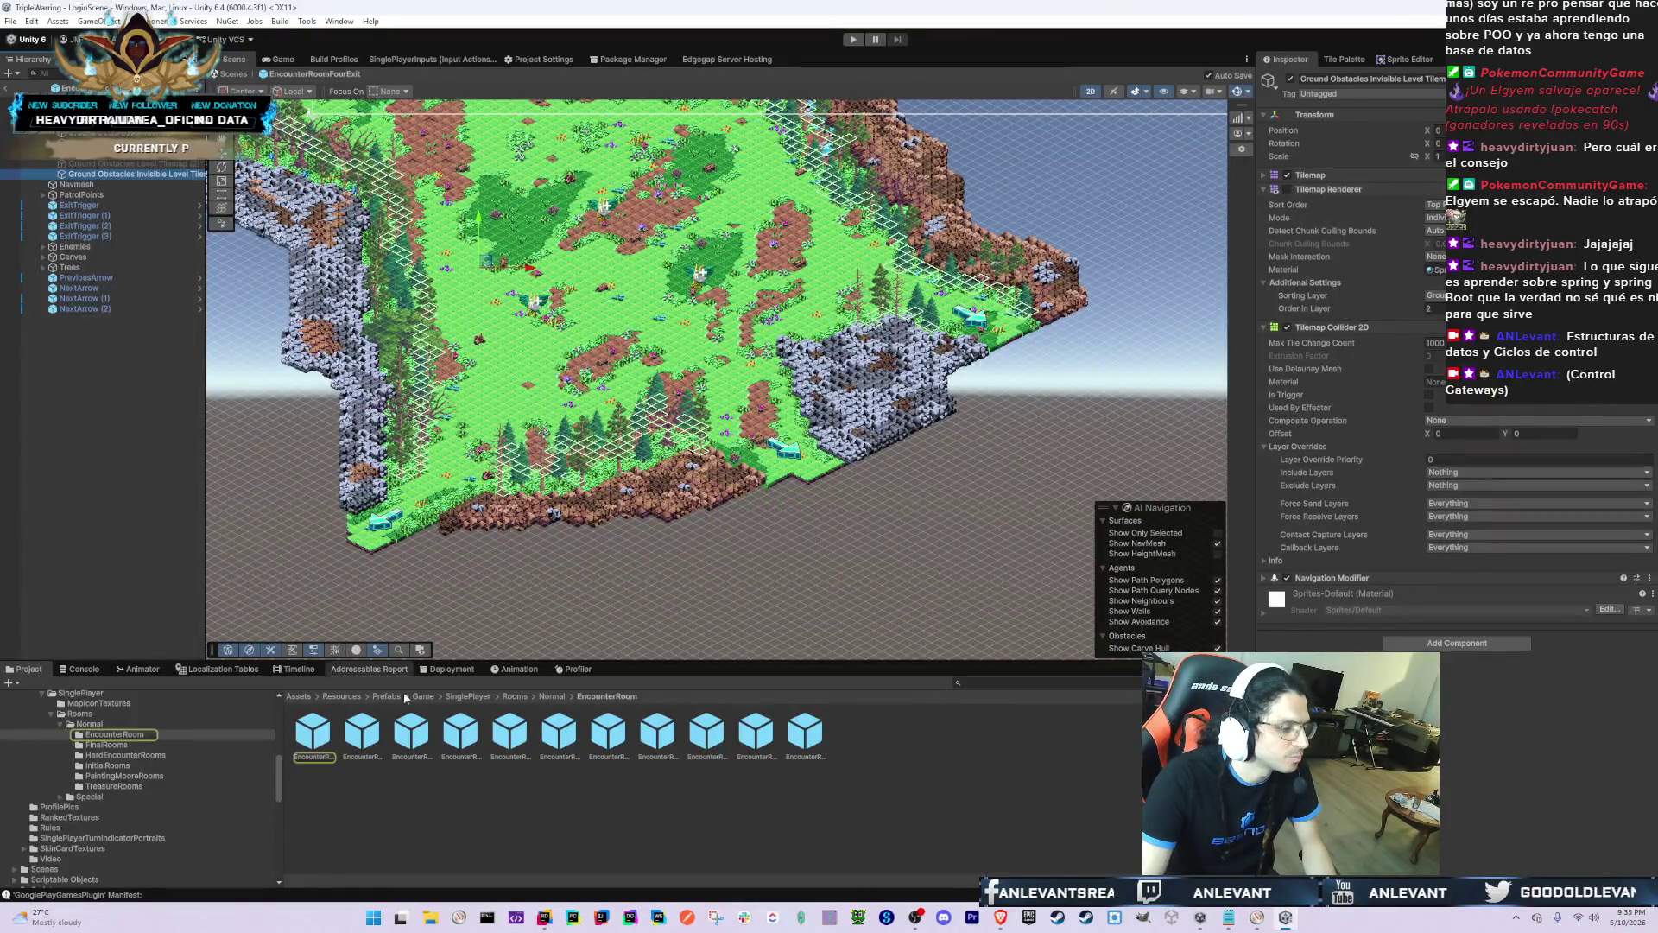
click(362, 733)
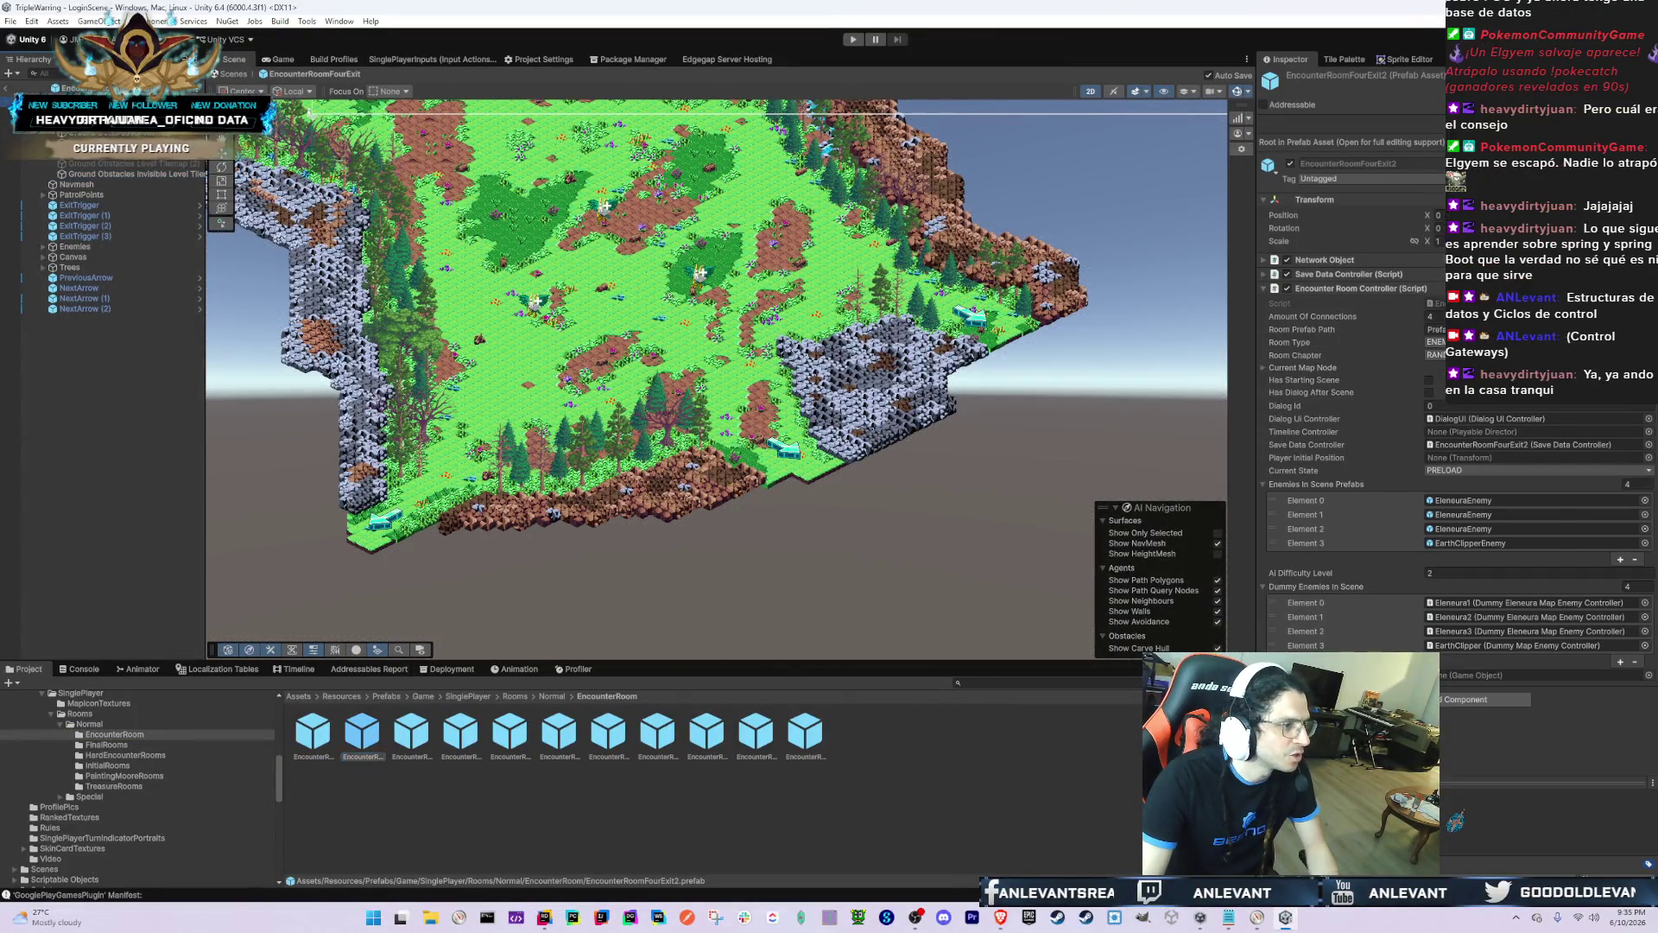
click(73, 87)
Step: Review the finished-rooms list in Notepad, then open EncounterRoomFourExit2 and frame Ground Obstacles Level Tilemap (2)
key(alt+Tab)
key(Tab)
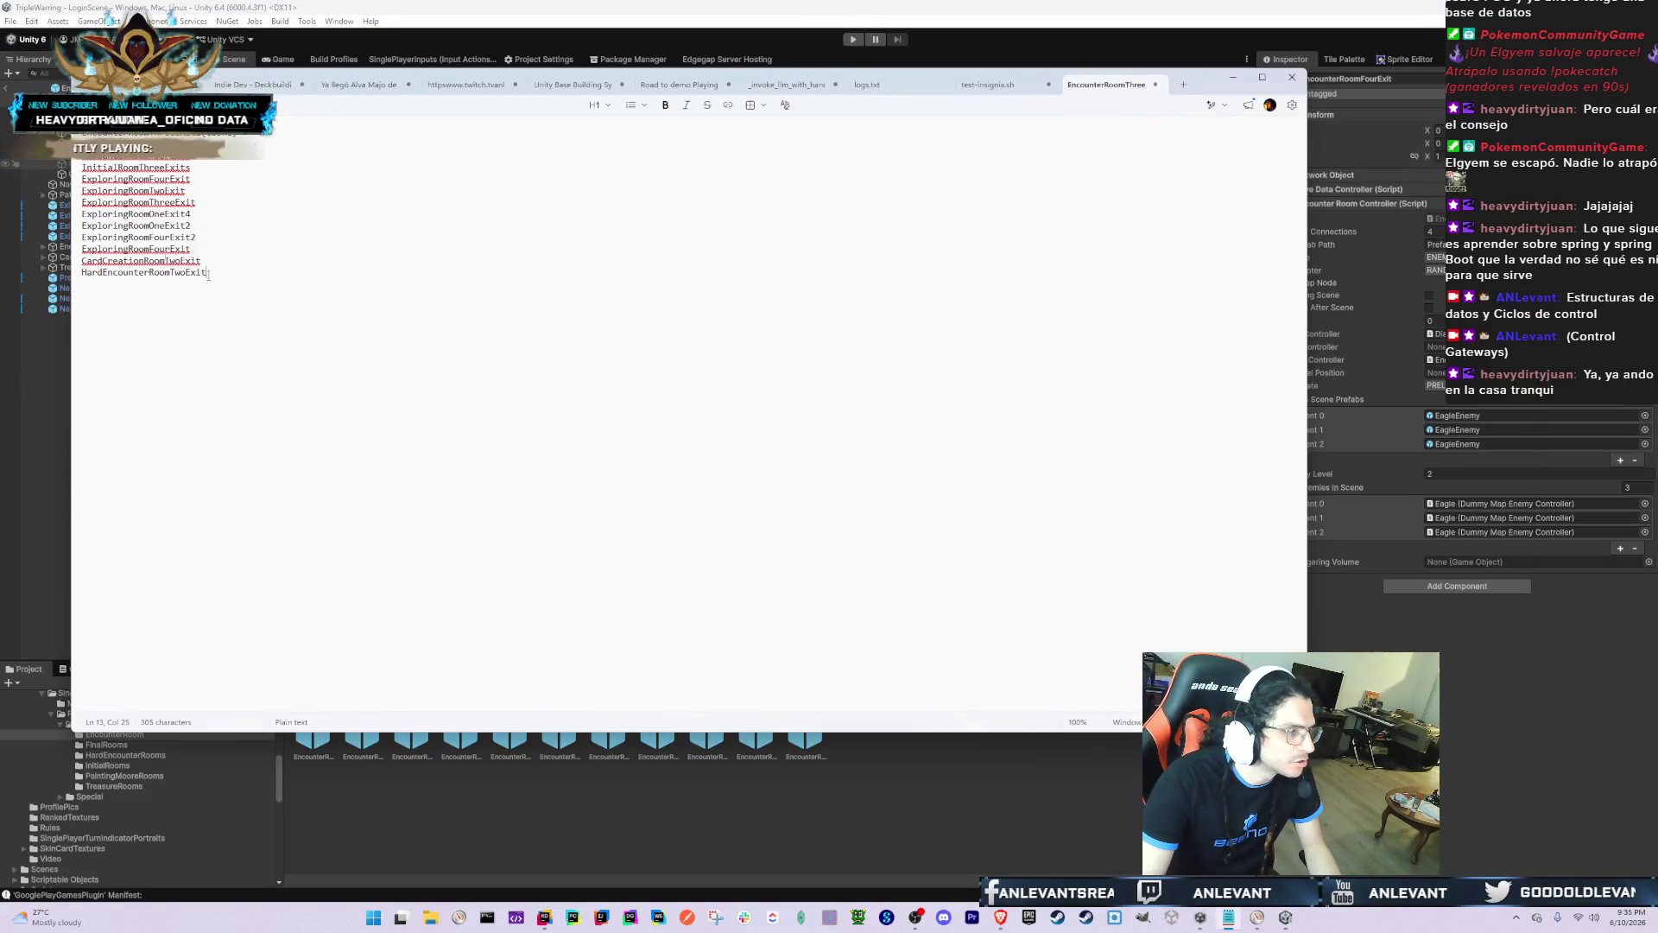
click(374, 755)
click(355, 740)
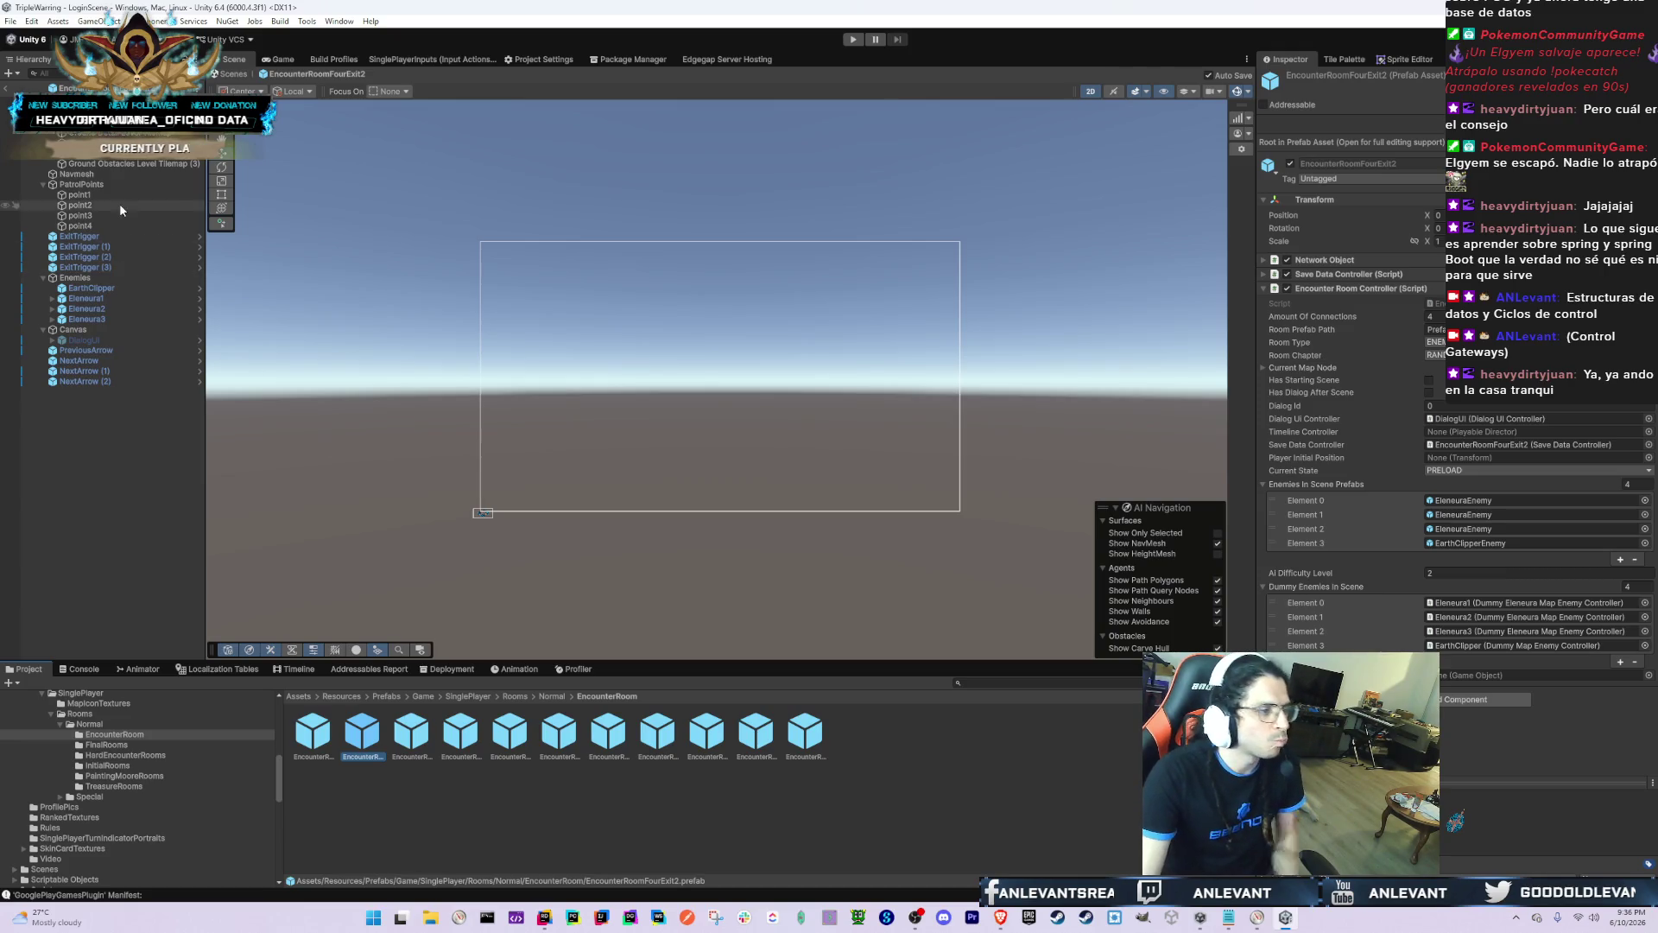
double_click(121, 153)
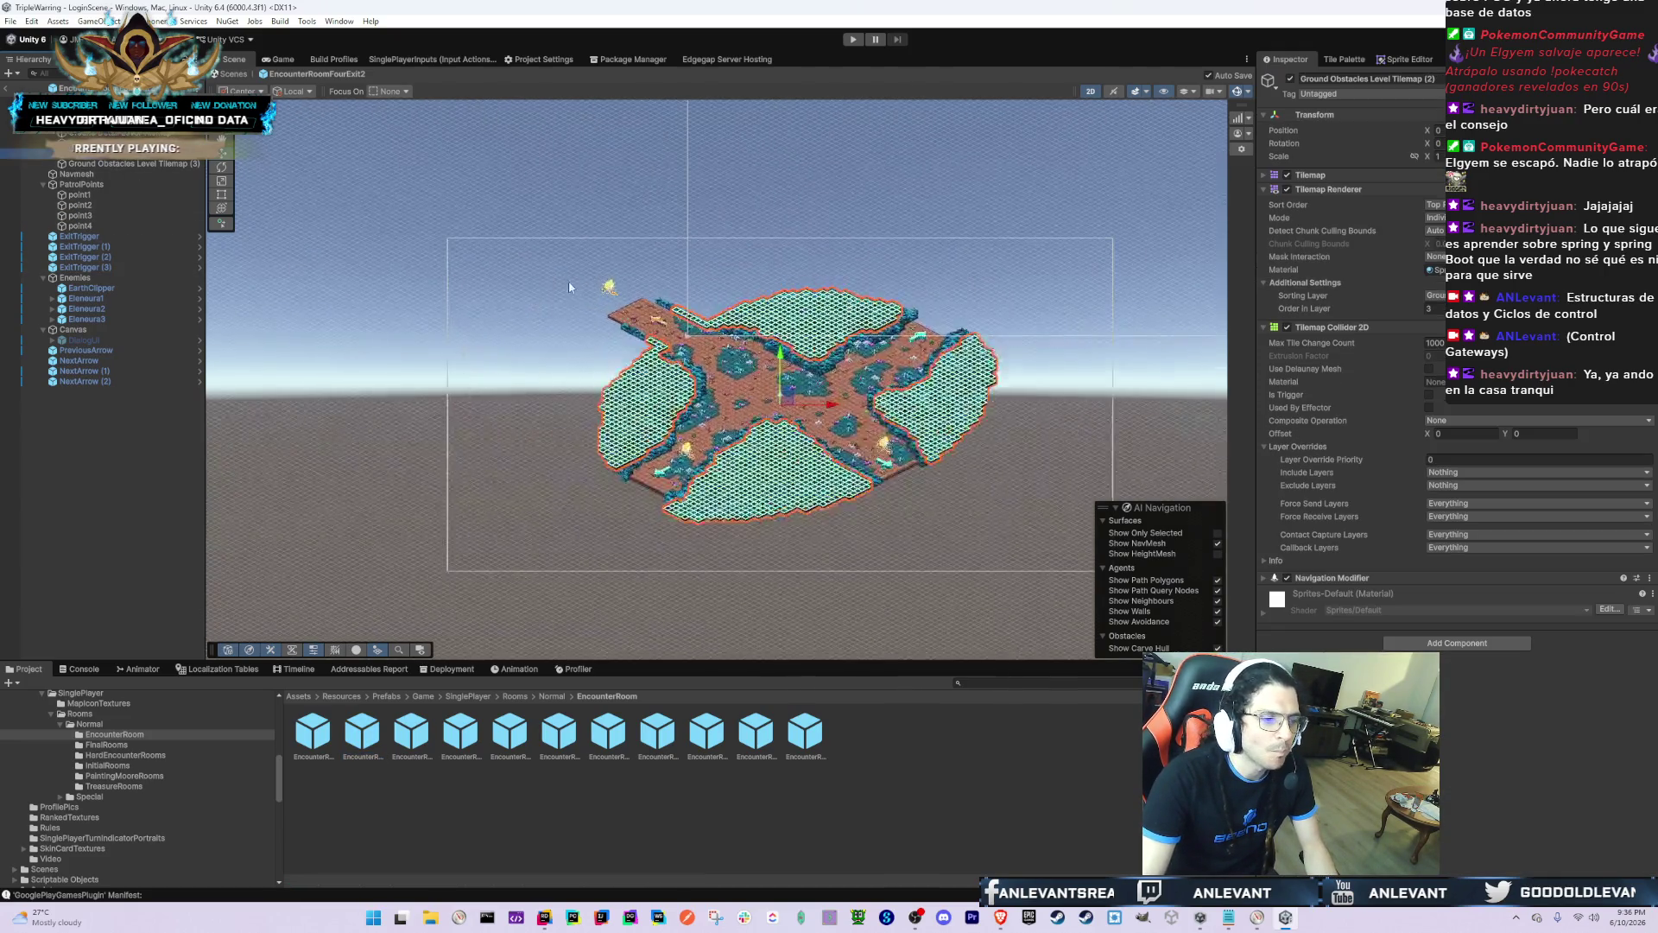
Step: Move Ground Obstacles Level Tilemap (3) off the Ground sorting layer
scroll(568, 282, up, 6)
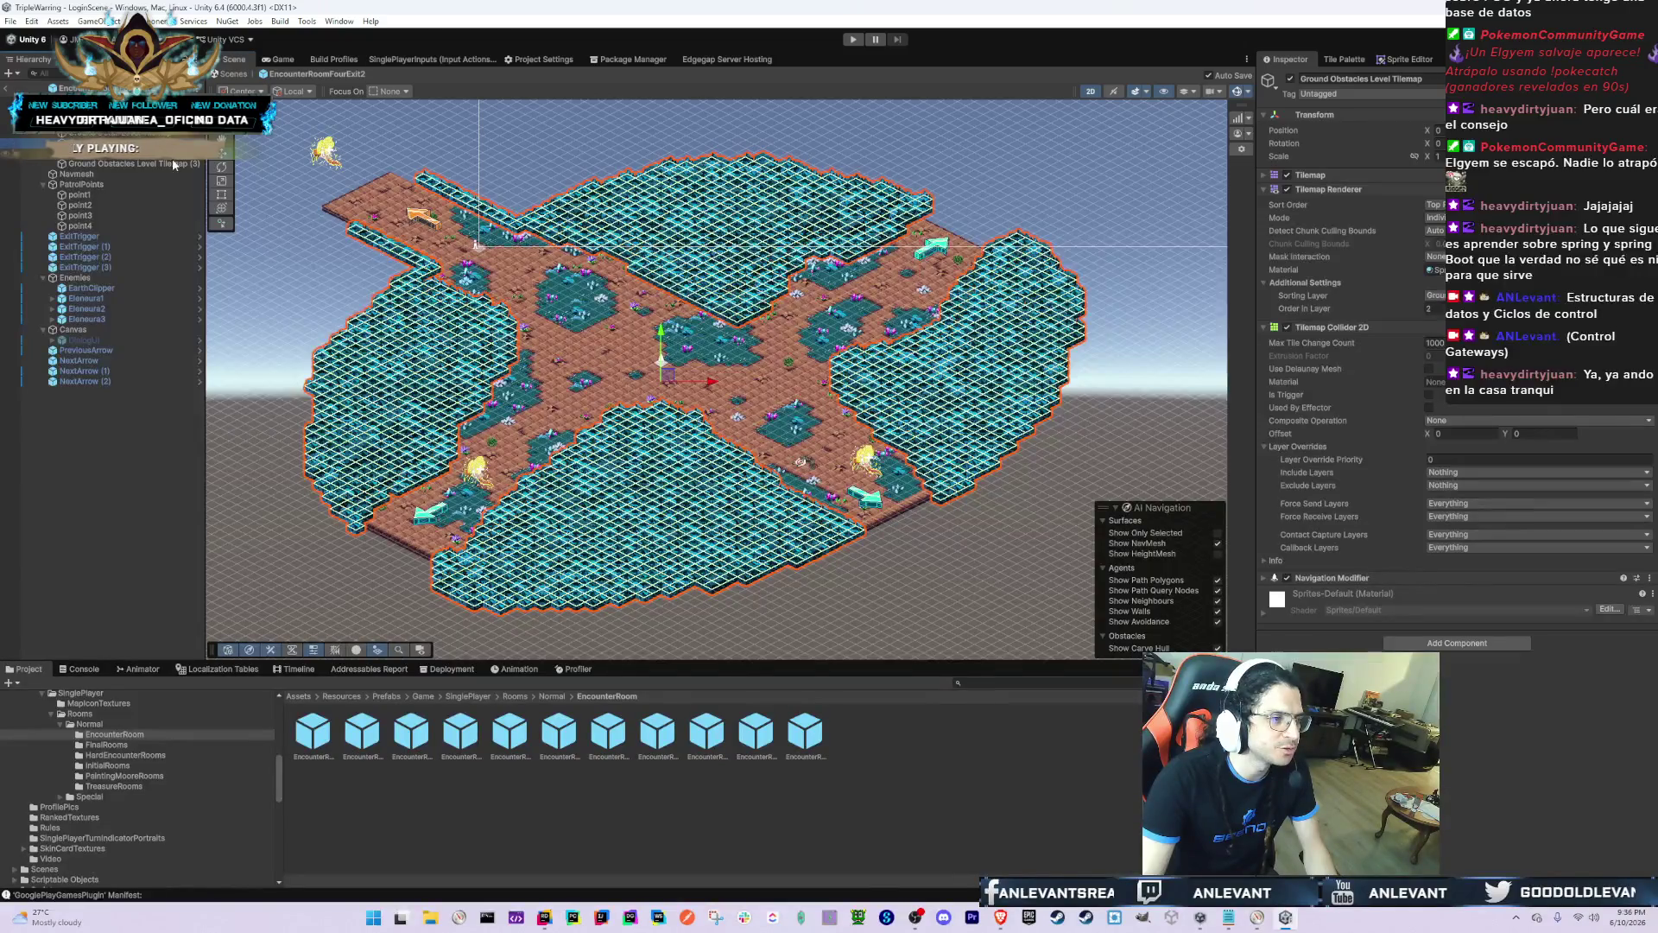
click(129, 164)
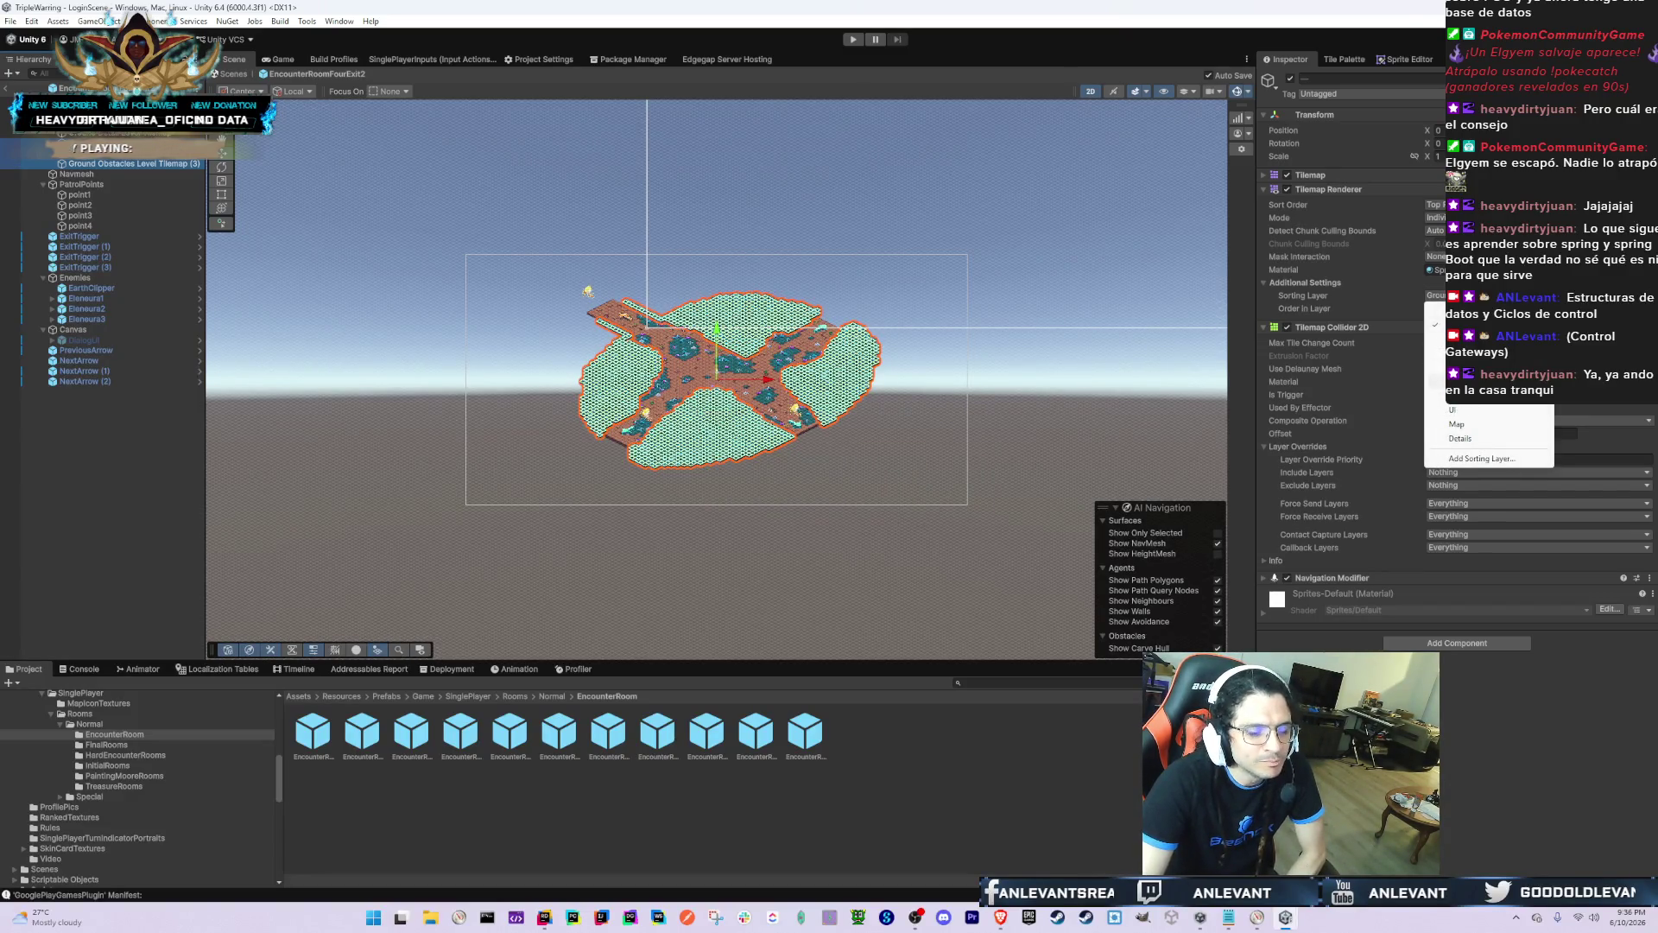
click(1433, 381)
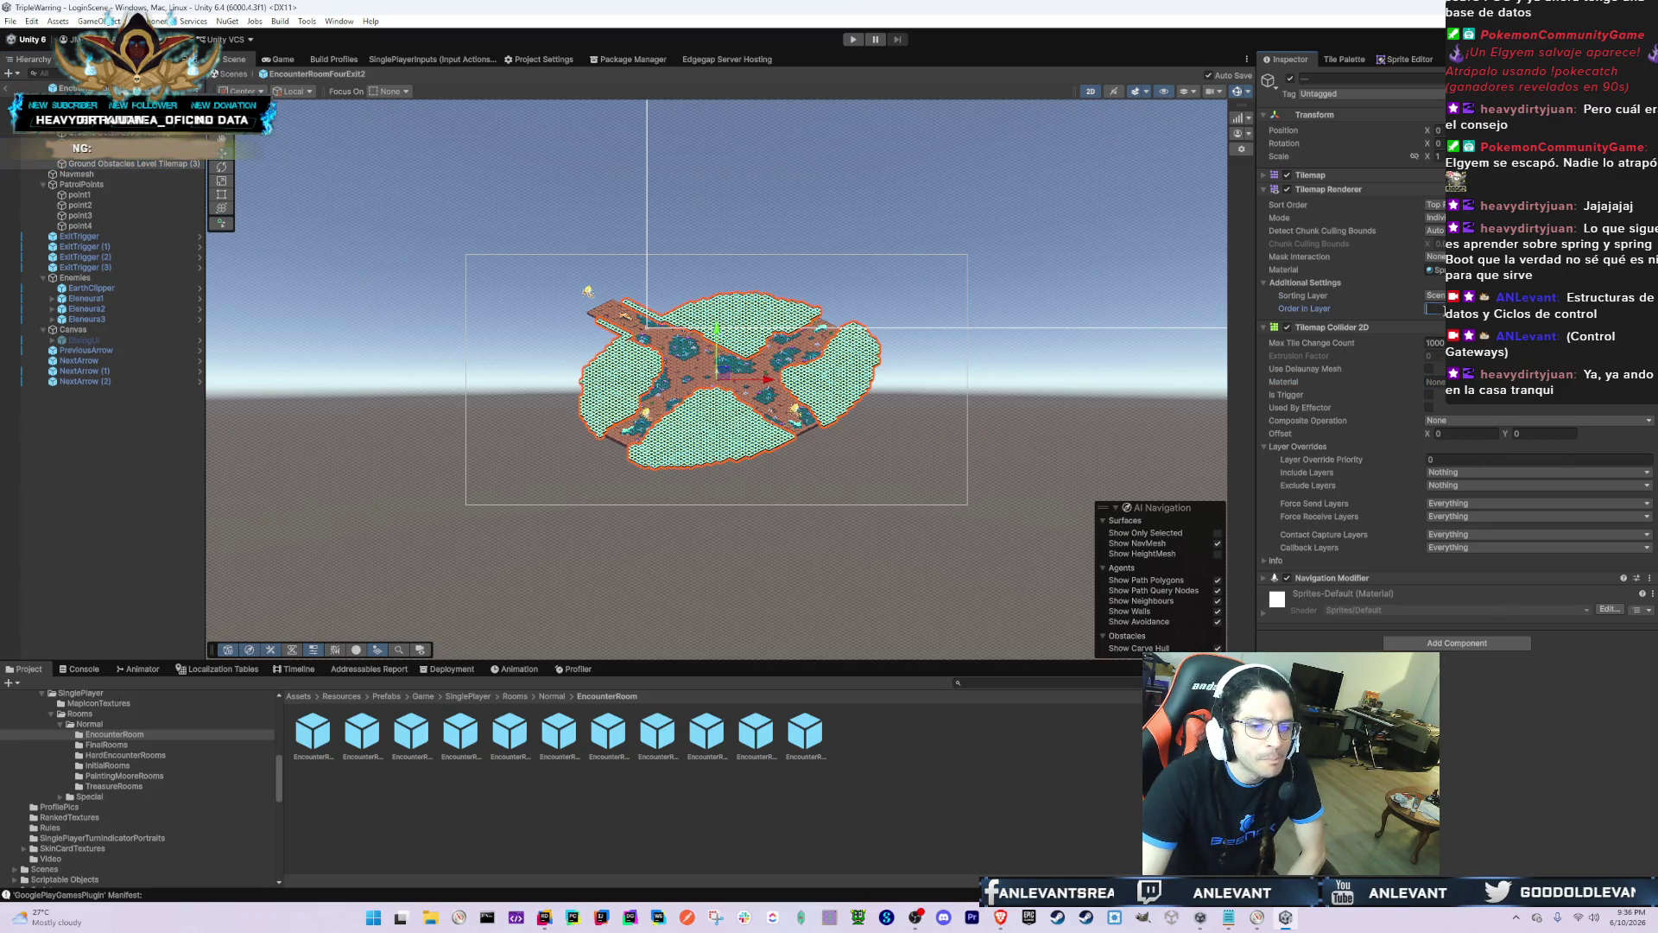
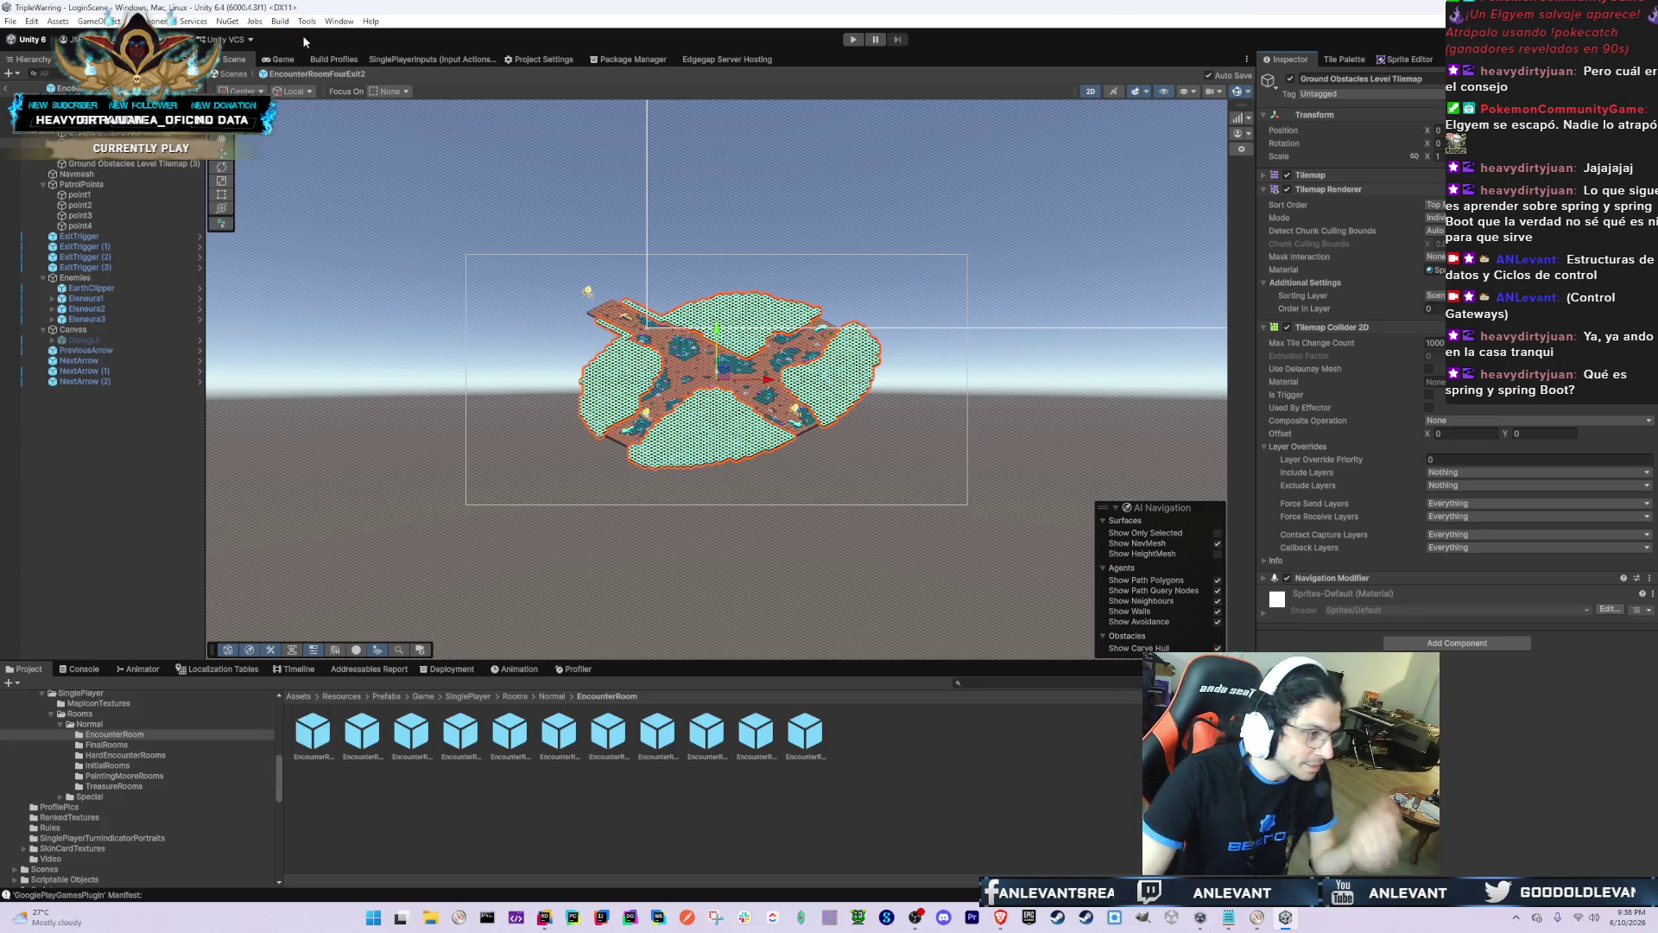
Step: Preview the game, then return to the Scene view and re-centre the four-exit room tilemap
key(ctrl+2)
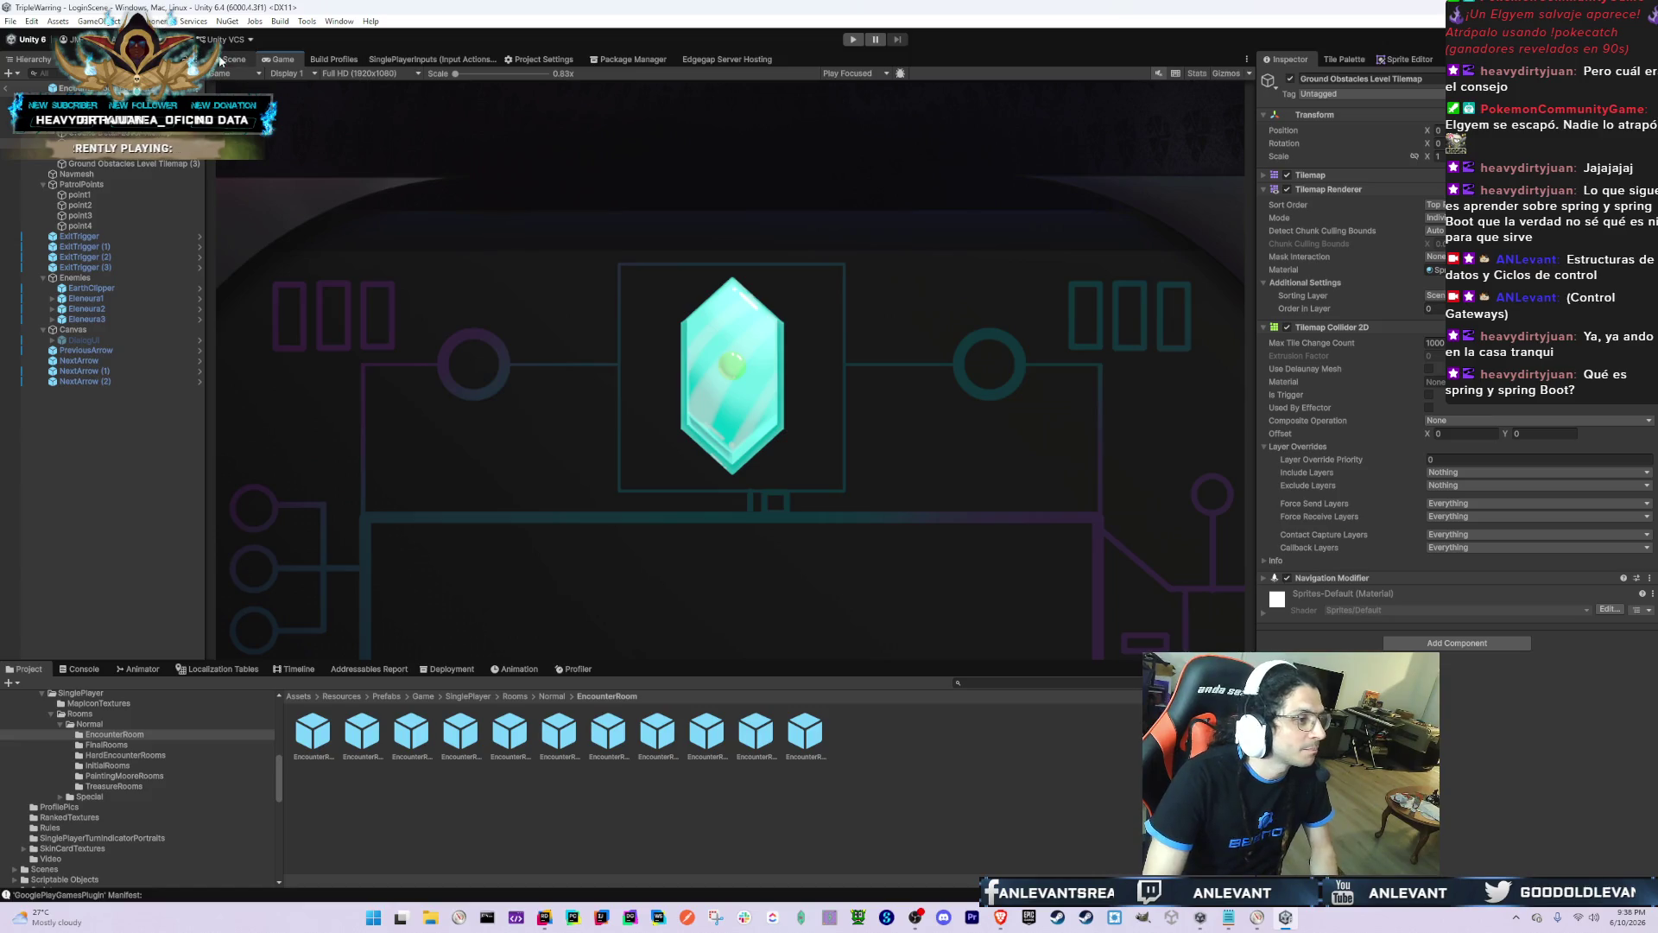
click(235, 59)
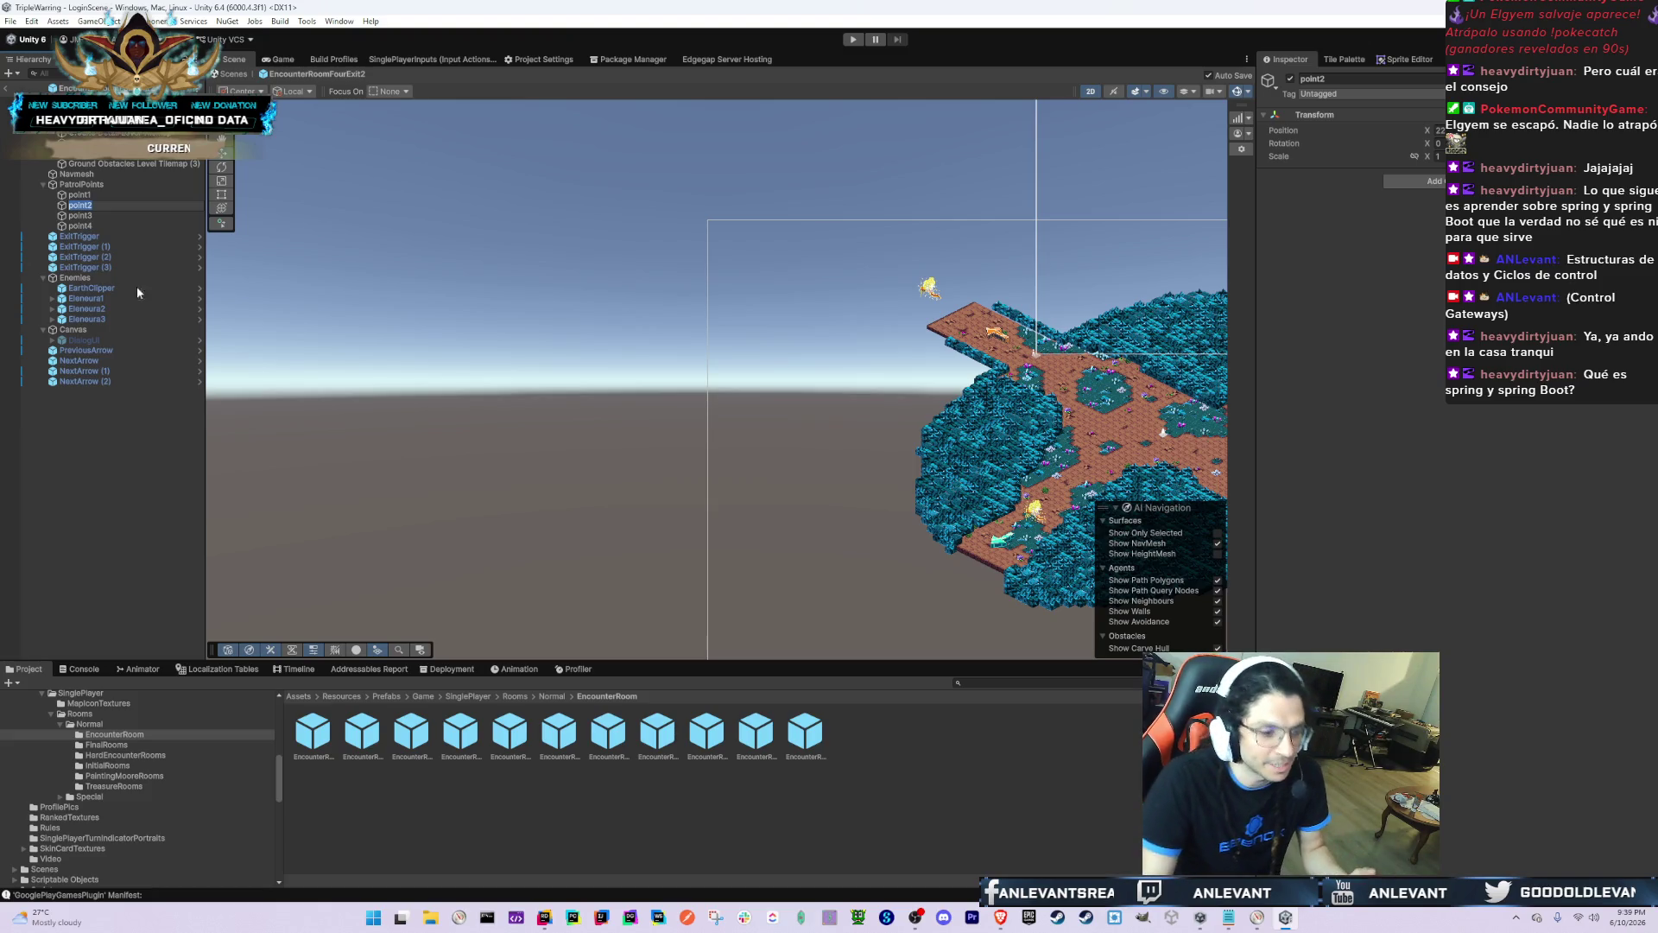
drag(1119, 443, 922, 362)
scroll(805, 366, up, 3)
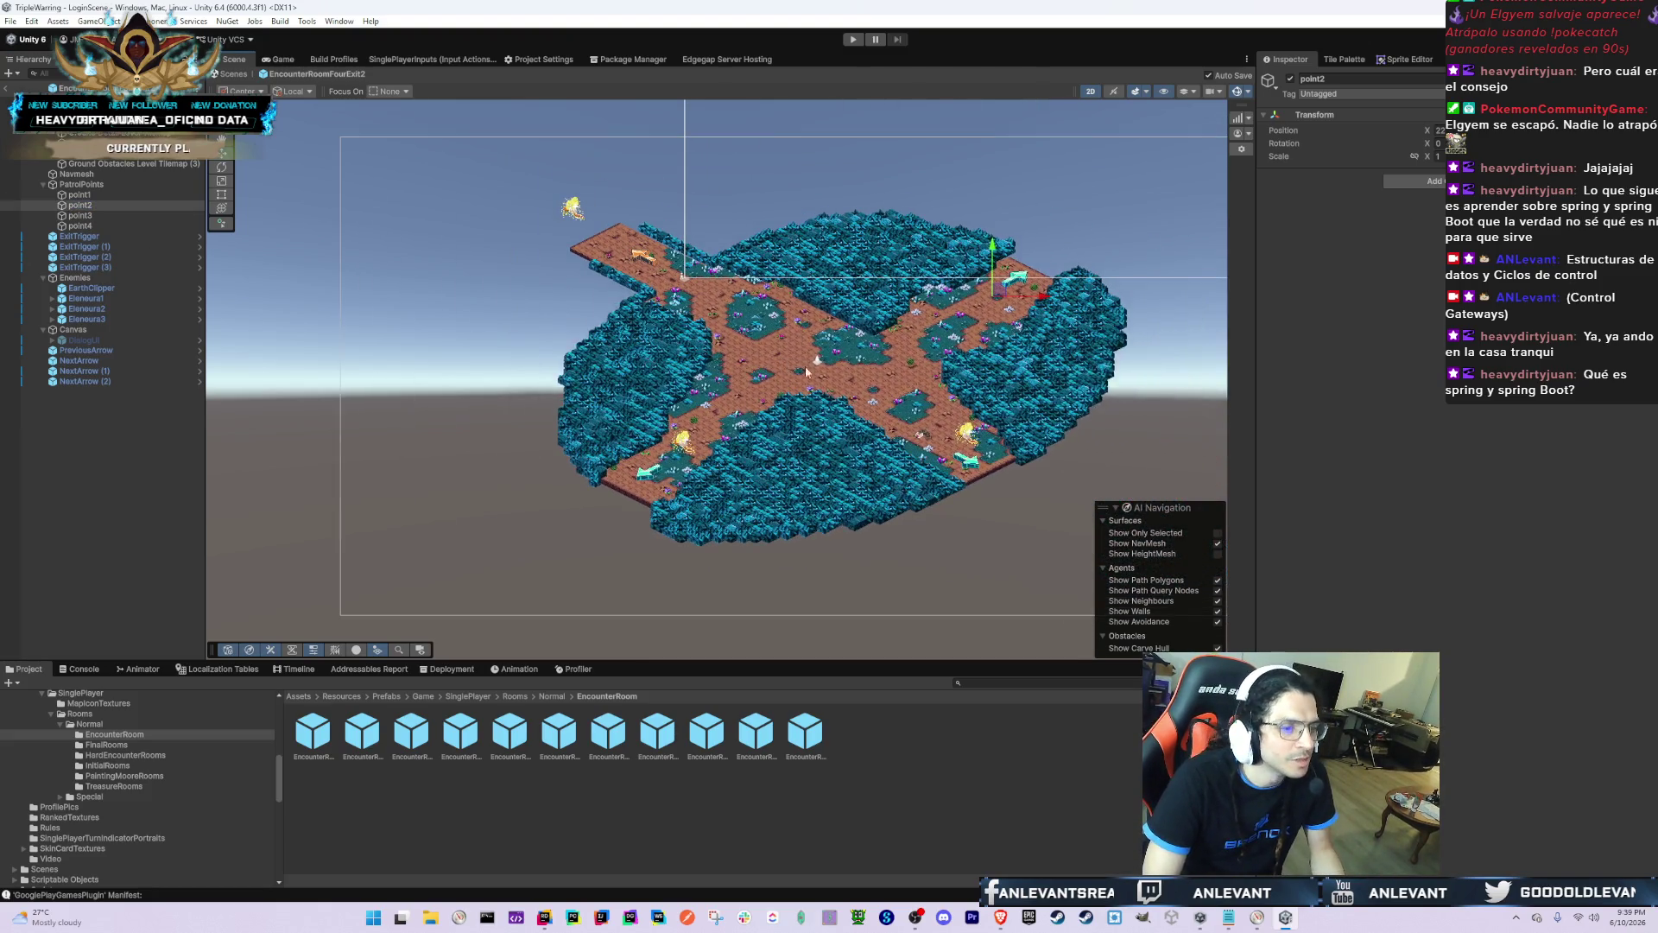
scroll(866, 251, up, 2)
scroll(866, 251, down, 3)
scroll(240, 296, up, 1)
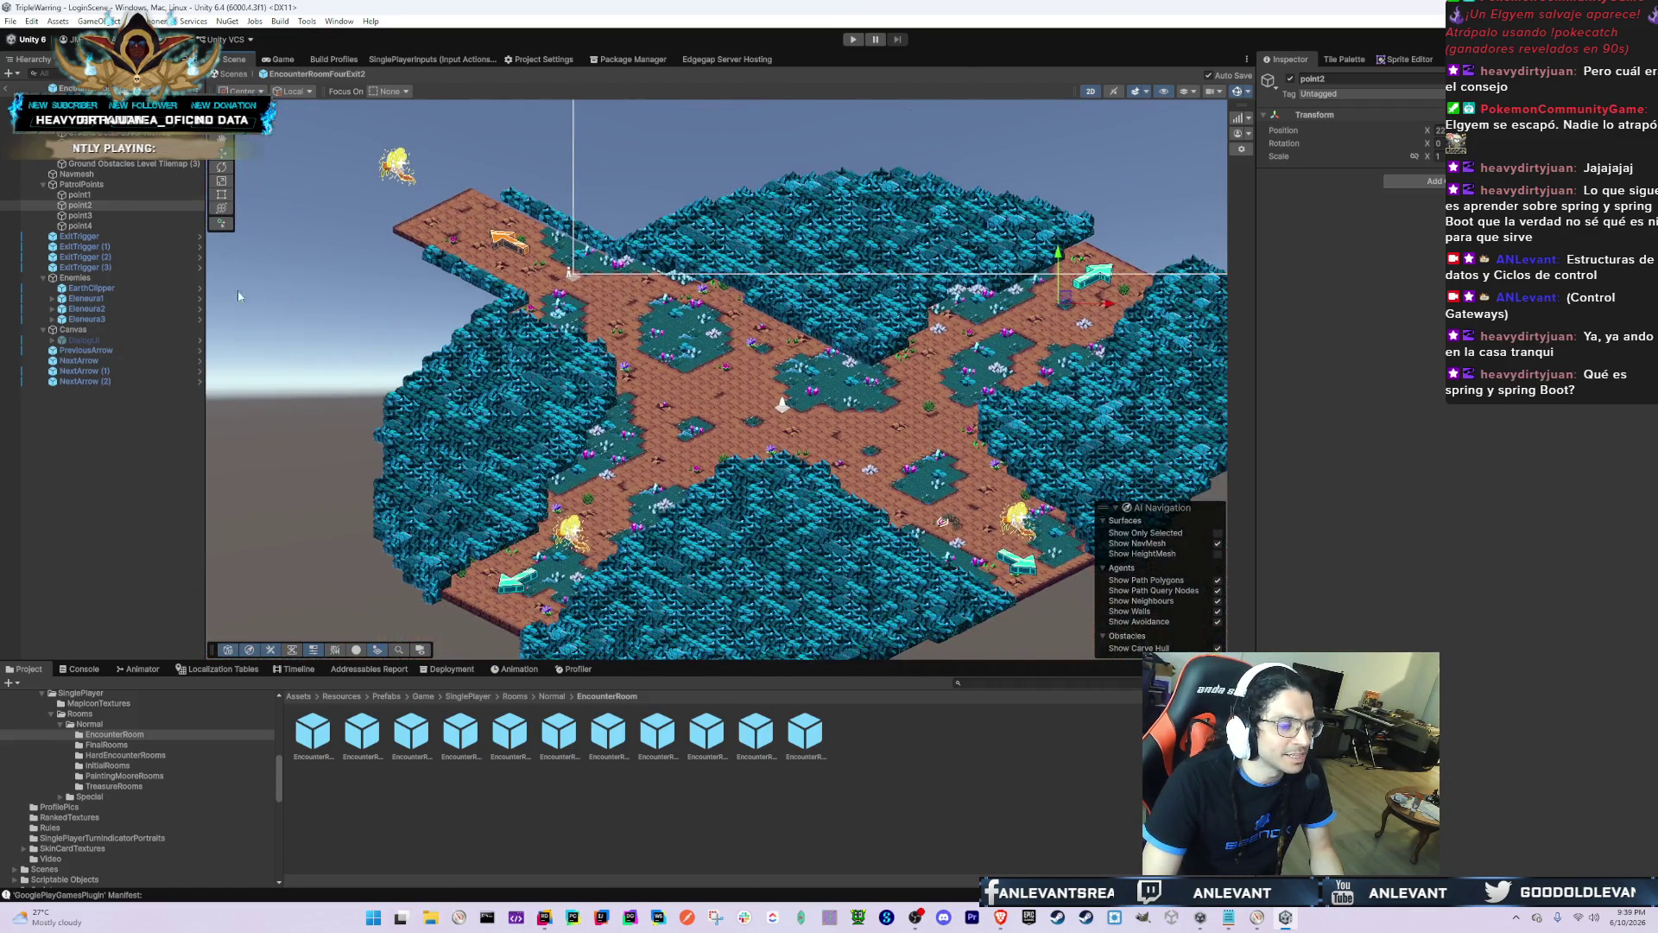
Step: Step through the Hierarchy from point1, collapsing PatrolPoints, Enemies and Canvas
click(154, 194)
key(Left)
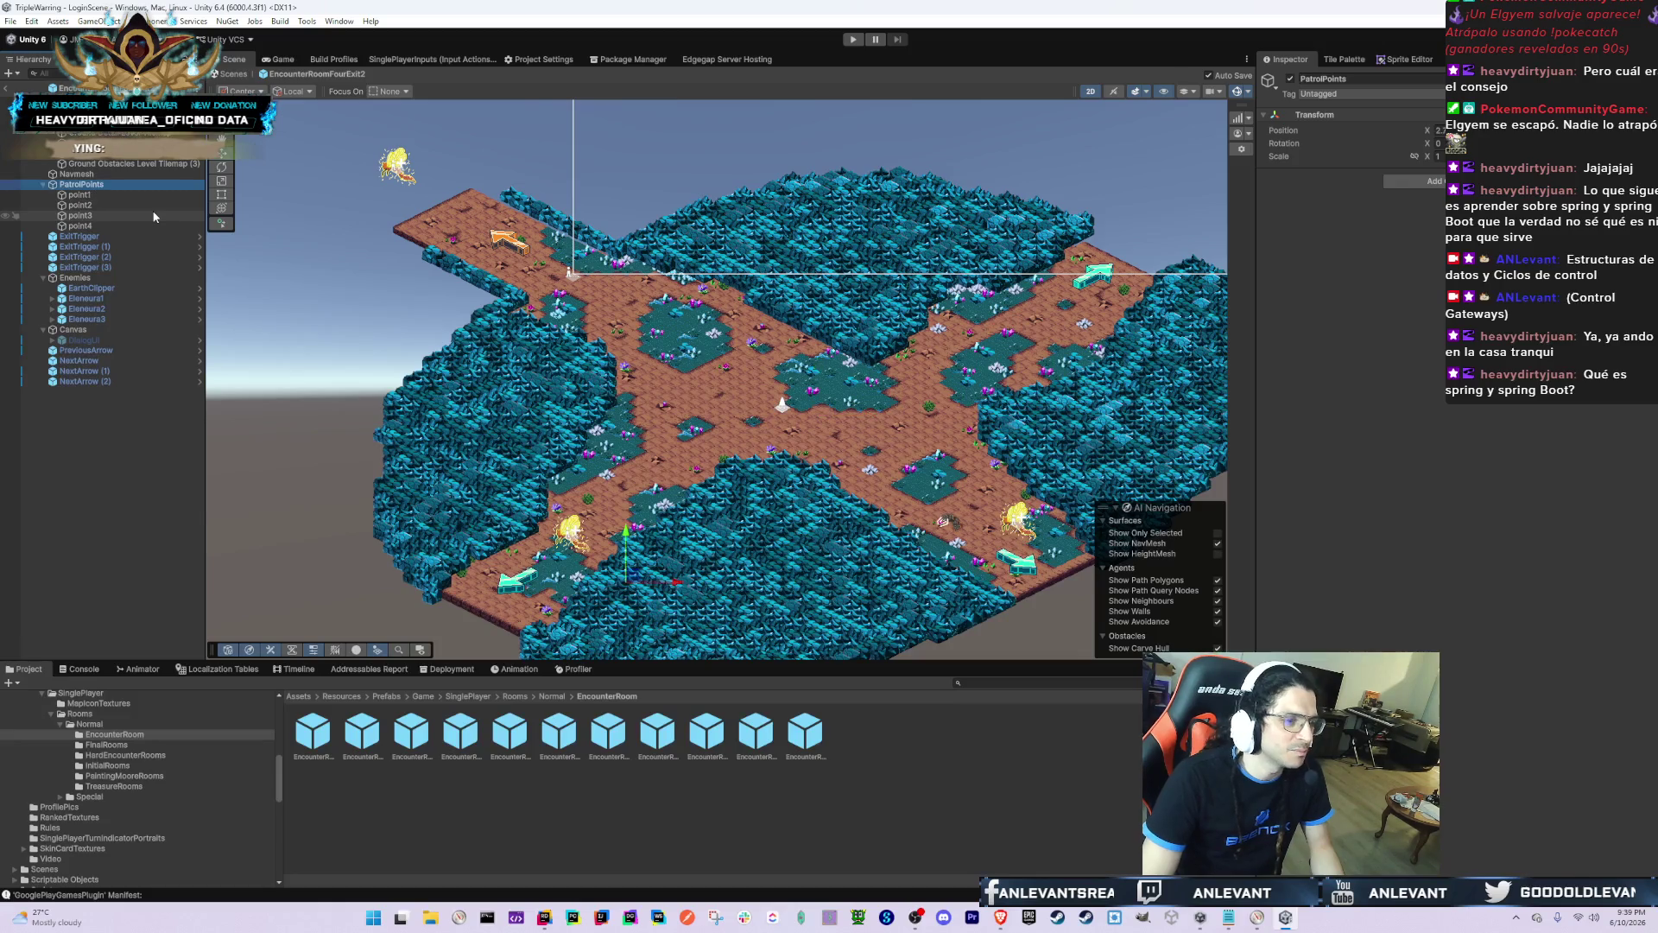
key(Left)
key(Up)
key(Up)
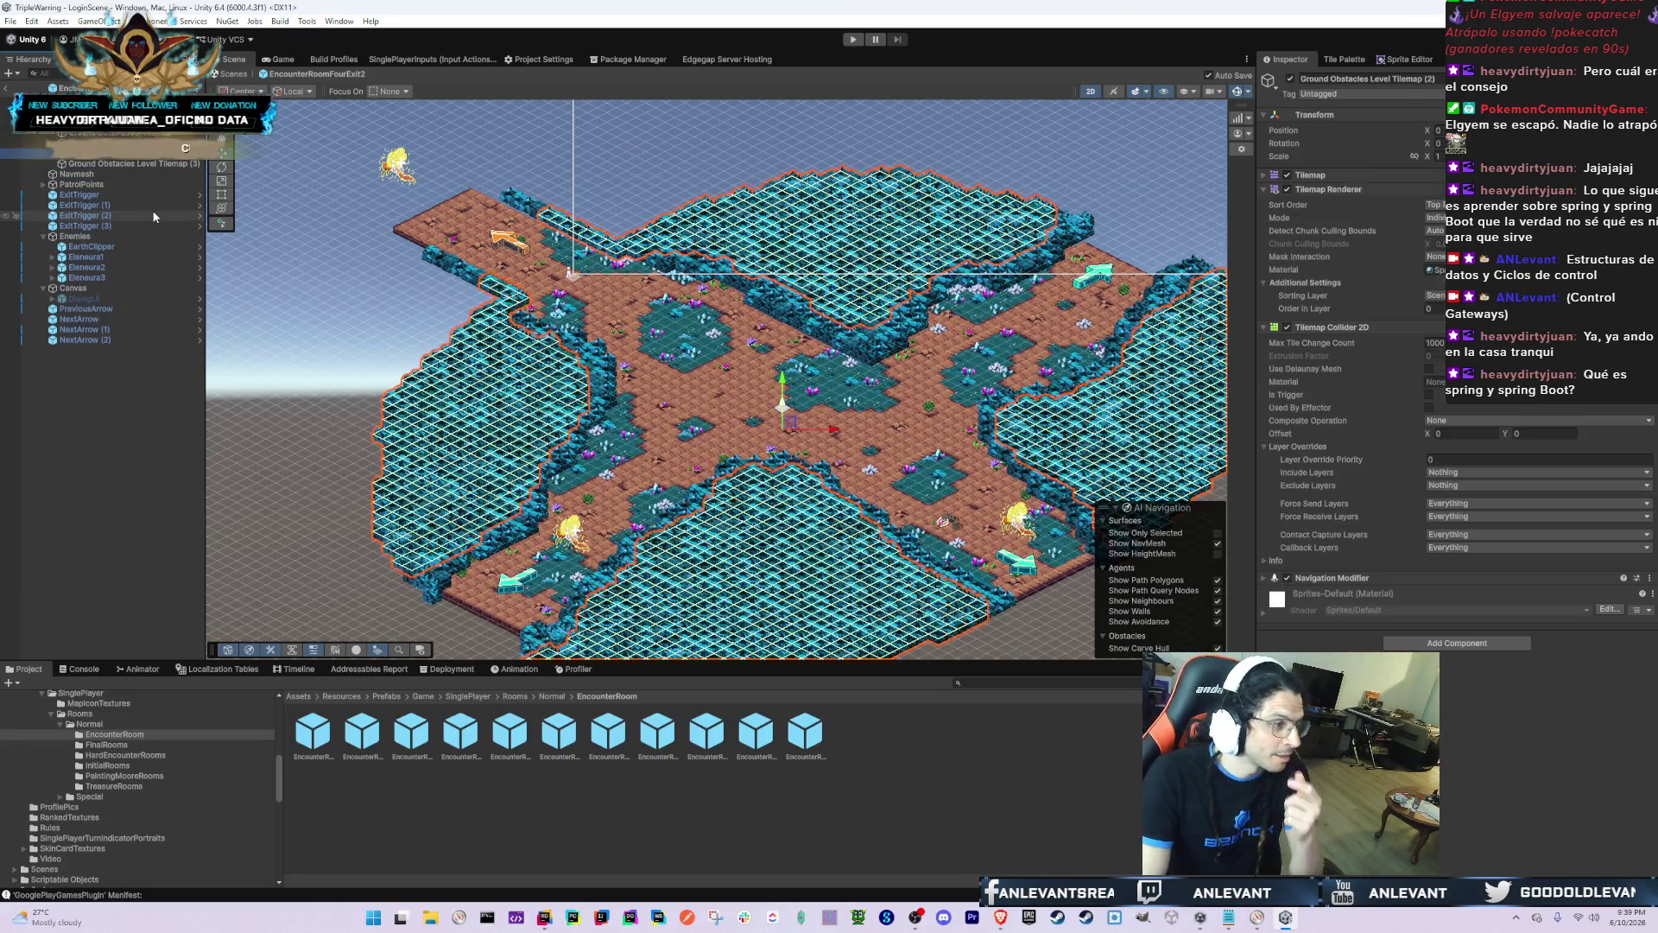
key(Down)
key(Down)
key(Down)
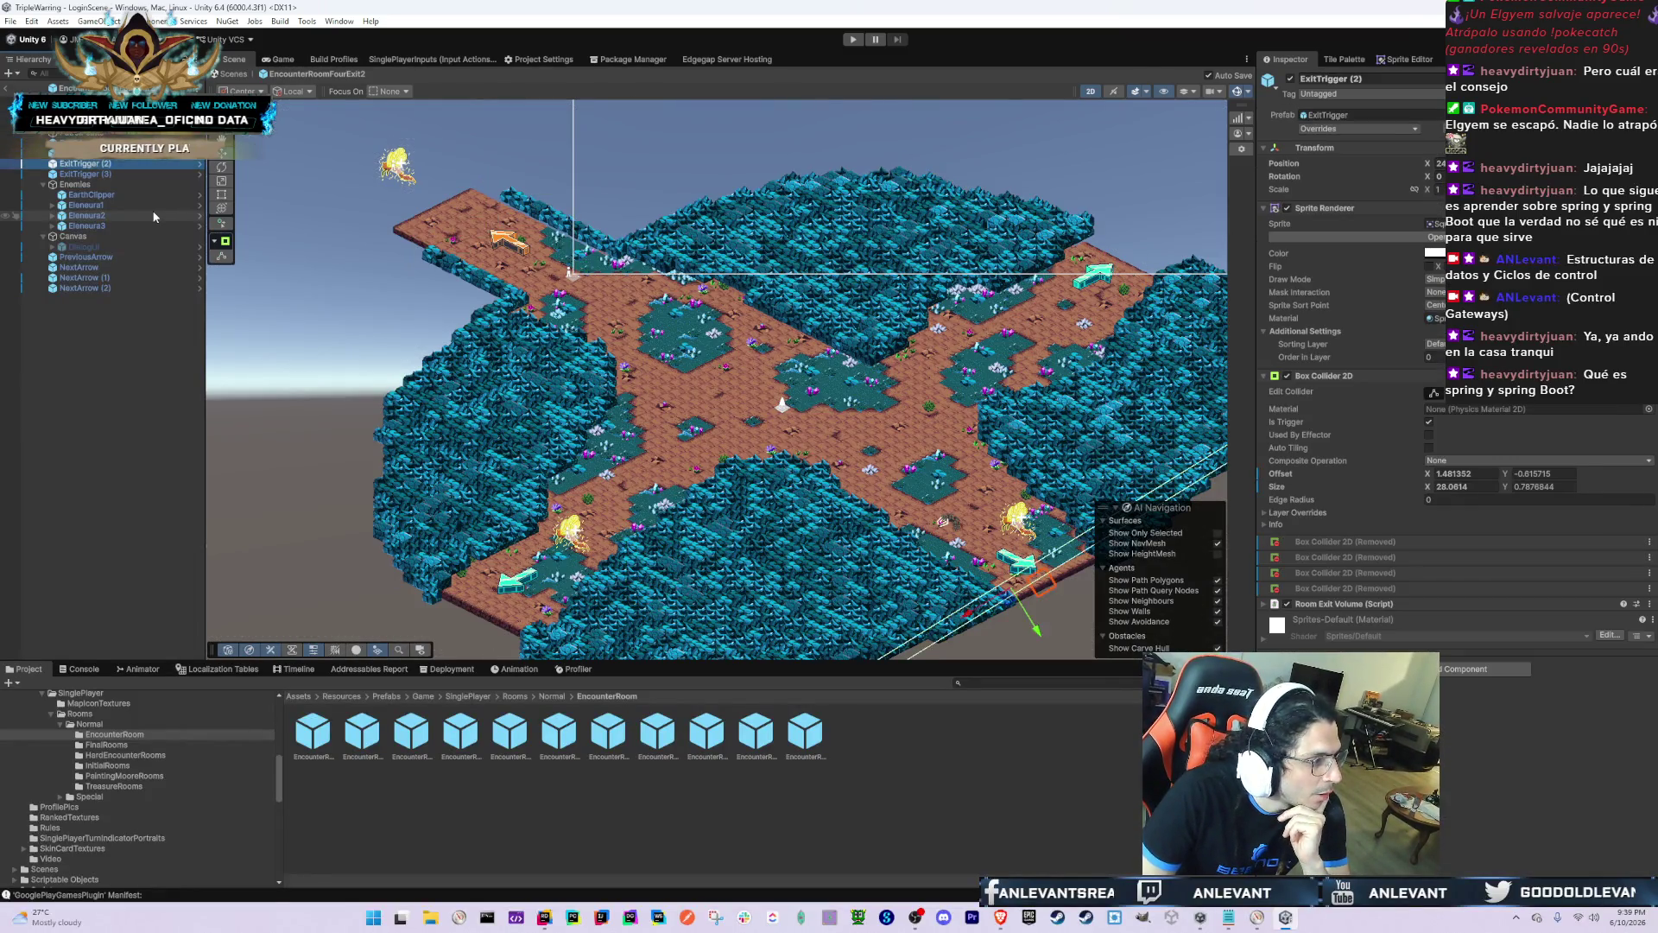
key(Down)
key(Down)
key(Down)
key(Left)
key(Down)
key(Left)
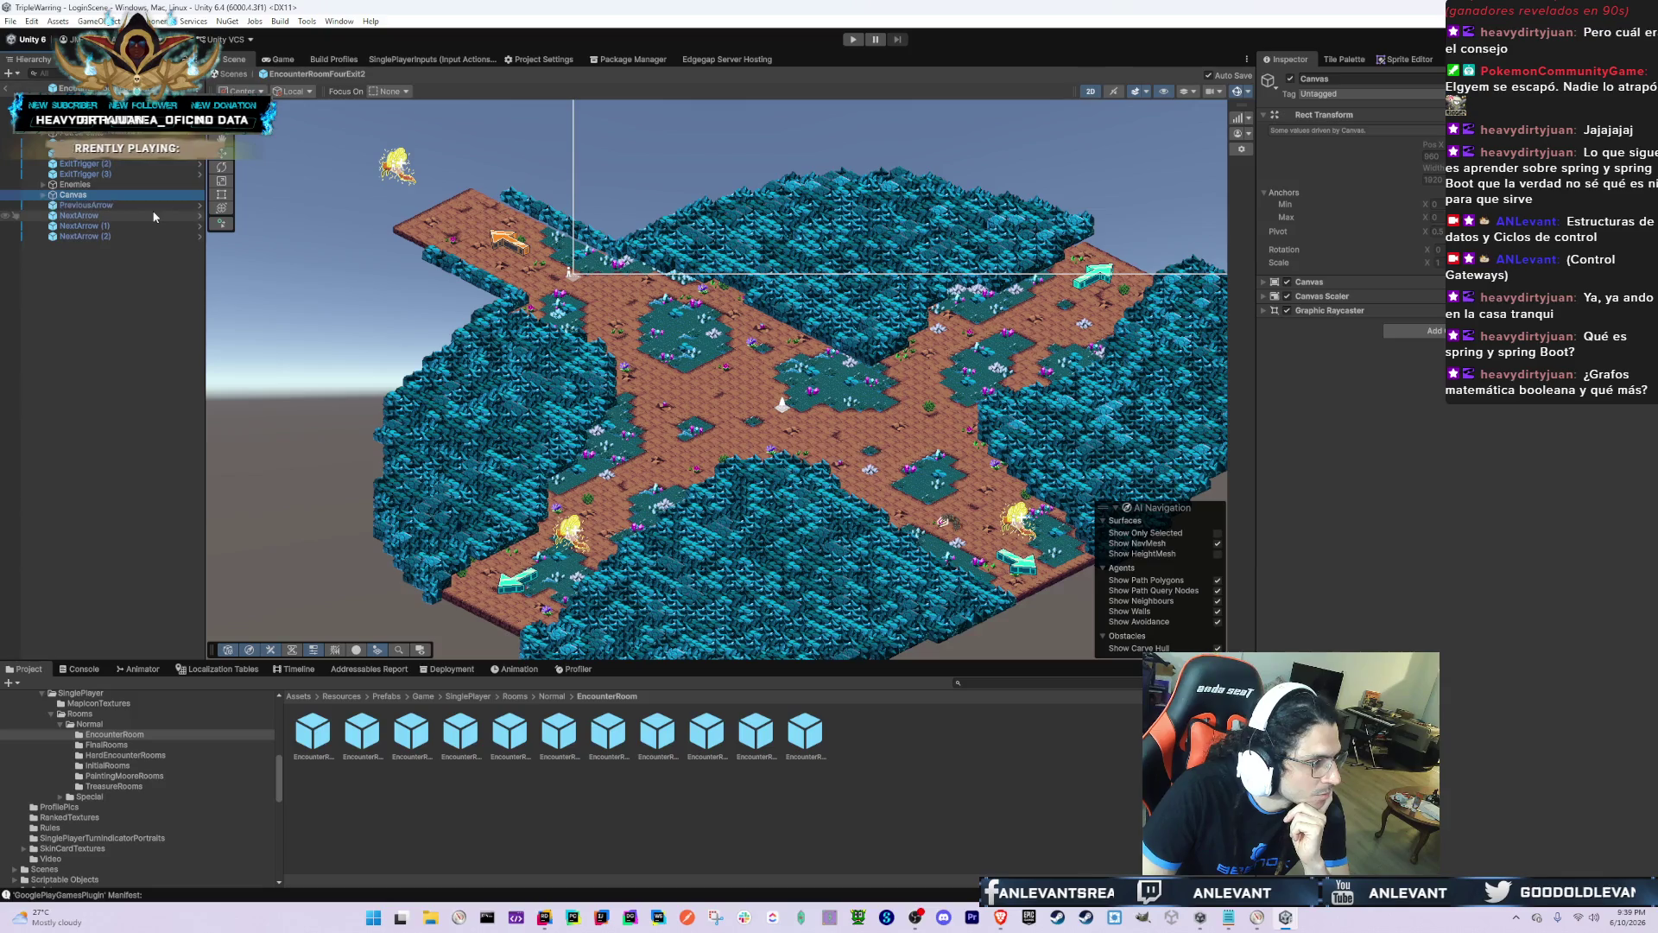
Step: Inspect Eleneura1, ExitTrigger (2) and Ground Obstacles Level Tilemap (3) in the Hierarchy
key(Up)
key(Right)
key(Down)
key(Down)
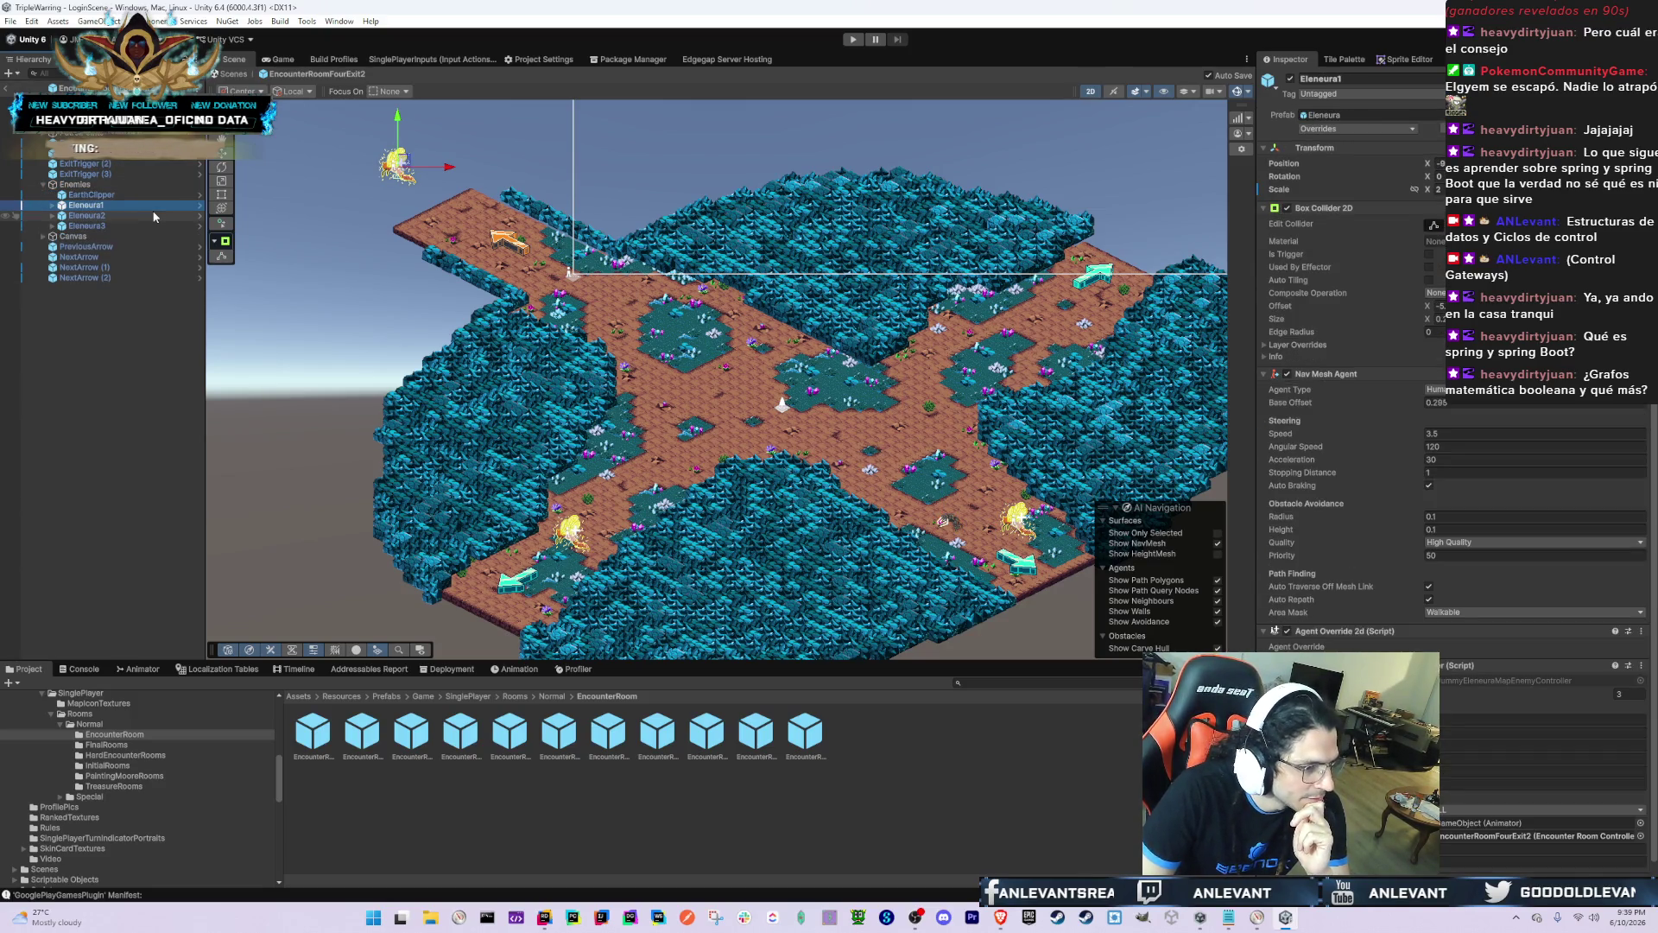
key(Left)
key(Left)
key(Up)
key(Up)
key(Up)
key(Up)
key(Right)
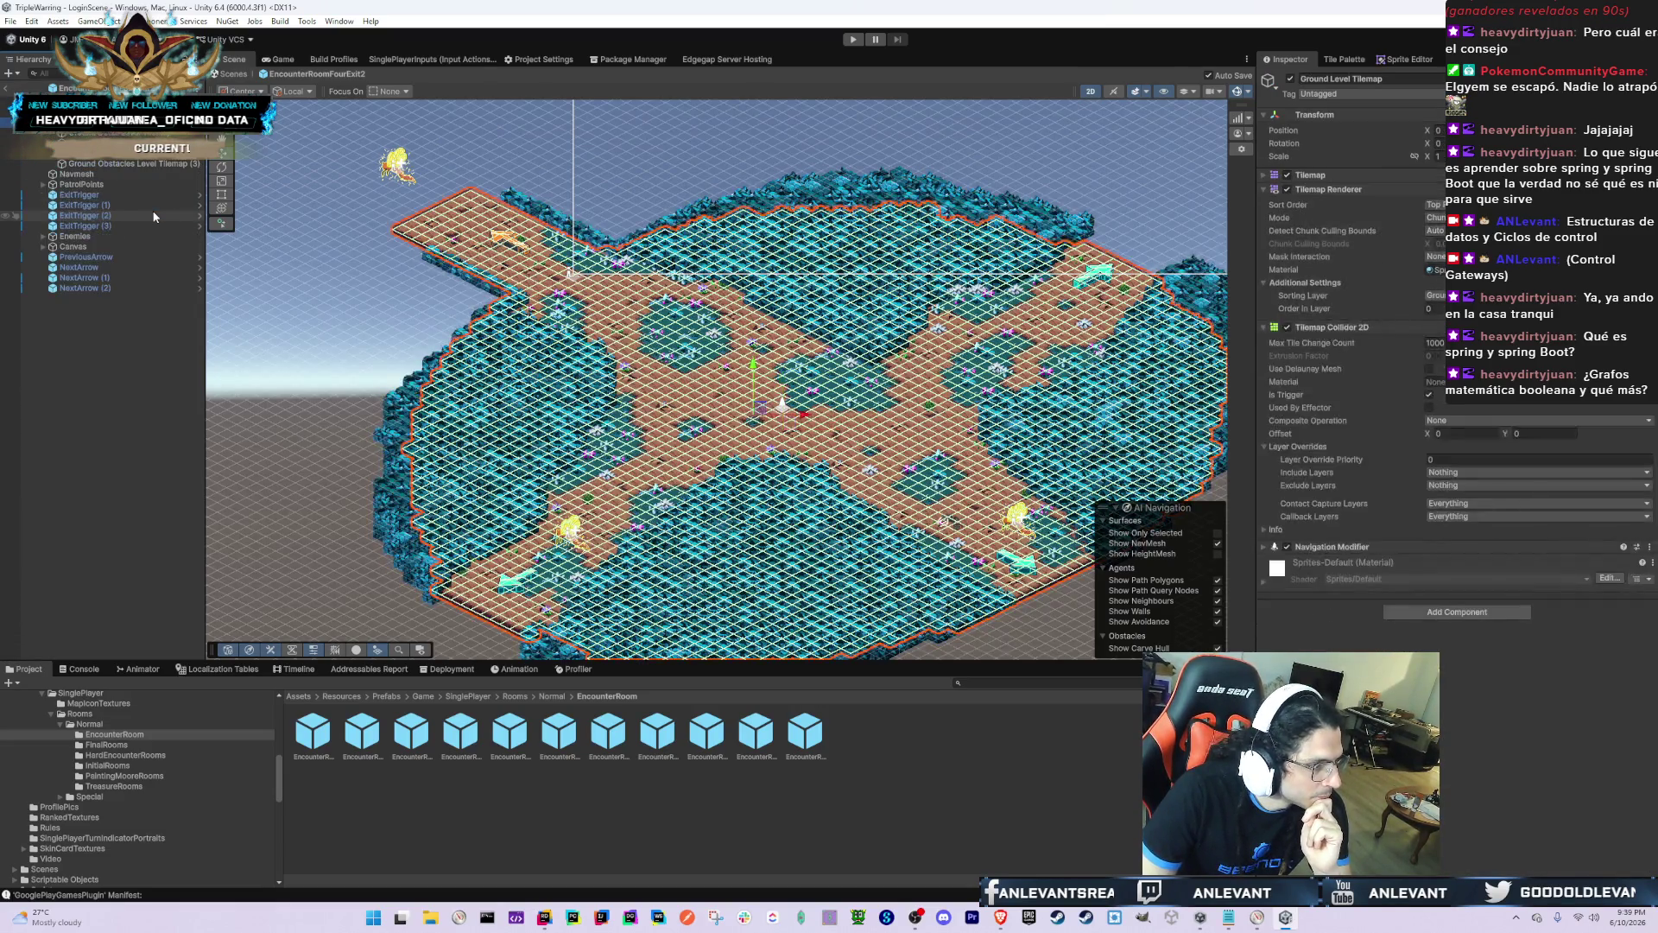
key(Down)
key(Down)
key(Down)
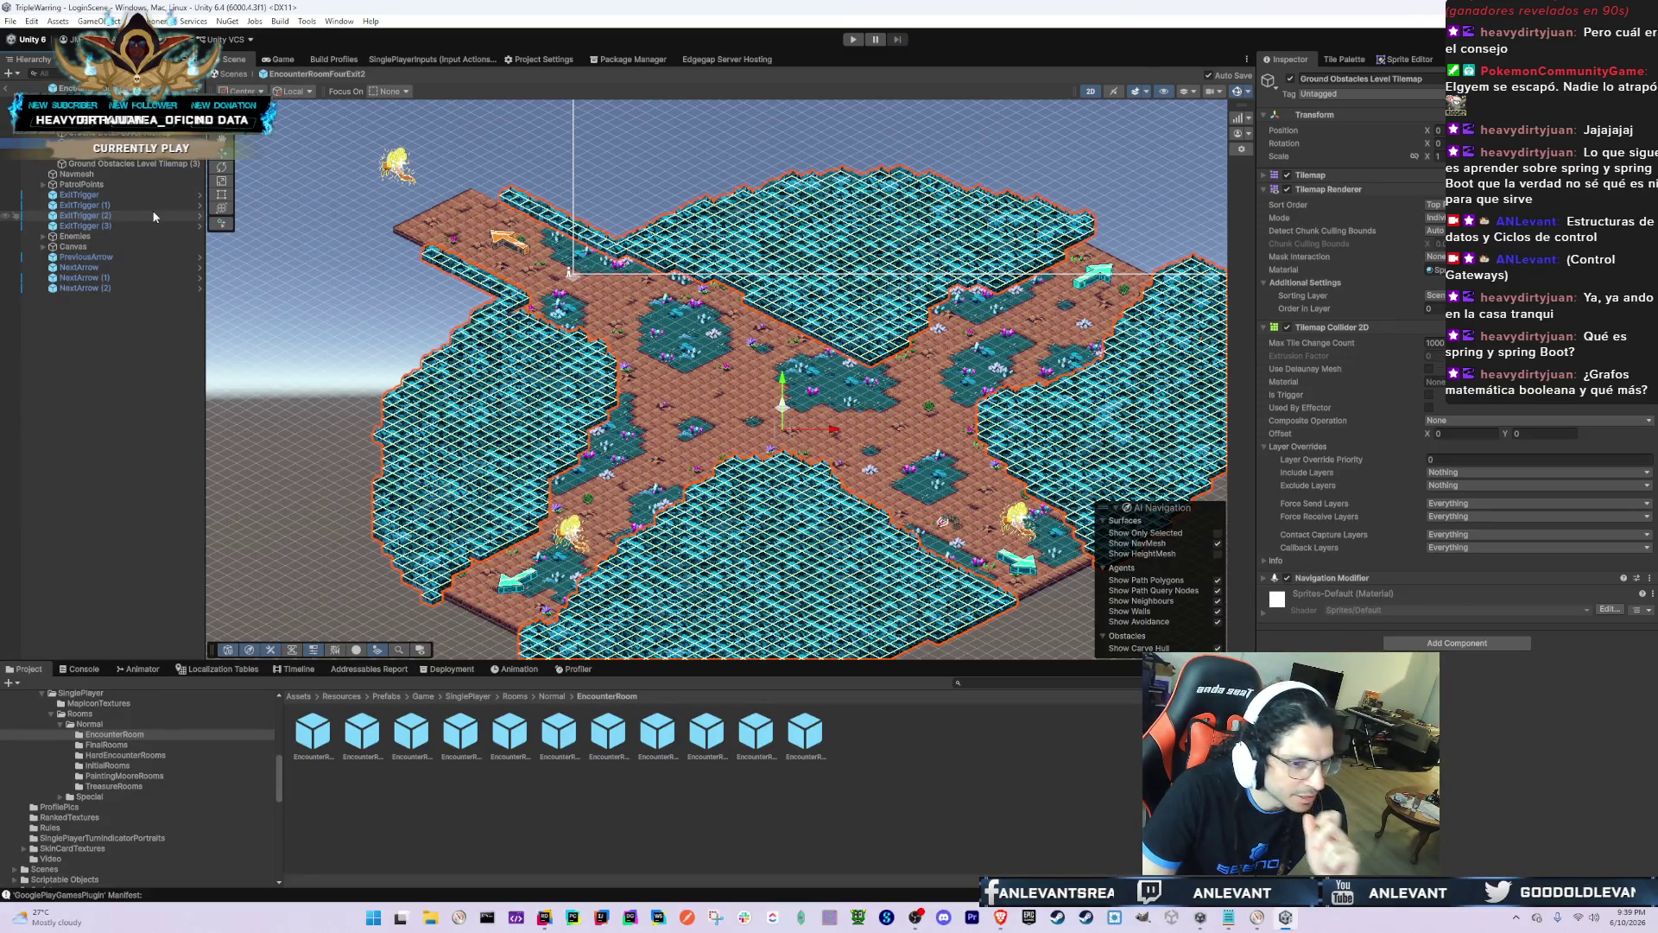
Step: Select Ground Obstacles Level Tilemap (3), then the EncounterRoomOneExit prefab in the EncounterRoom folder
click(114, 163)
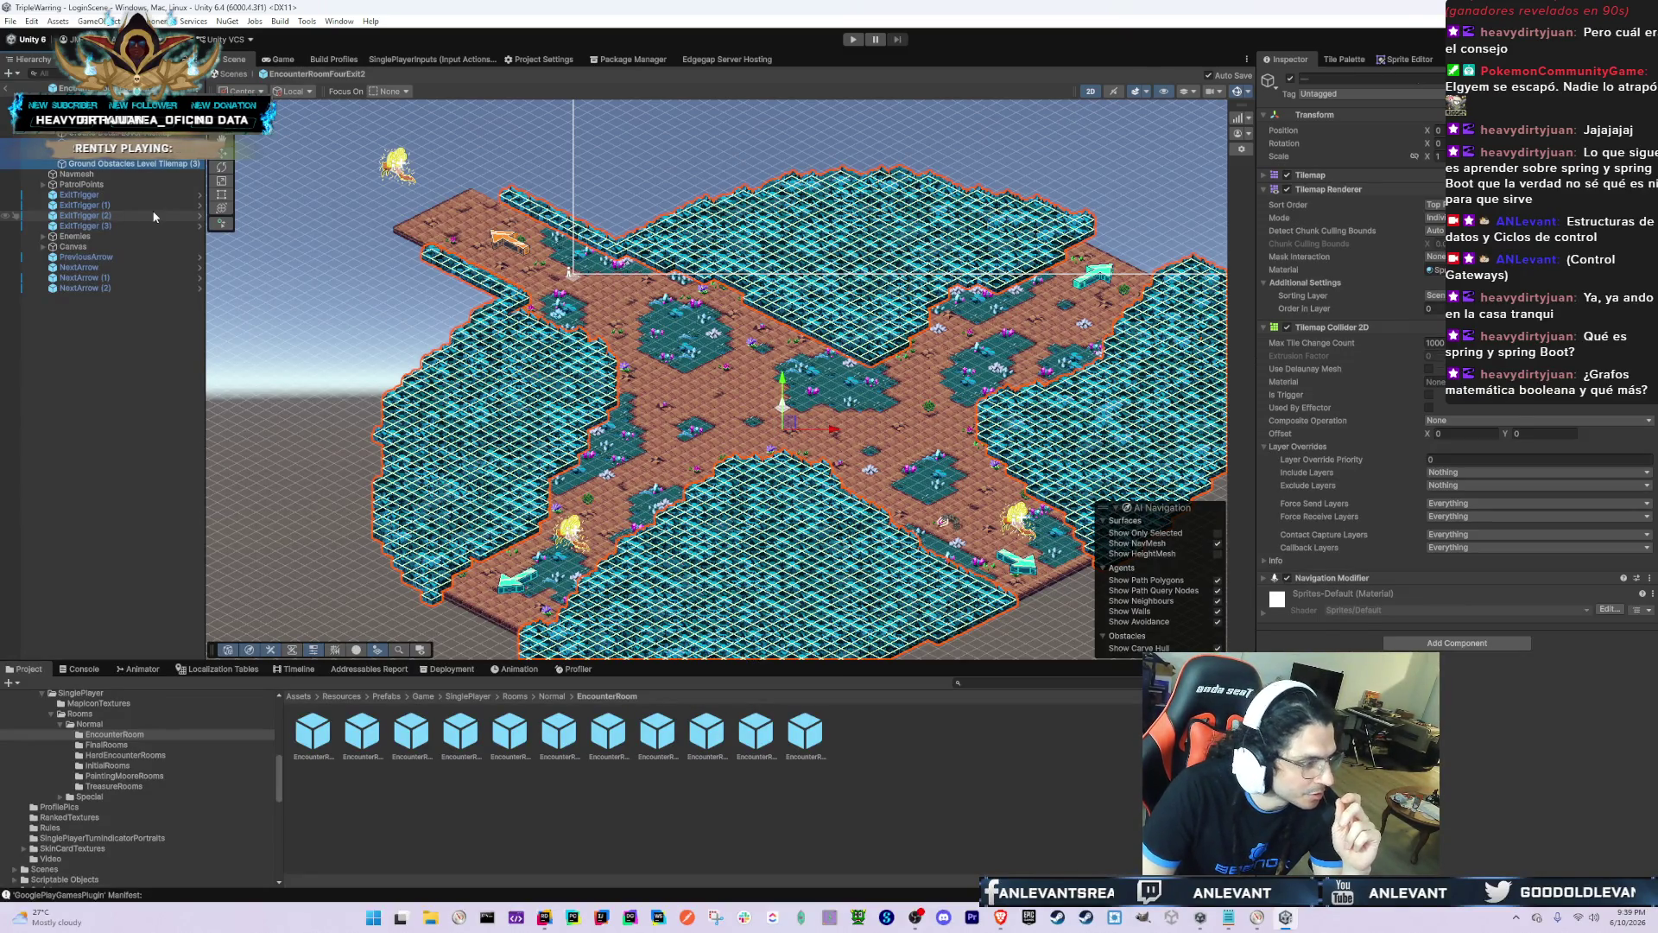
click(52, 87)
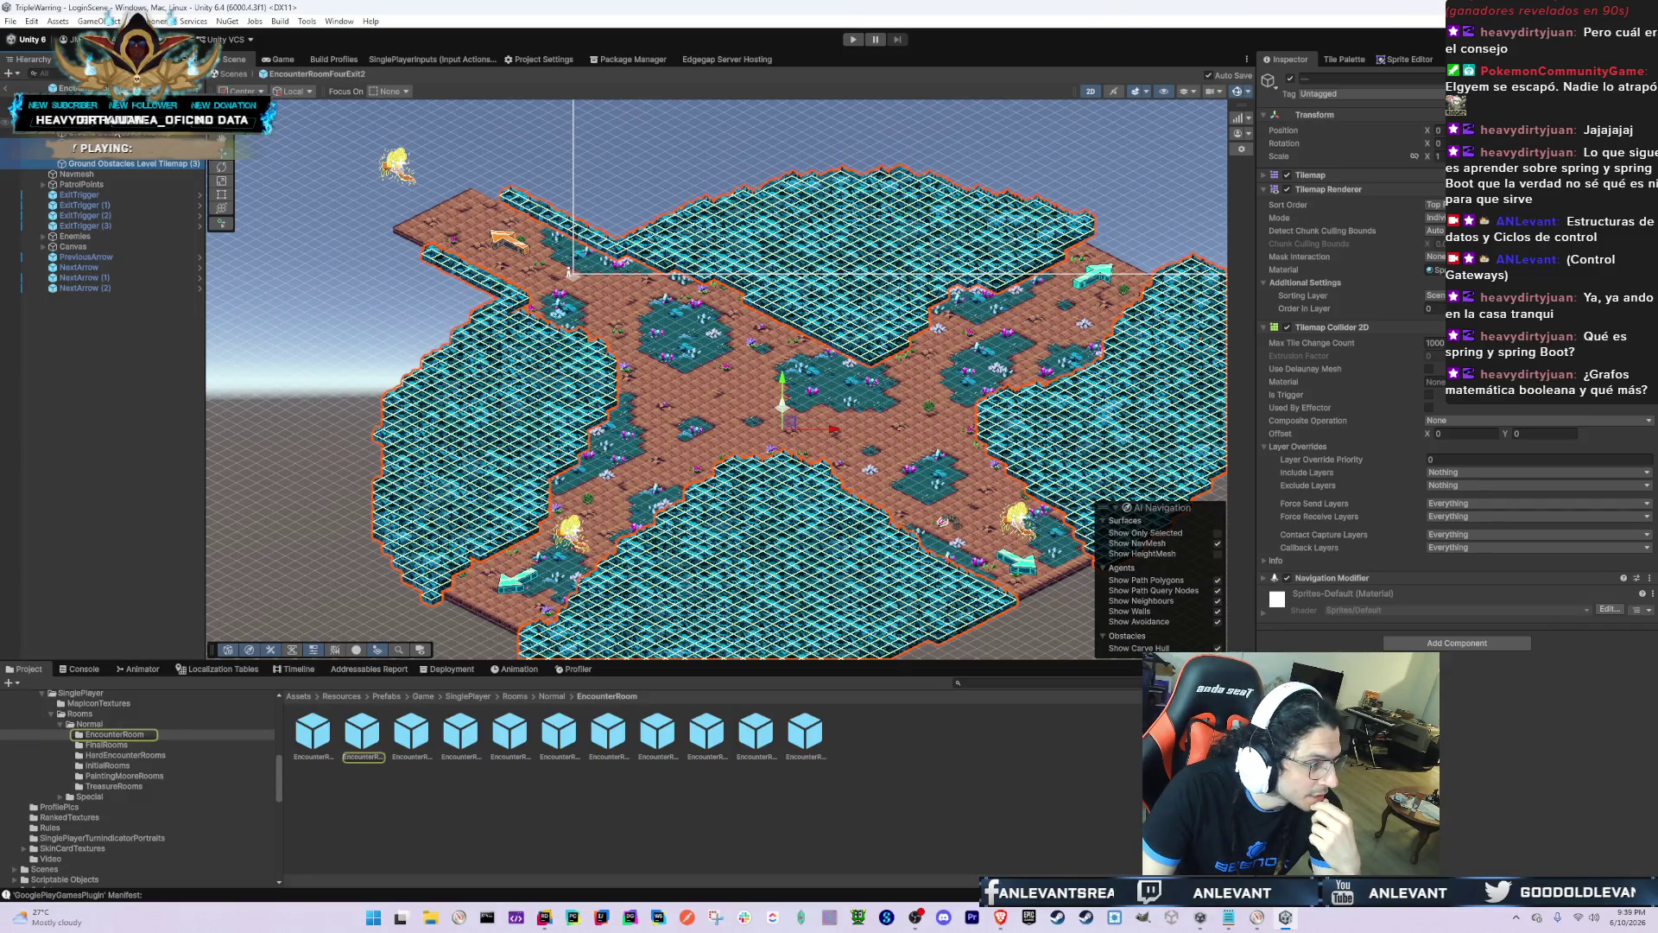
click(419, 743)
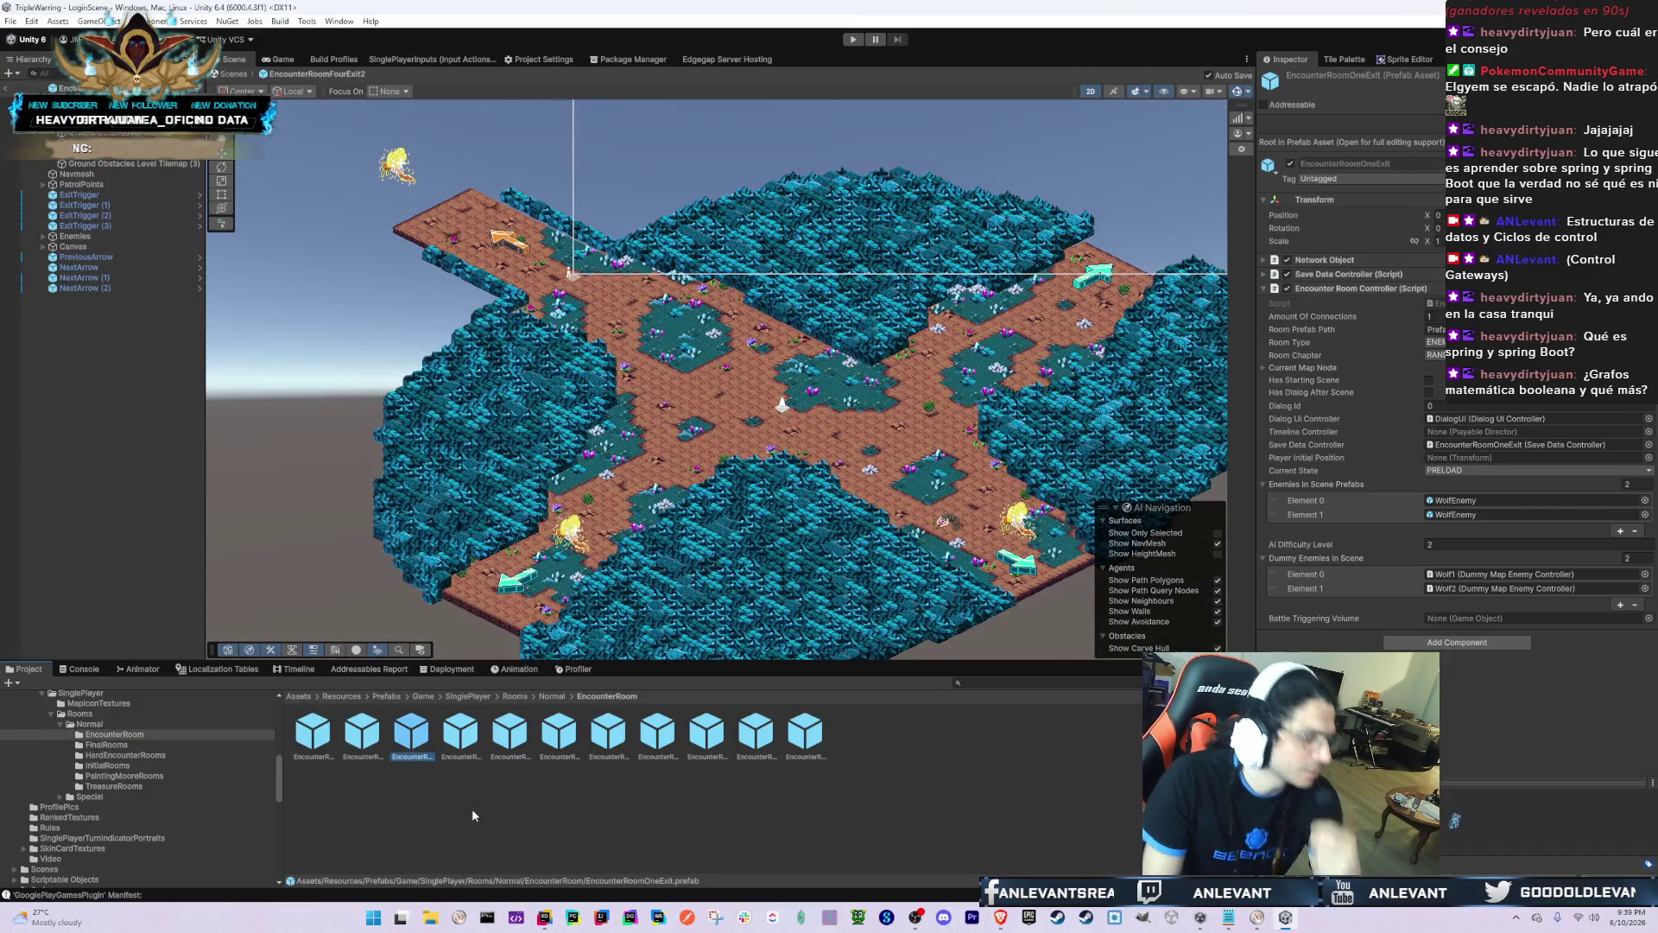
Step: Open EncounterRoomOneExit, select its Ground Obstacles Level Tilemap and centre the room, with a brief browser break
double_click(415, 736)
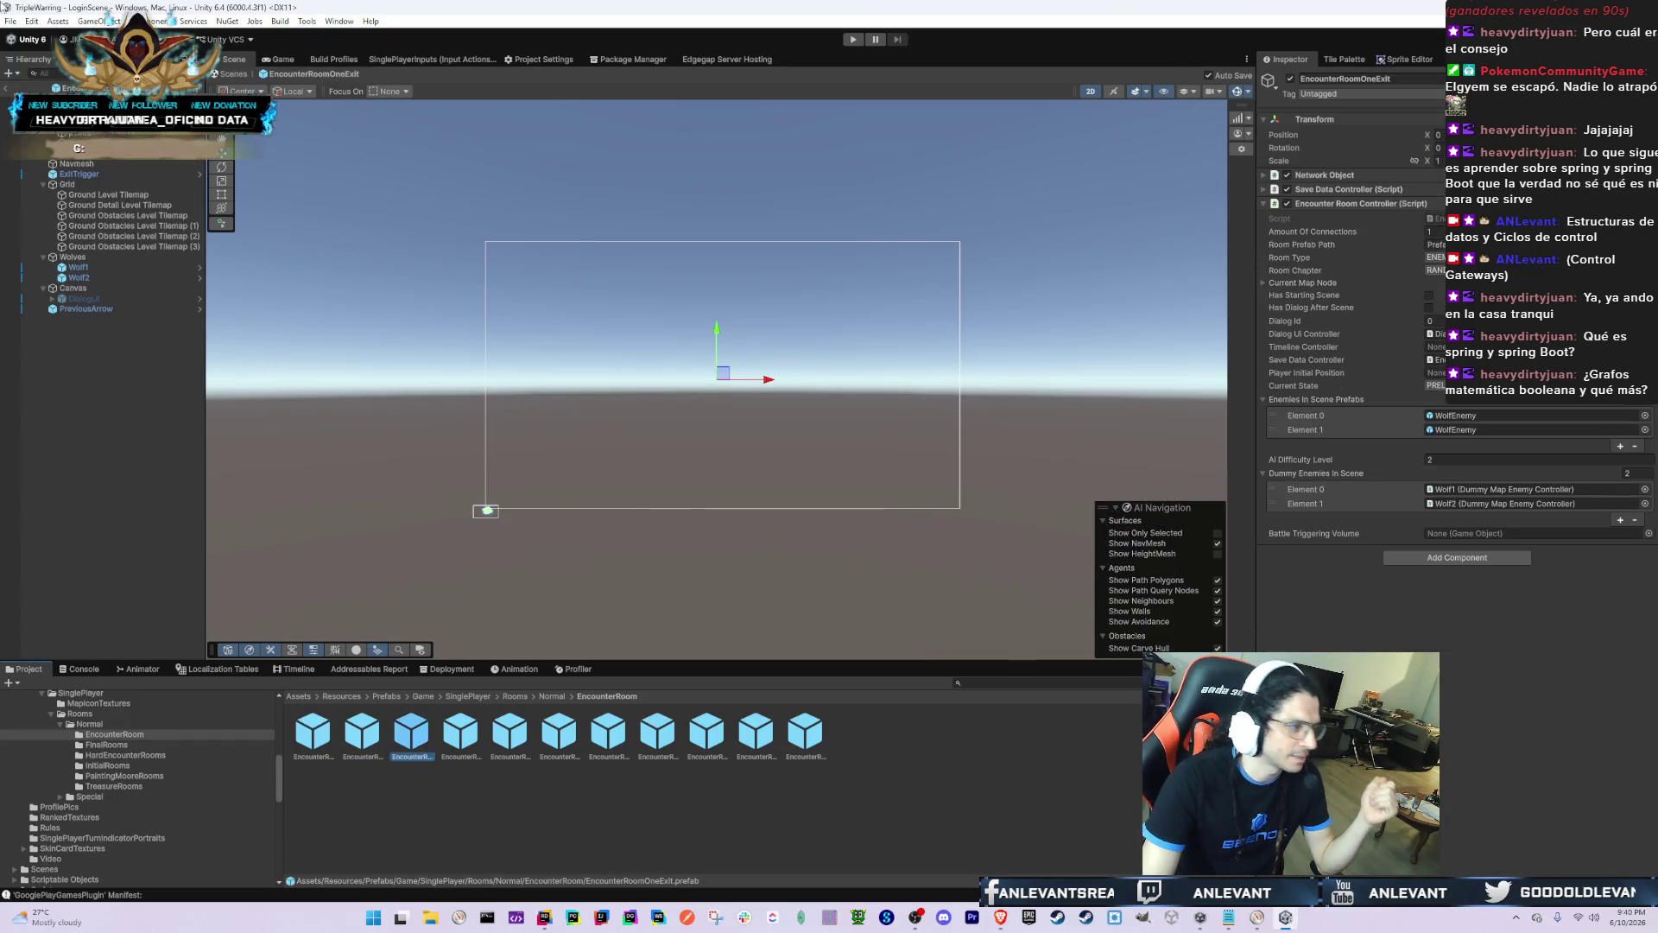
click(176, 216)
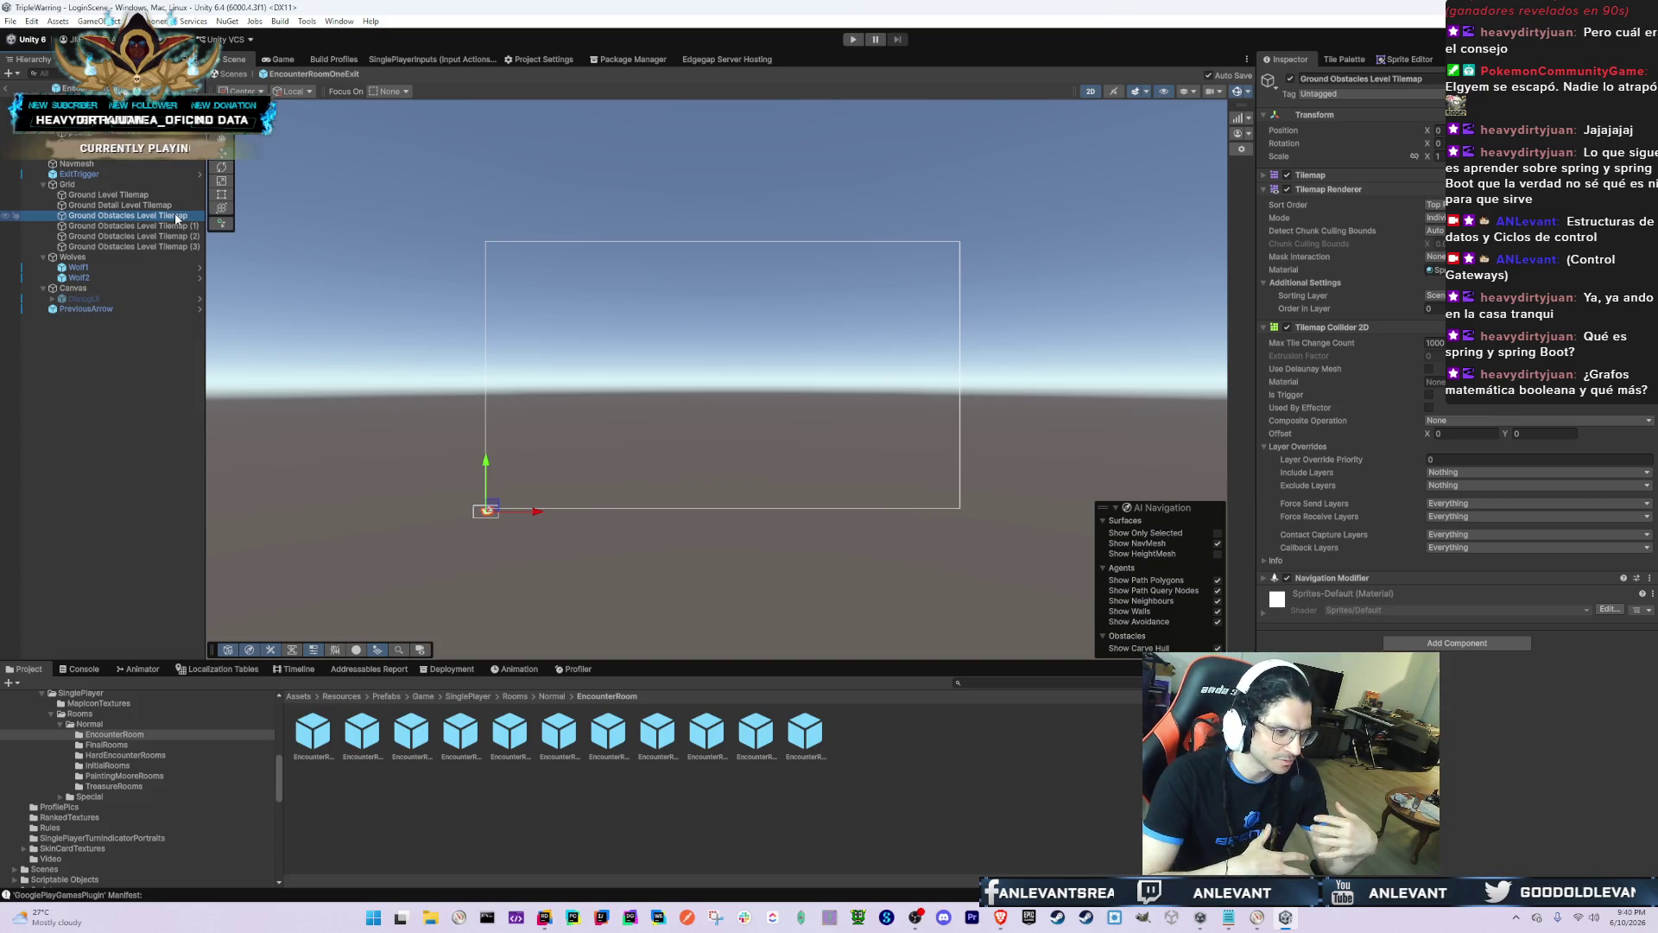
scroll(541, 504, up, 4)
scroll(535, 566, up, 3)
scroll(912, 324, up, 5)
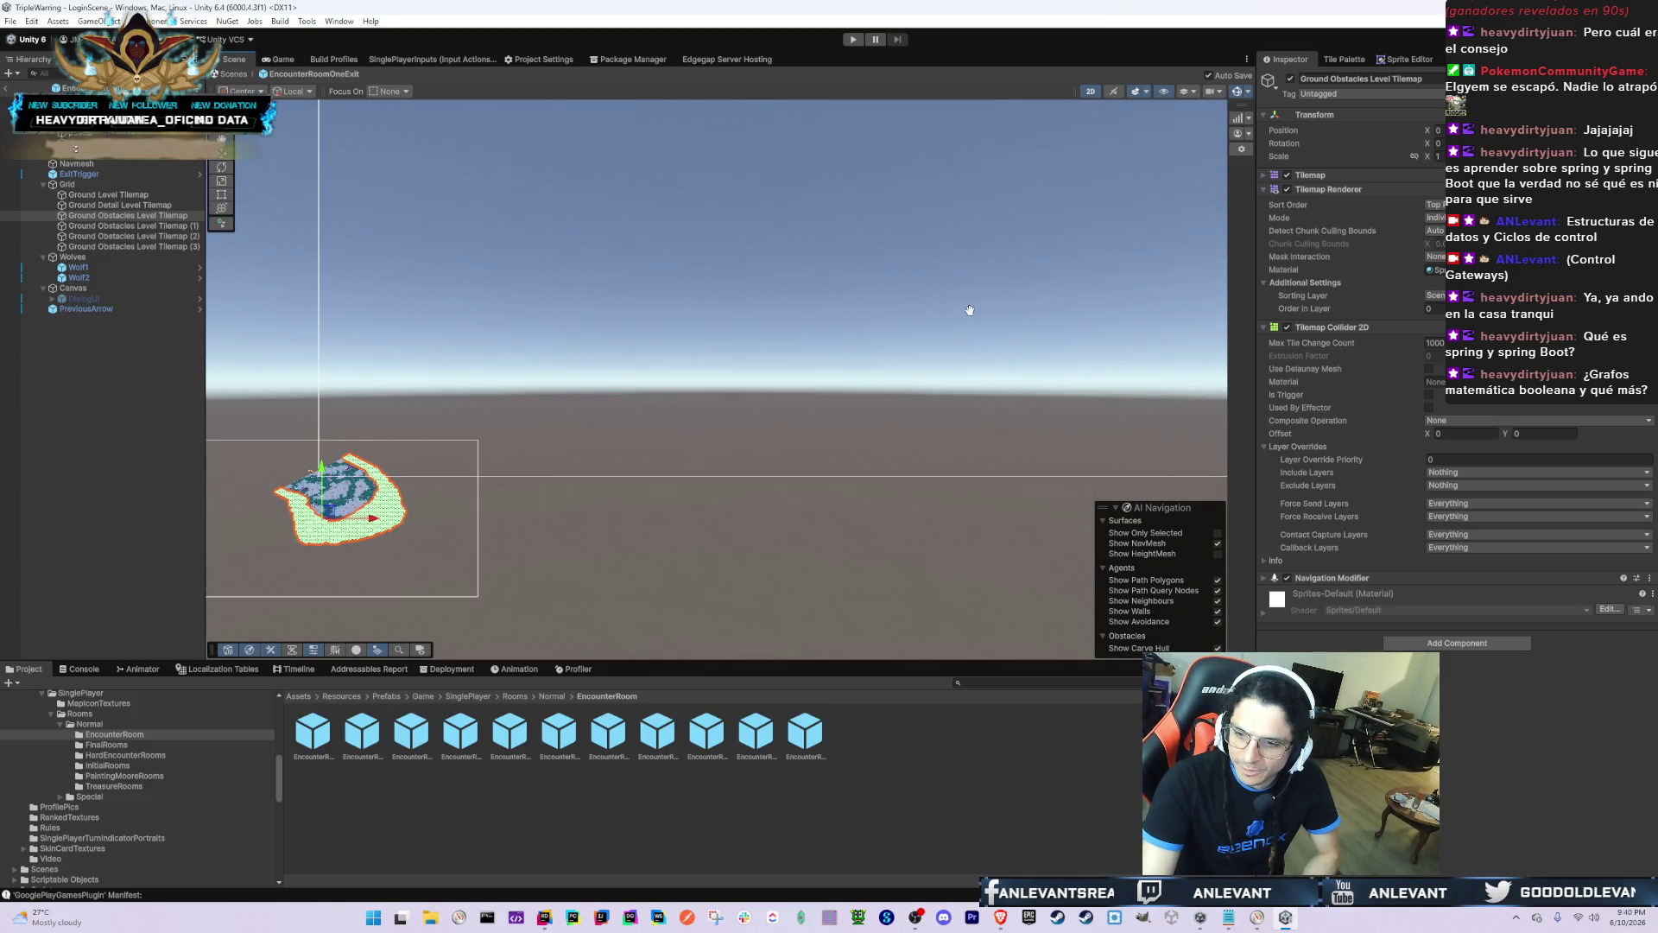
drag(970, 310, 1079, 227)
key(alt+Tab)
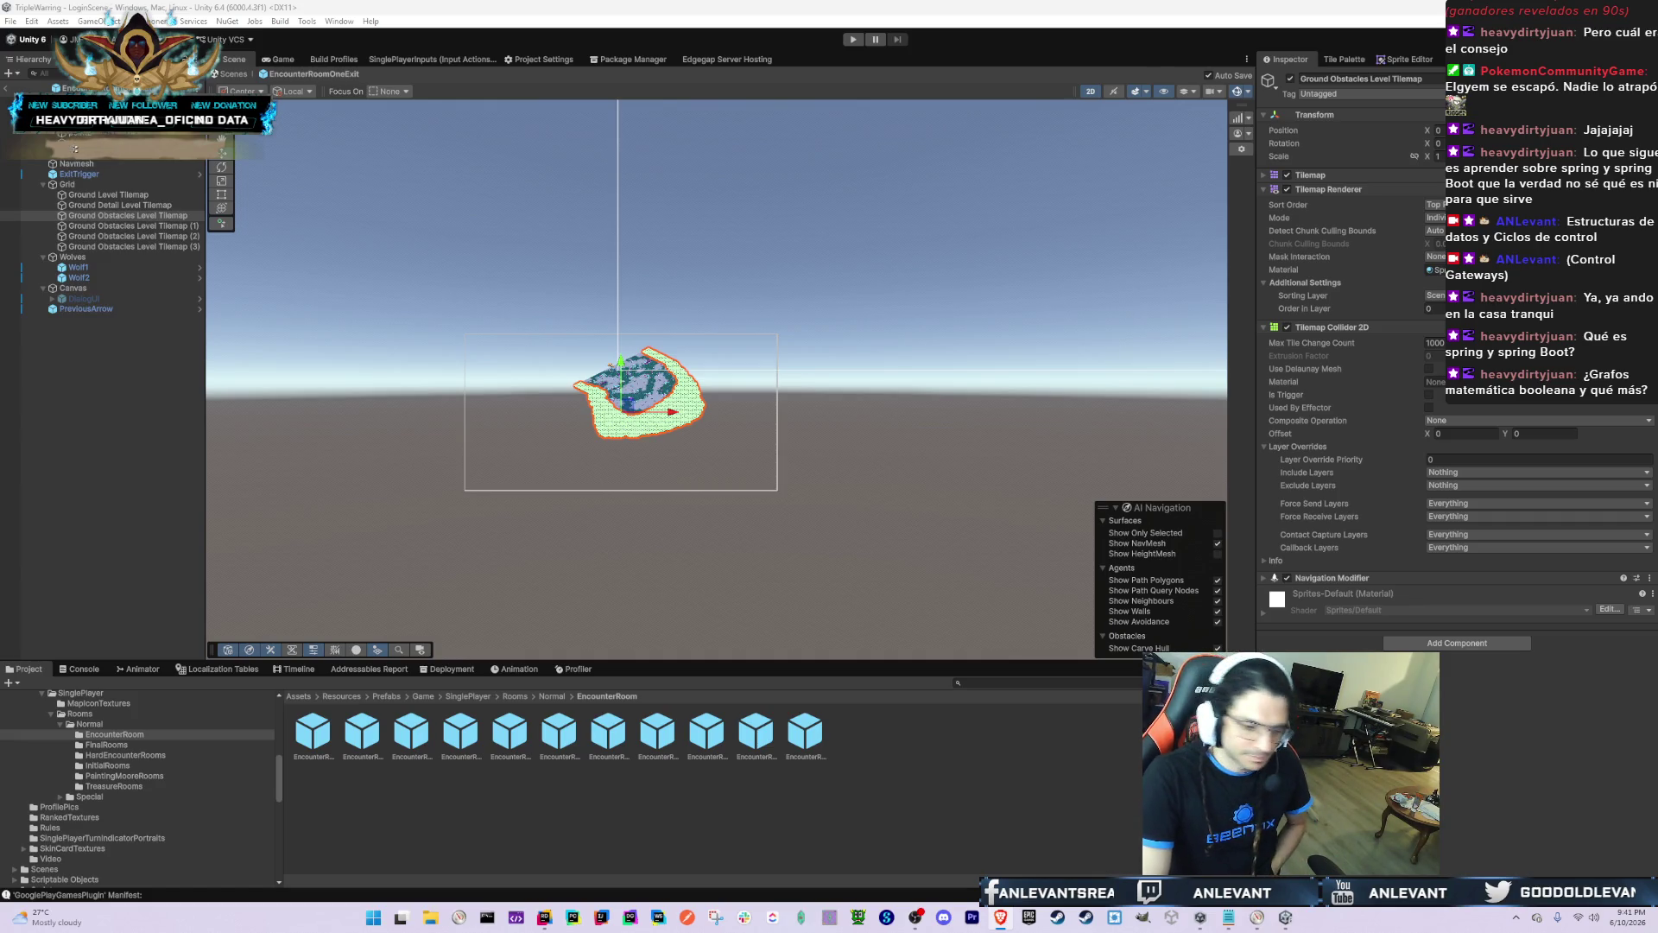
scroll(640, 451, up, 10)
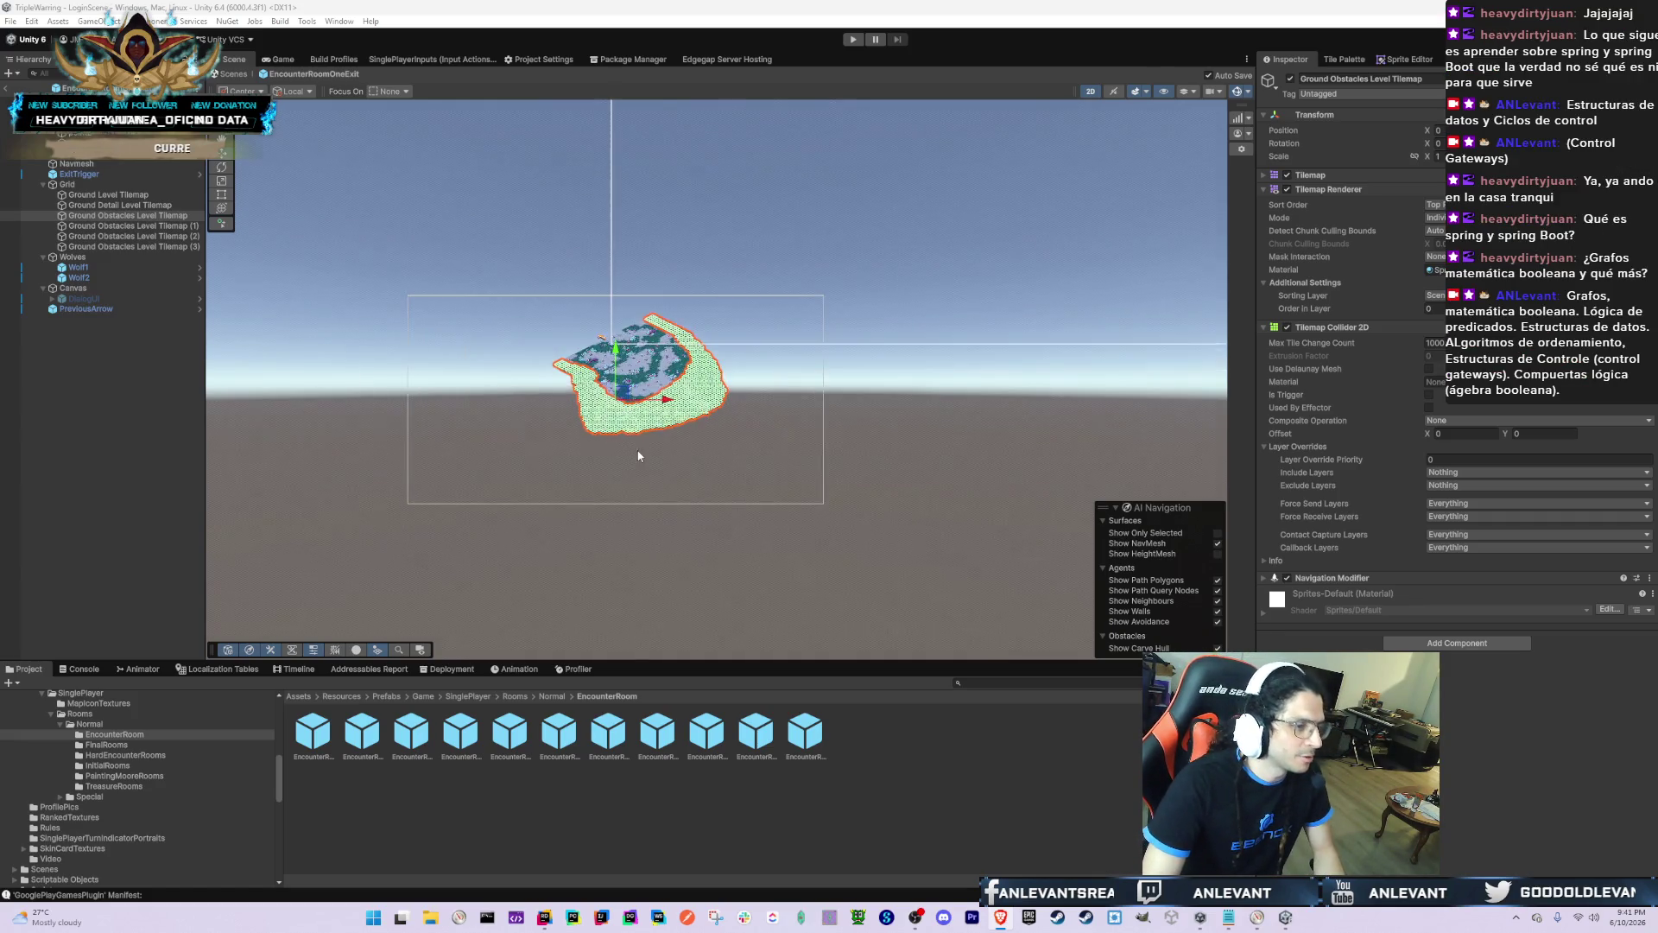
Step: Frame the one-exit room, toggle between Scene and Game views, and glance at the Console
key(f)
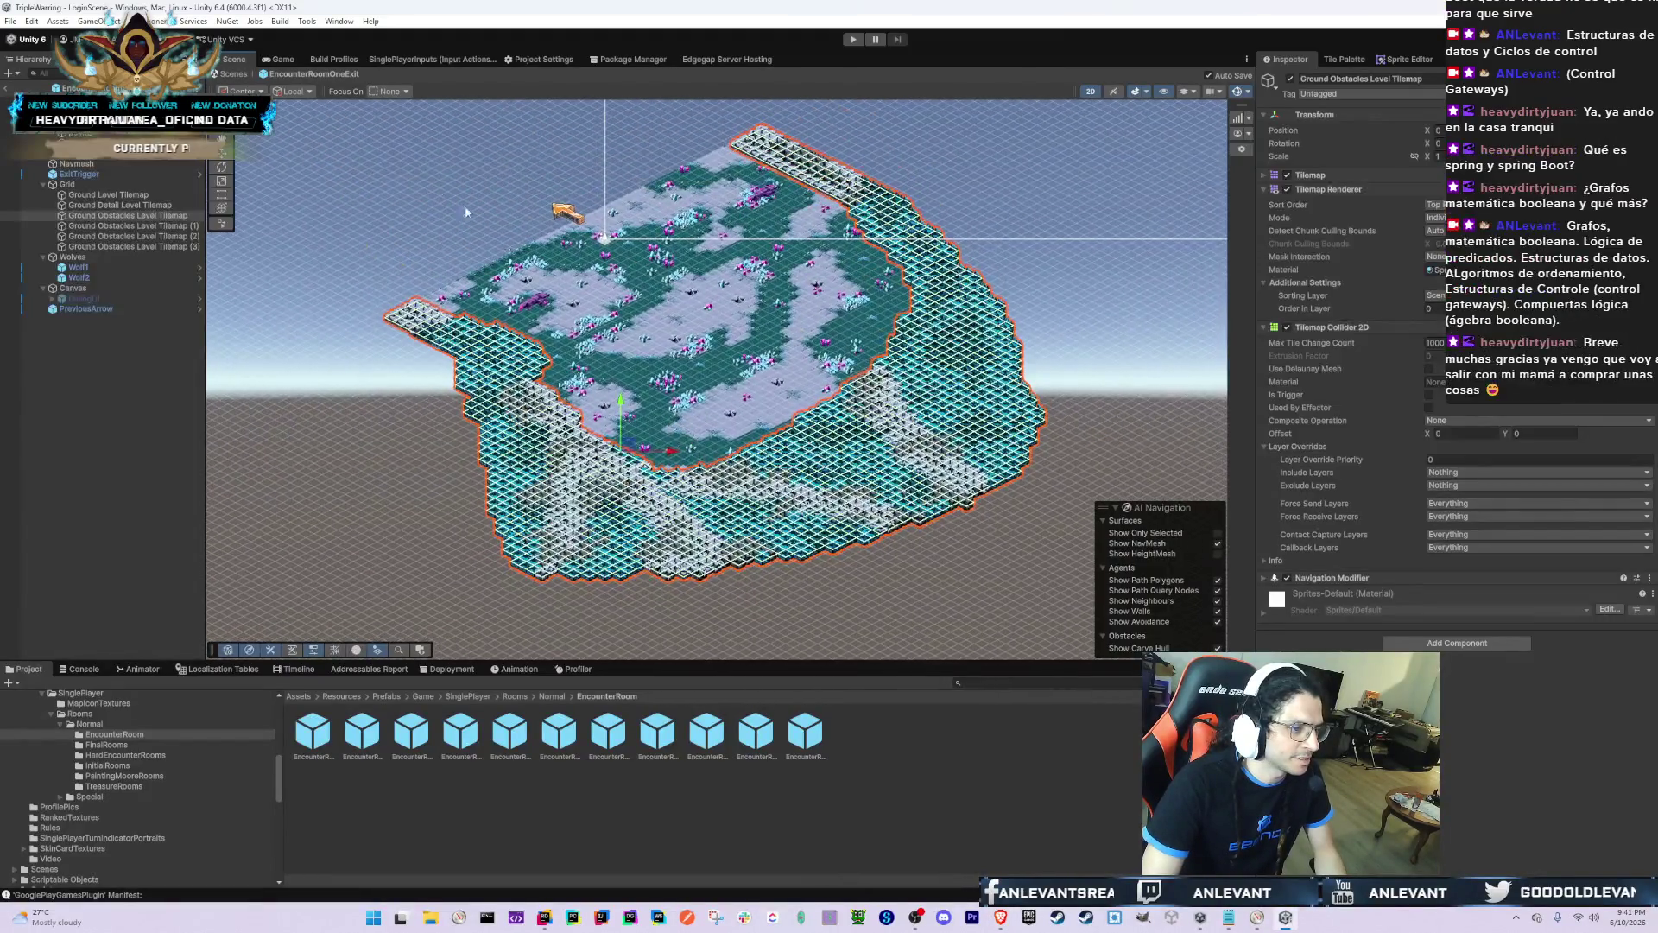
click(284, 59)
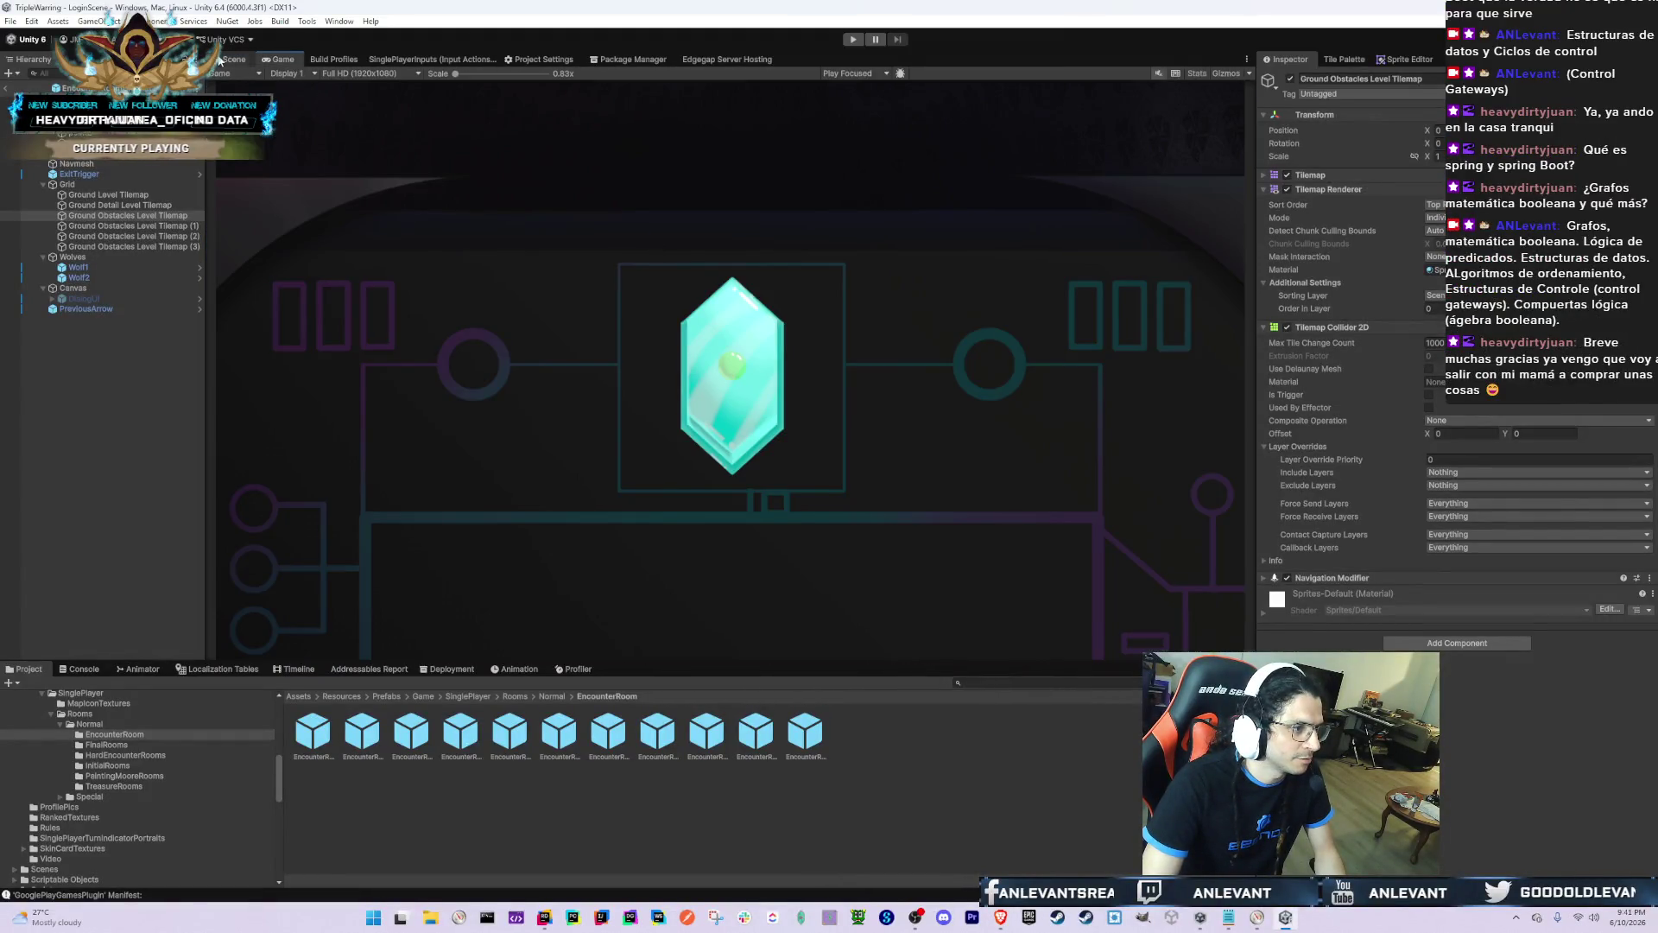
click(234, 60)
scroll(743, 386, up, 2)
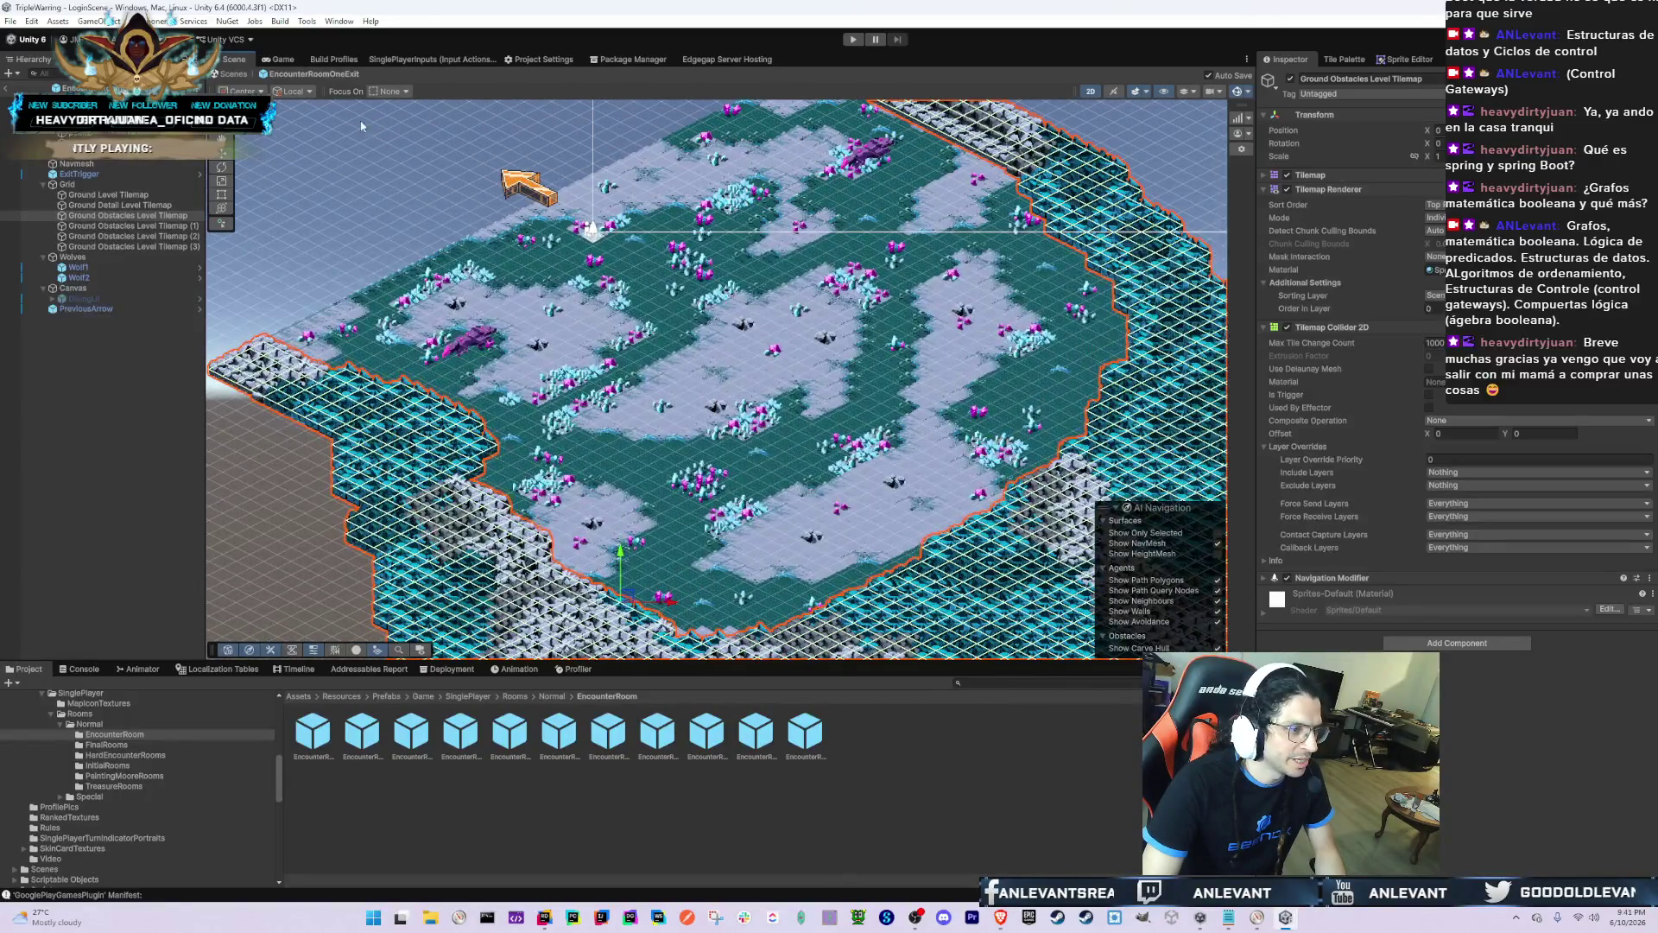
click(283, 60)
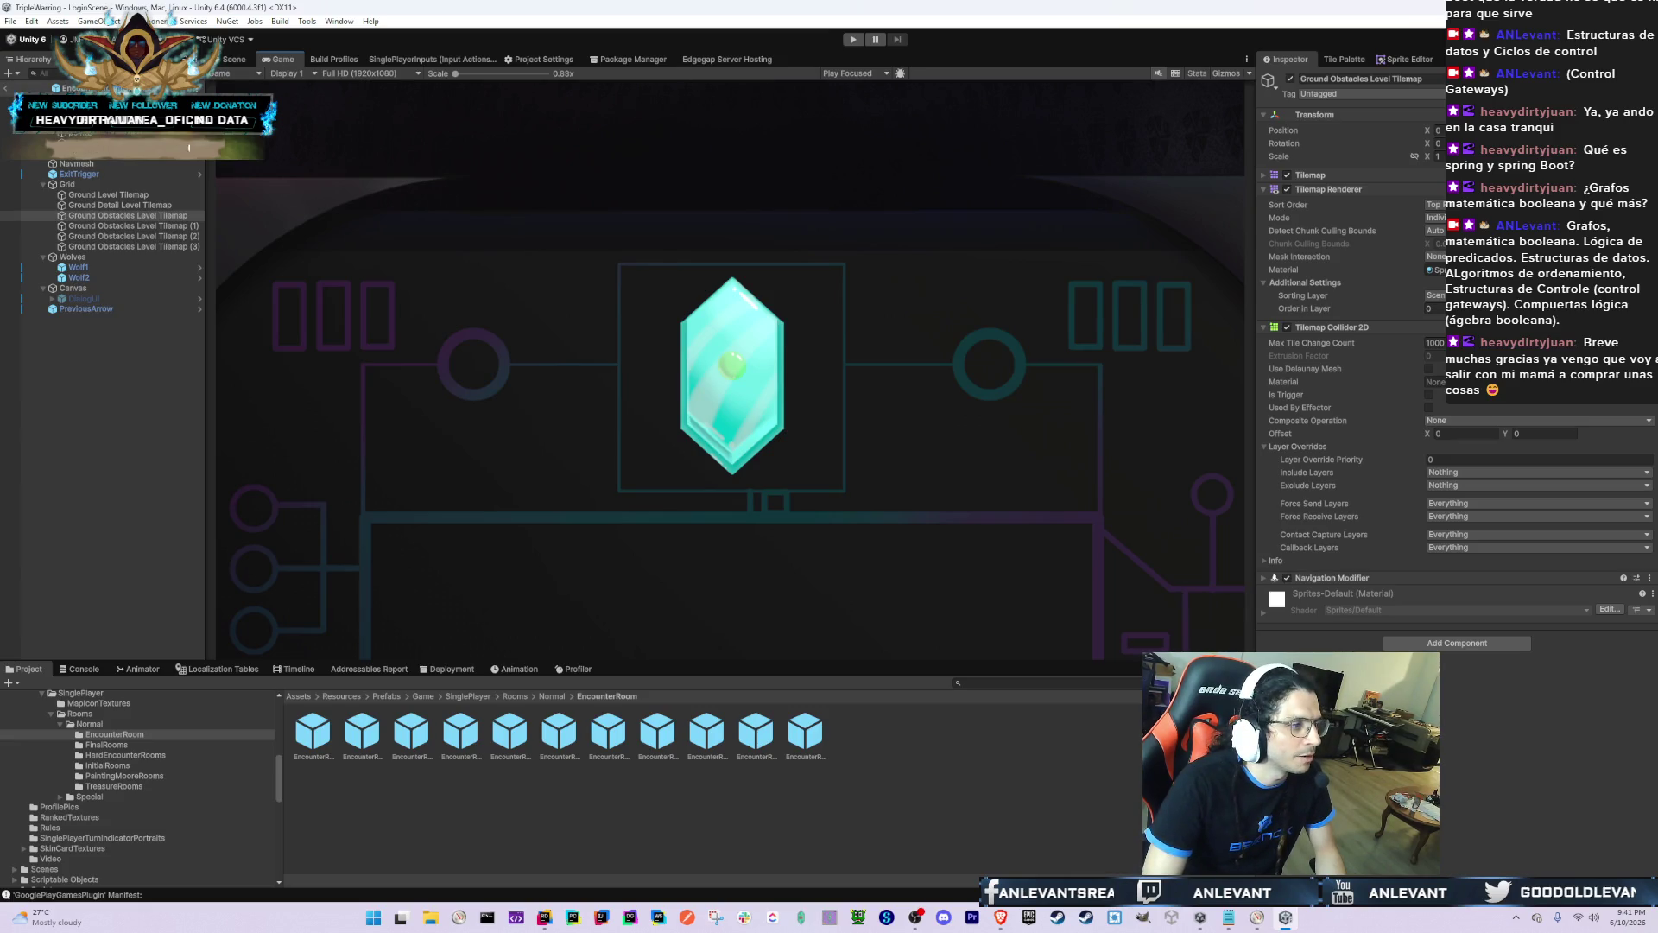
click(127, 215)
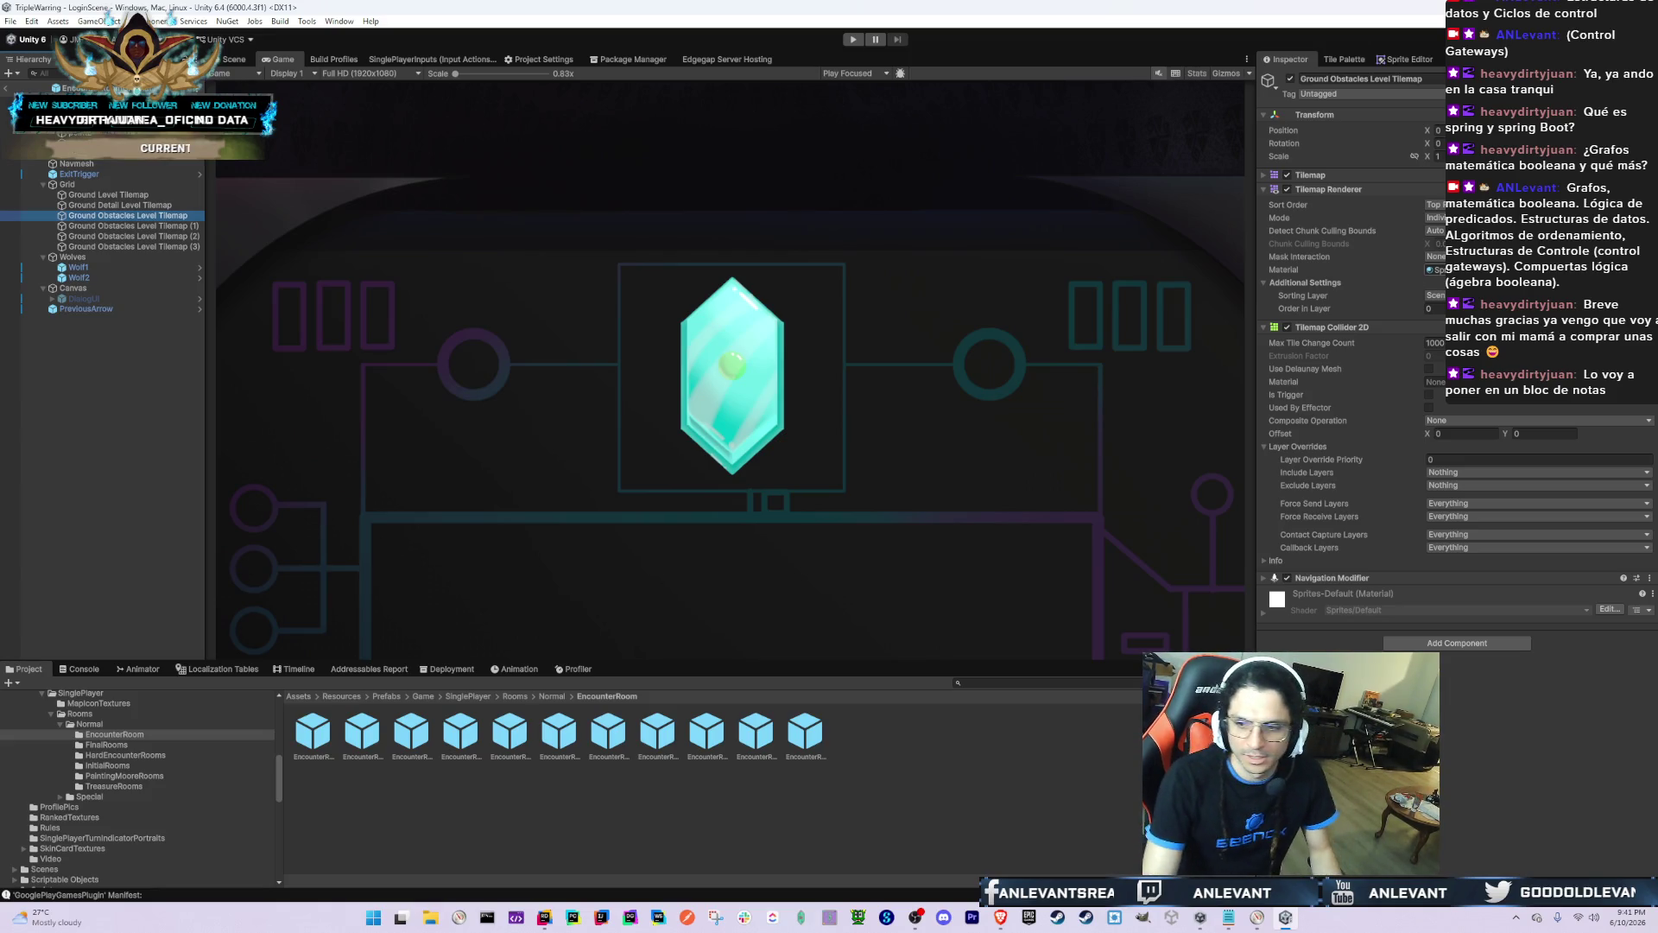
click(82, 669)
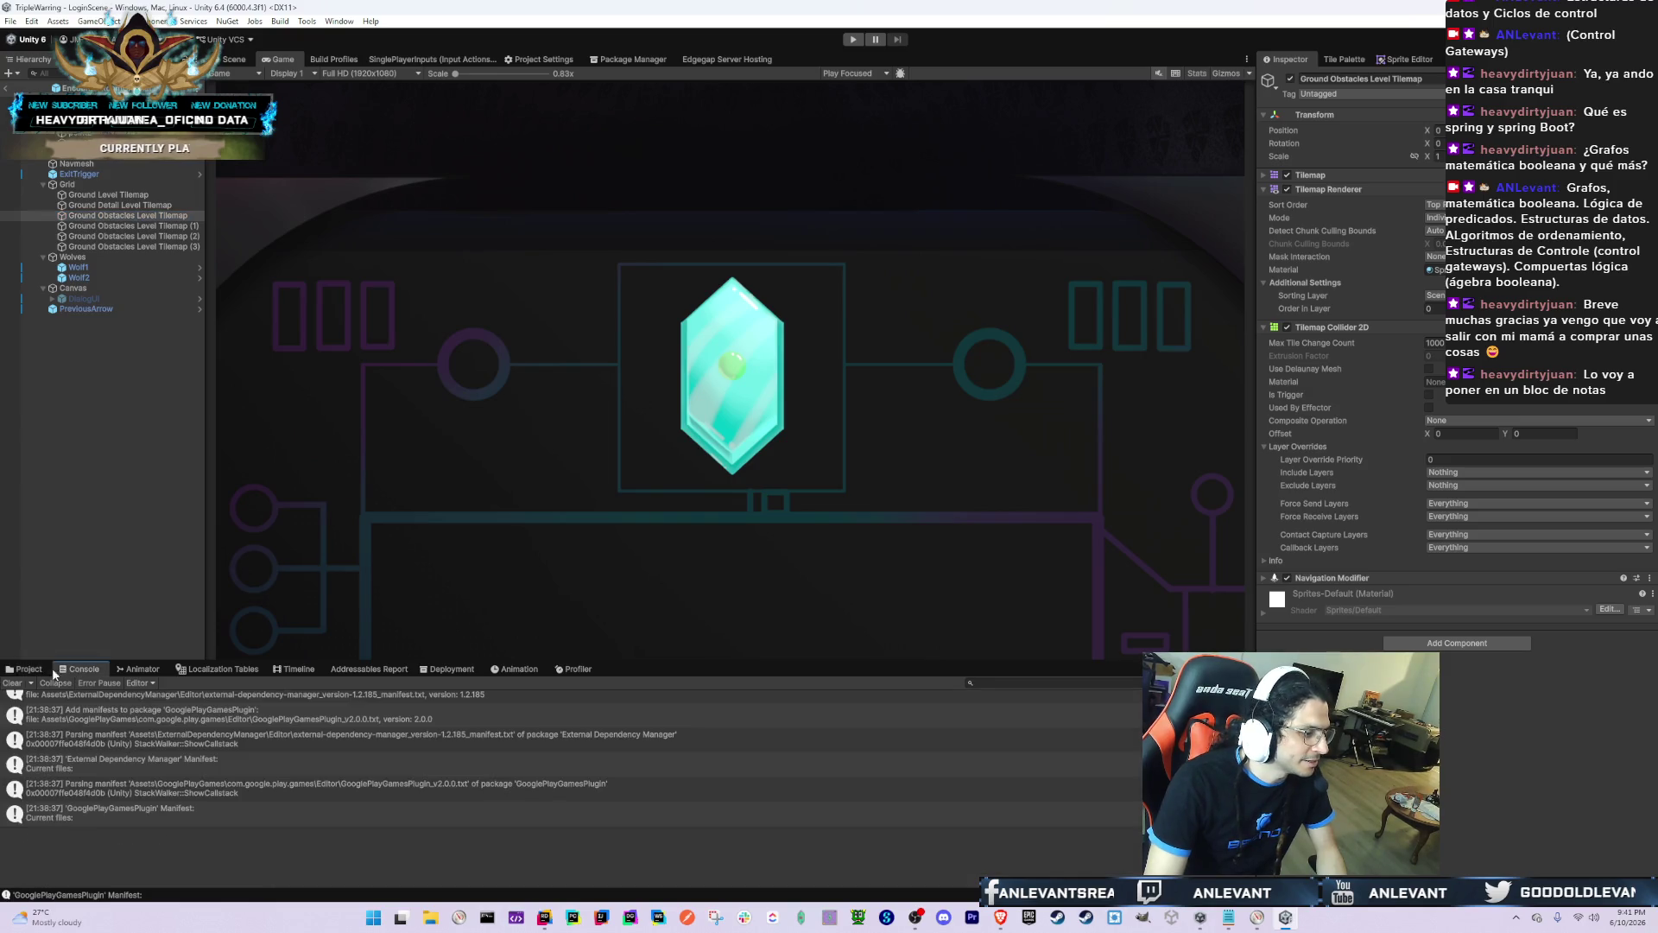
click(27, 676)
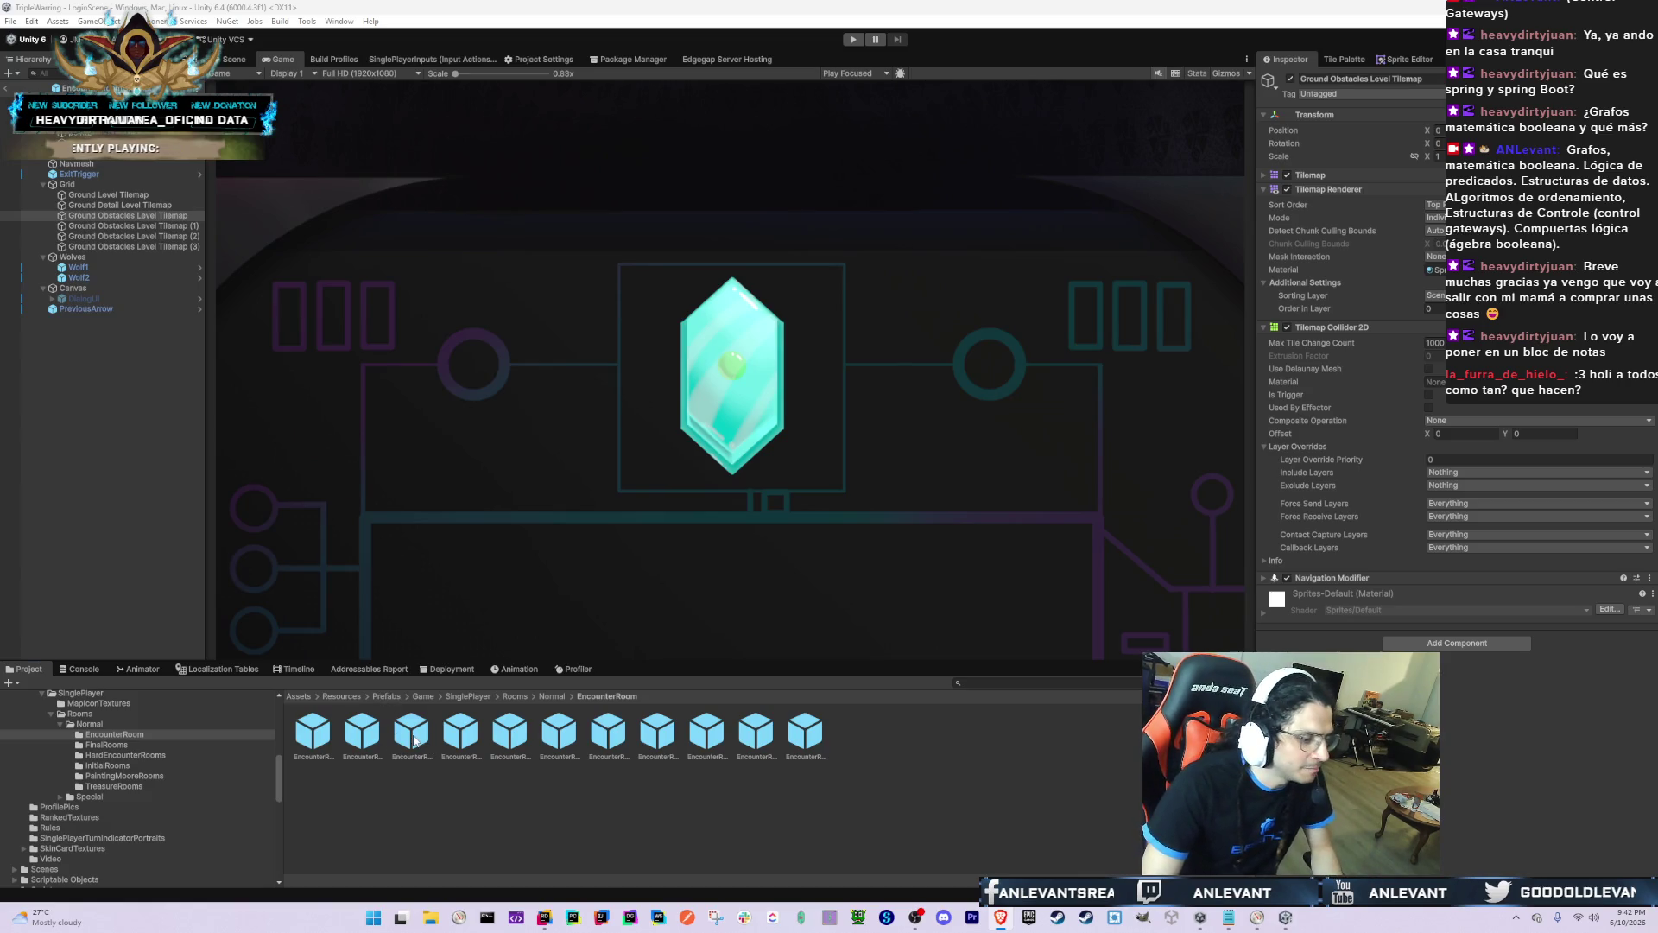
Step: Leave prefab mode for LoginScene, reselect EncounterRoomOneExit, and show the Scene view
click(413, 736)
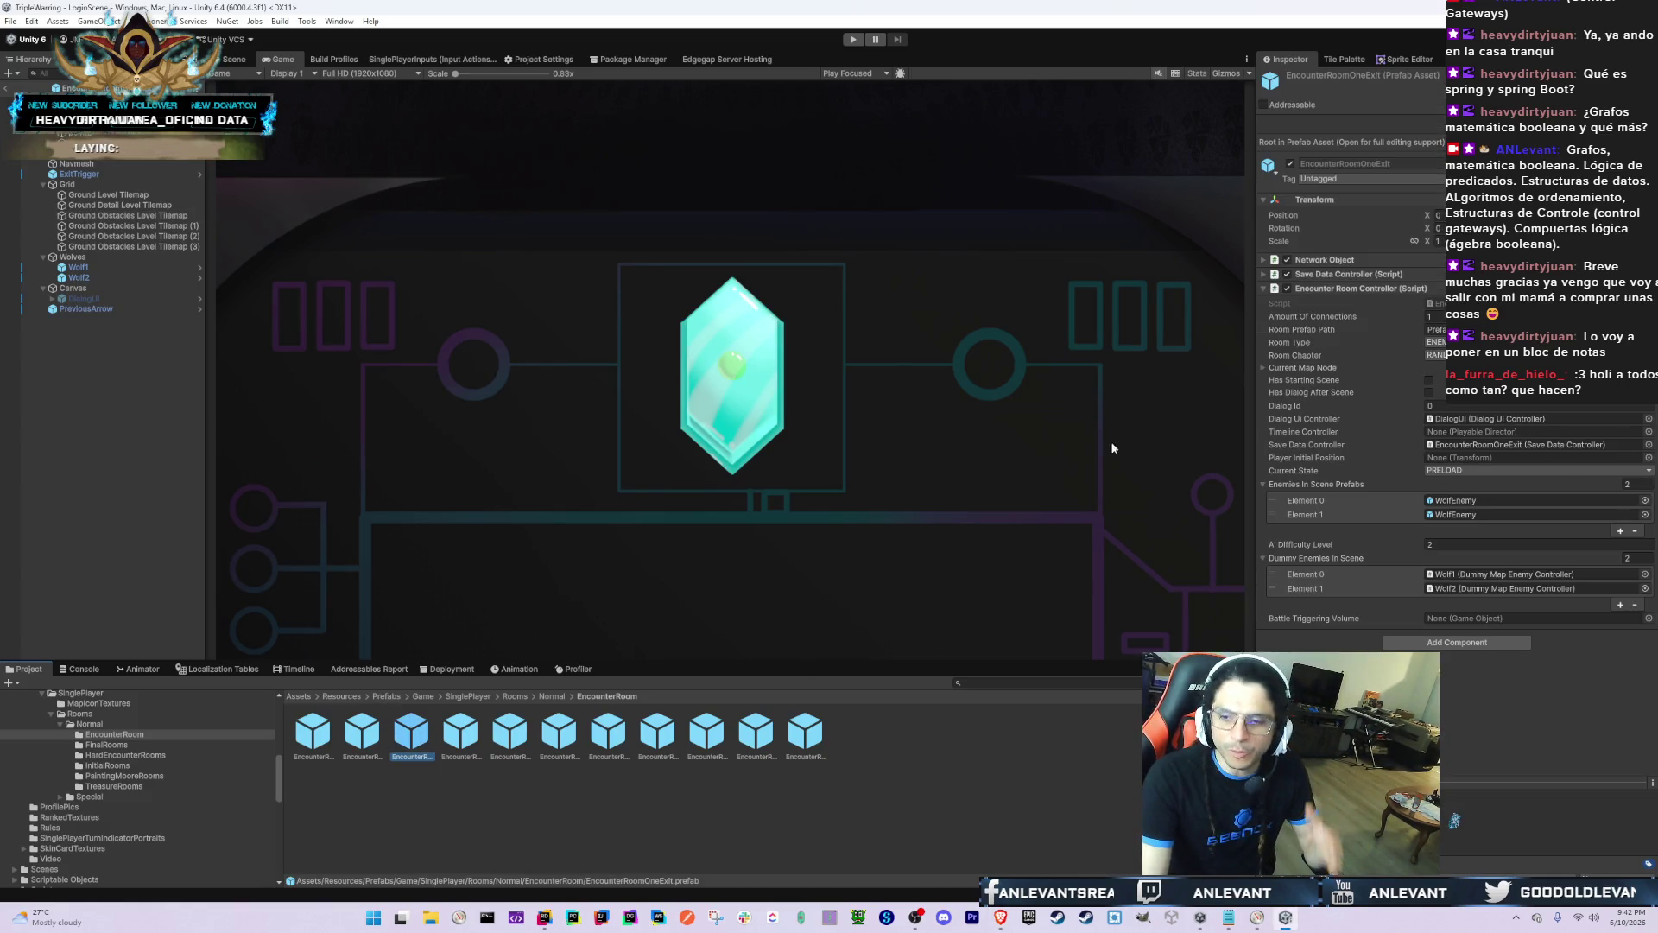
click(376, 743)
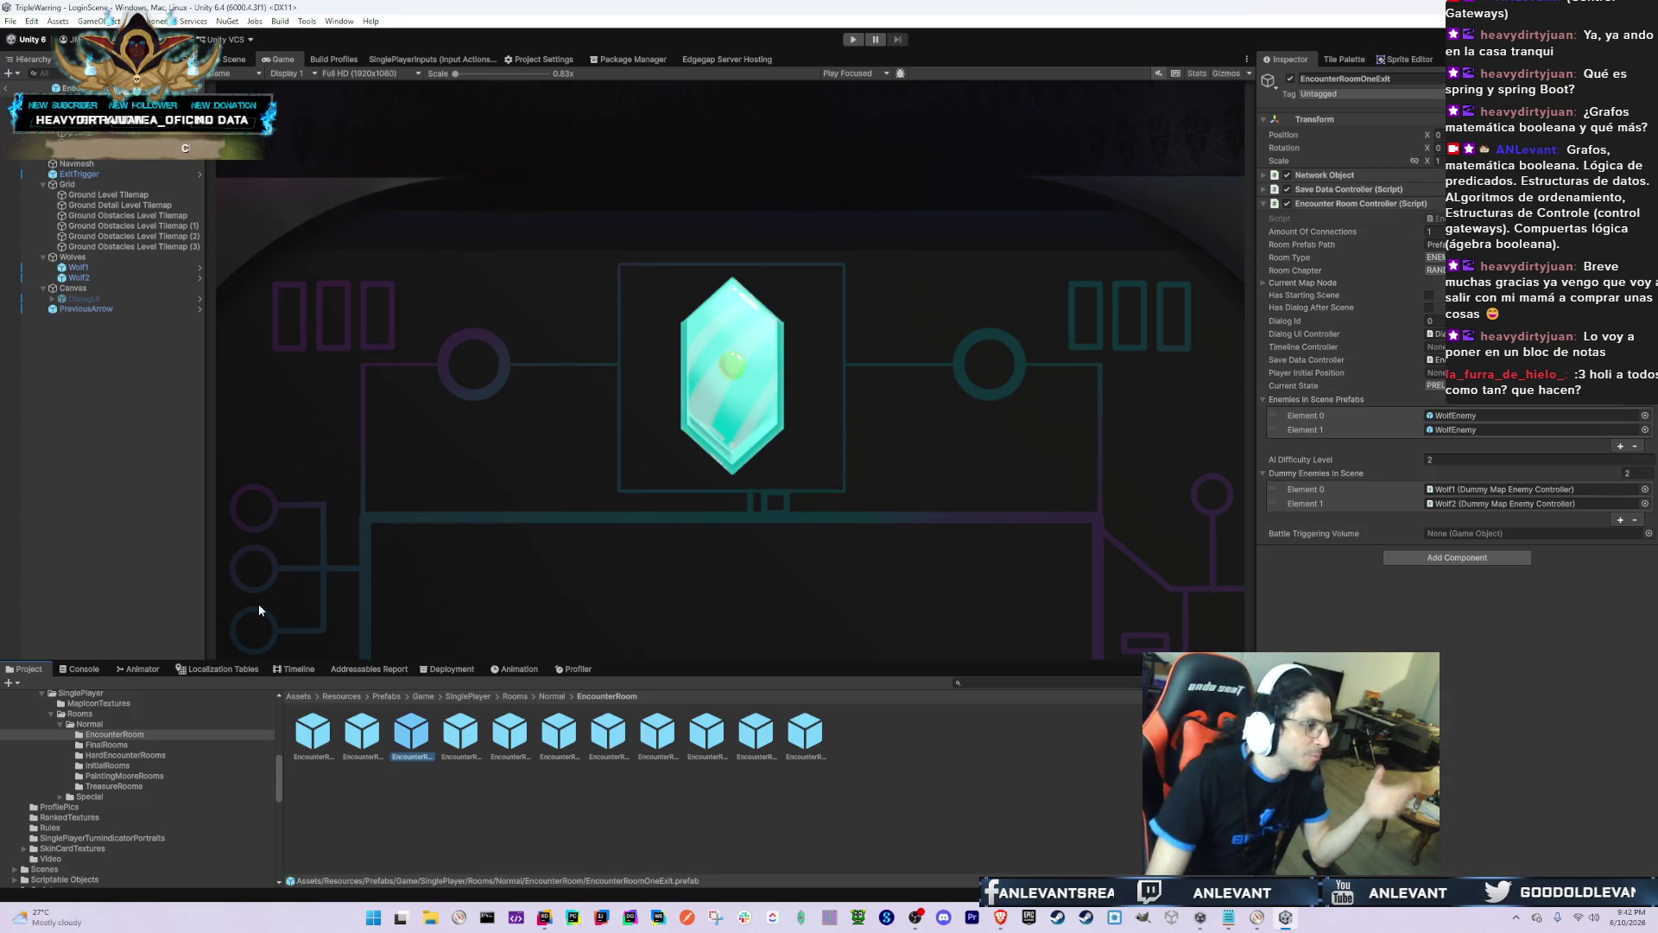
click(6, 89)
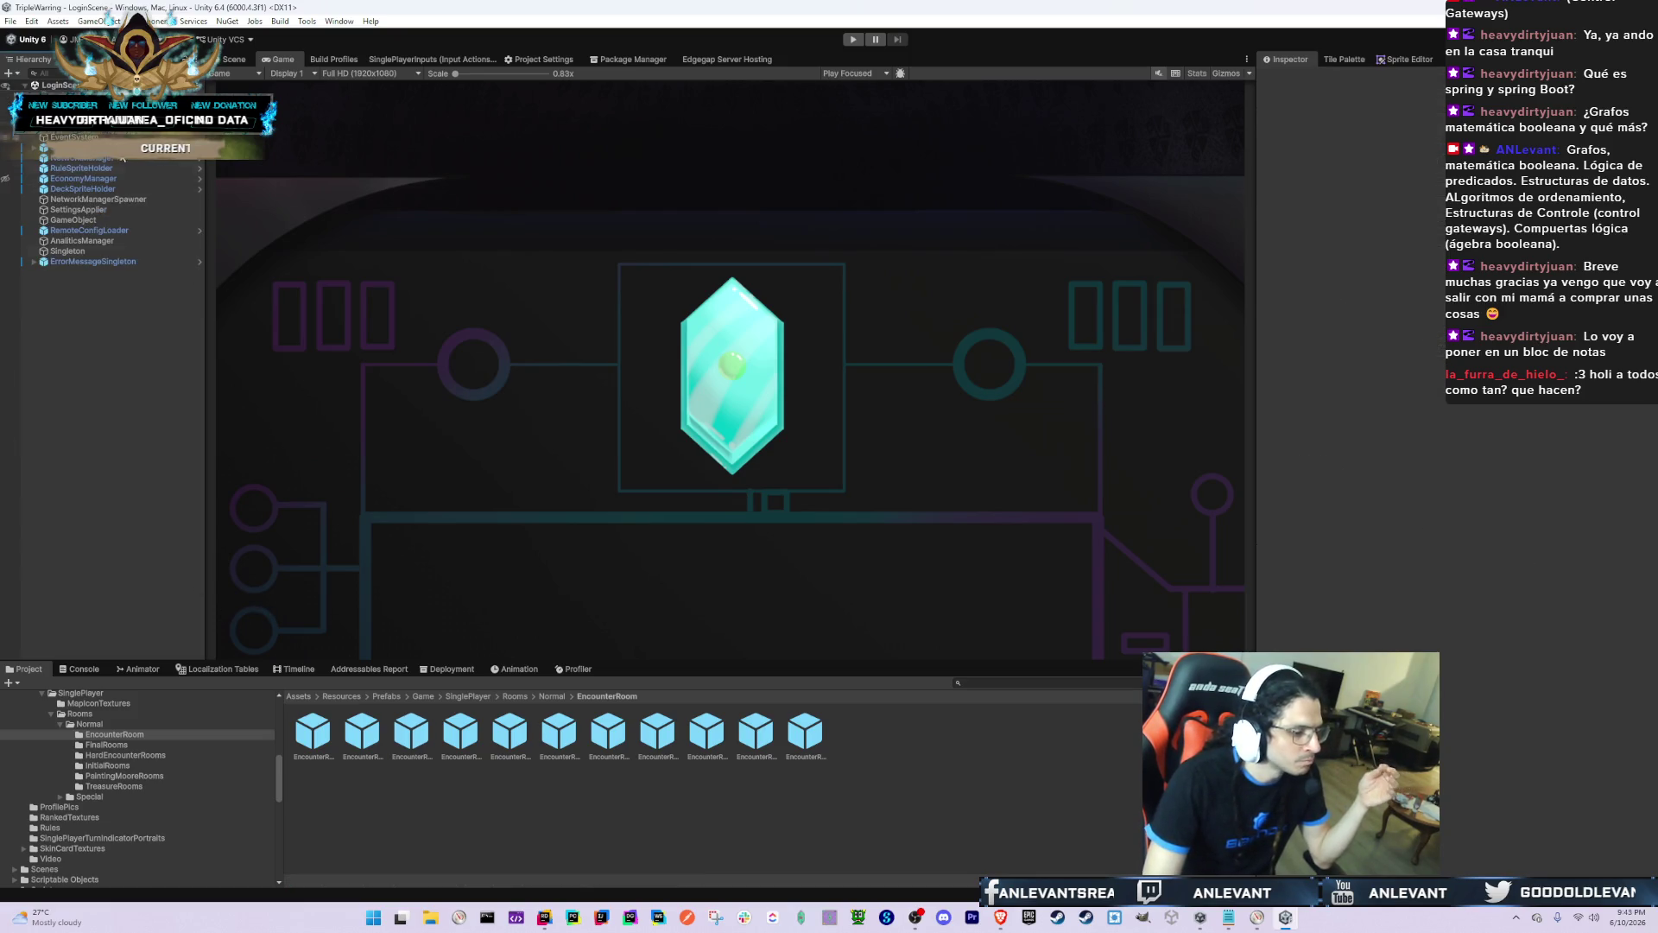
click(412, 736)
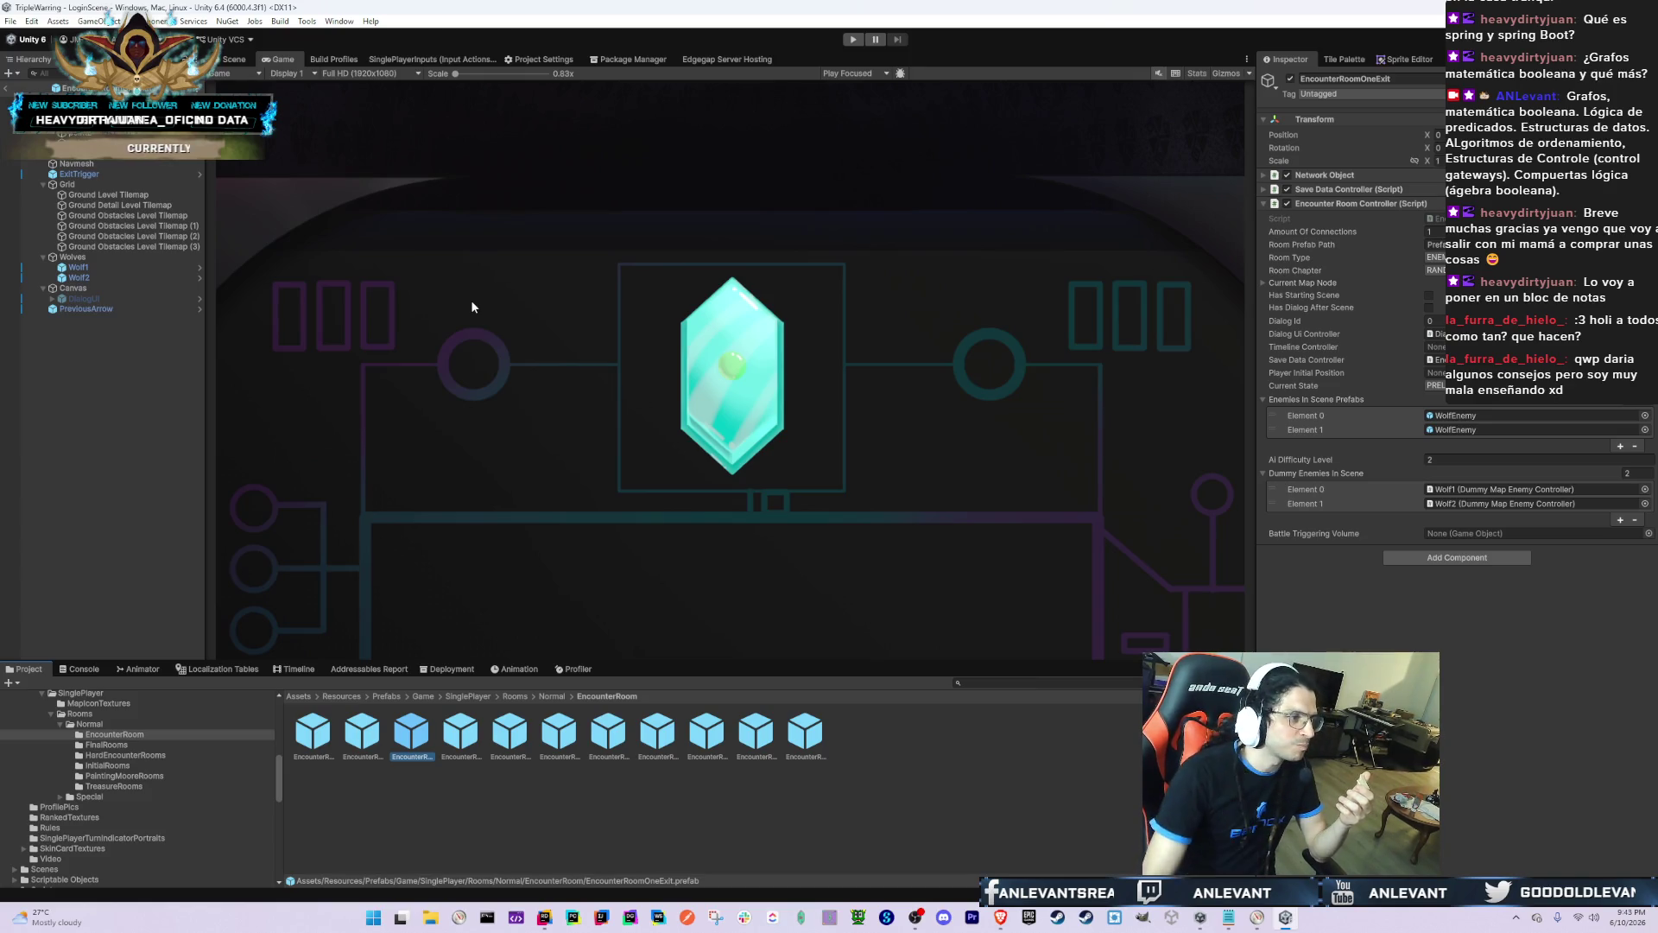
click(233, 59)
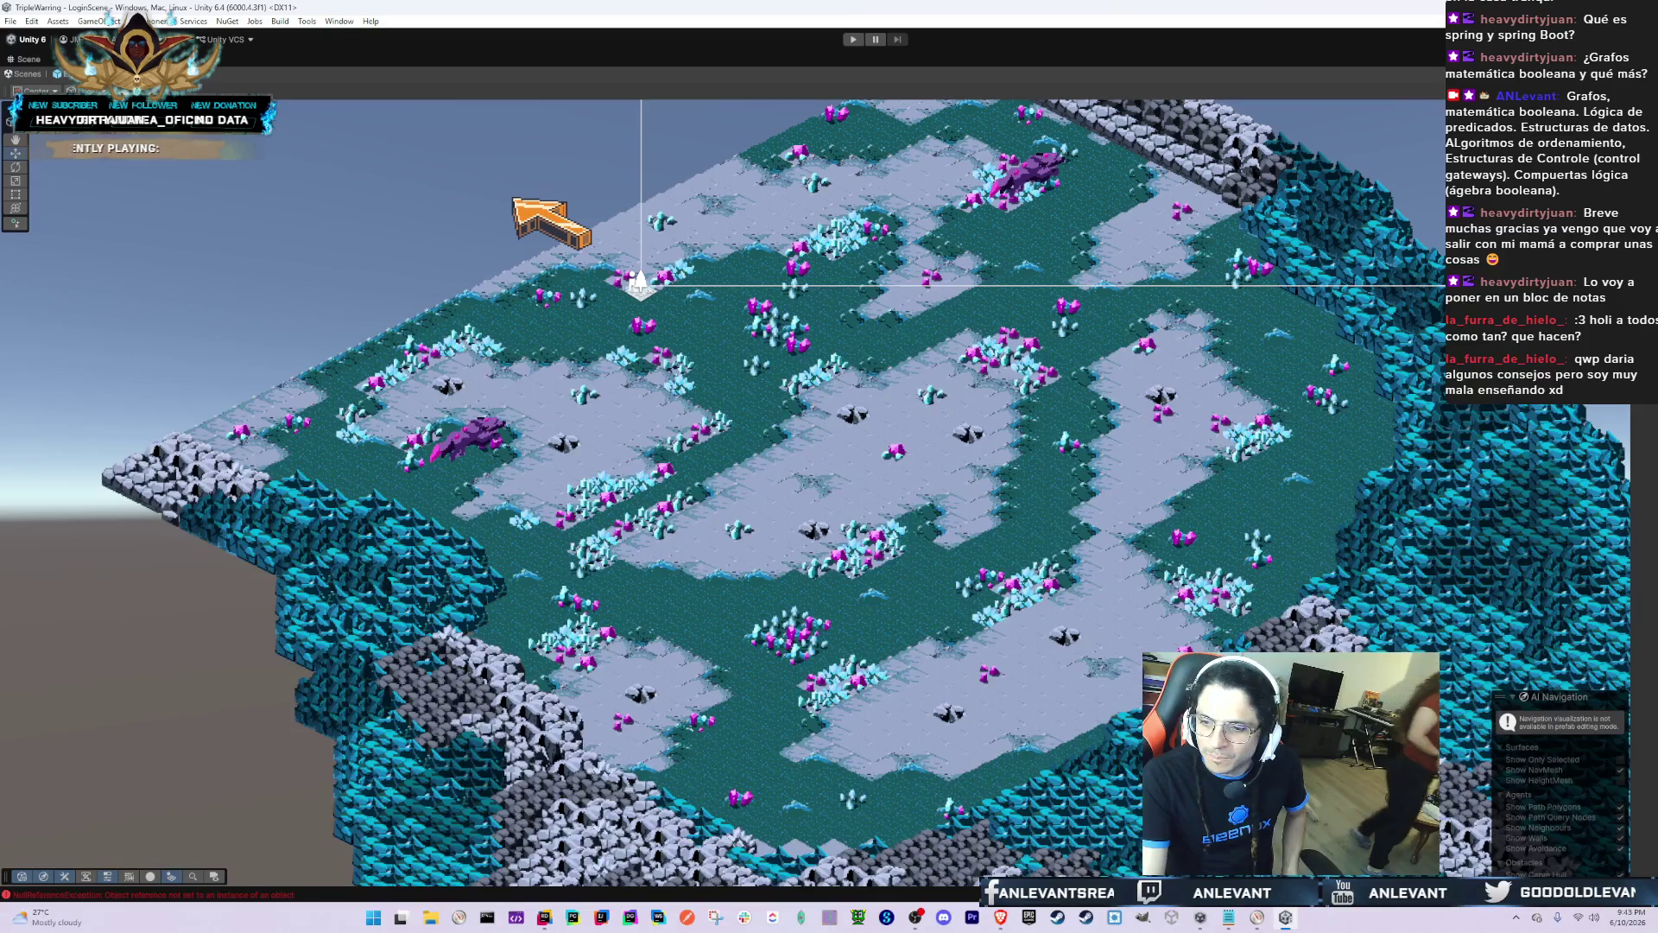
Step: Restore the full editor layout and inspect the one-exit room's Ground Obstacles tilemaps
drag(763, 578, 759, 528)
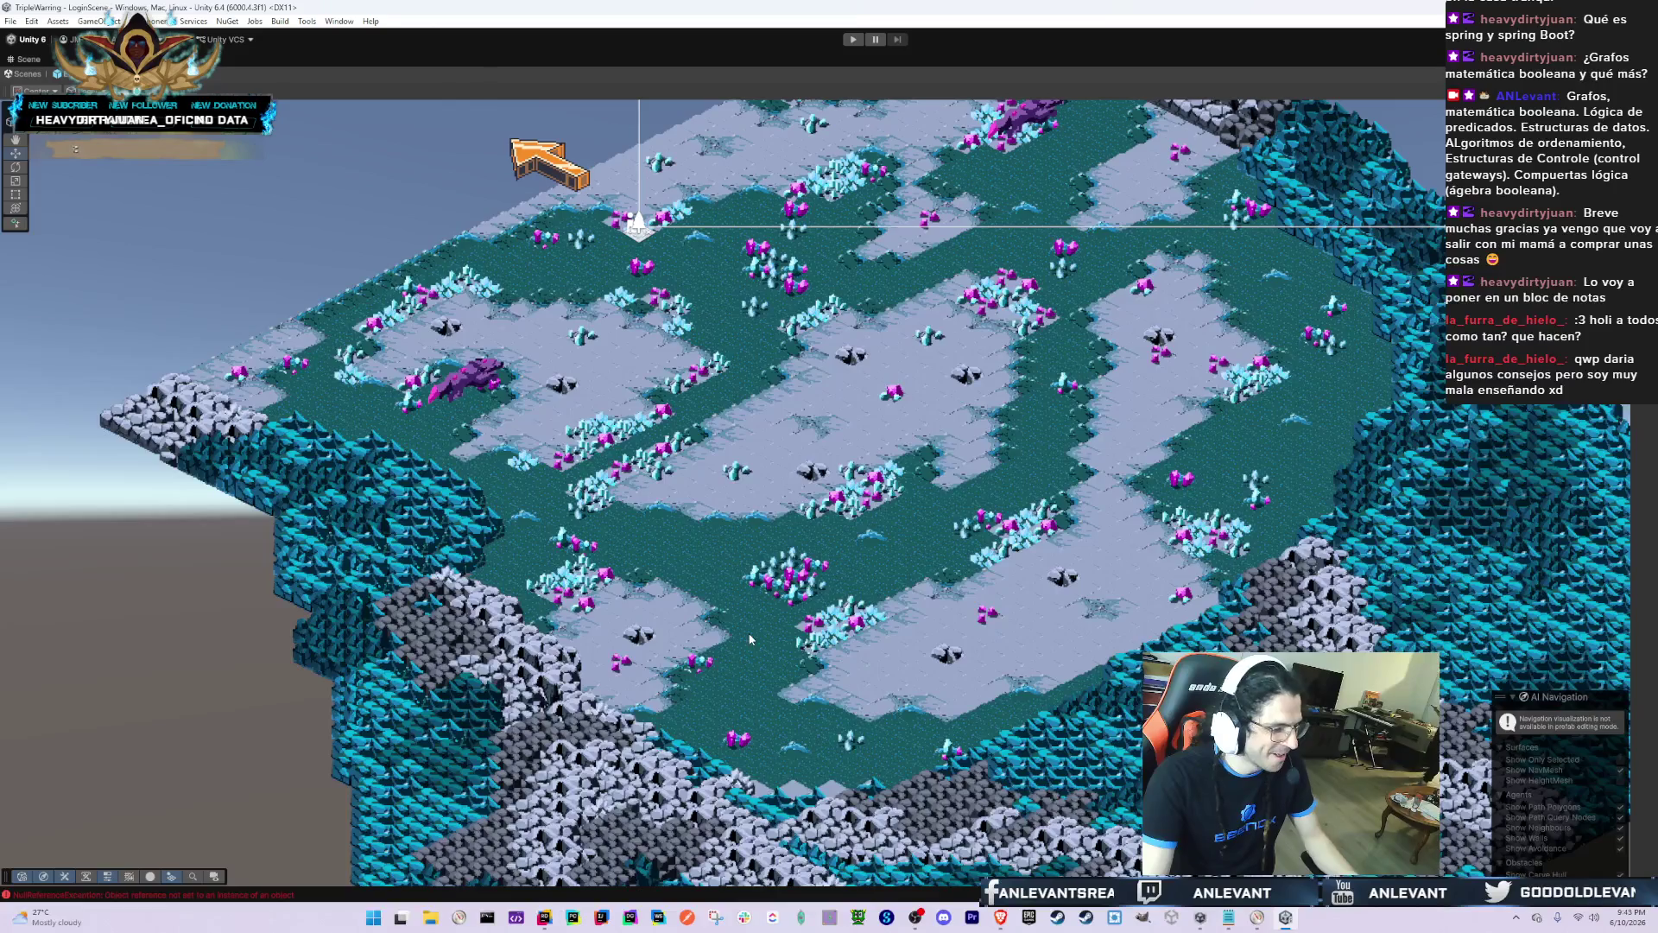
click(761, 675)
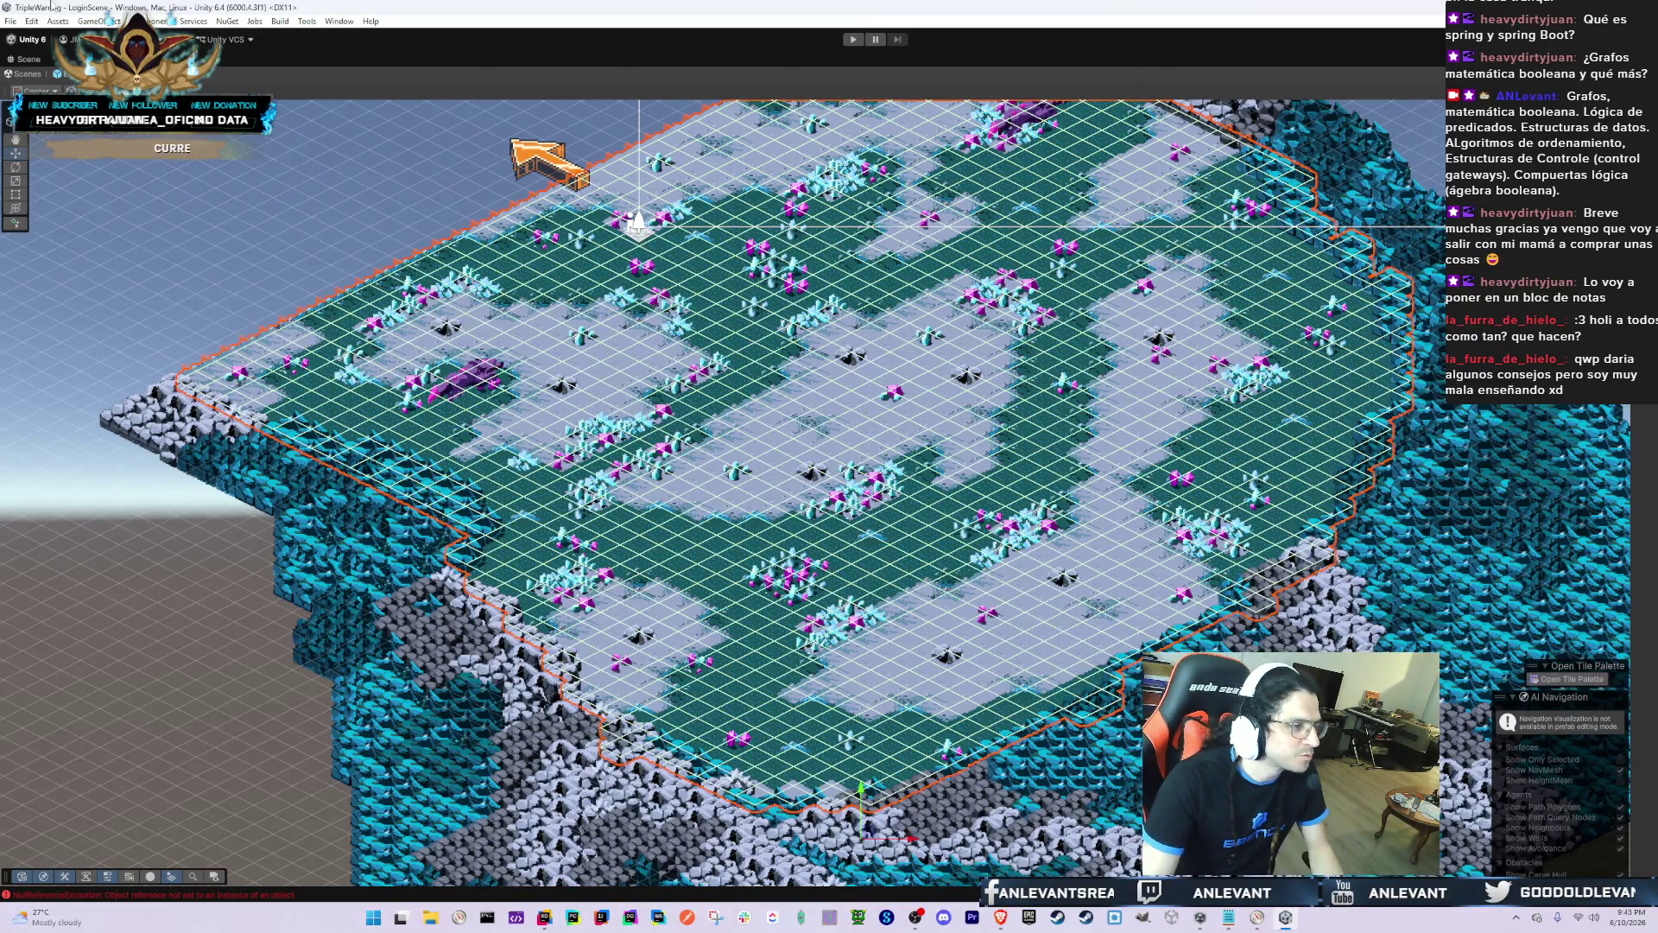
key(shift+space)
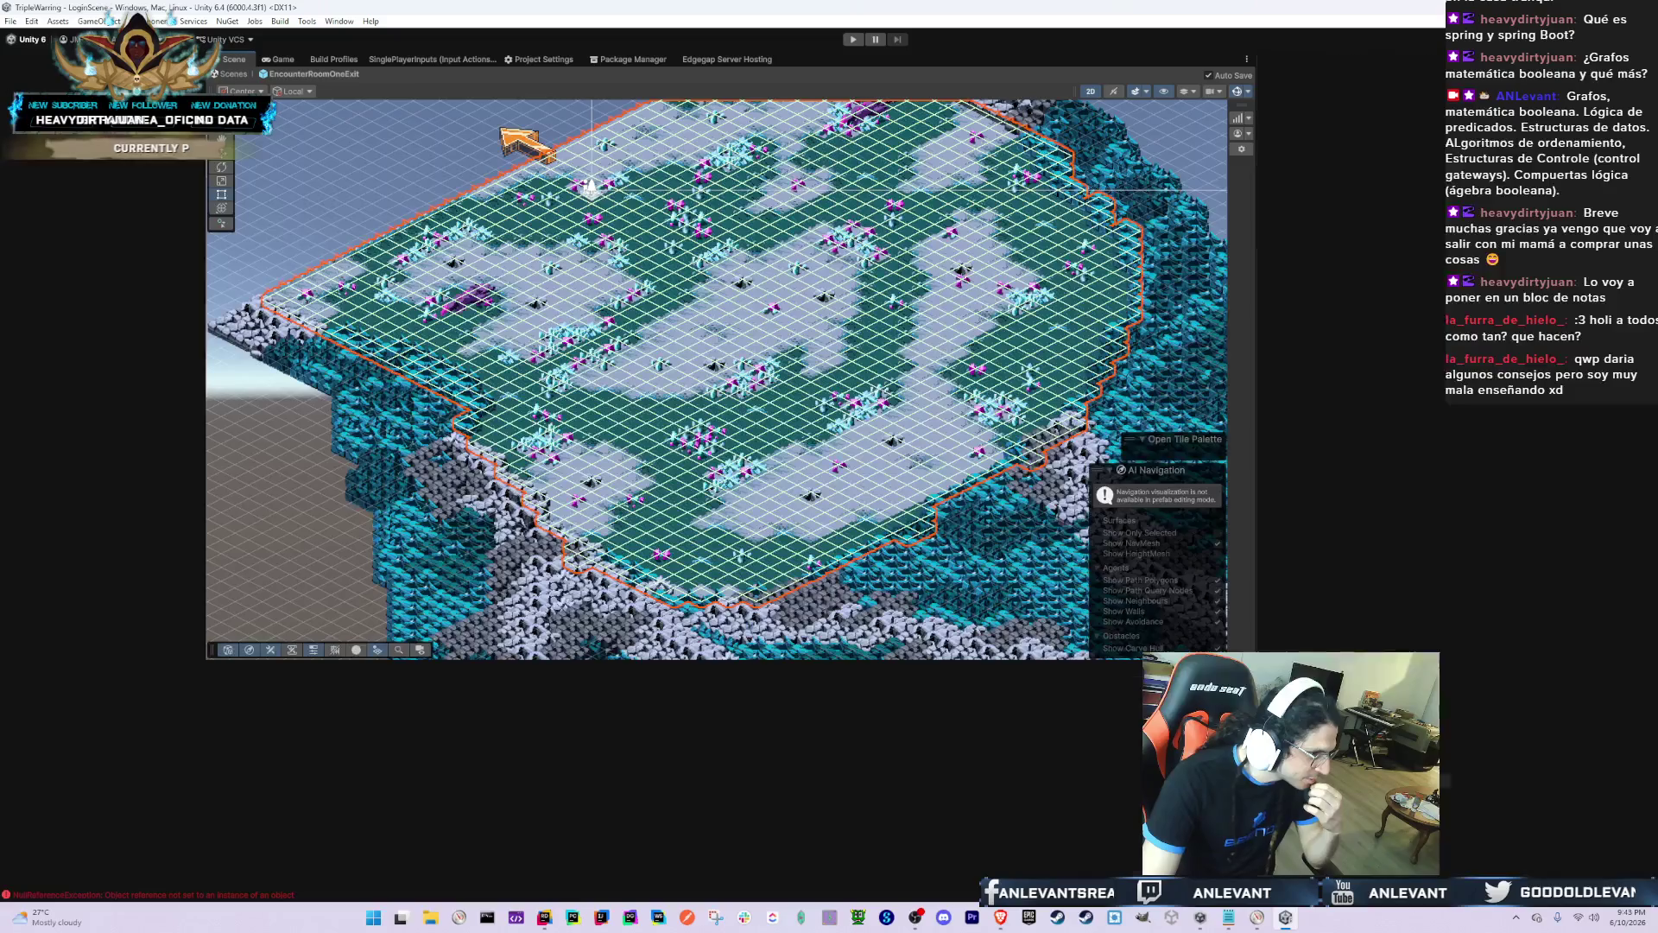
click(162, 247)
key(Up)
key(Up)
key(Up)
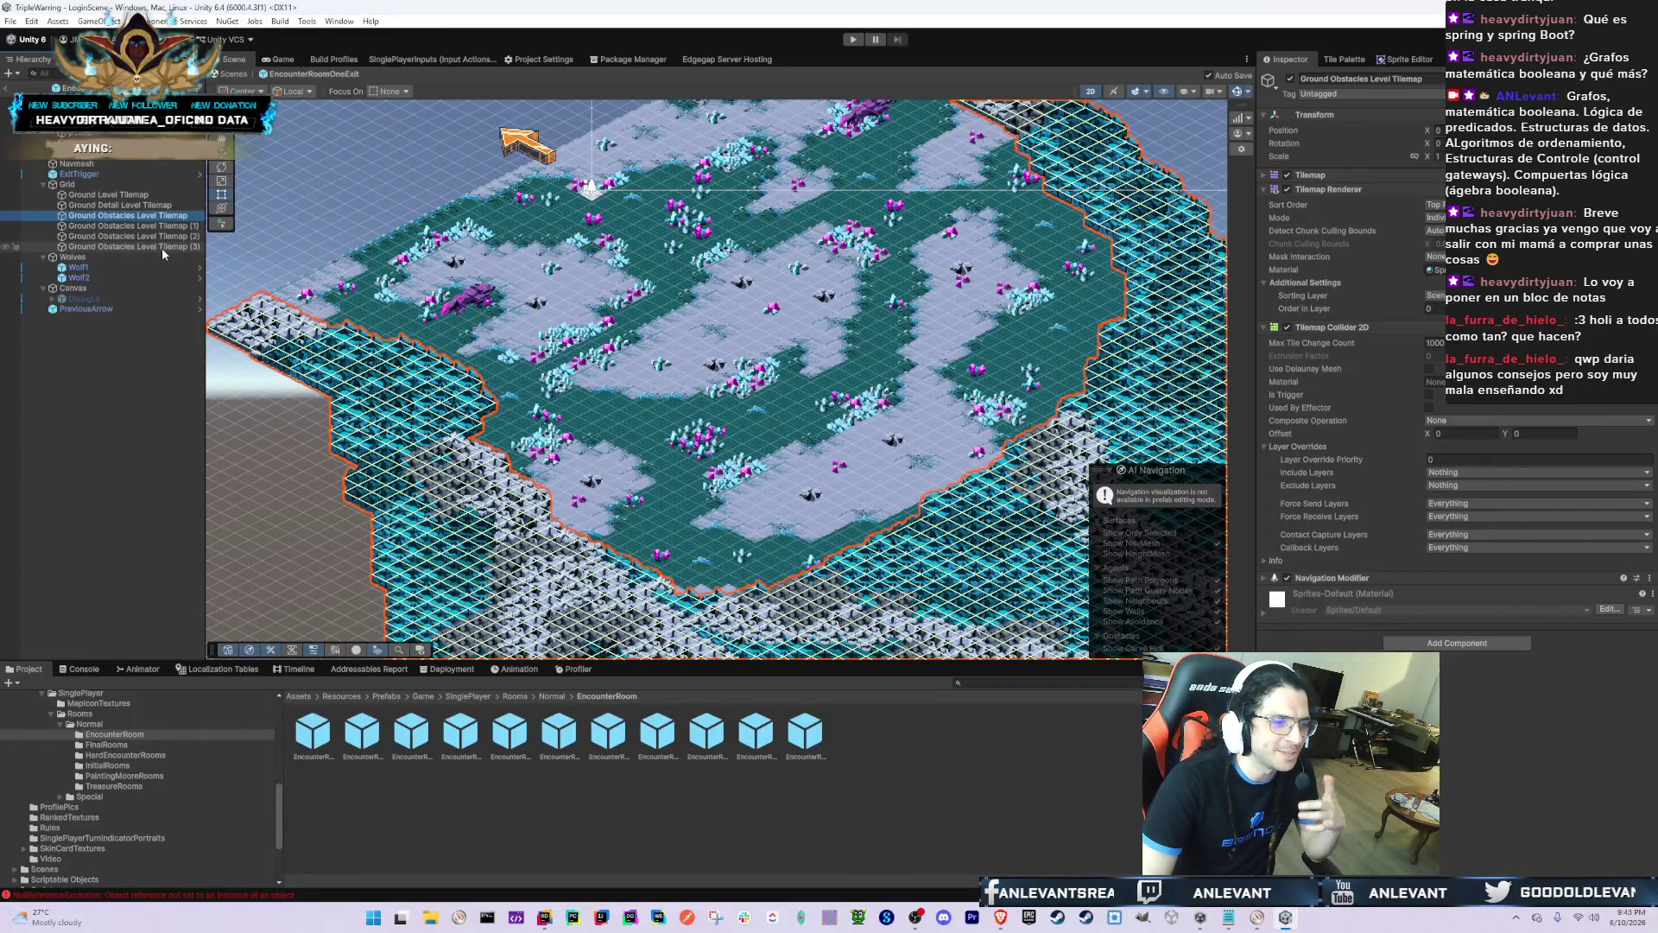
key(Down)
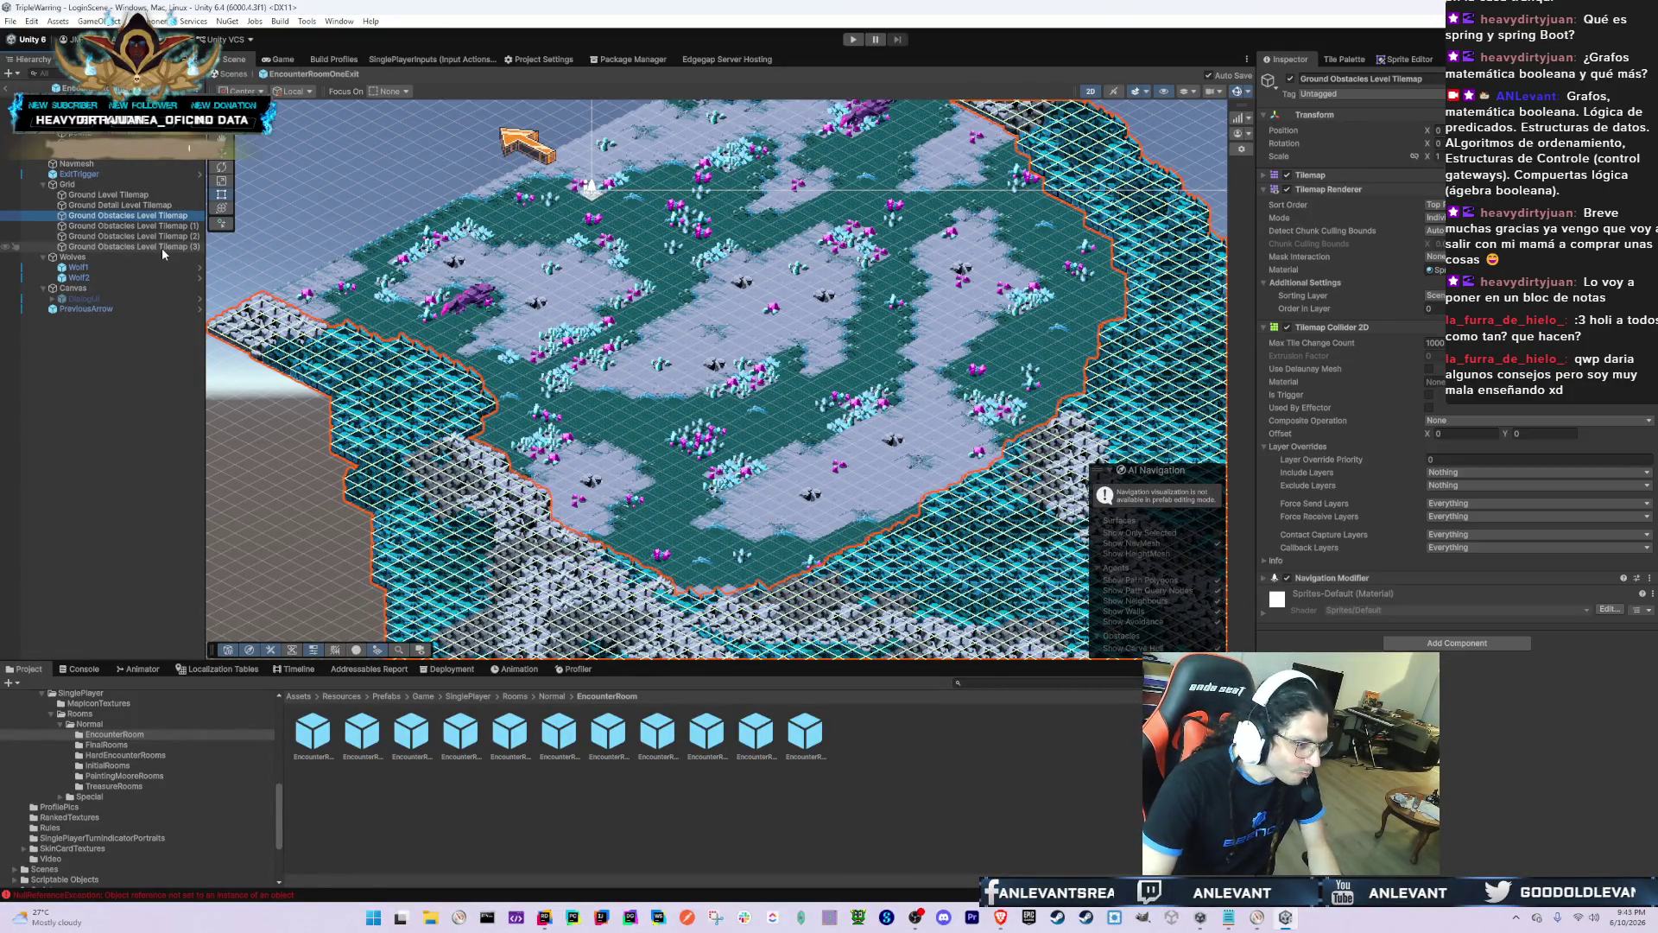
click(288, 204)
click(129, 215)
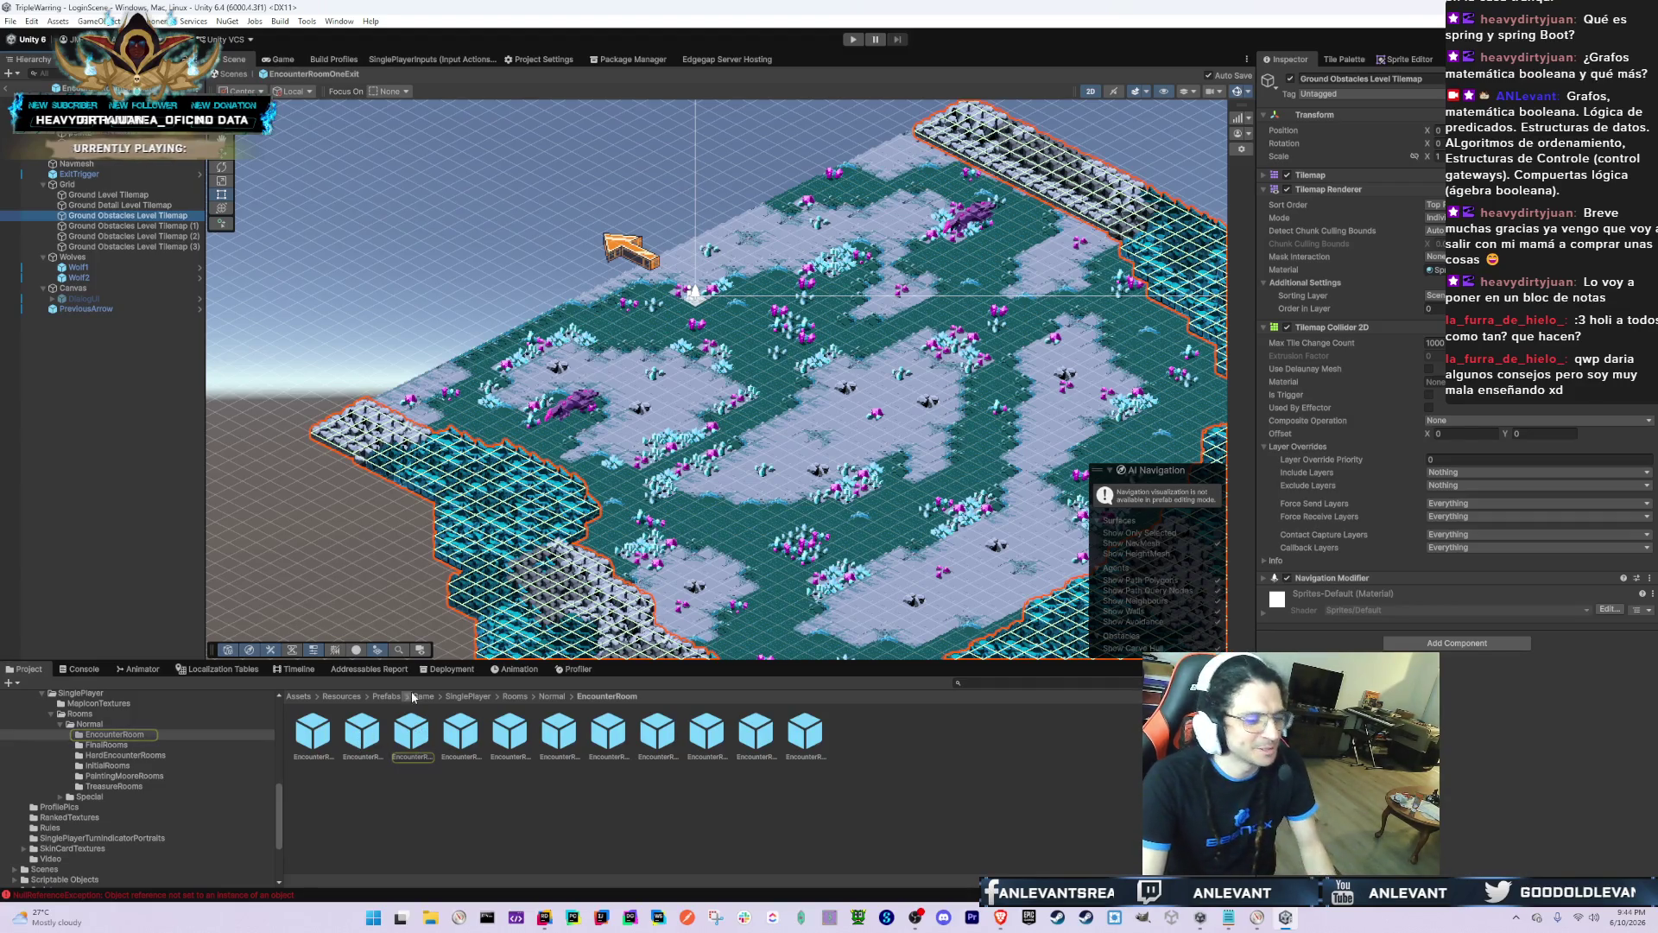
Step: Open EncounterRoomFourExit2 and select its Ground Obstacles Level Tilemap
click(362, 732)
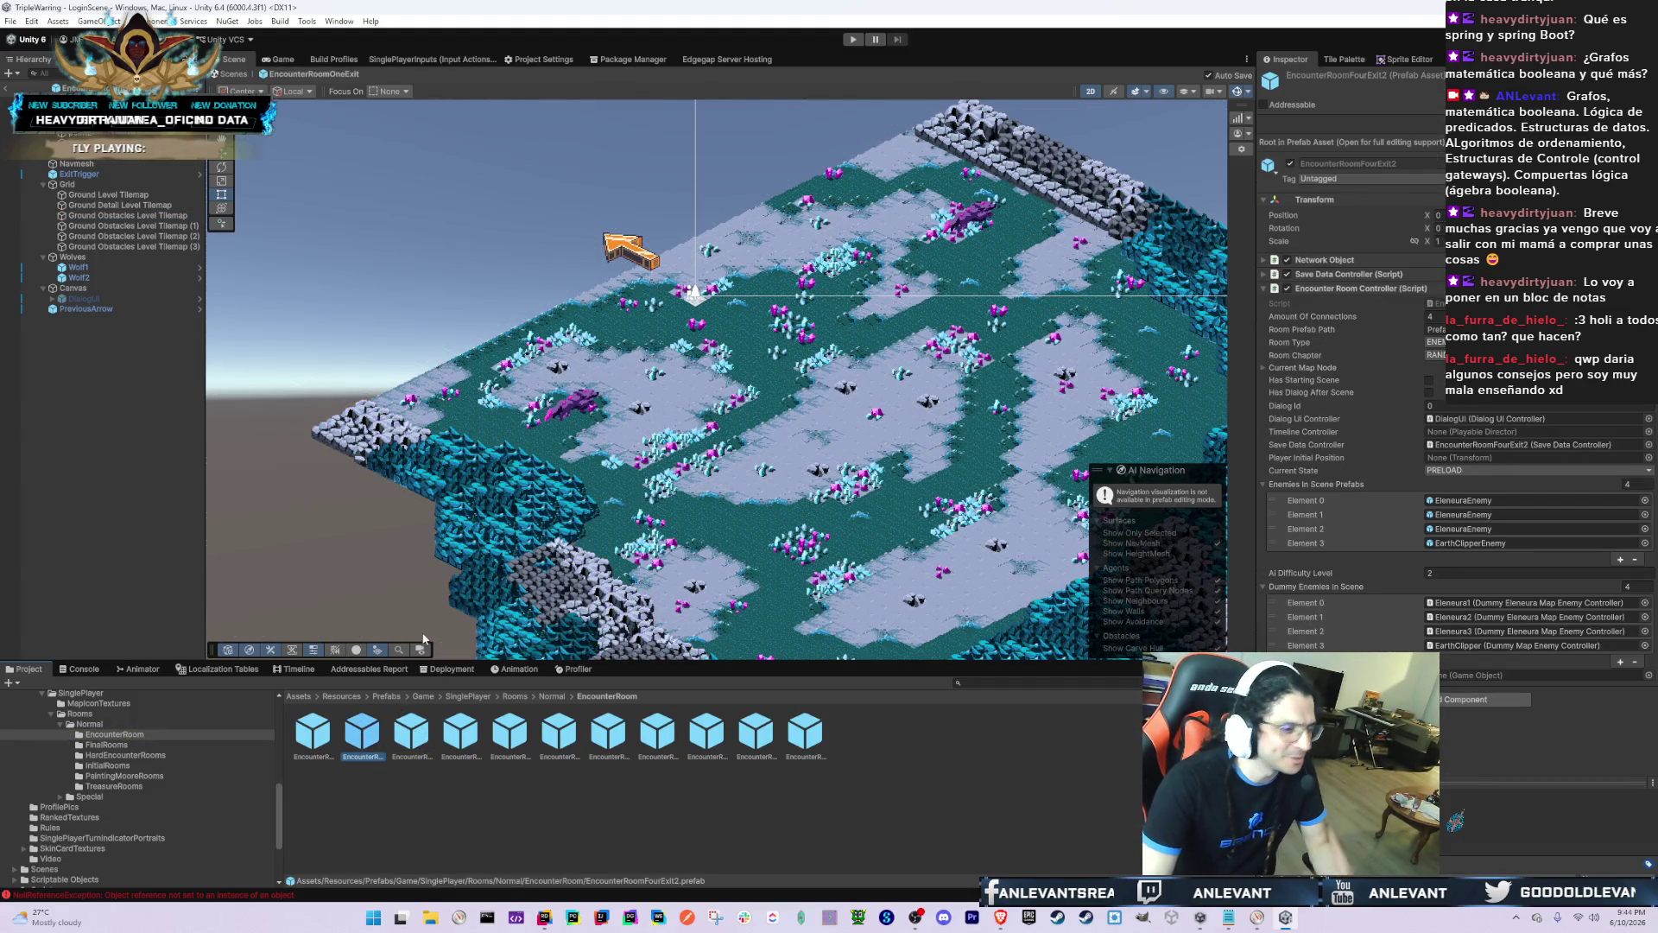
double_click(369, 731)
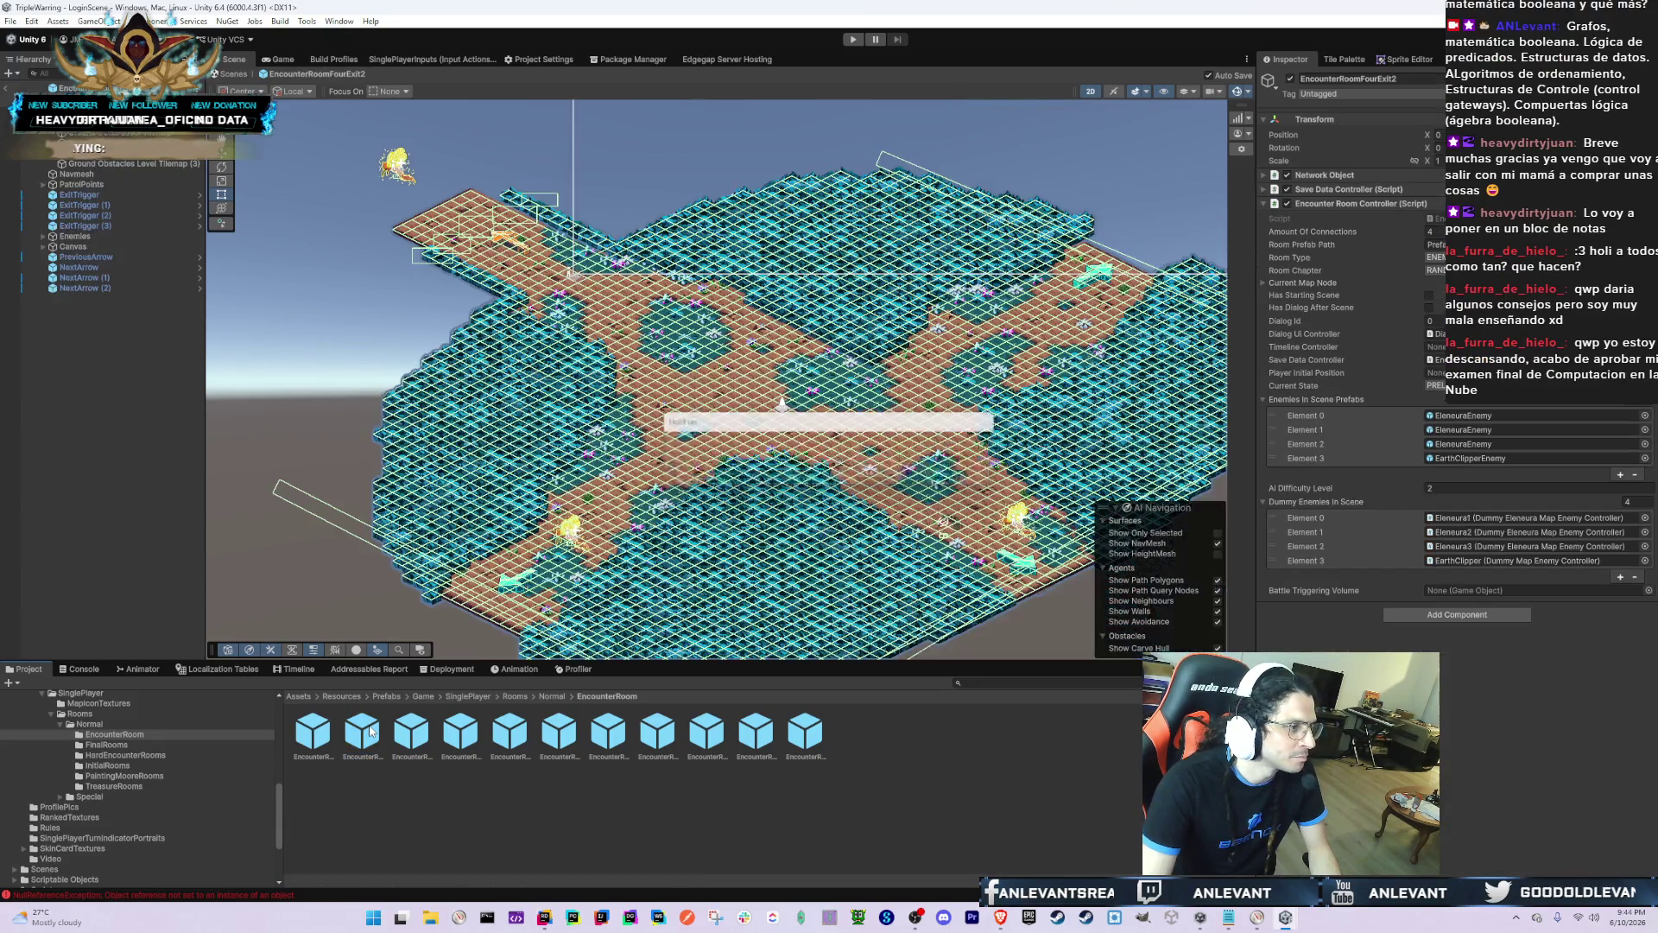
click(149, 155)
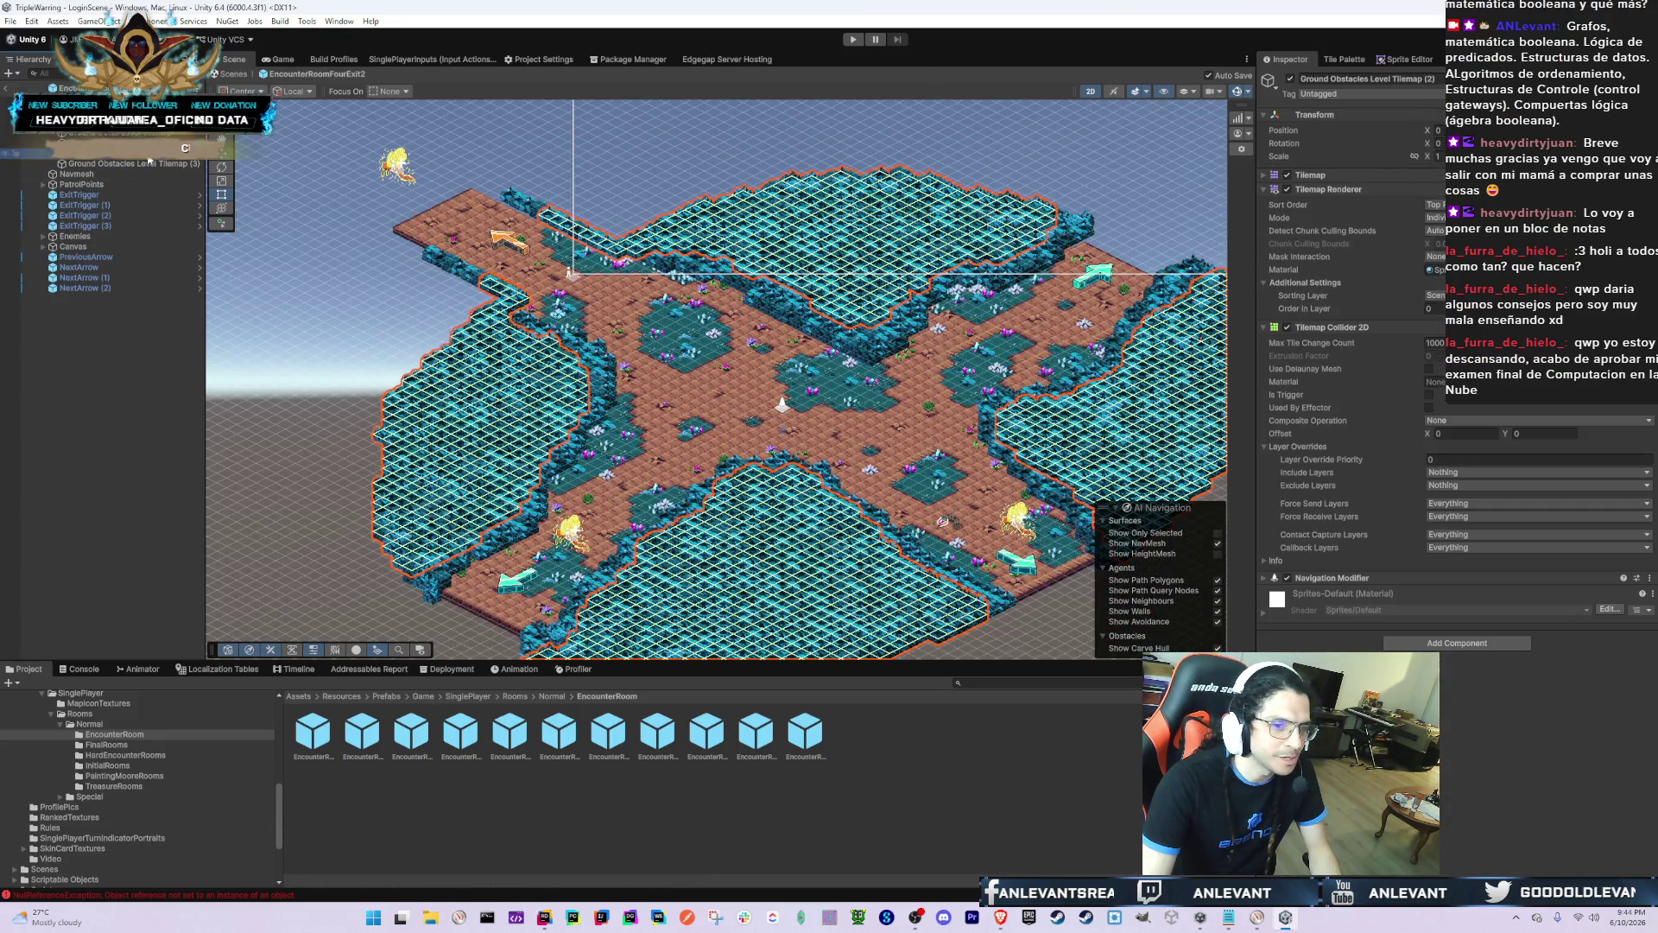
key(Up)
click(318, 733)
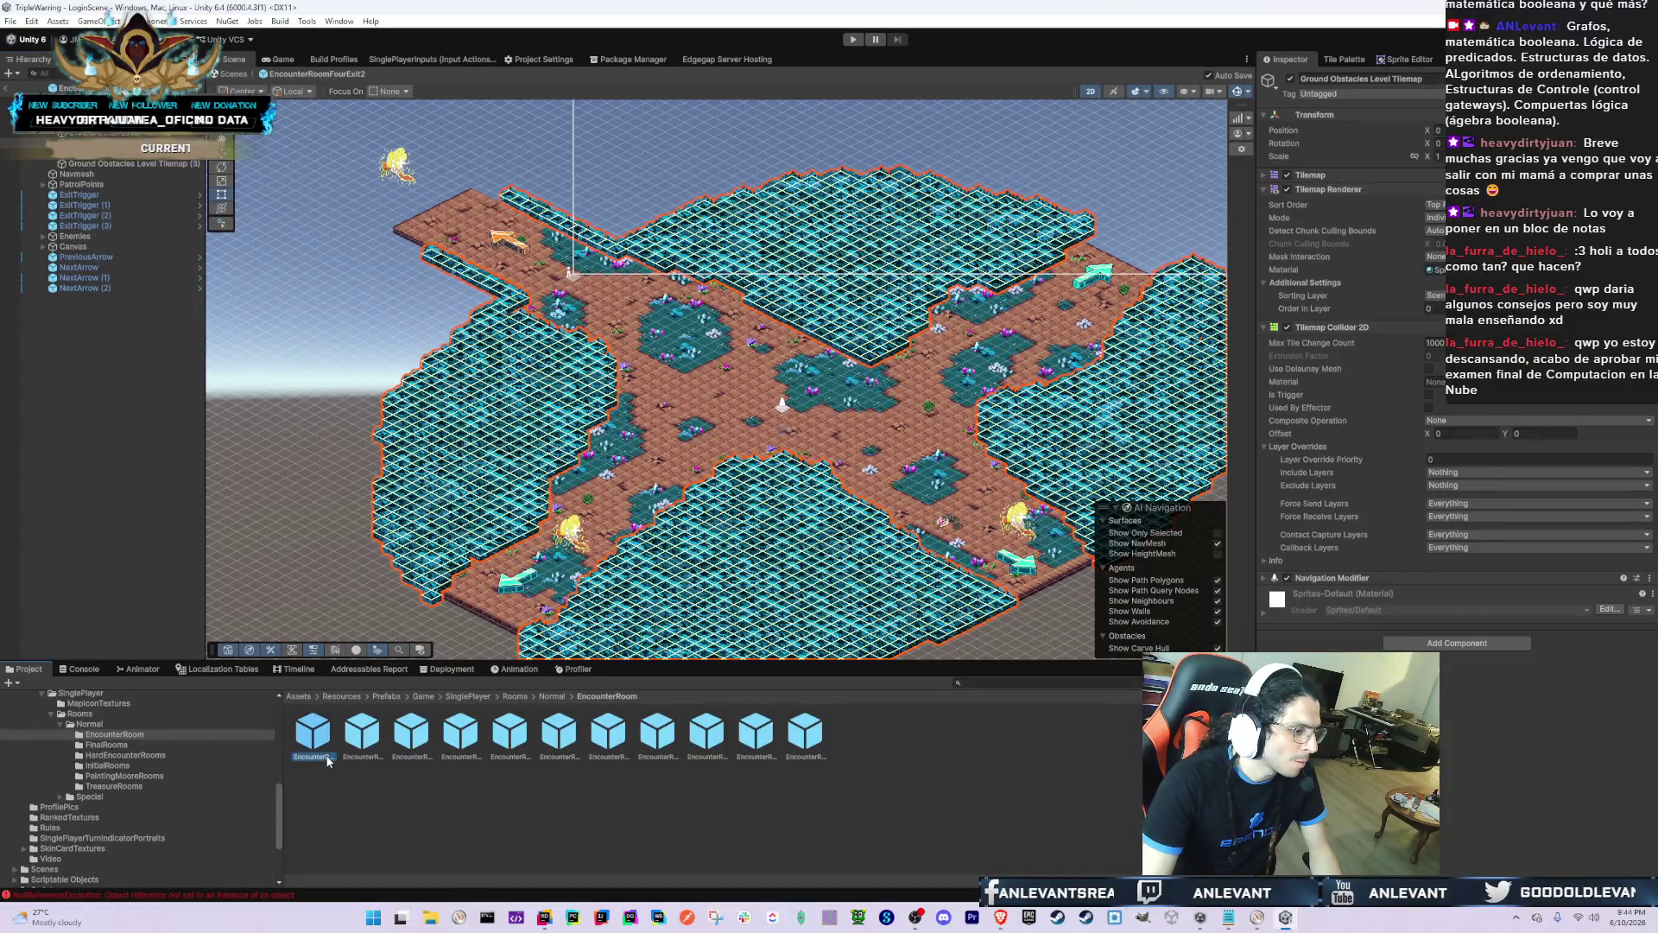
Step: Open EncounterRoomFourExit and then EncounterRoomOneExit2 for prefab editing
double_click(321, 735)
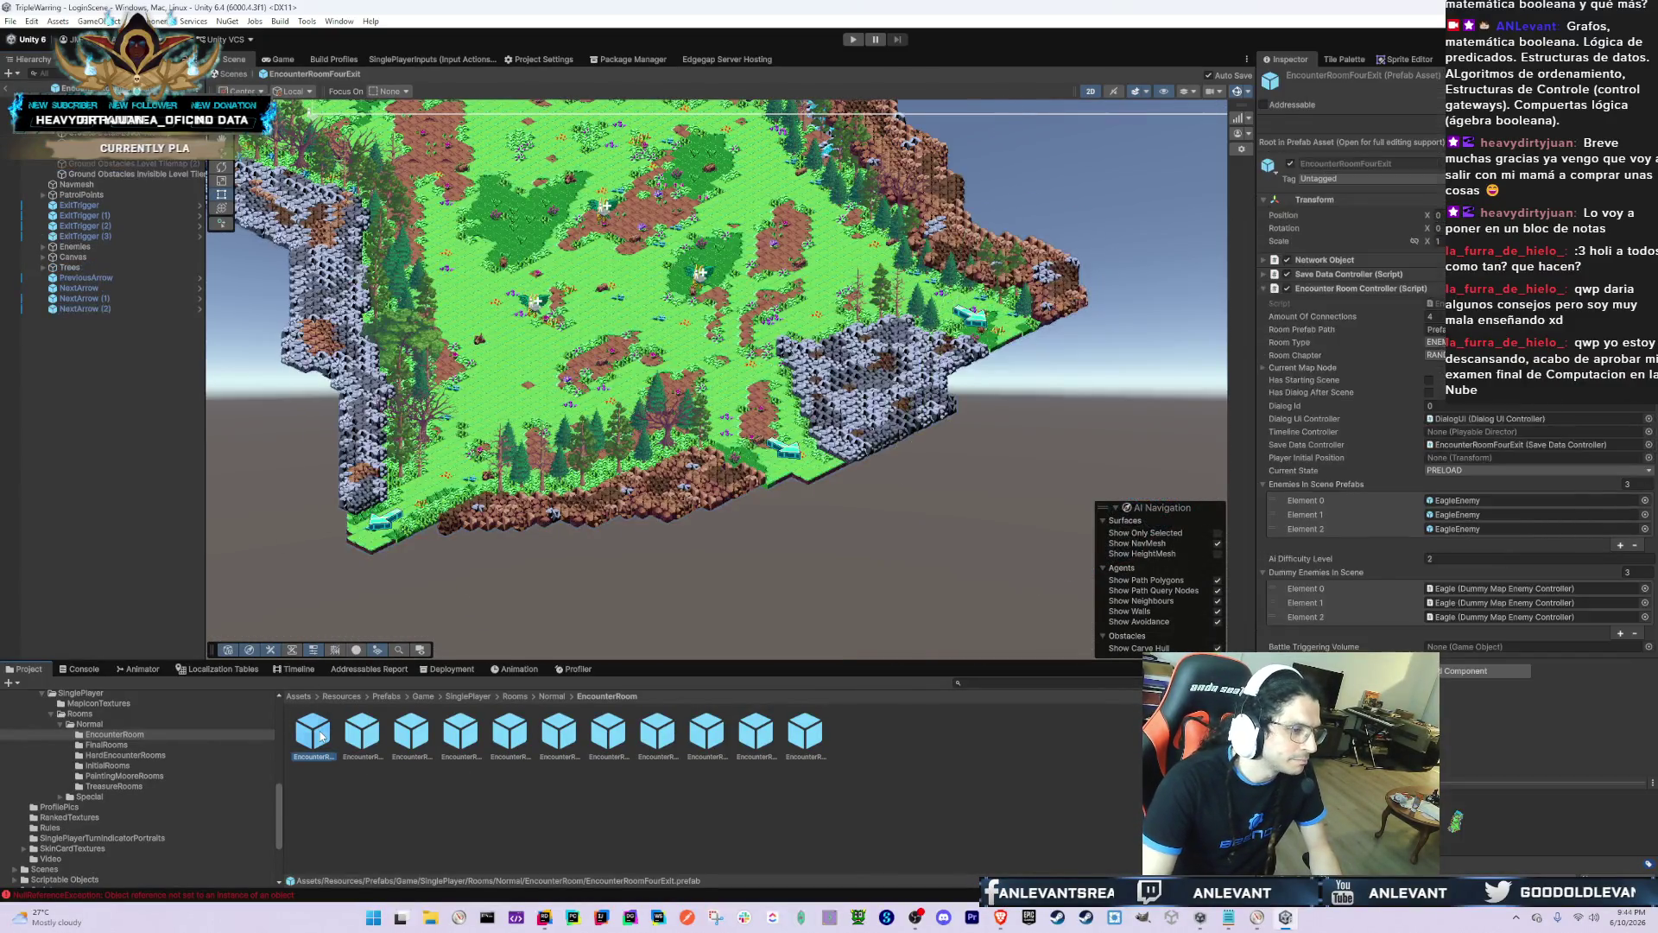
double_click(473, 741)
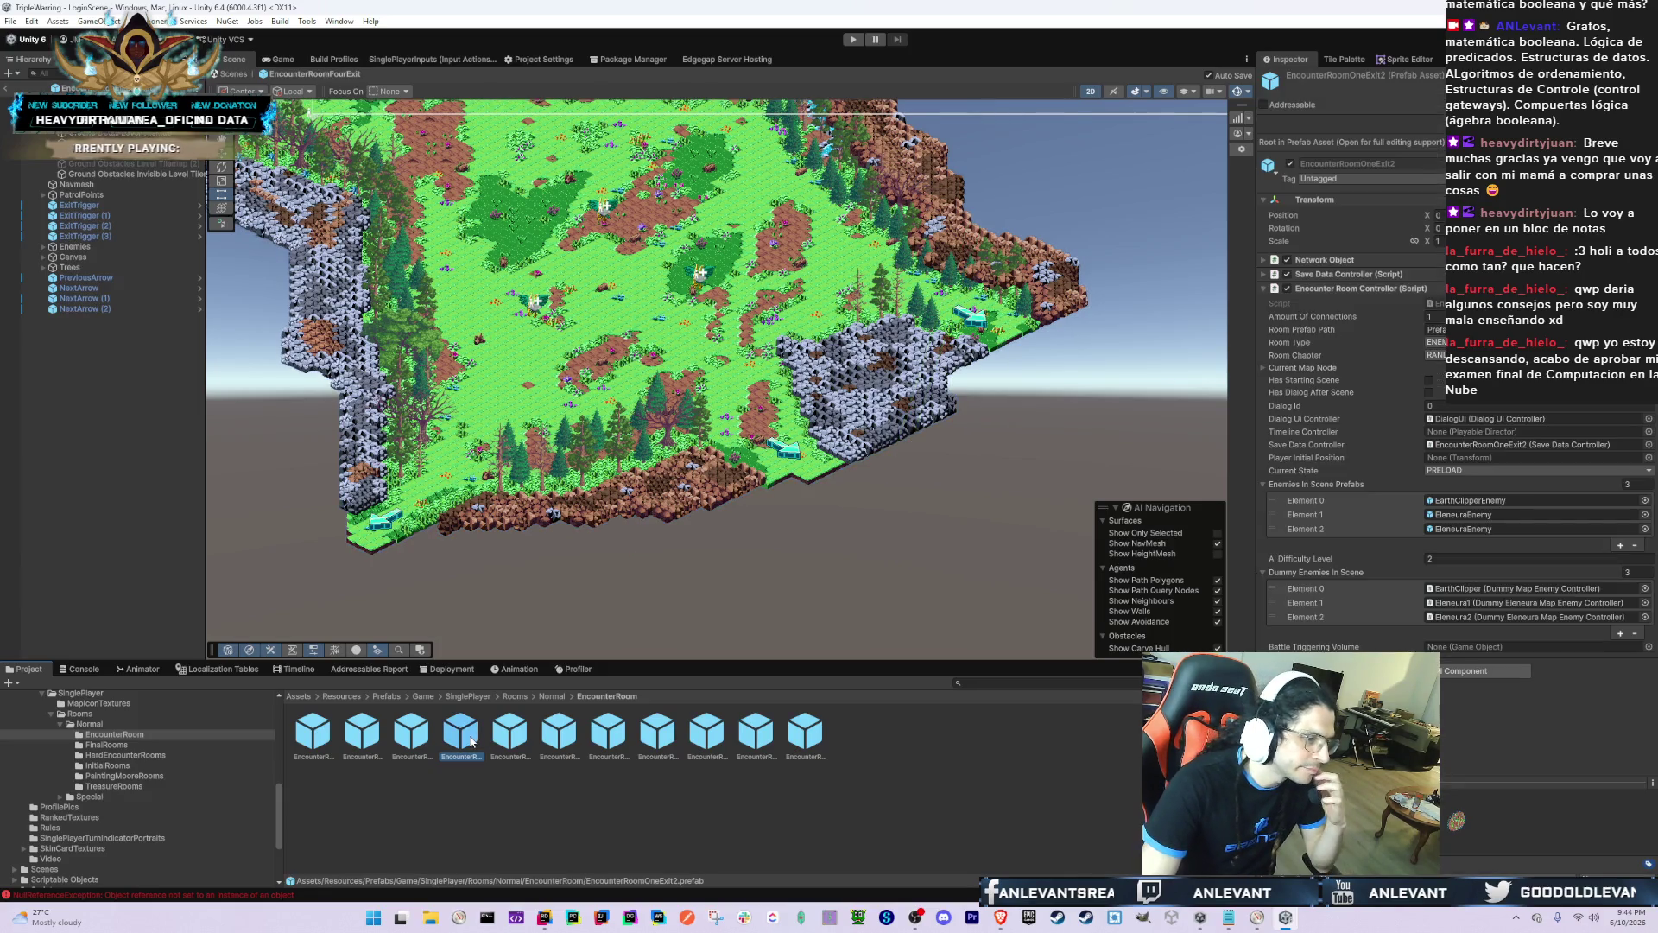
click(518, 745)
scroll(525, 556, down, 5)
scroll(607, 488, up, 5)
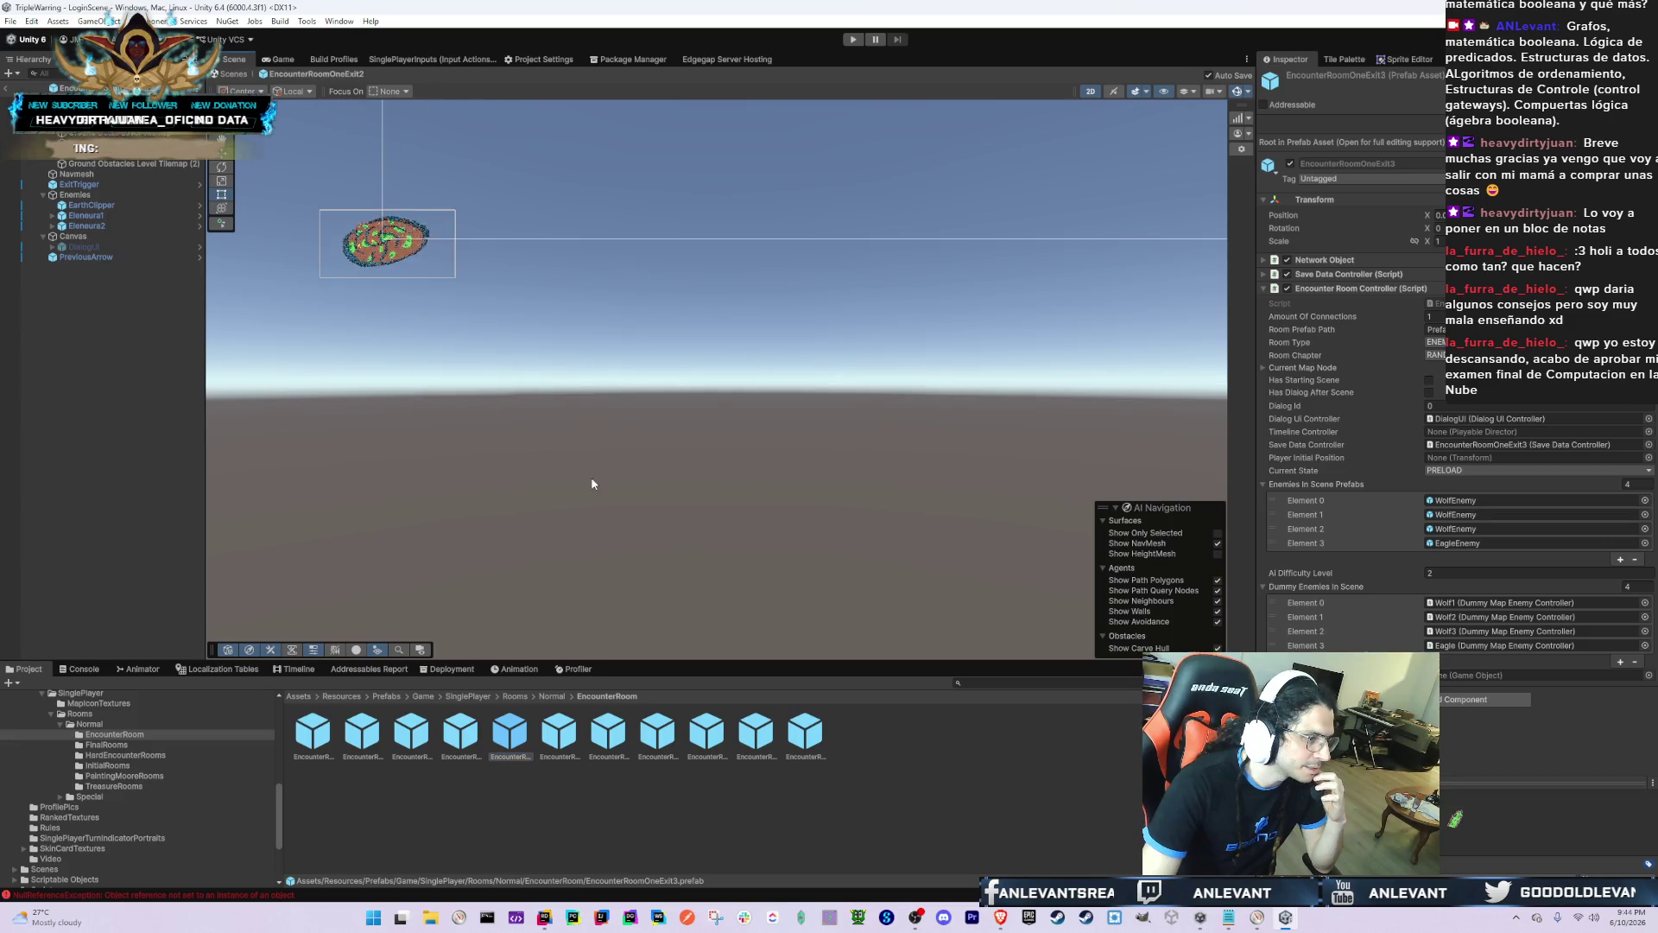
Step: Set EncounterRoomOneExit2's Ground Obstacles Level Tilemap Order in Layer to 0
click(627, 294)
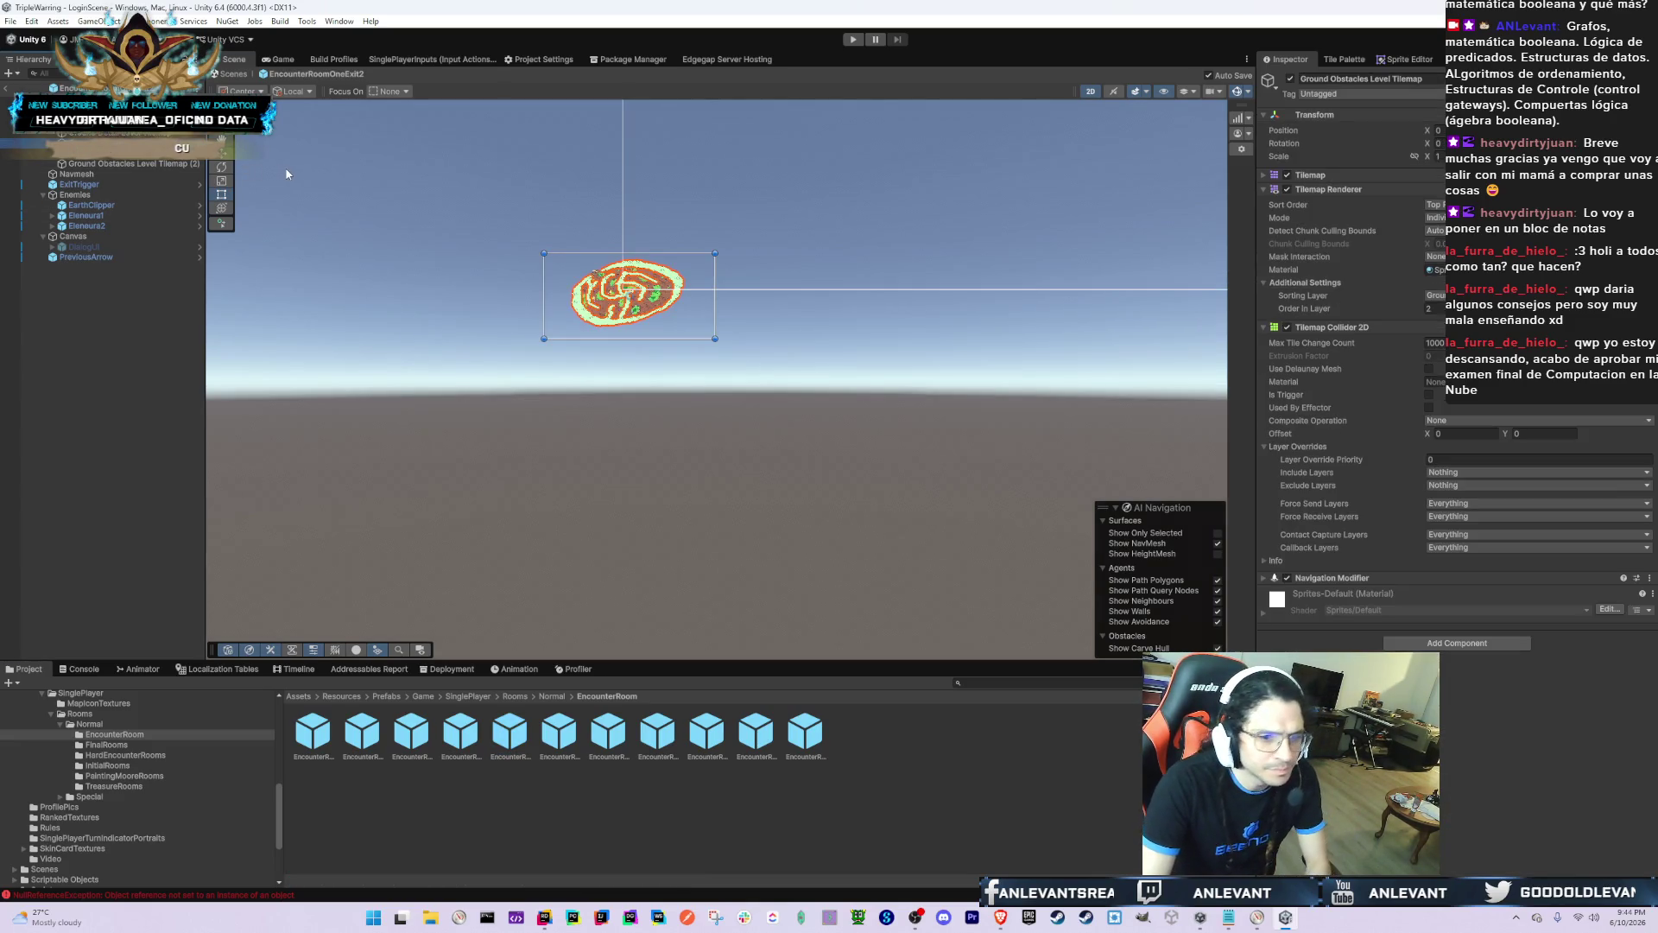
drag(298, 173, 1204, 211)
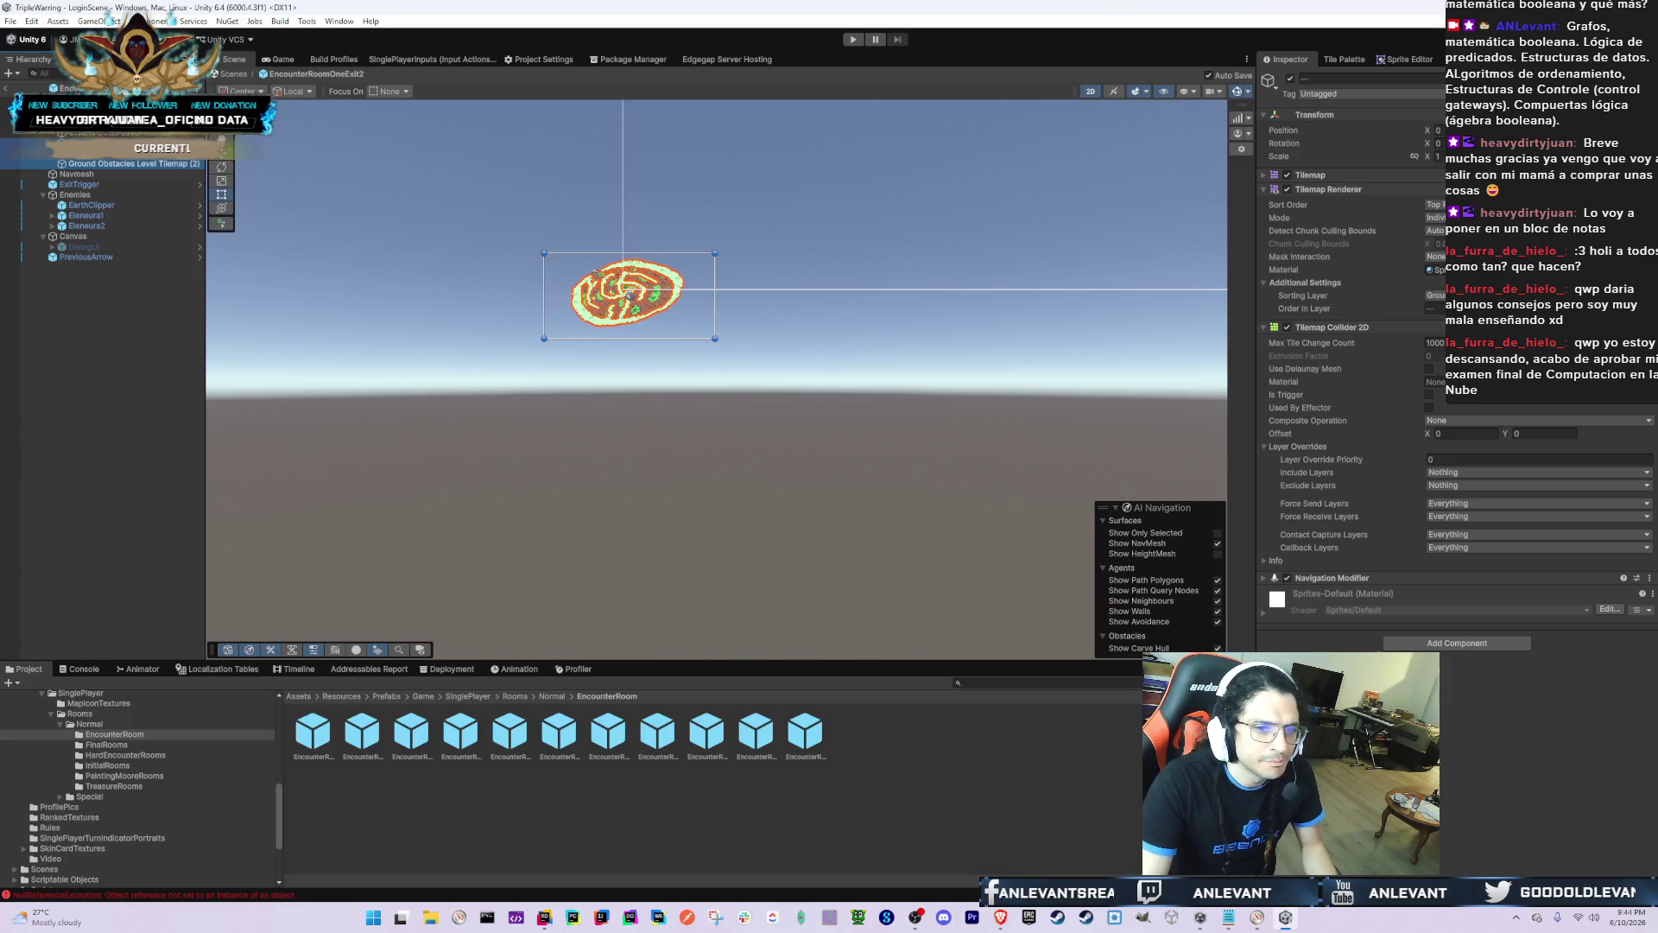
click(1373, 283)
click(1374, 283)
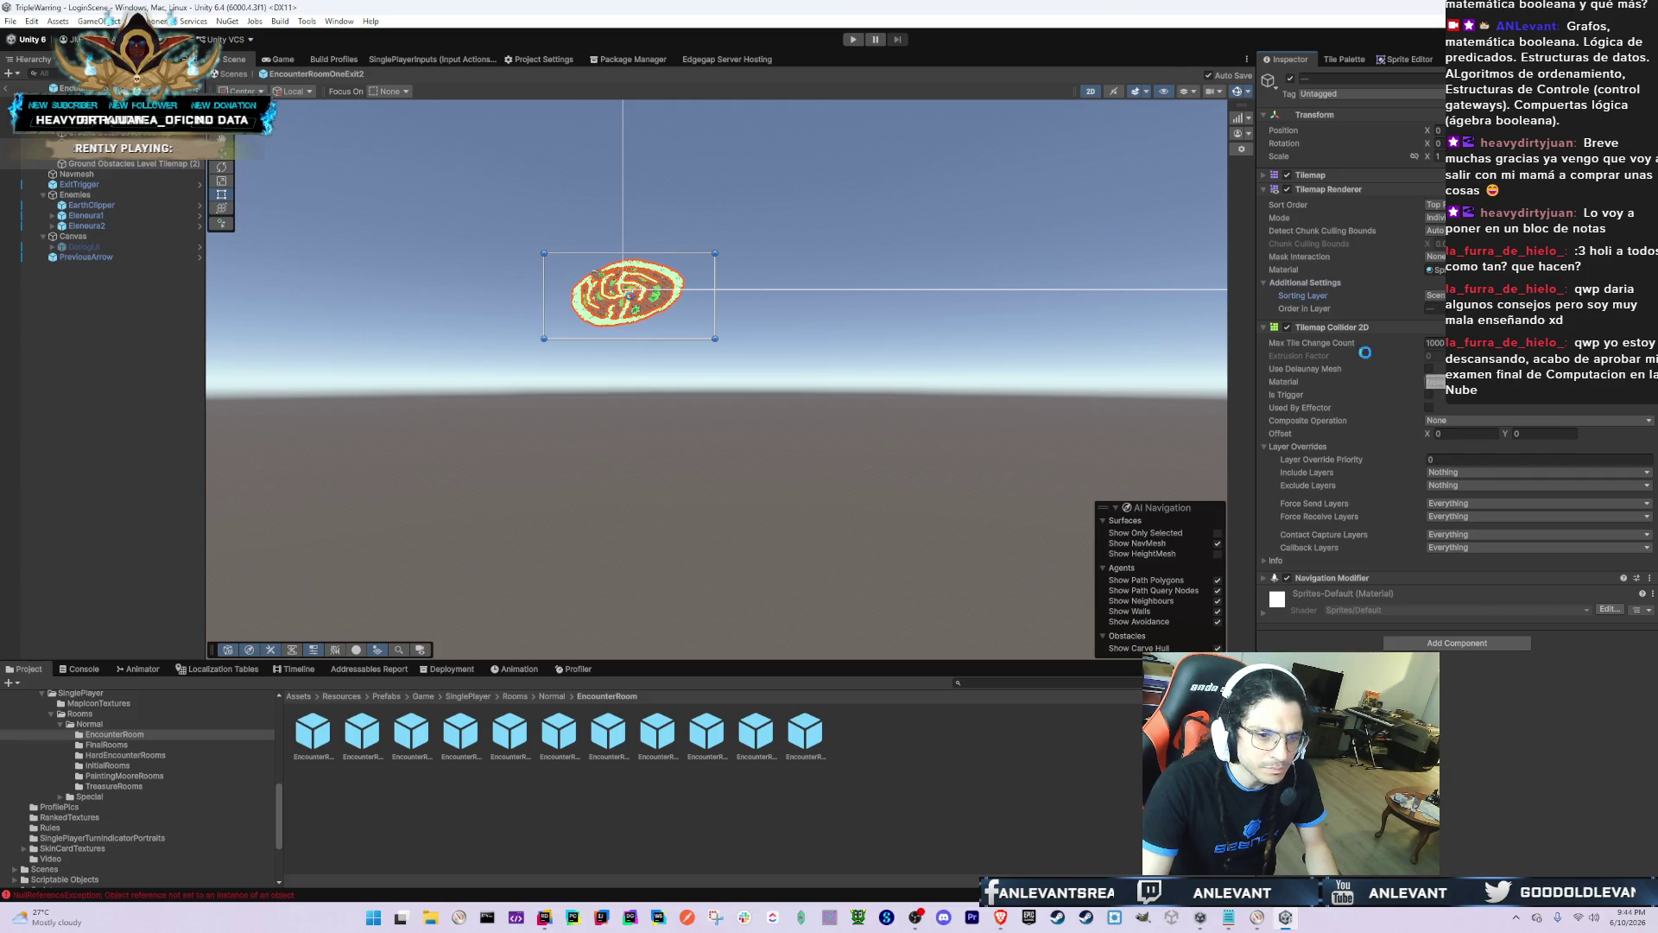
click(112, 154)
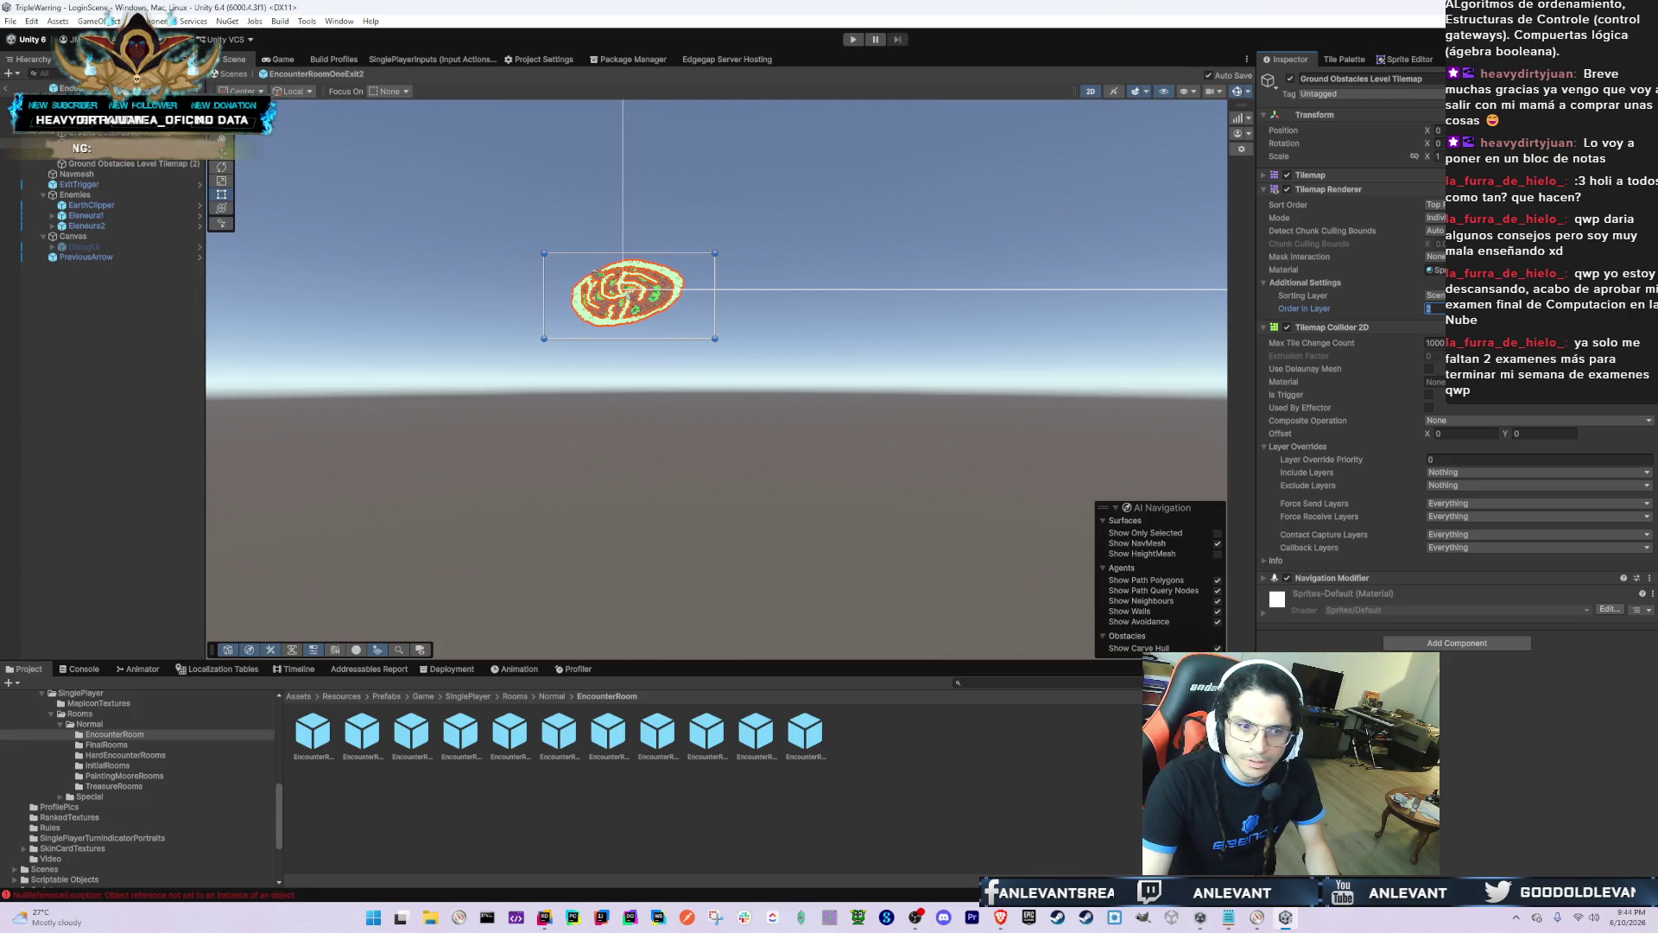
text(0)
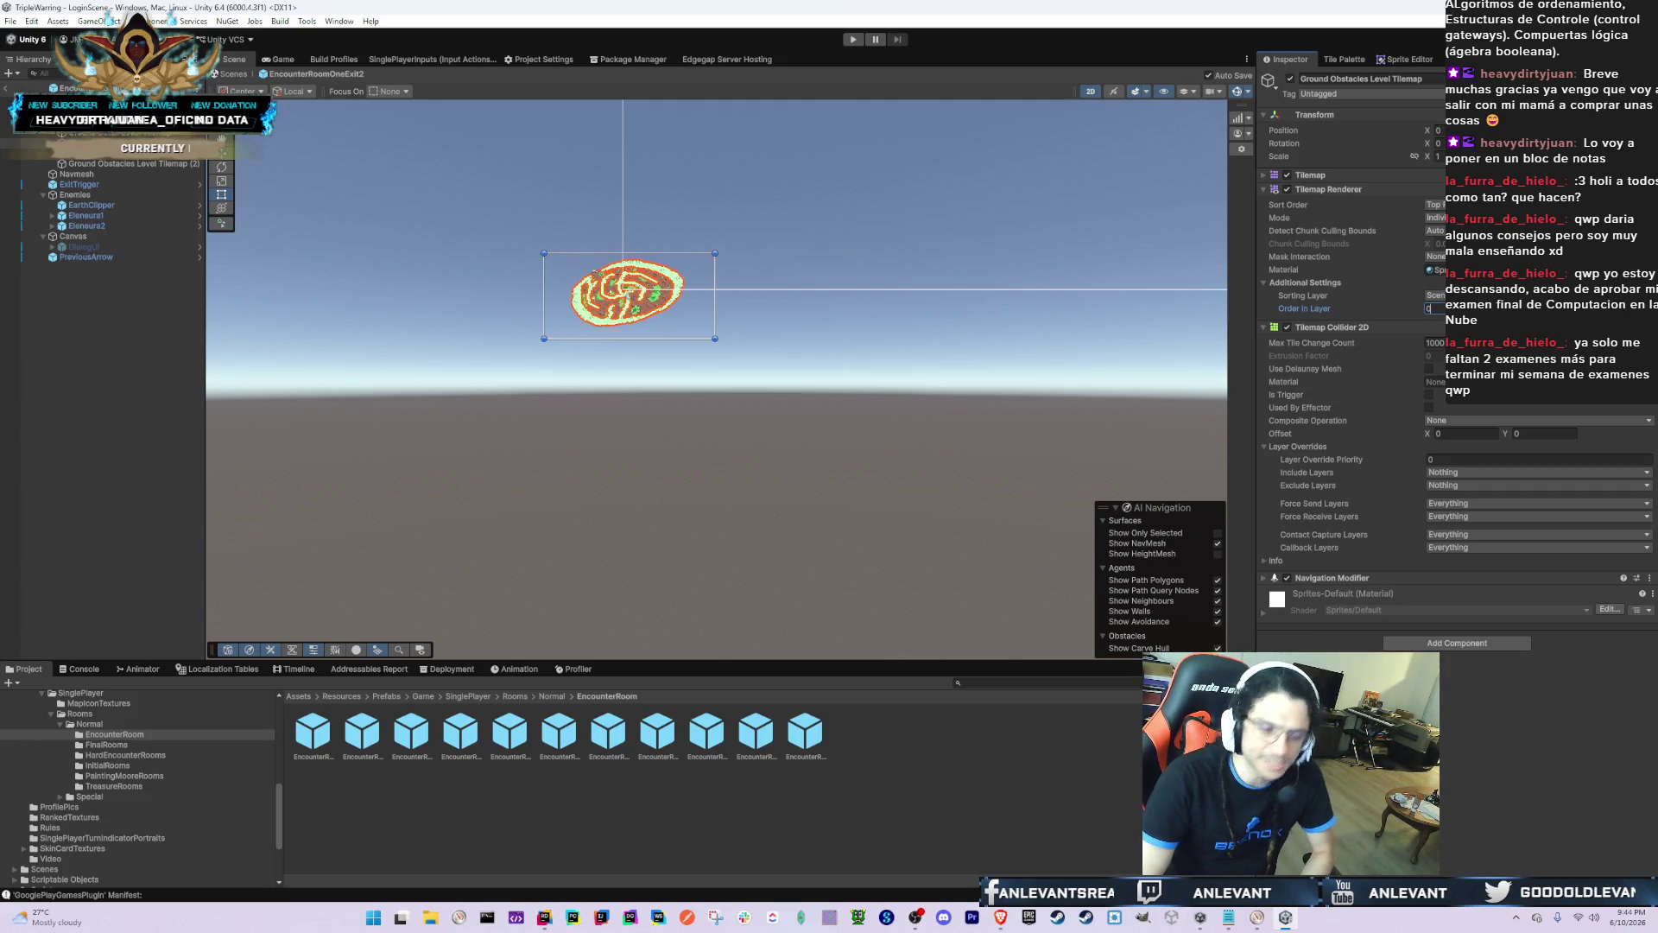
scroll(682, 302, up, 5)
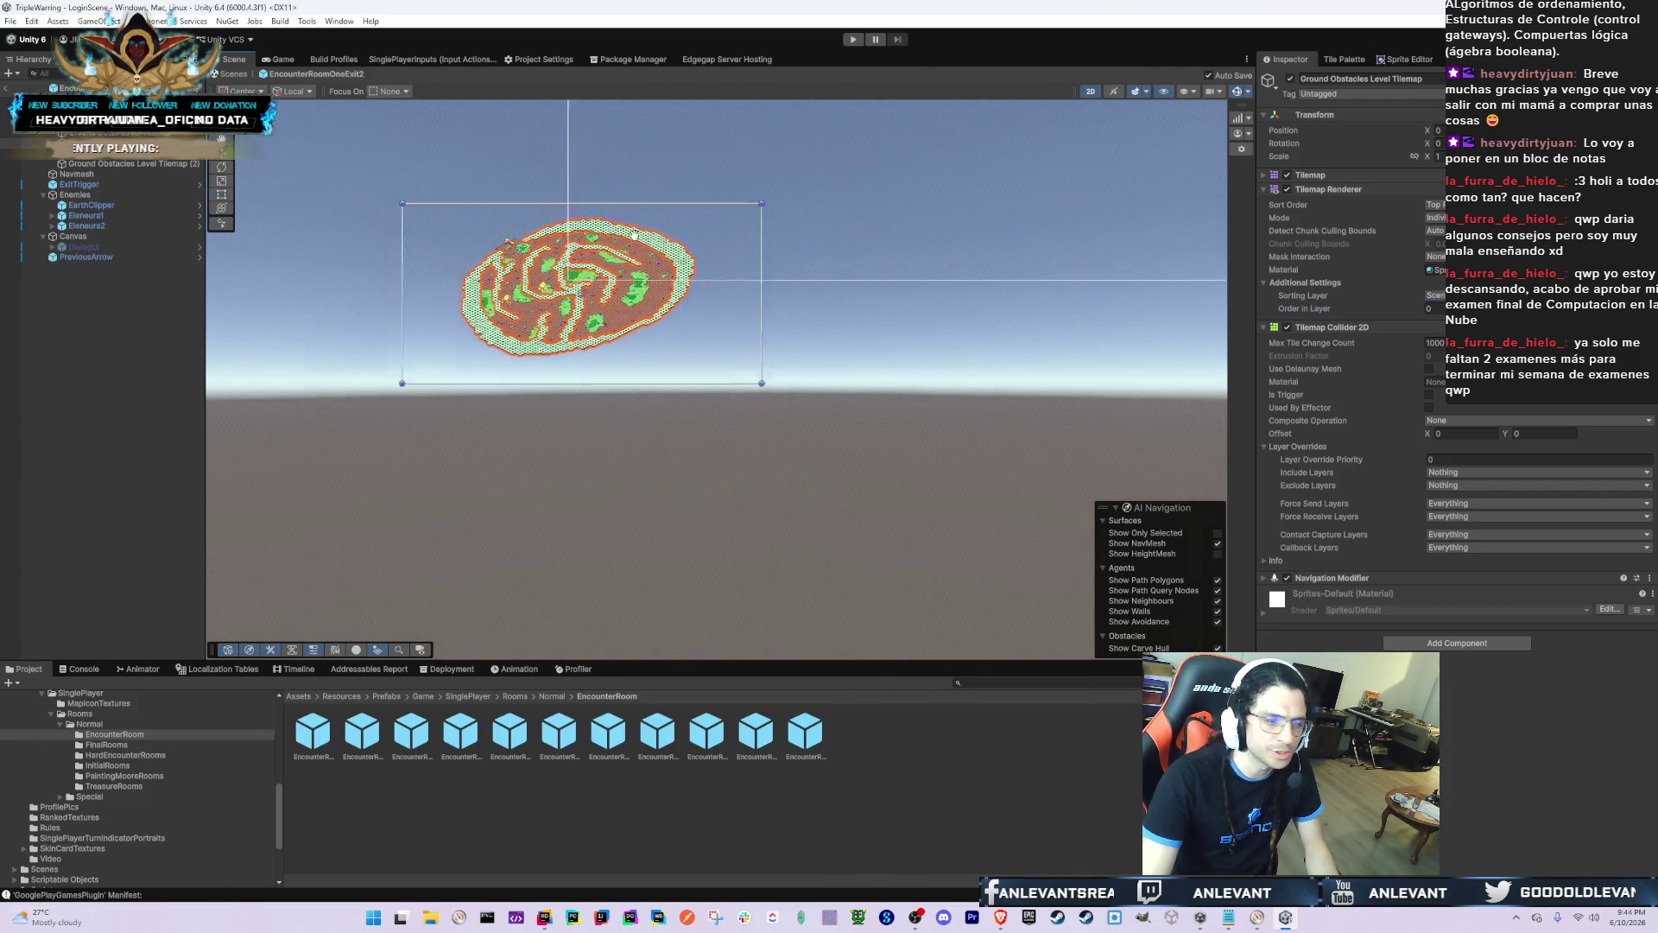
scroll(635, 233, up, 5)
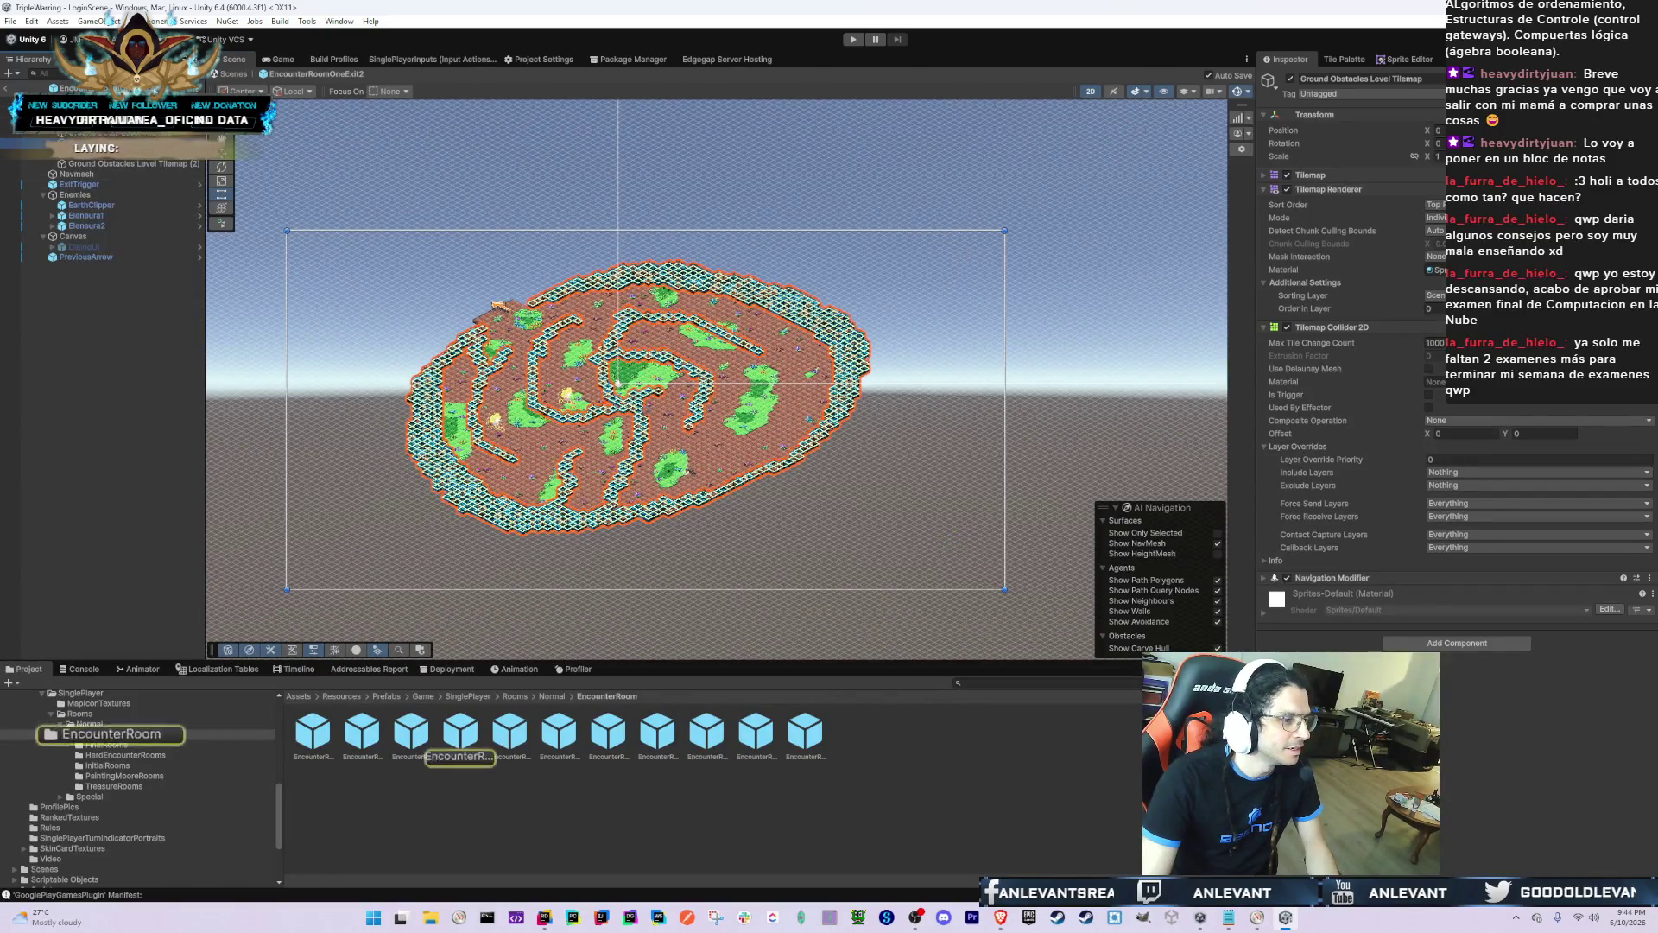
click(509, 733)
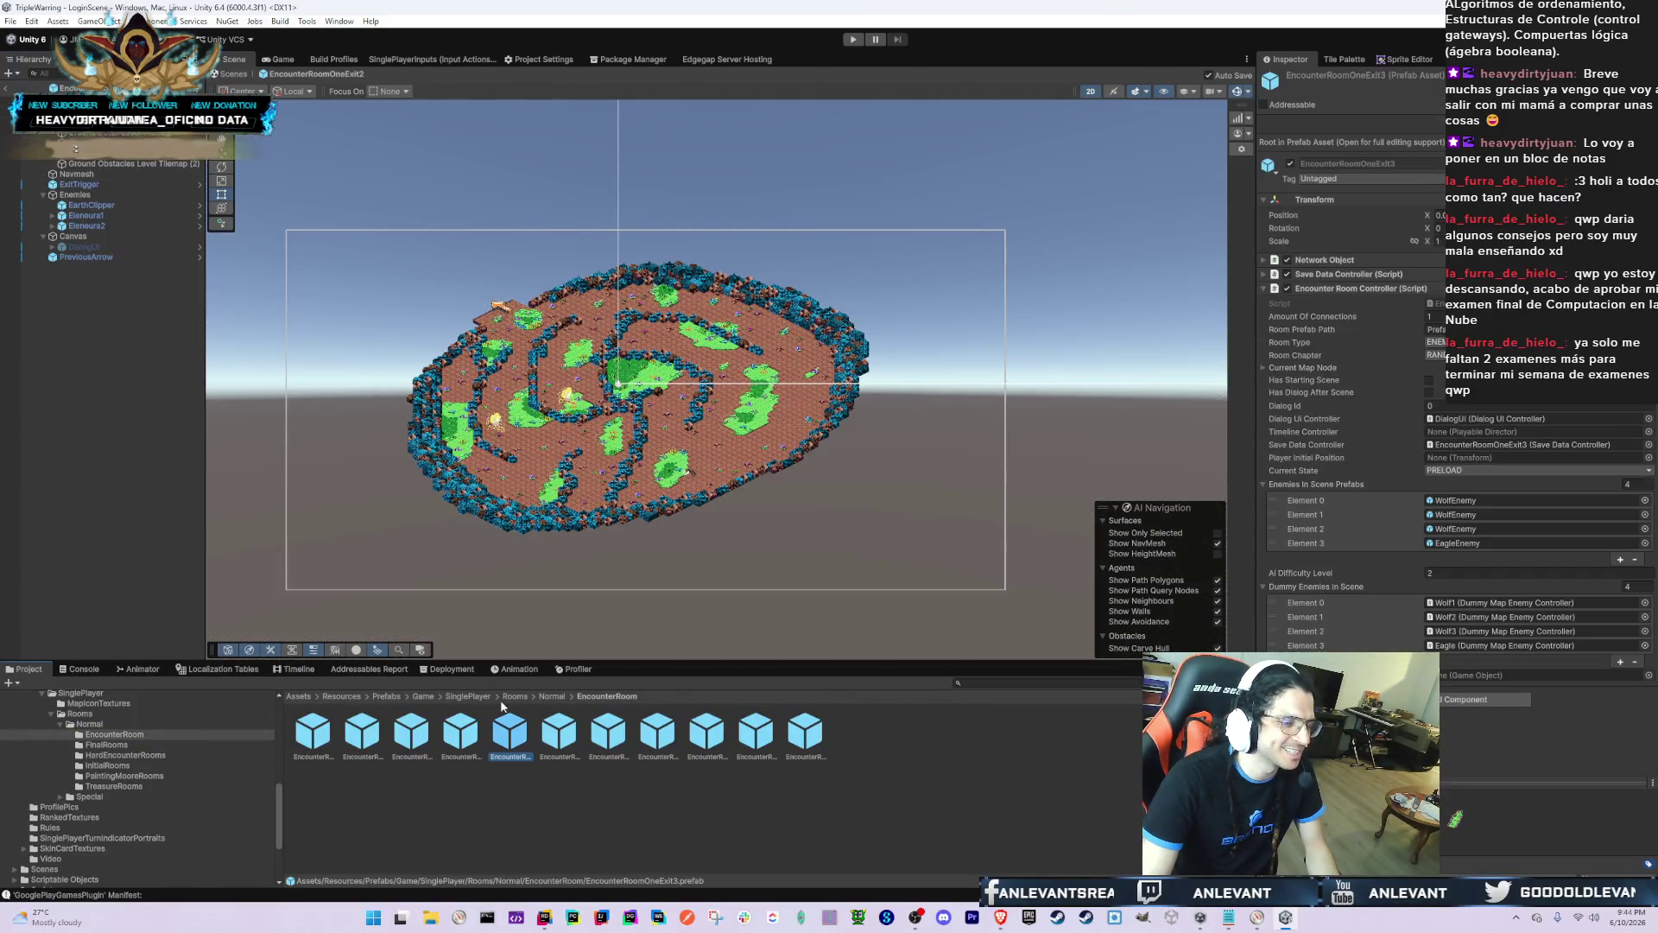
Step: Open EncounterRoomOneExit4 and move Ground Detail Level Tilemap to the new sorting layer at order 0
double_click(560, 734)
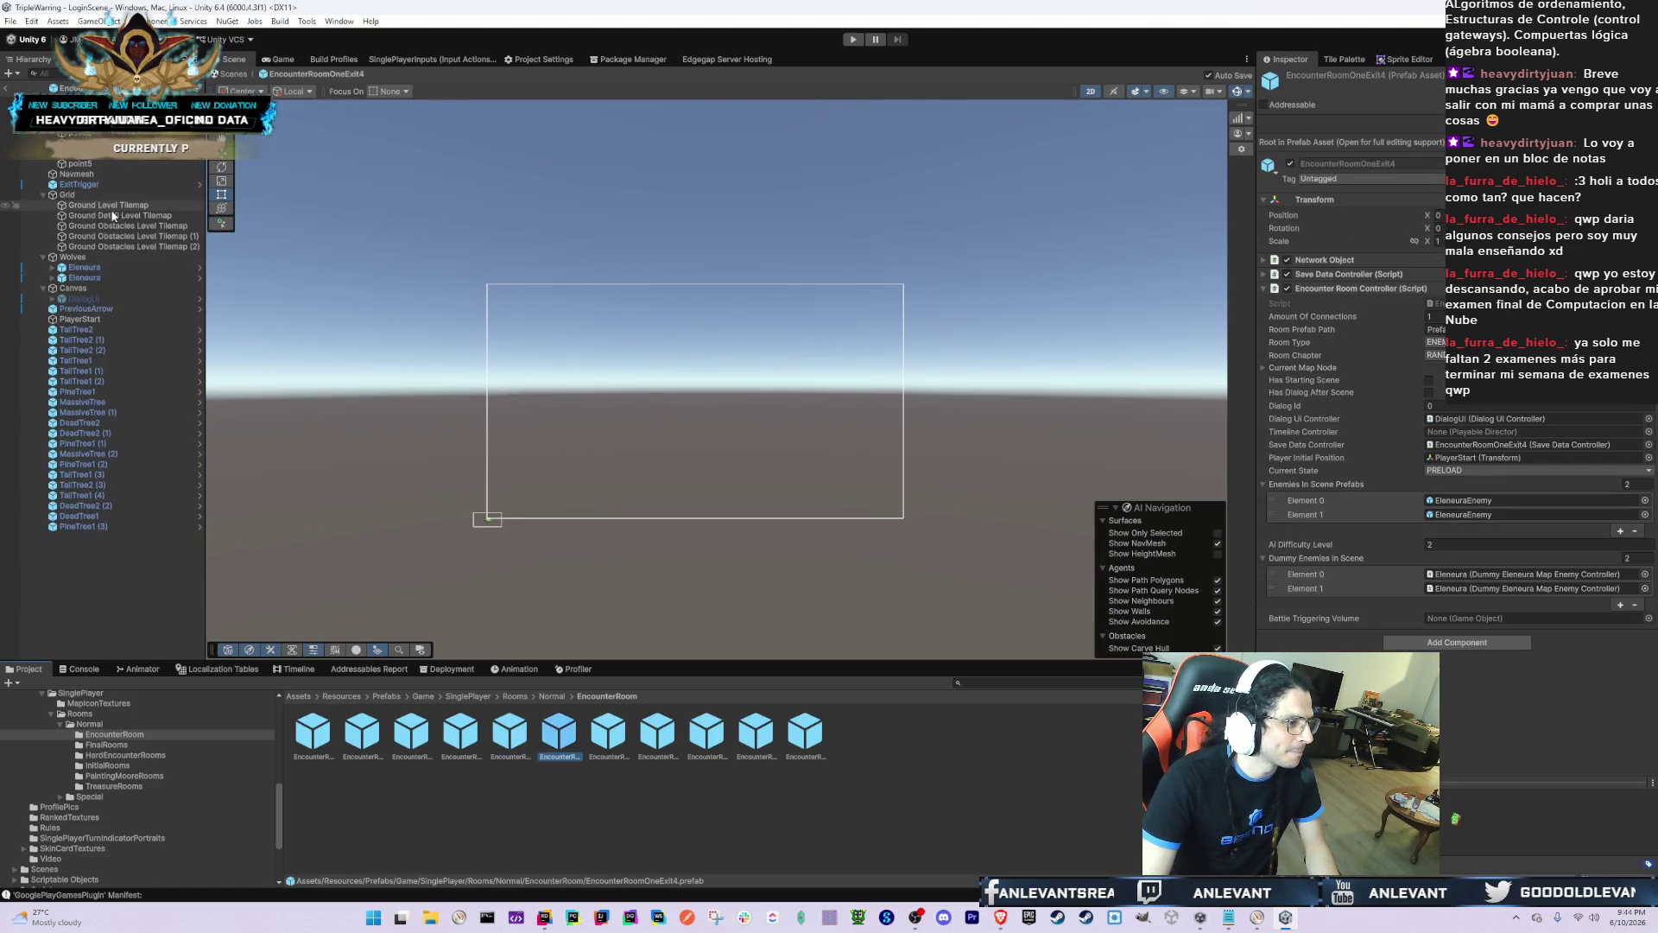
click(112, 216)
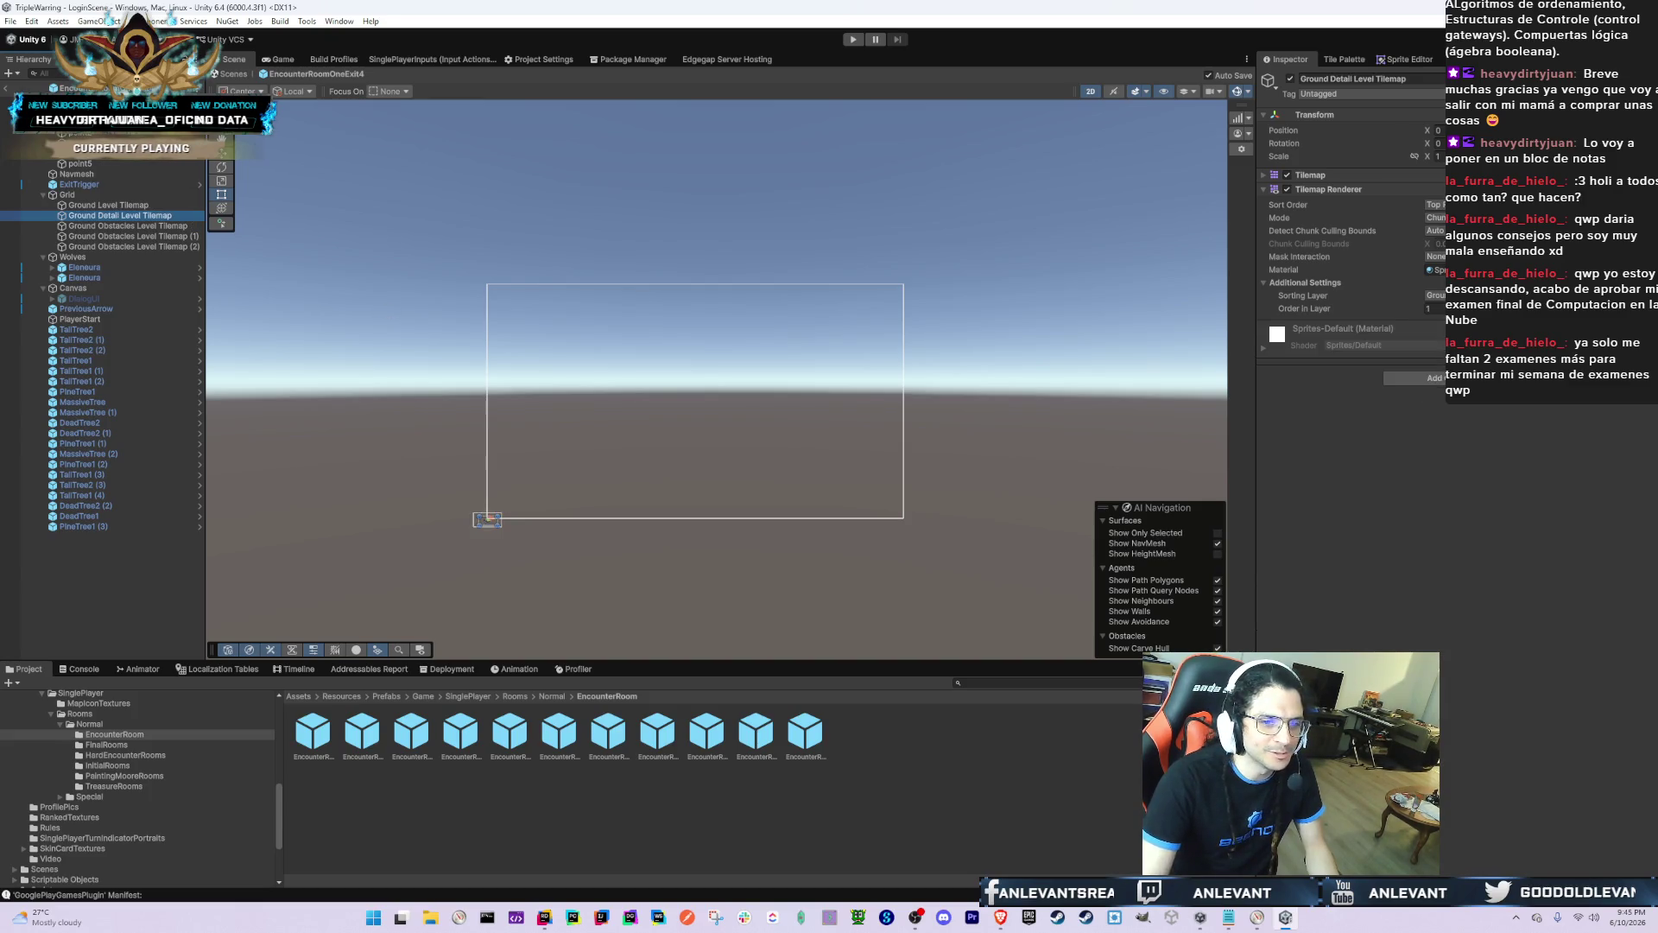
click(1433, 295)
click(1435, 380)
click(1434, 308)
text(0)
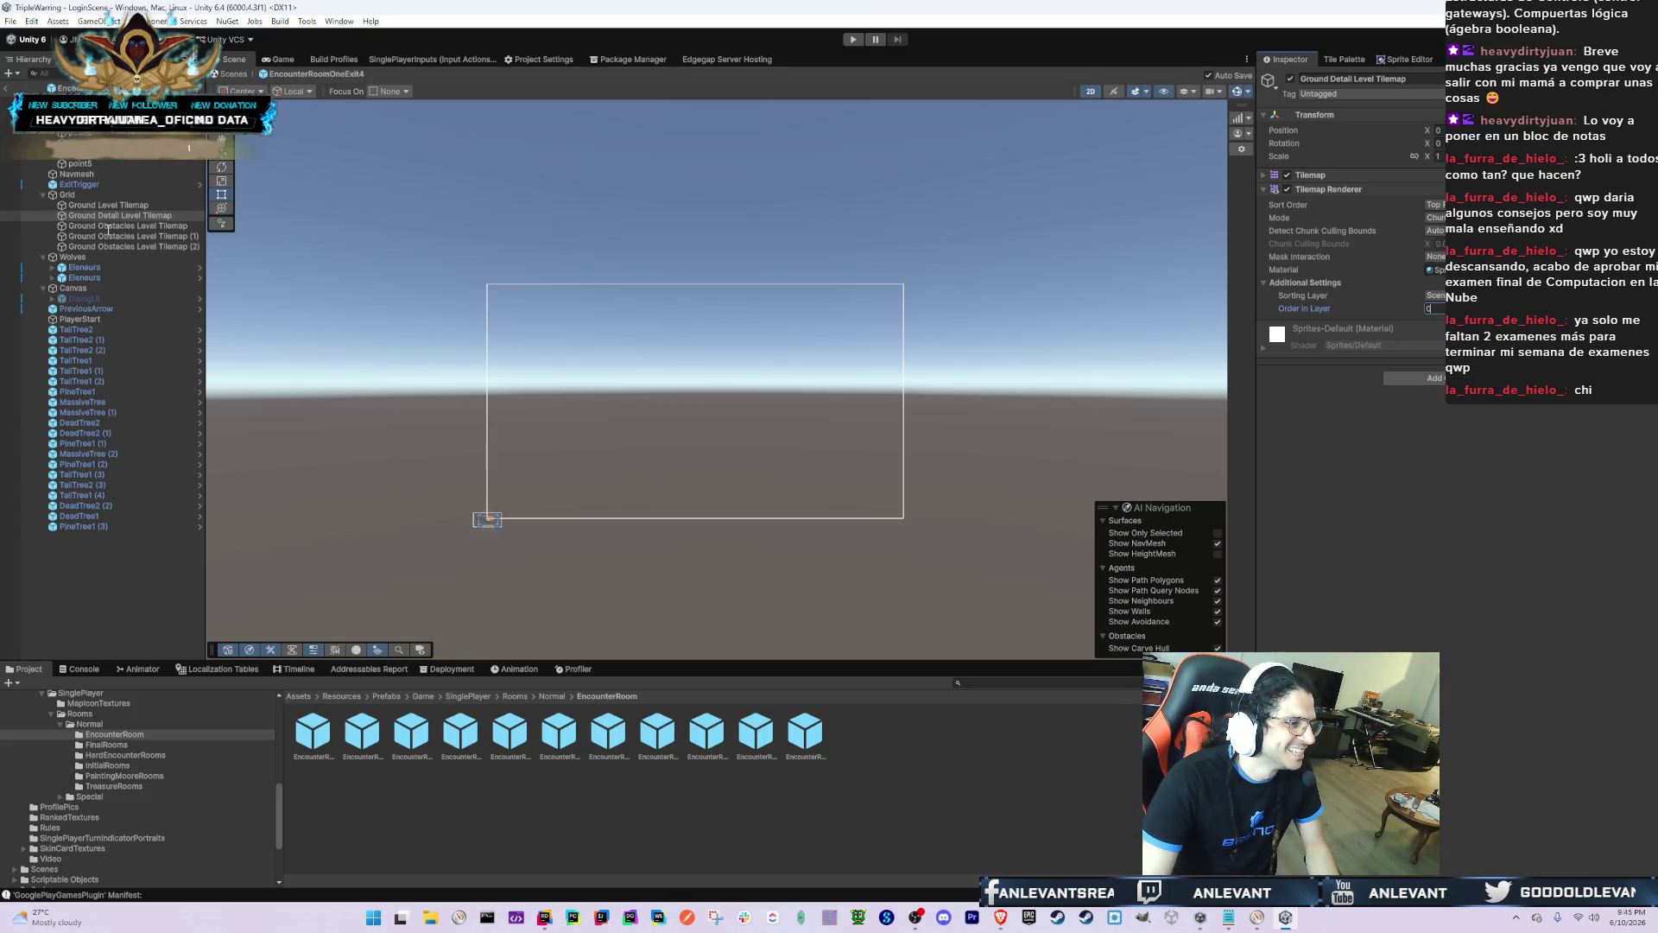
Step: Move all three Ground Obstacles tilemaps to the new sorting layer and adjust the first one's Order in Layer
click(108, 226)
click(108, 216)
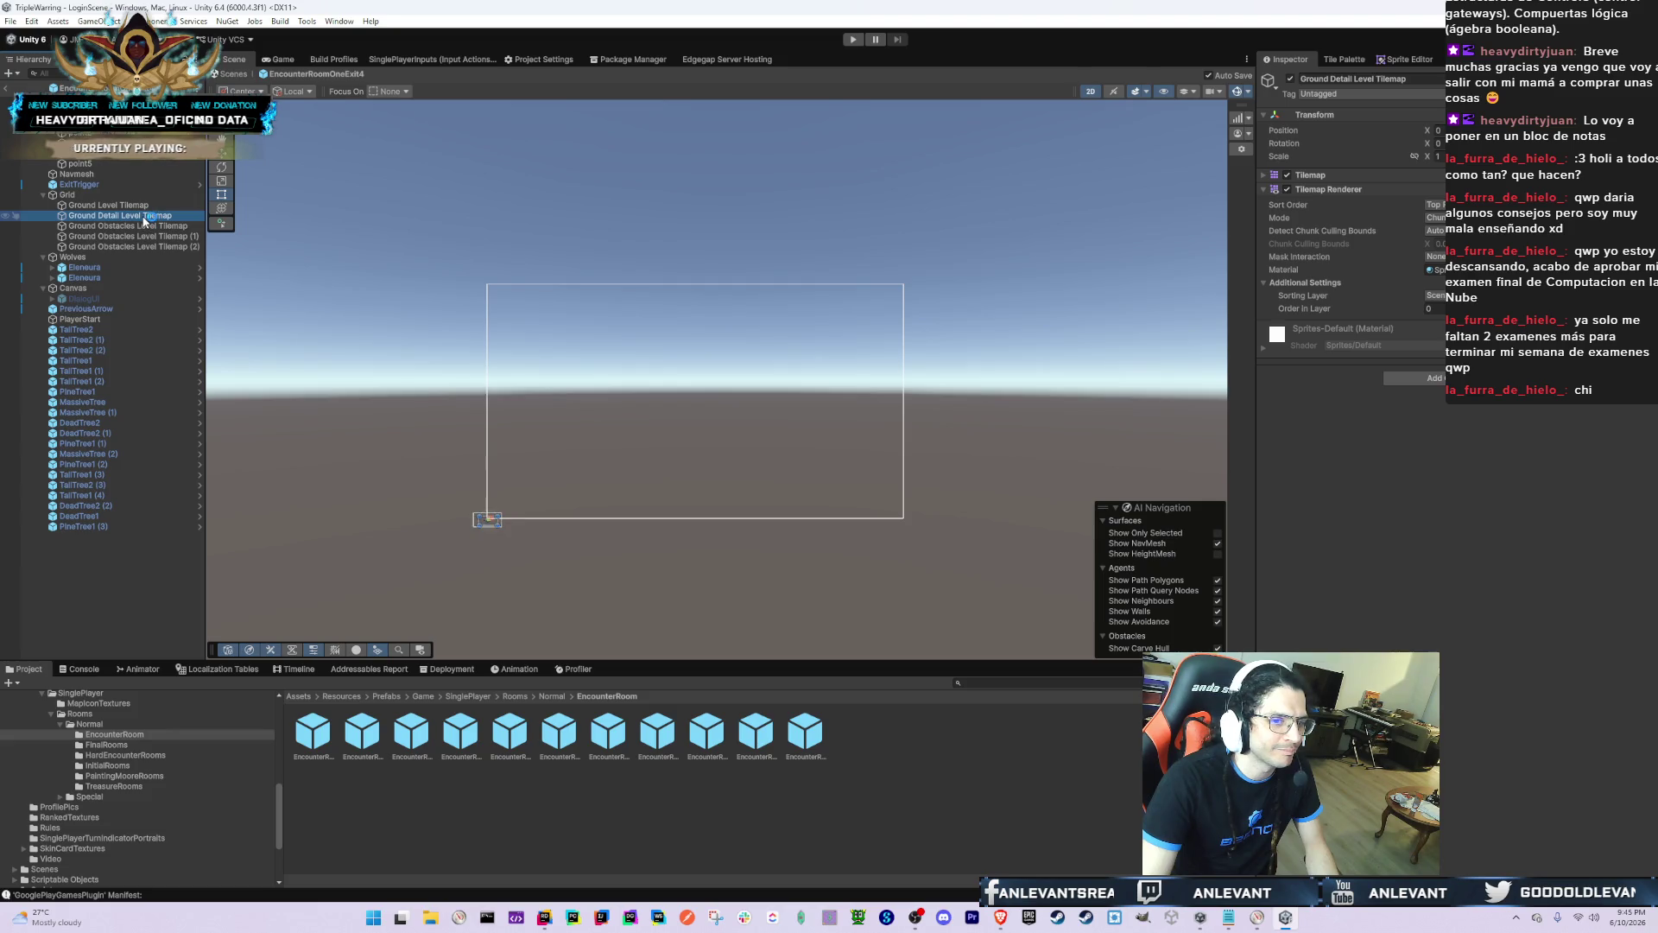
click(145, 225)
click(144, 218)
click(144, 225)
shift+click(130, 246)
click(1433, 295)
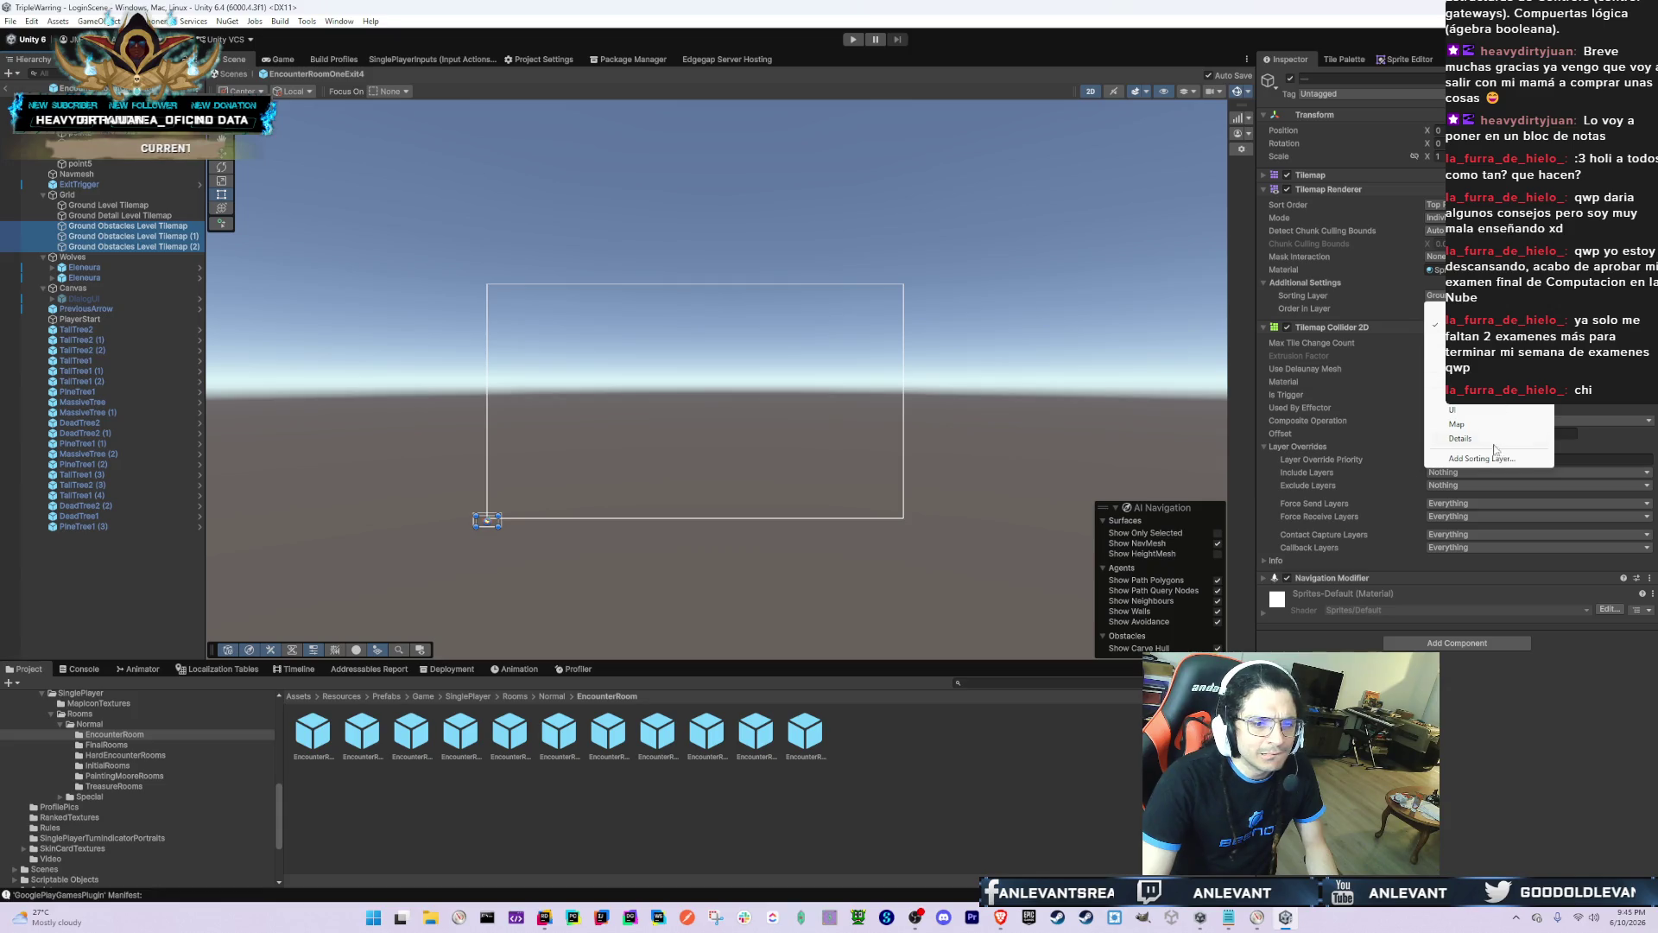
click(1430, 311)
click(182, 228)
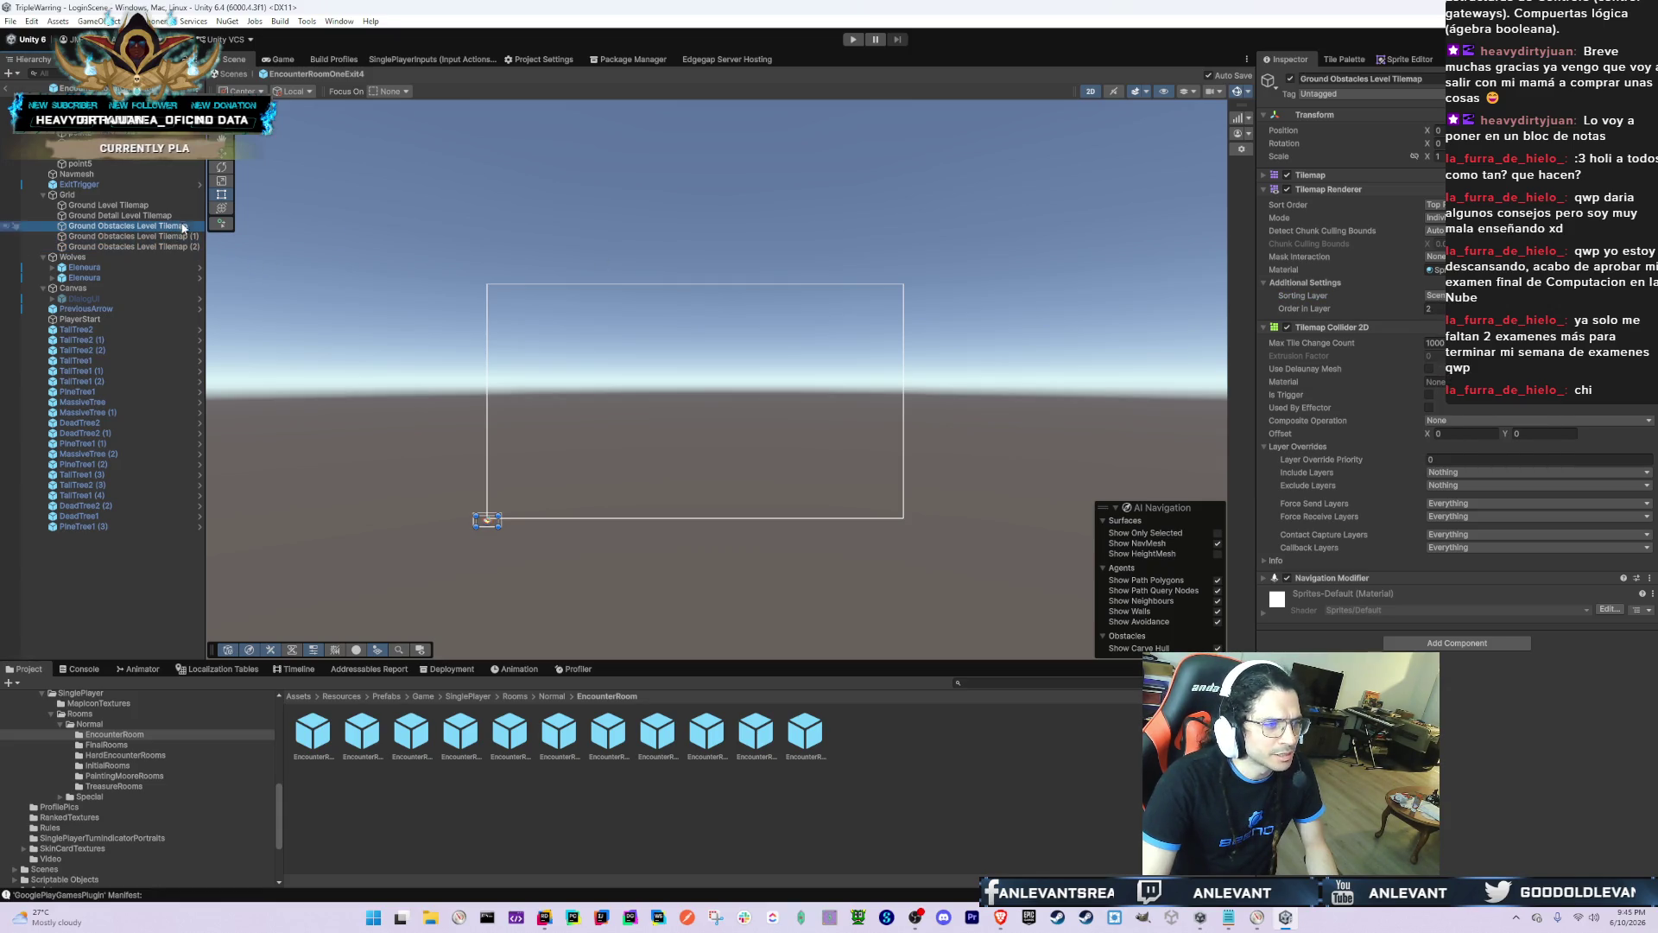
click(1434, 308)
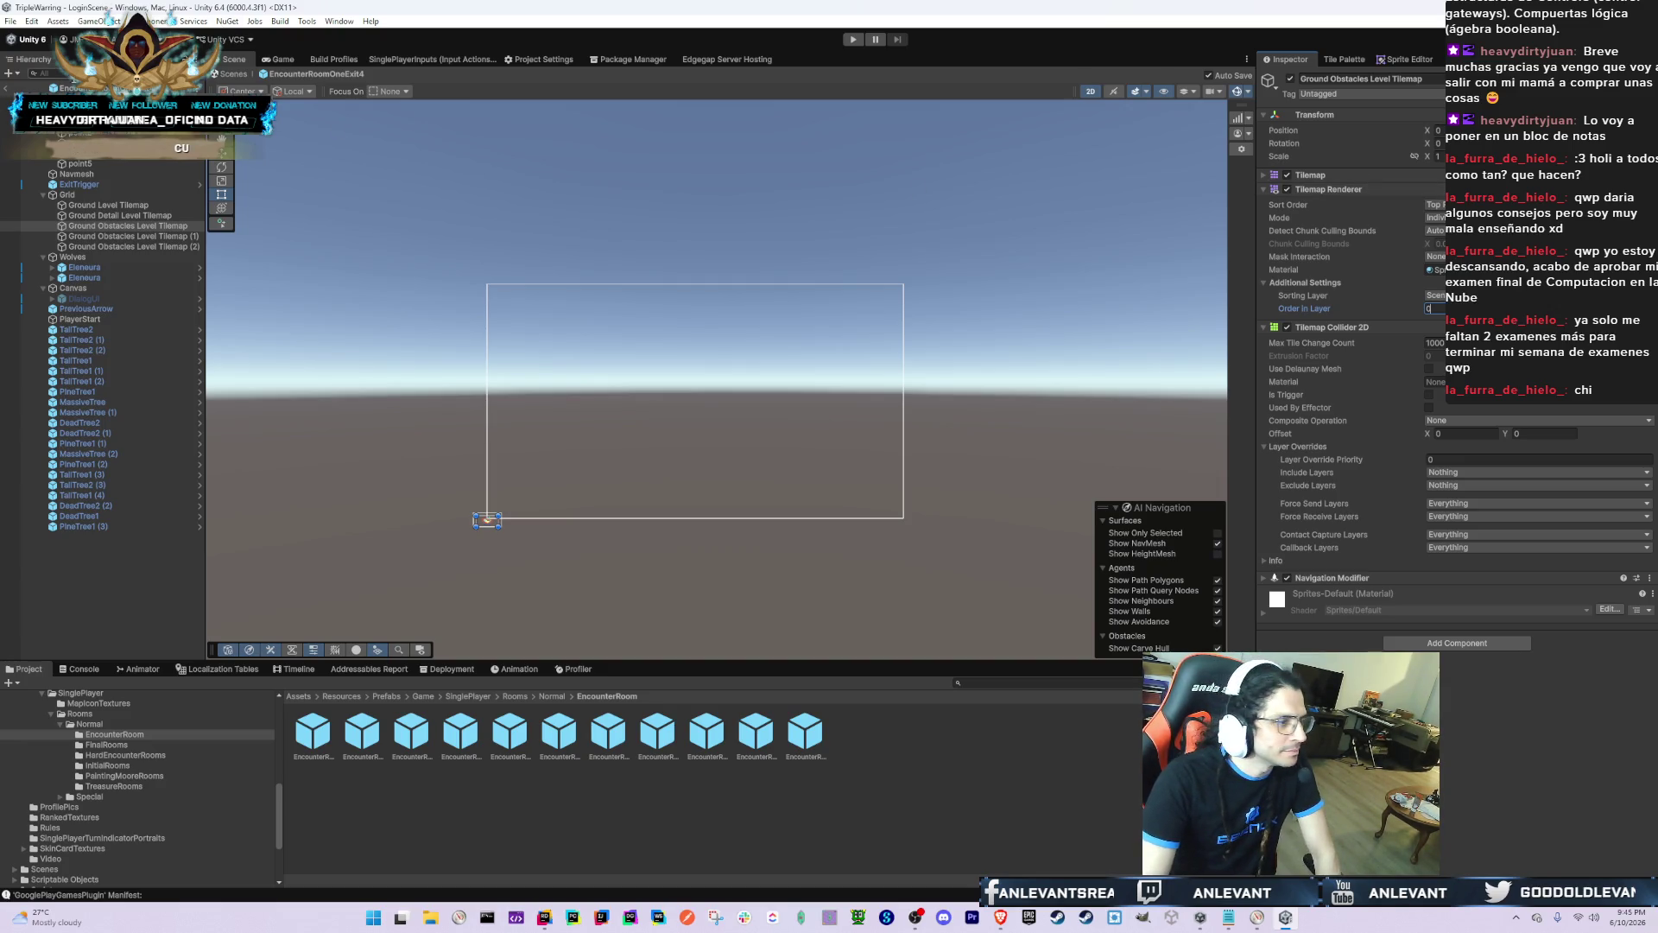
click(634, 293)
click(604, 732)
Step: Open EncounterRoomThreeExit and review its Ground Detail and Ground Obstacles tilemaps
double_click(606, 734)
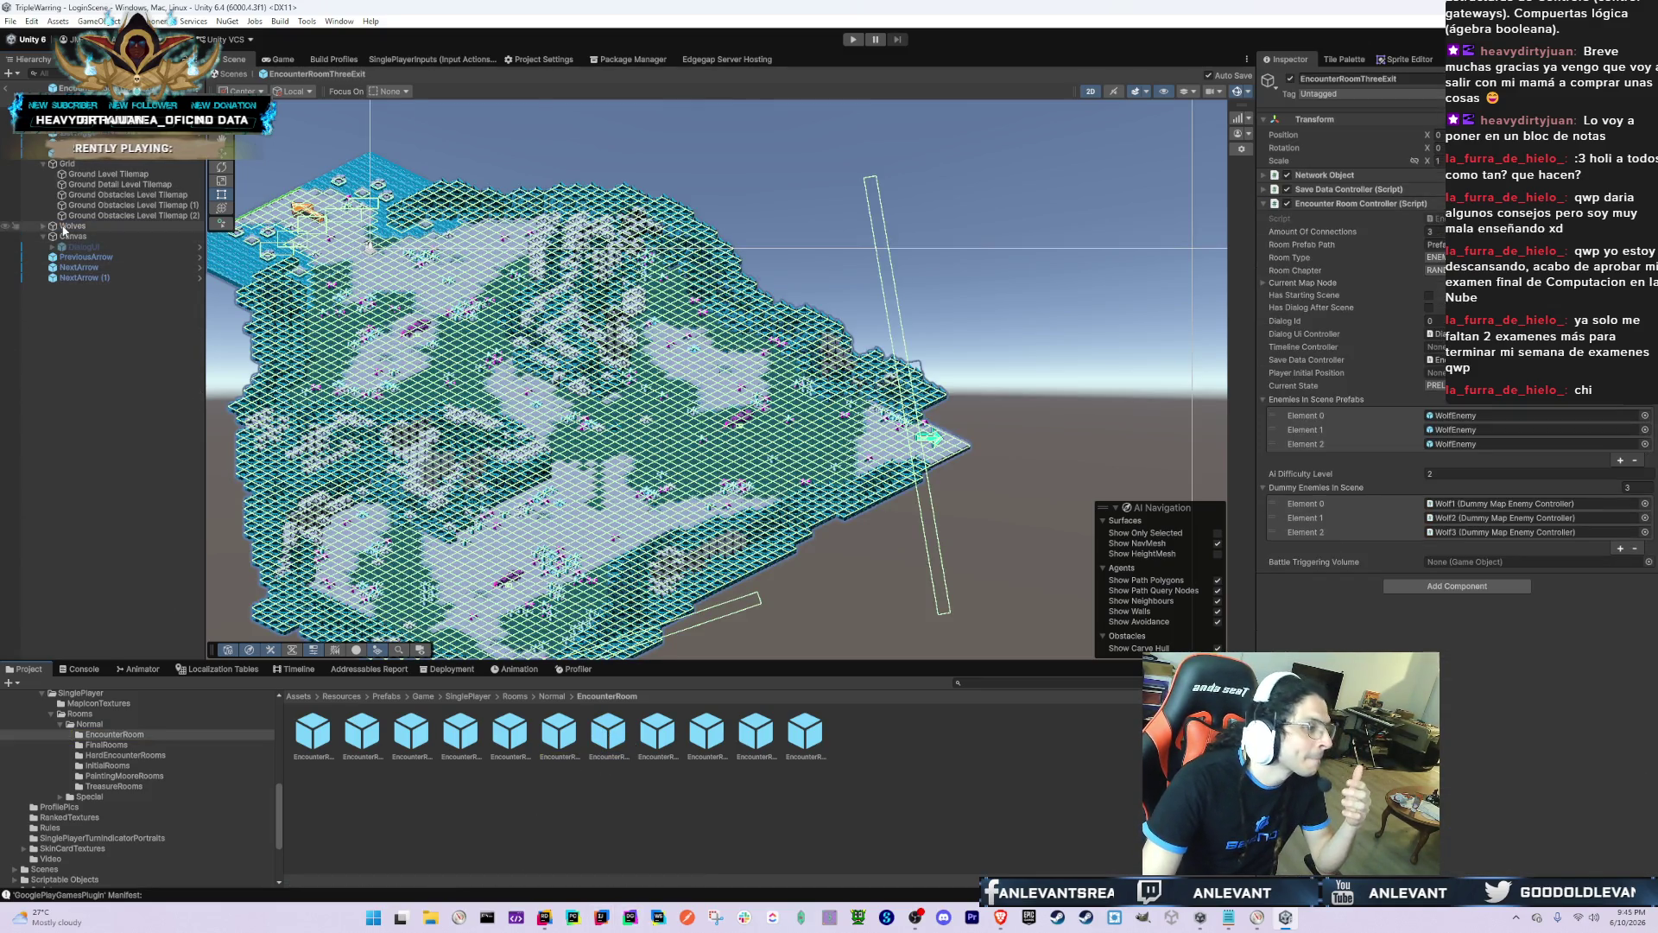
click(24, 184)
key(Down)
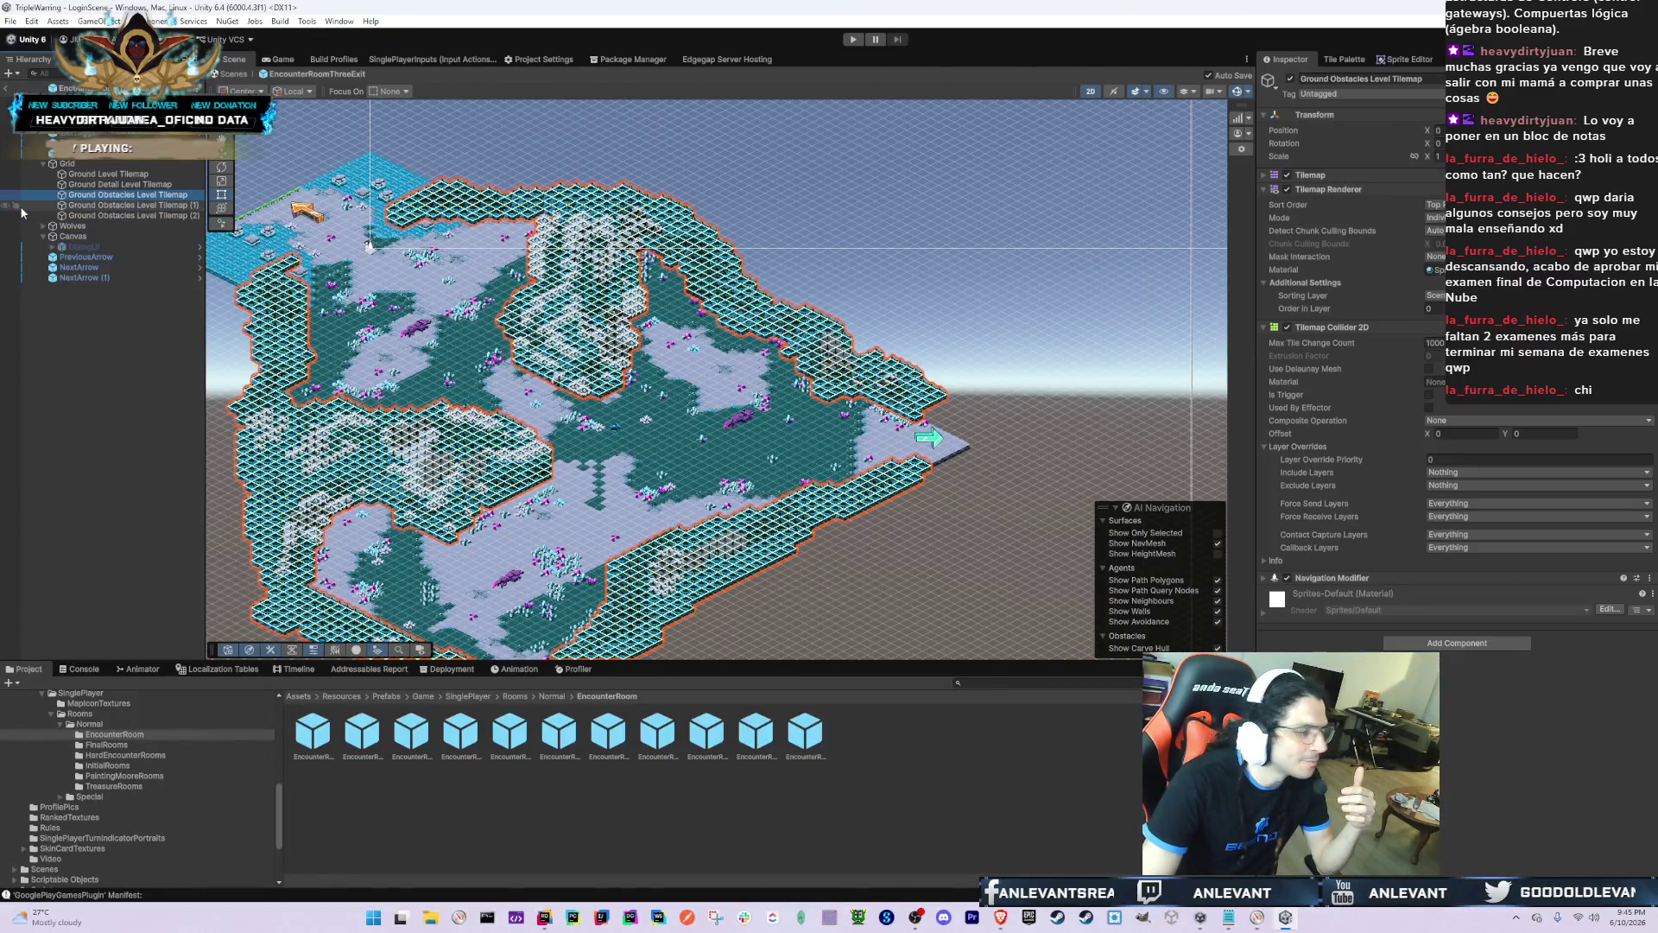
key(shift+Down)
key(Down)
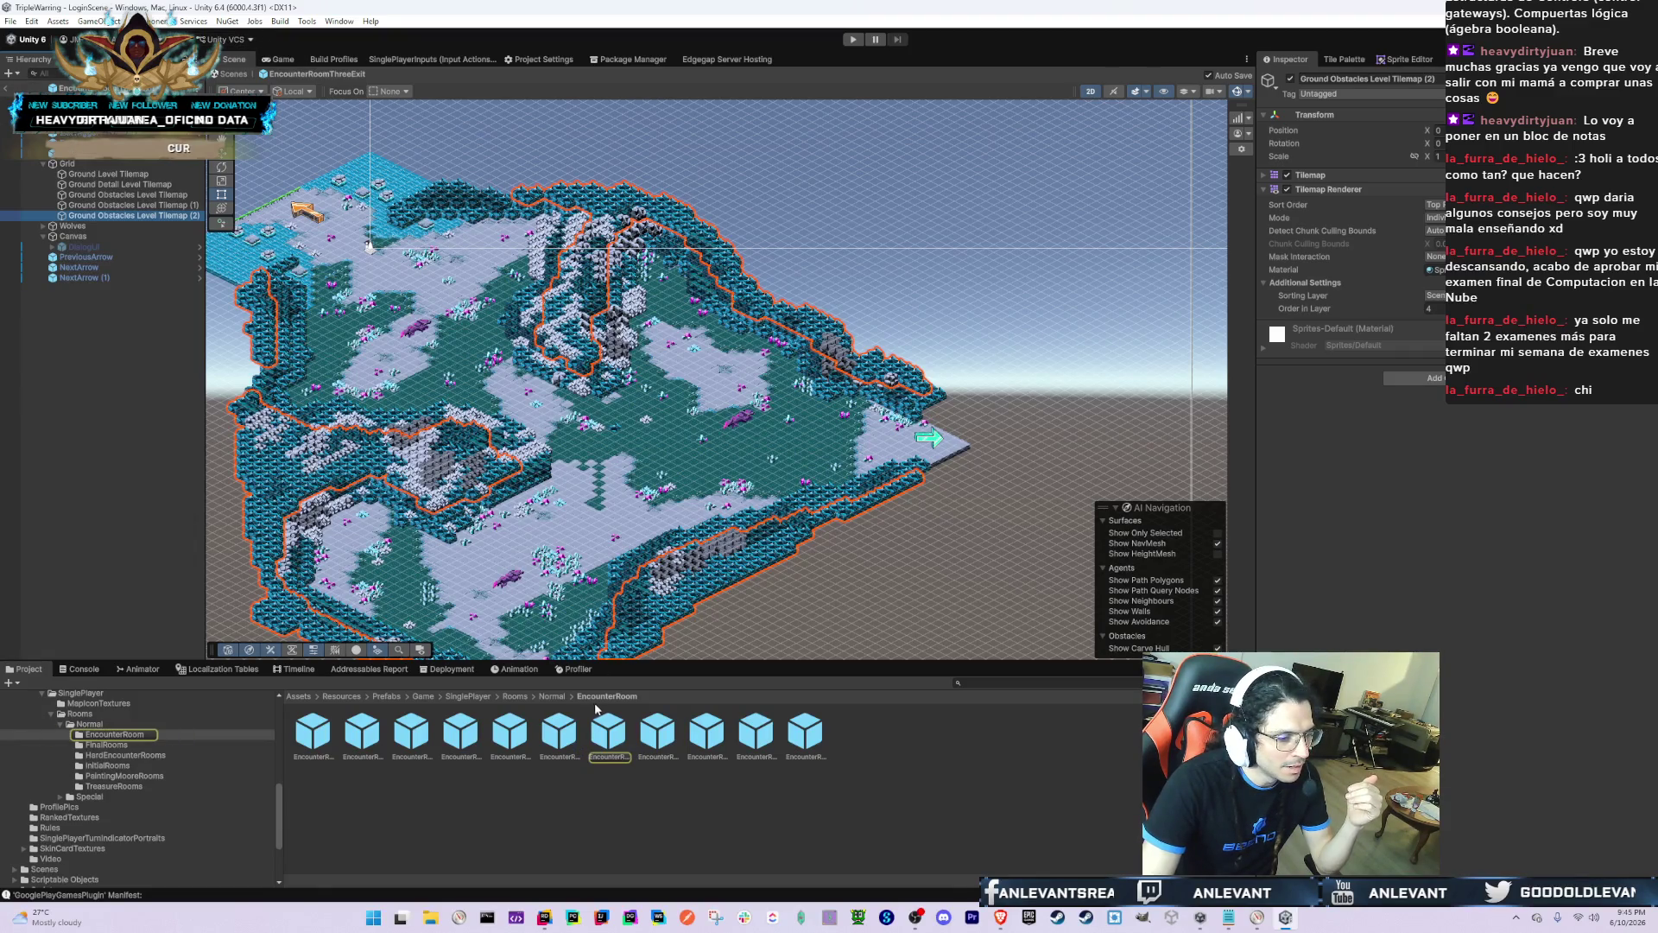
Step: Open EncounterRoomThreeExit2, frame its HiddenGround Obstacles tilemap, and select the room root
click(658, 739)
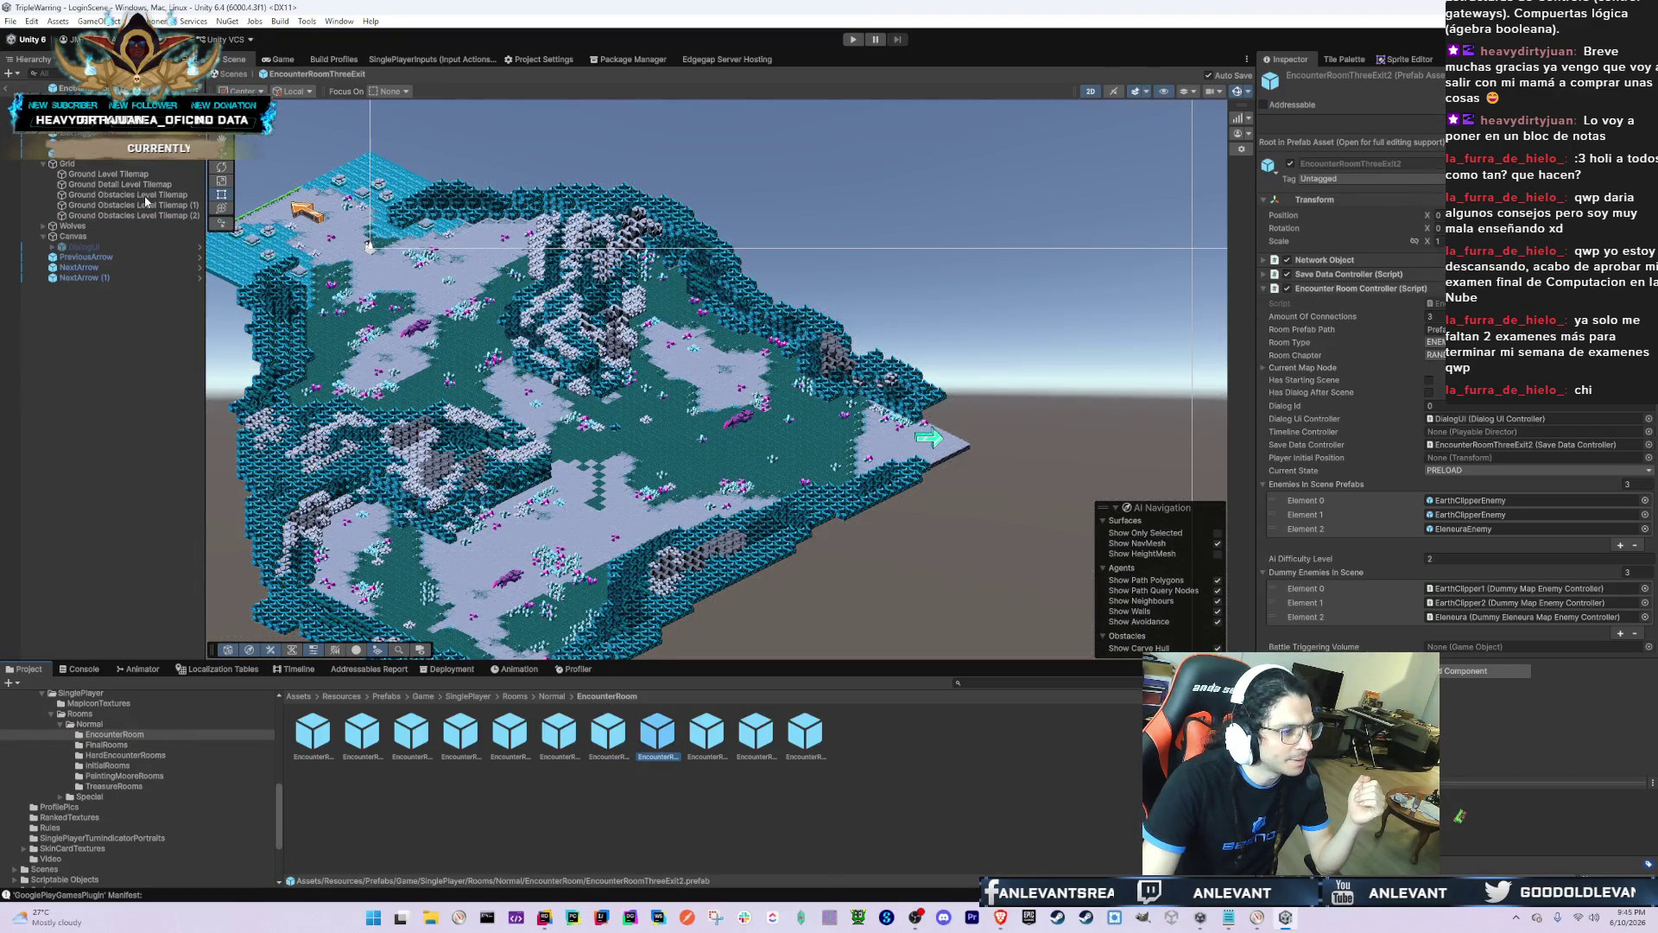
double_click(658, 738)
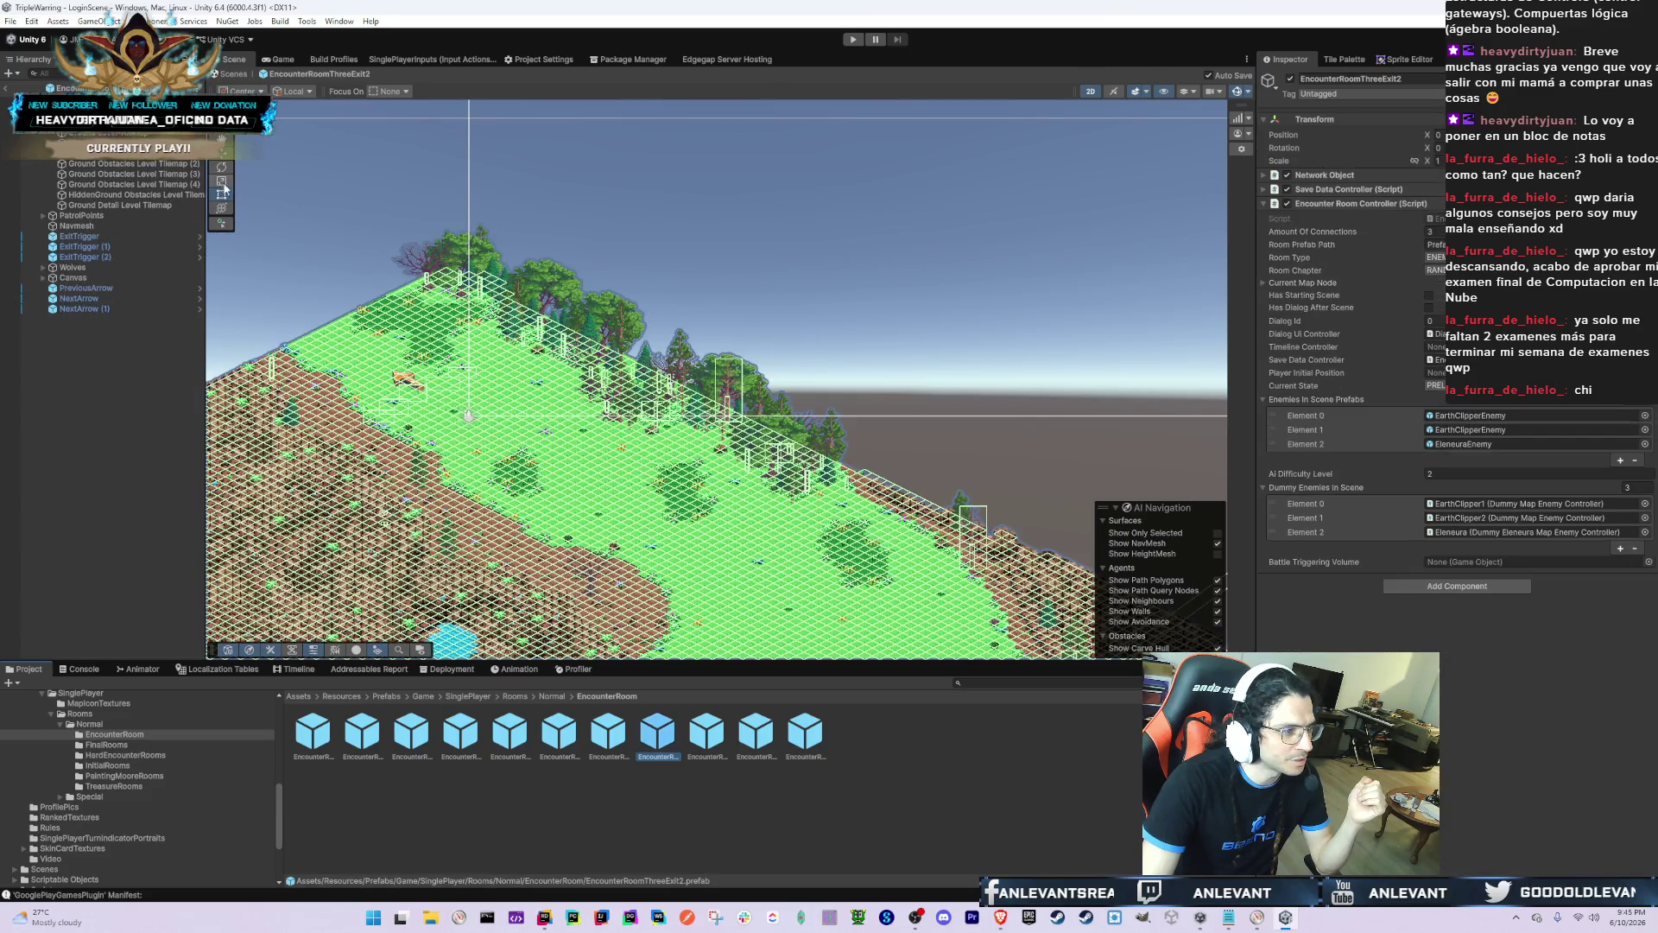
click(240, 176)
key(f)
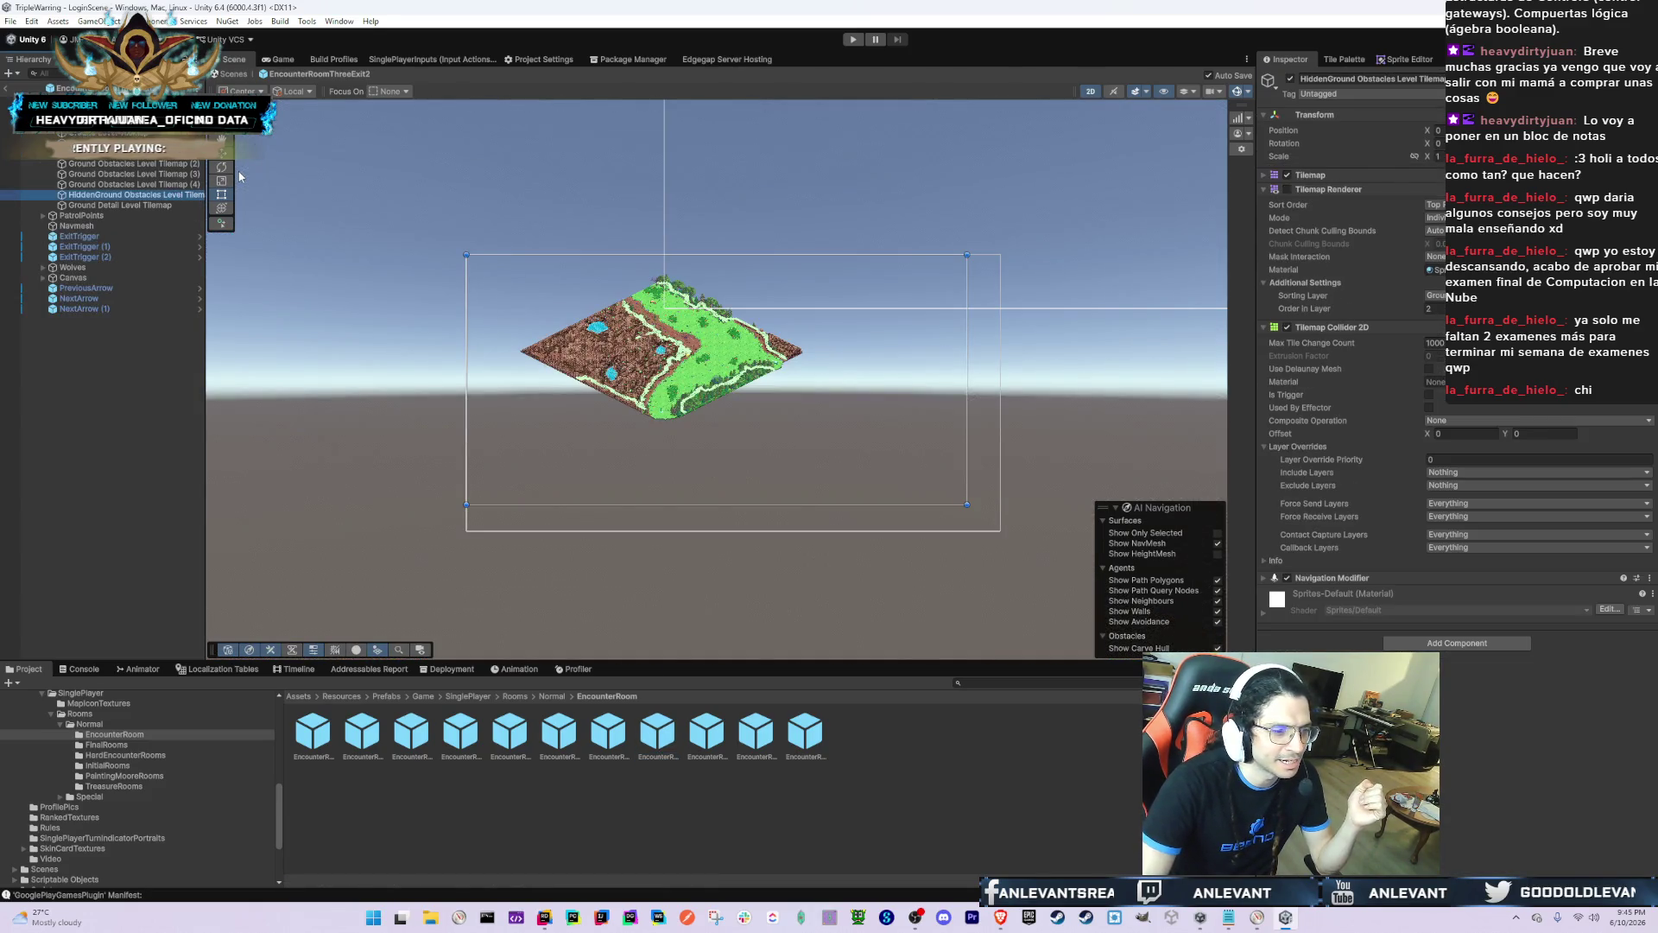
scroll(657, 399, up, 8)
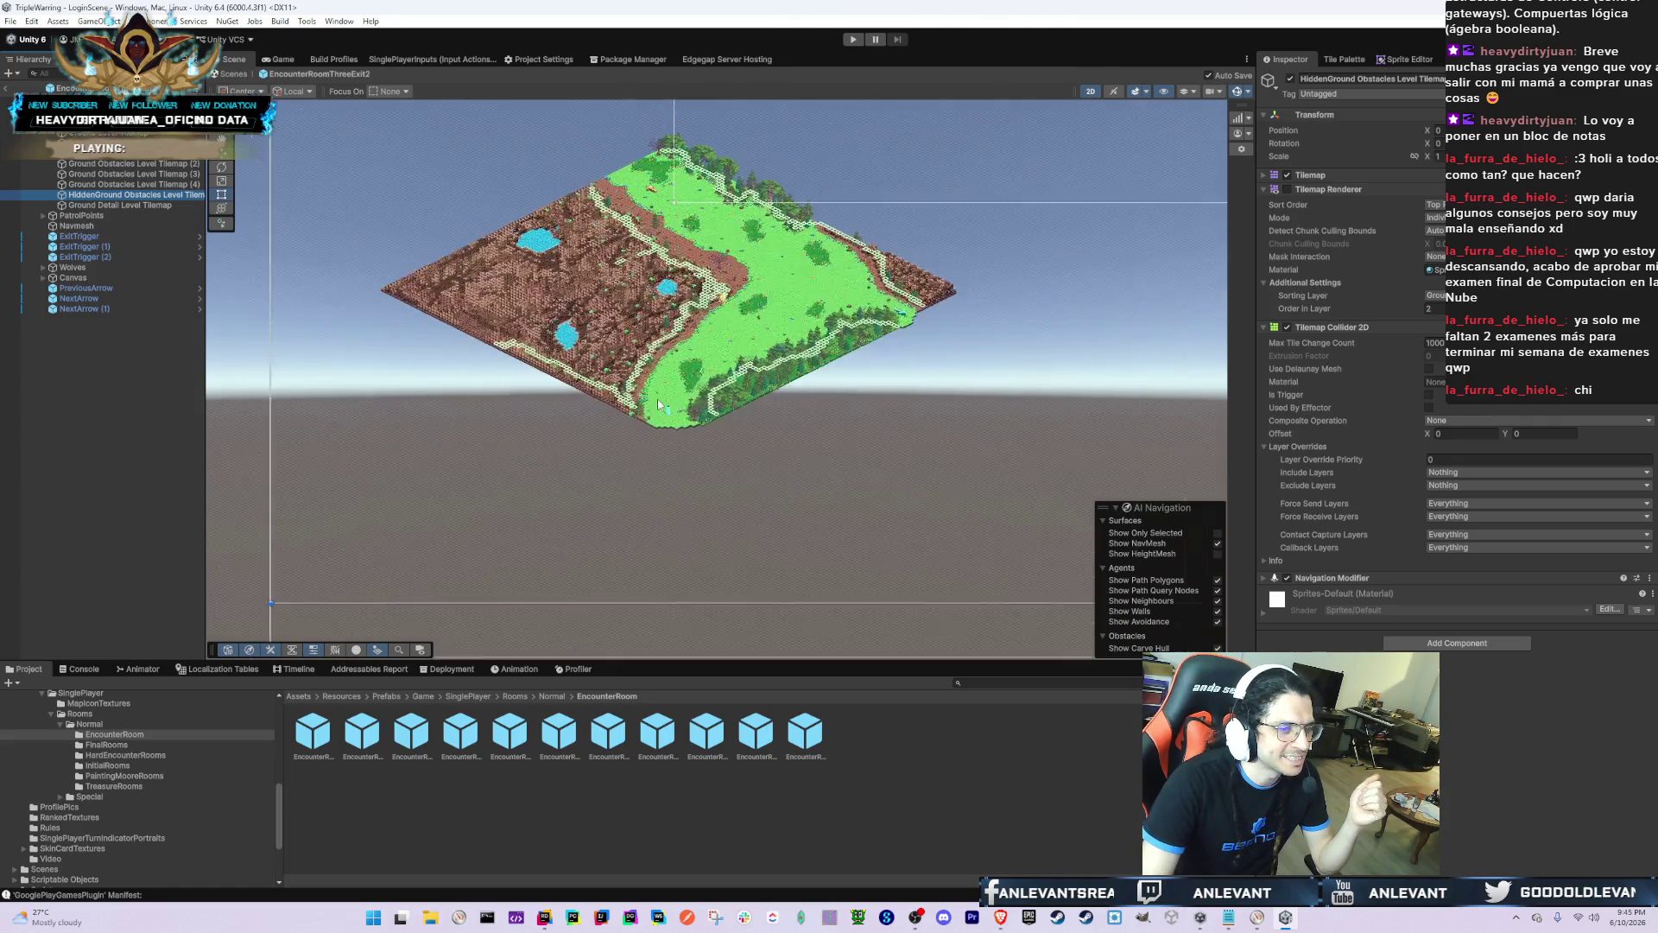
scroll(1022, 318, up, 5)
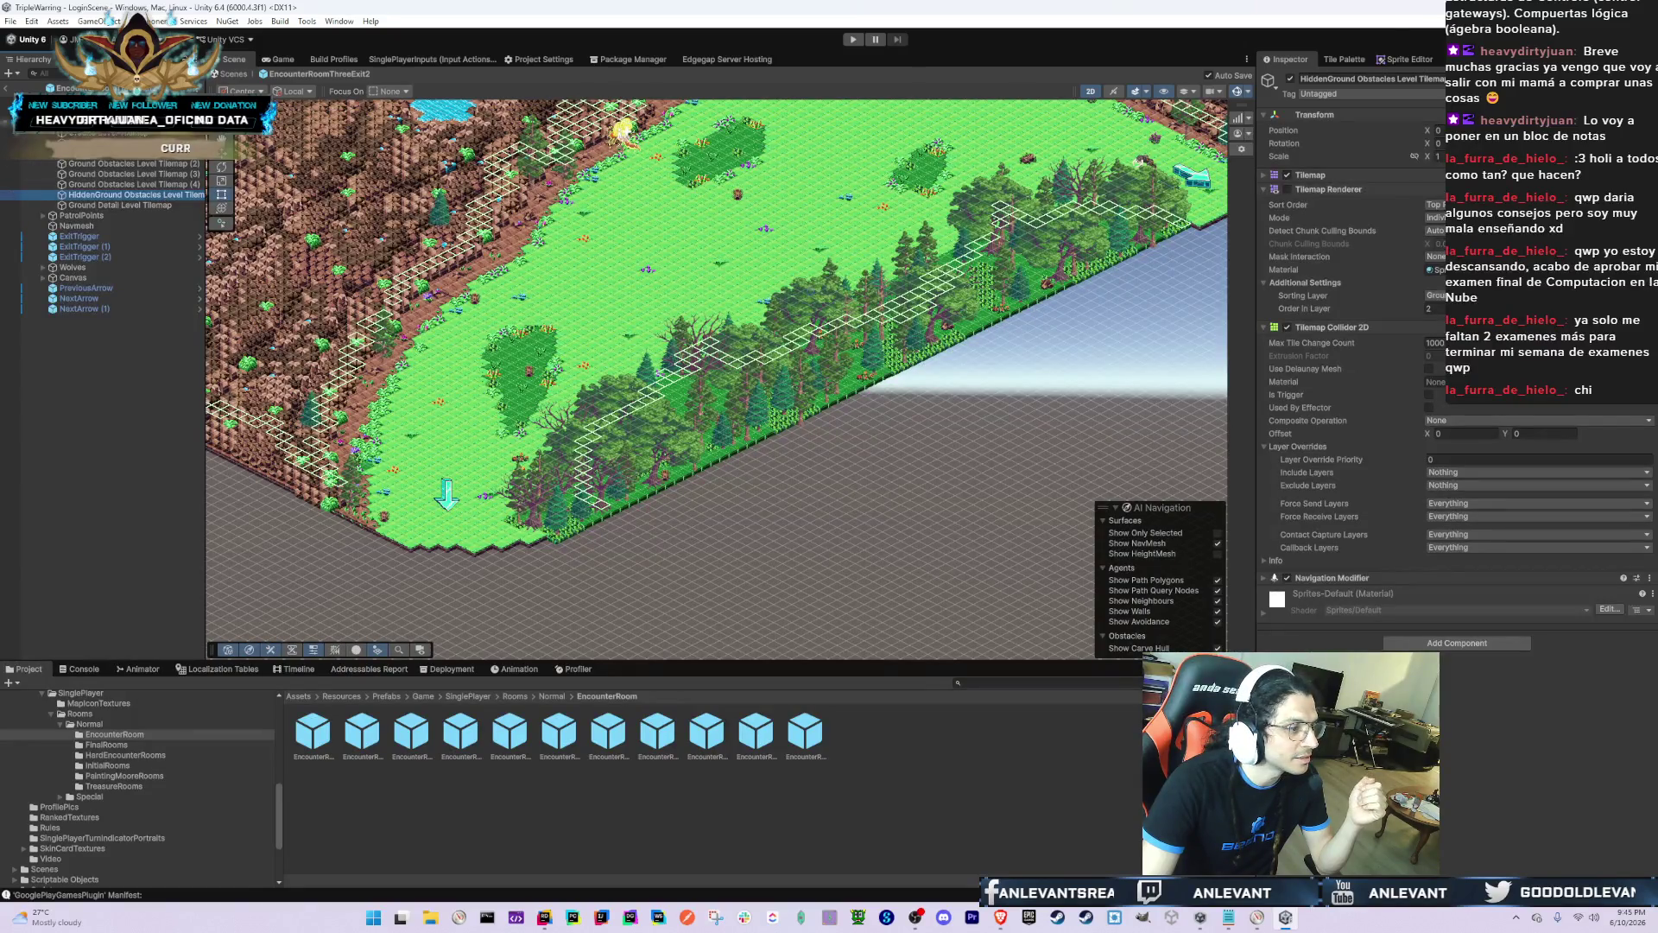
click(10, 89)
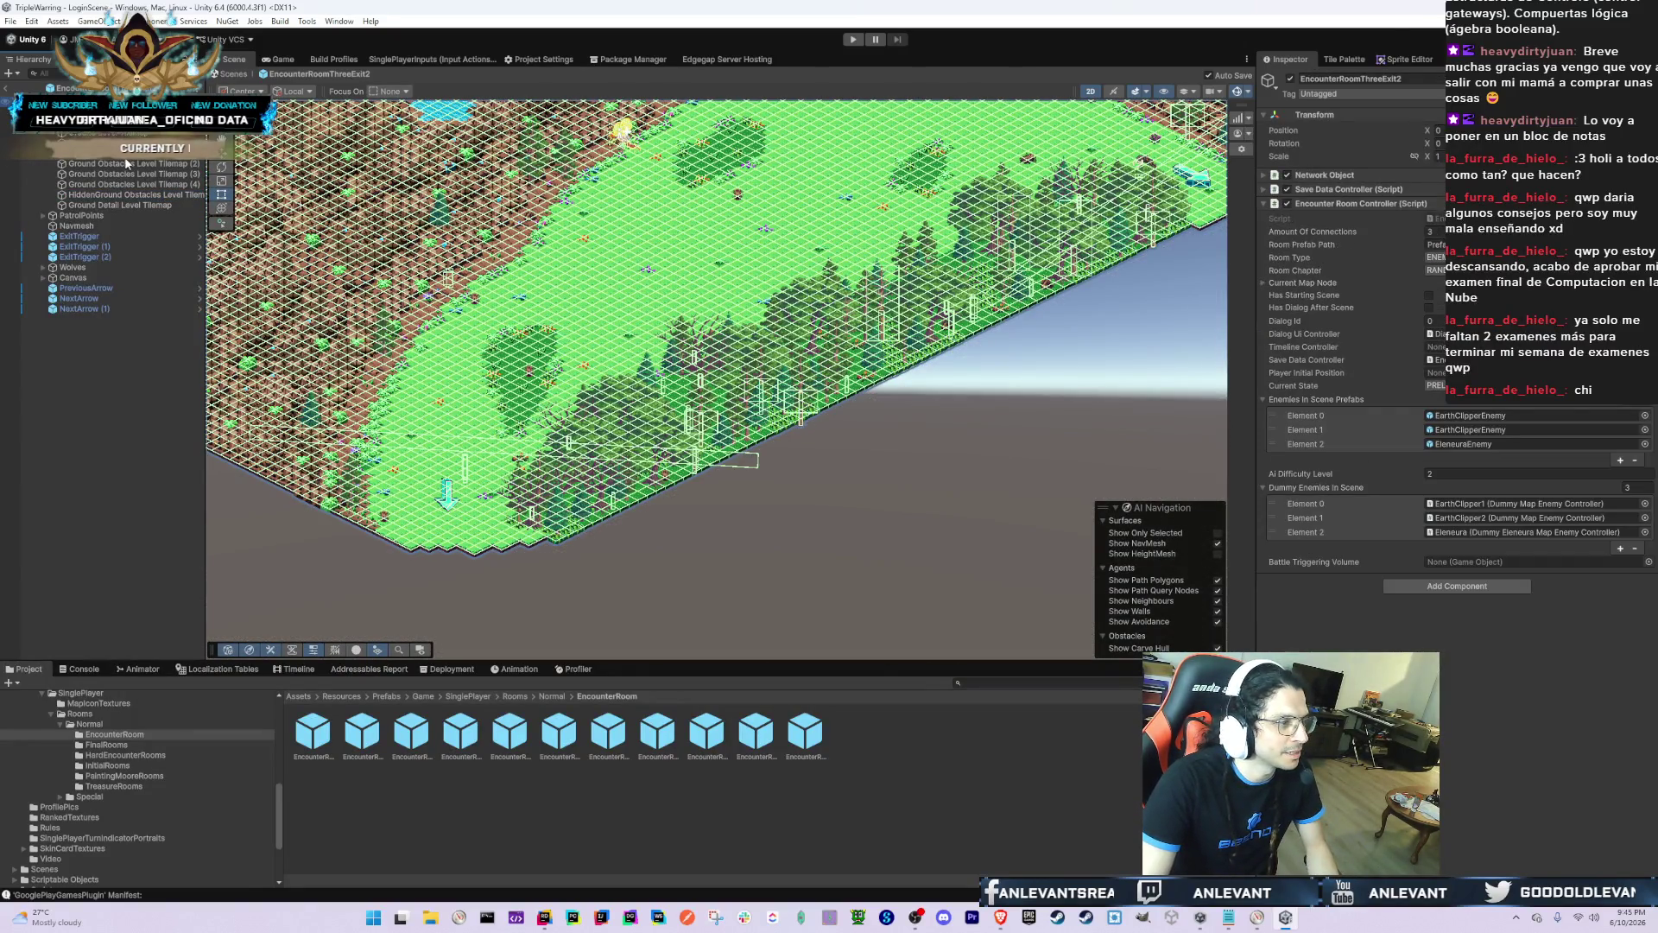
Step: Frame the room root and select Ground Obstacles Level Tilemap (2)
key(f)
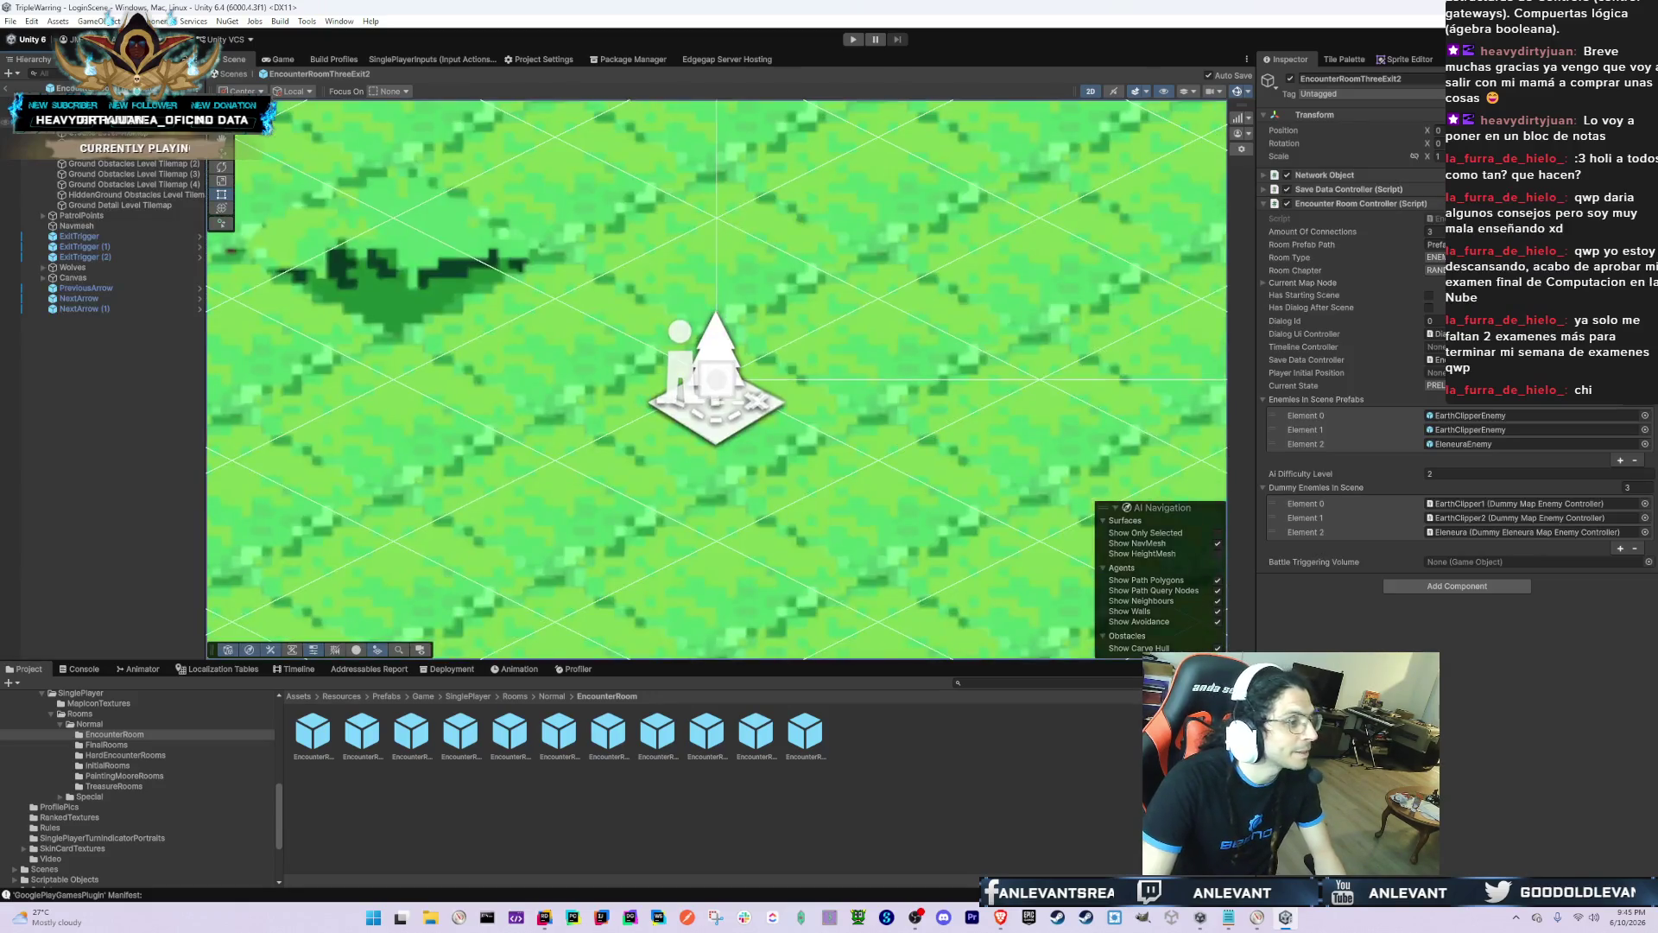
key(alt+Tab)
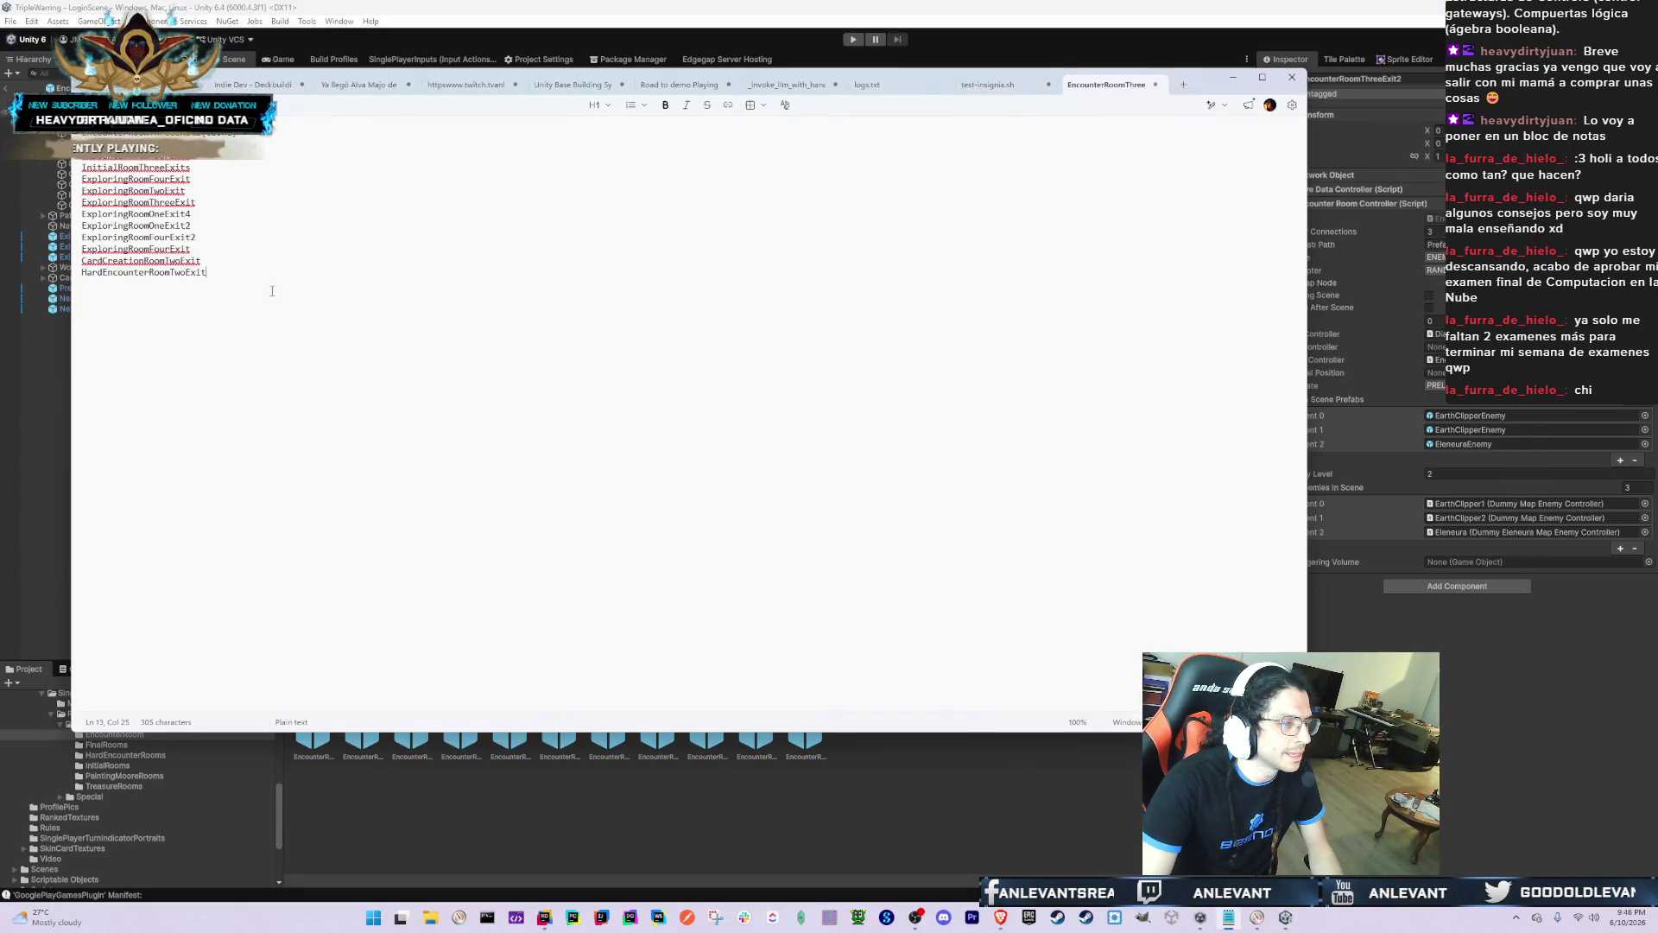
key(alt+Tab)
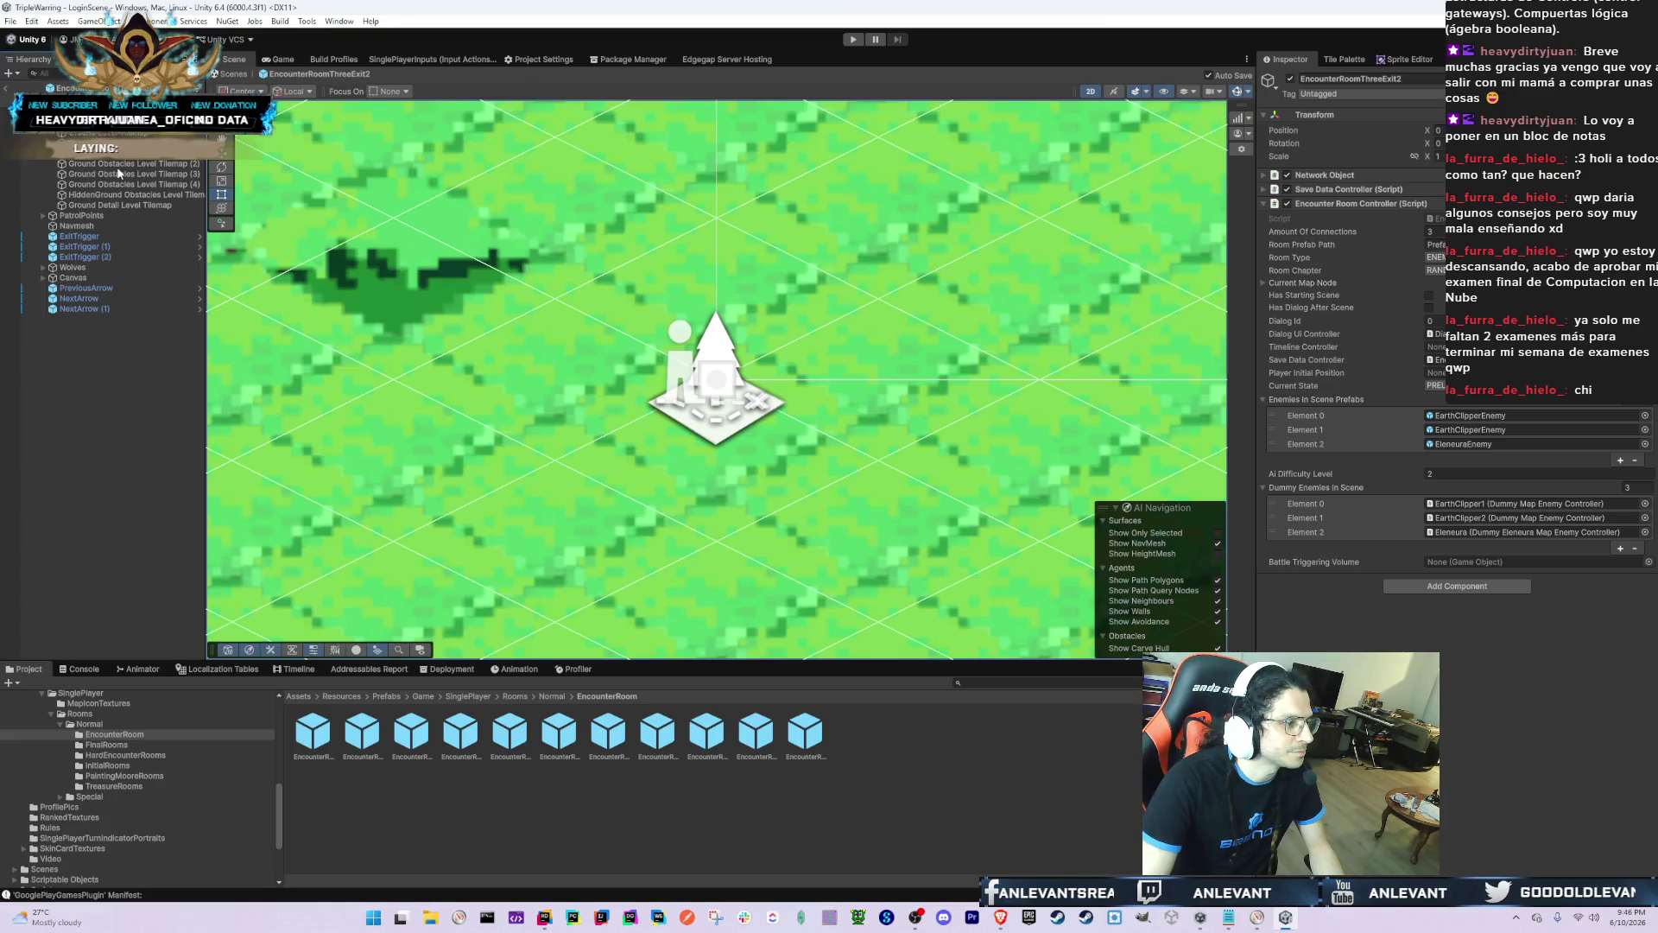
click(118, 167)
Step: Find EncounterRoomThreeExit2 in the Notepad room list and delete that line
key(alt+Tab)
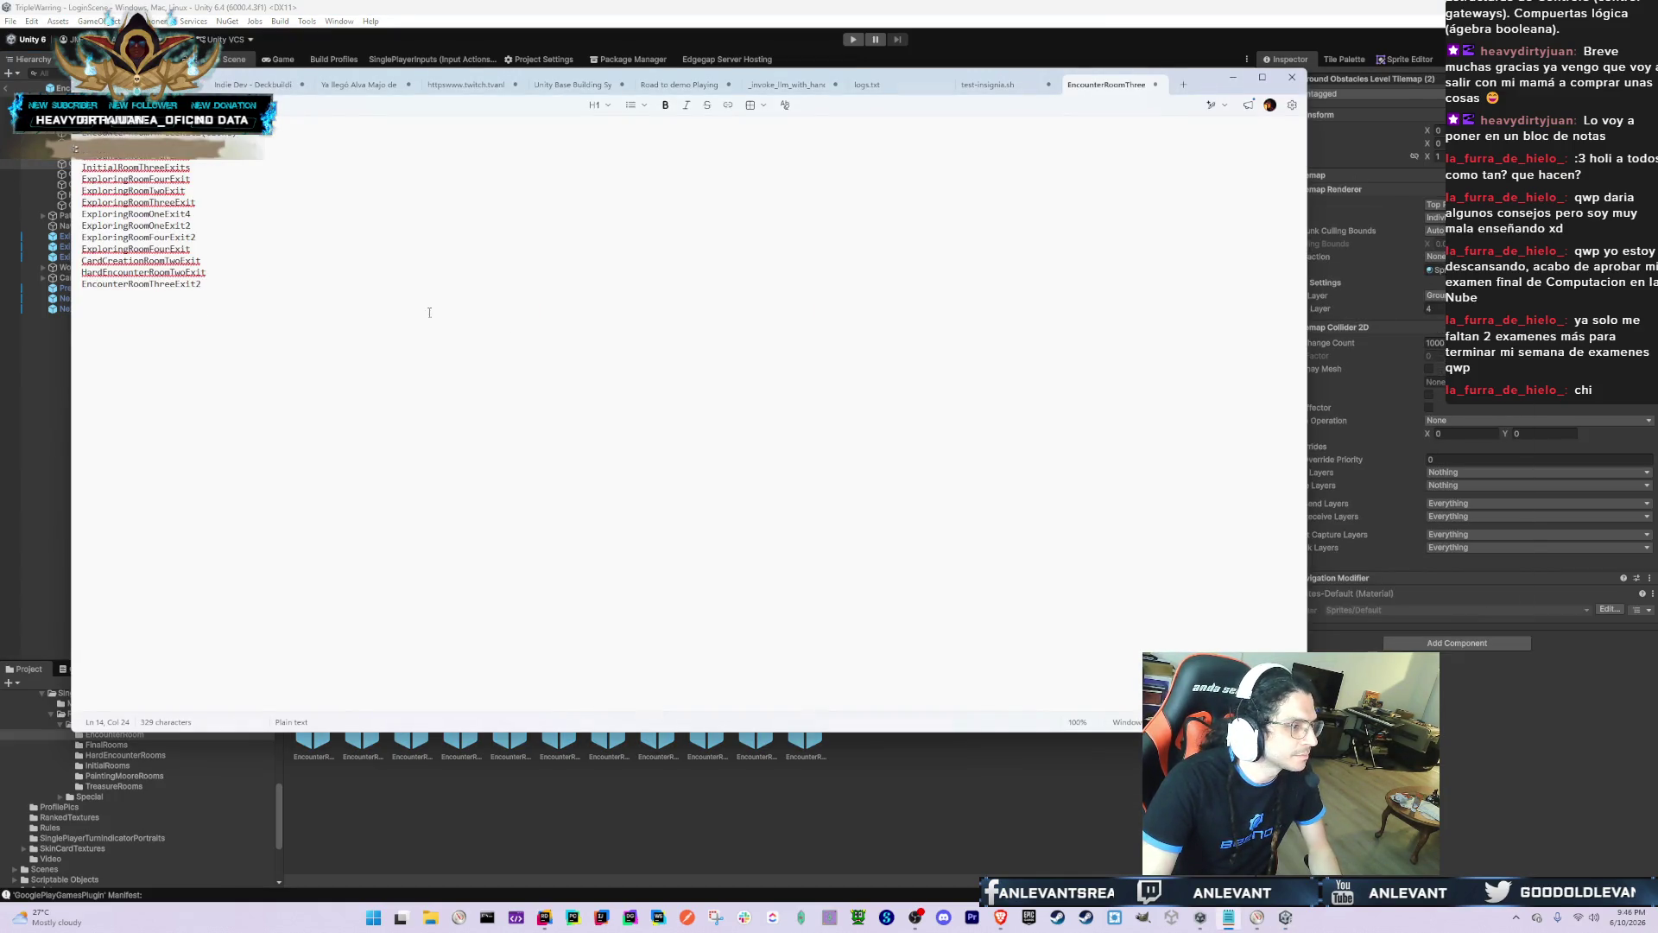
key(ctrl+f)
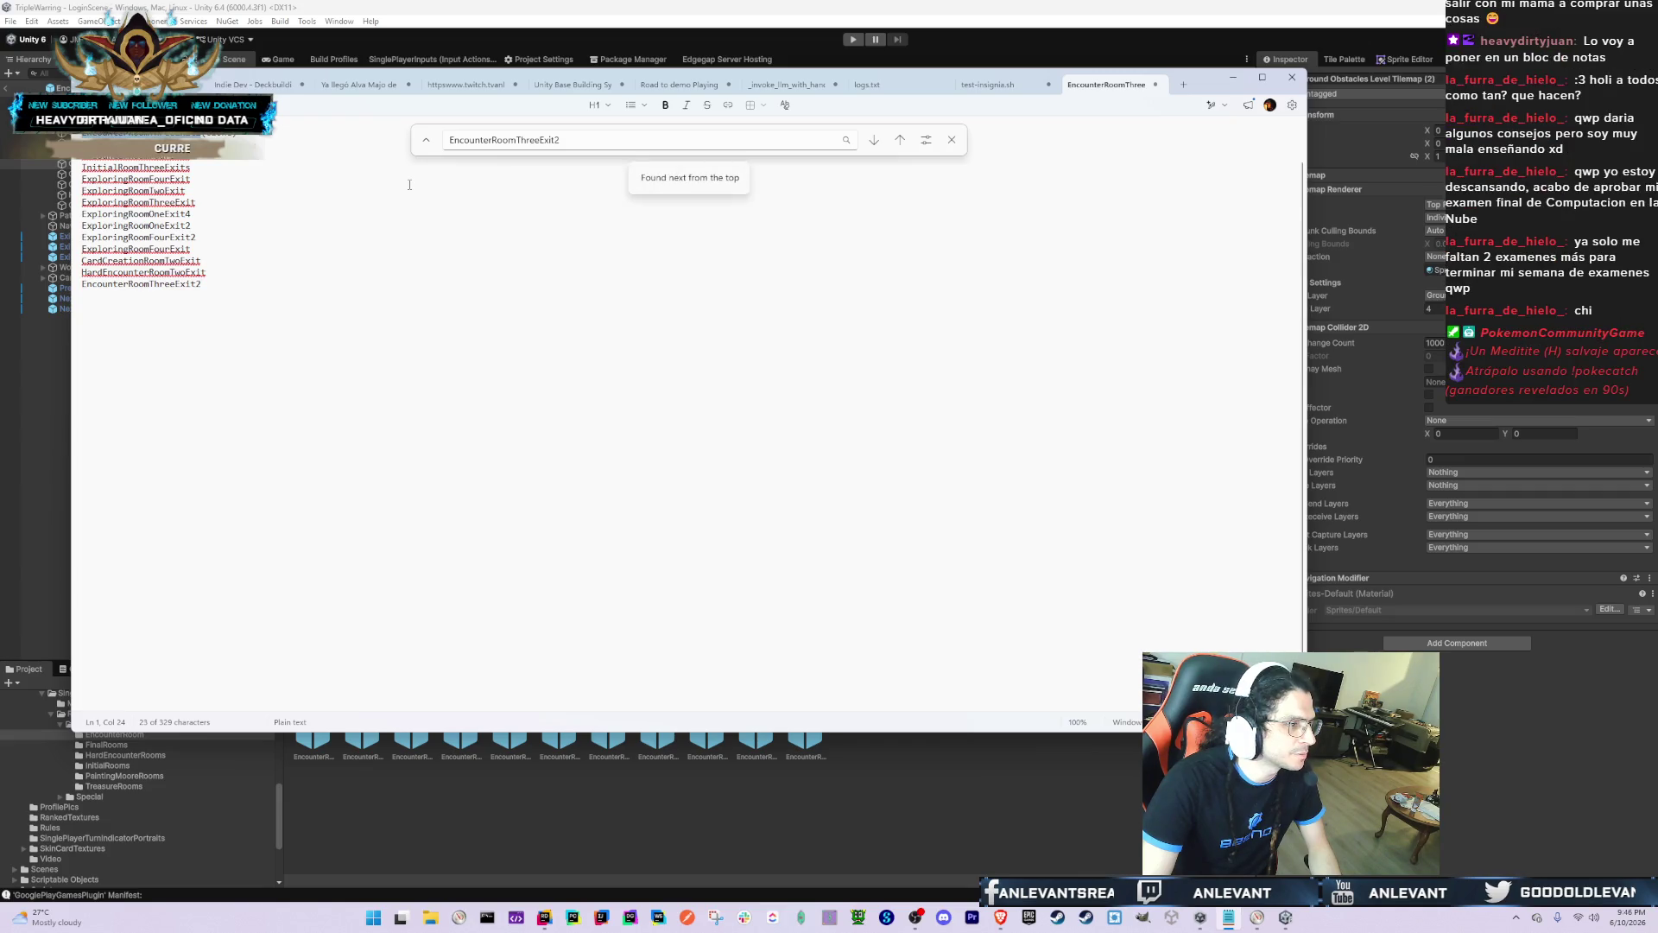
key(Return)
key(BackSpace)
key(BackSpace)
key(alt+Tab)
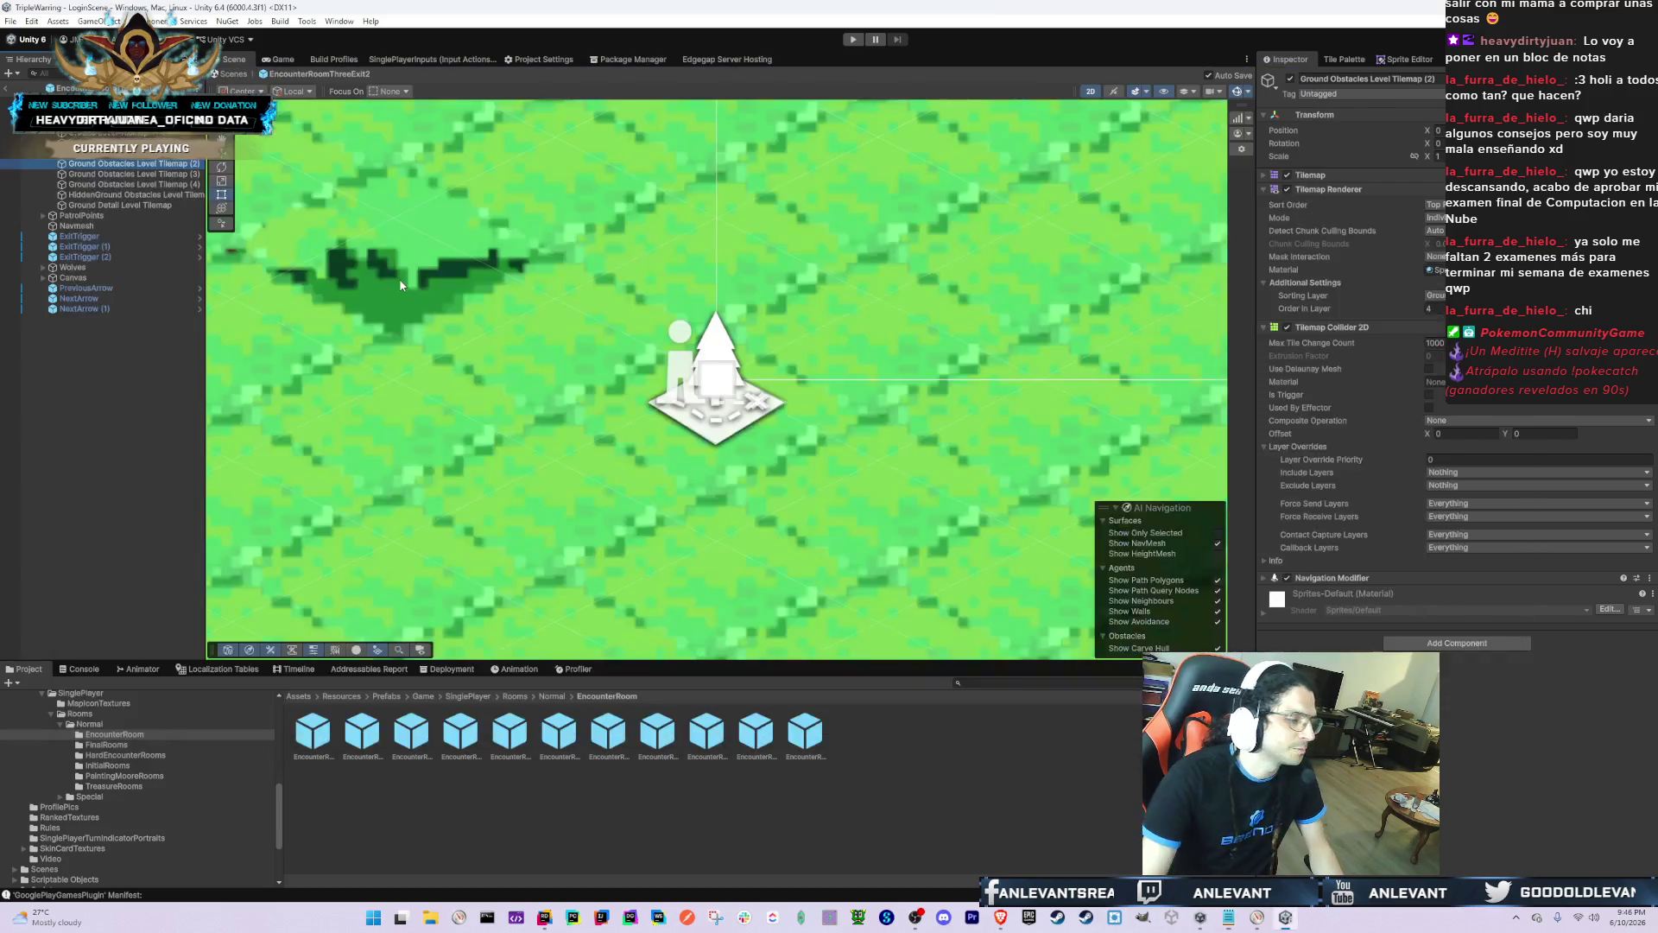
Step: Preview EncounterRoomThreeExit2 in the Game view, then return to the Scene view and pan
scroll(545, 307, up, 3)
scroll(546, 304, down, 5)
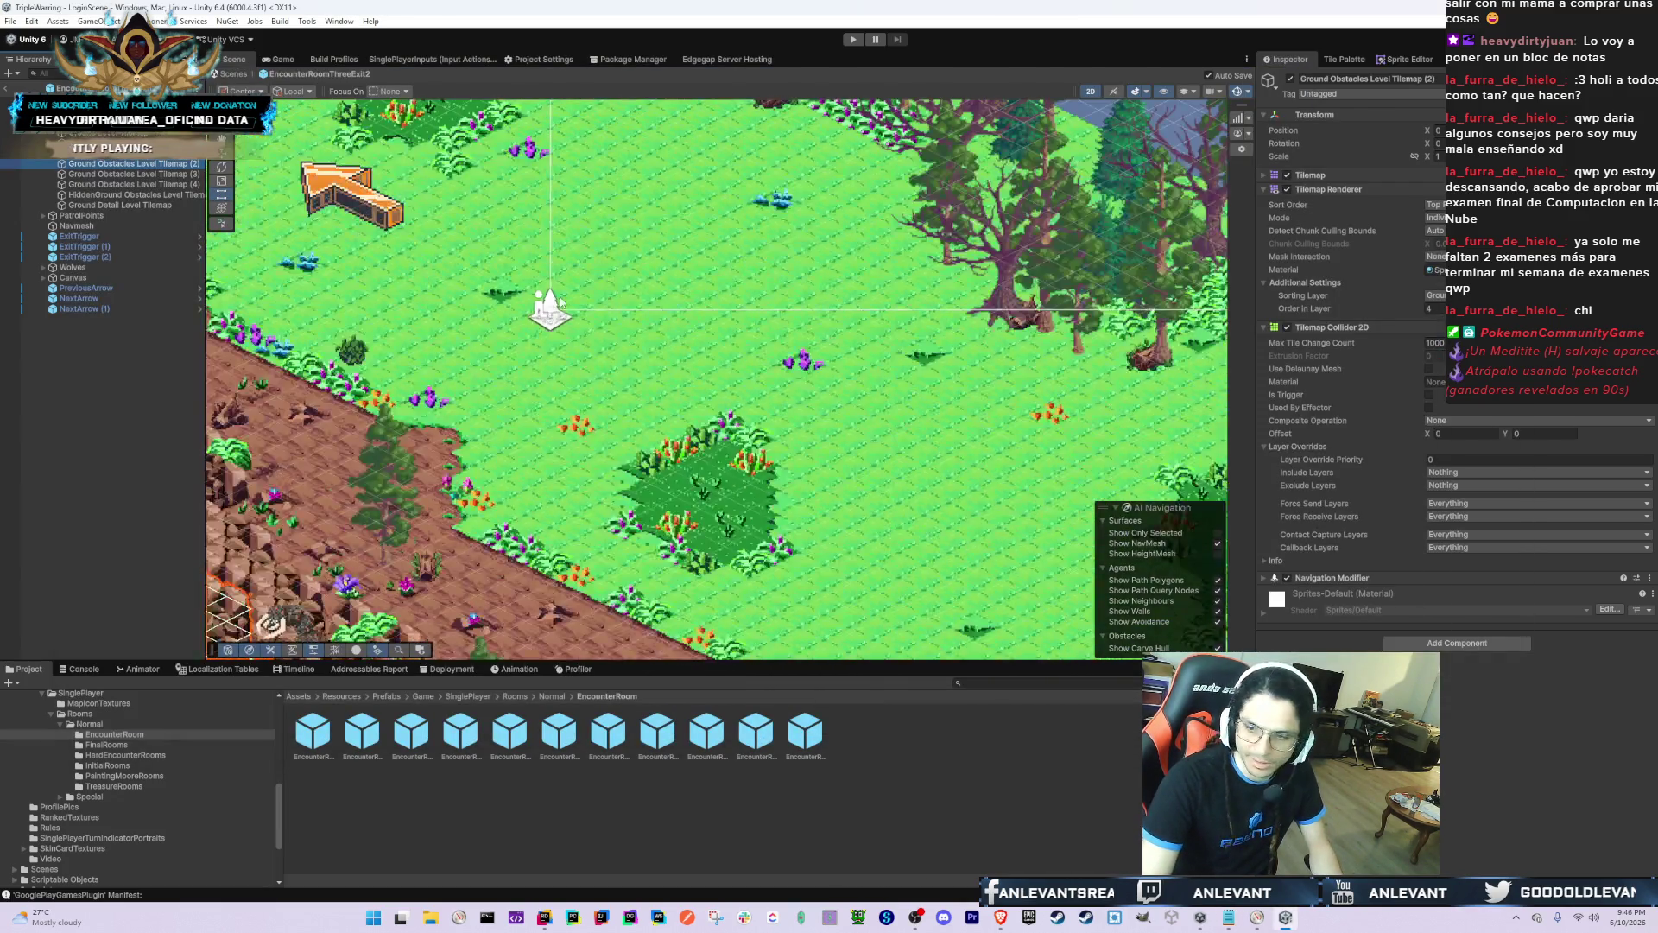
key(ctrl+2)
key(ctrl+1)
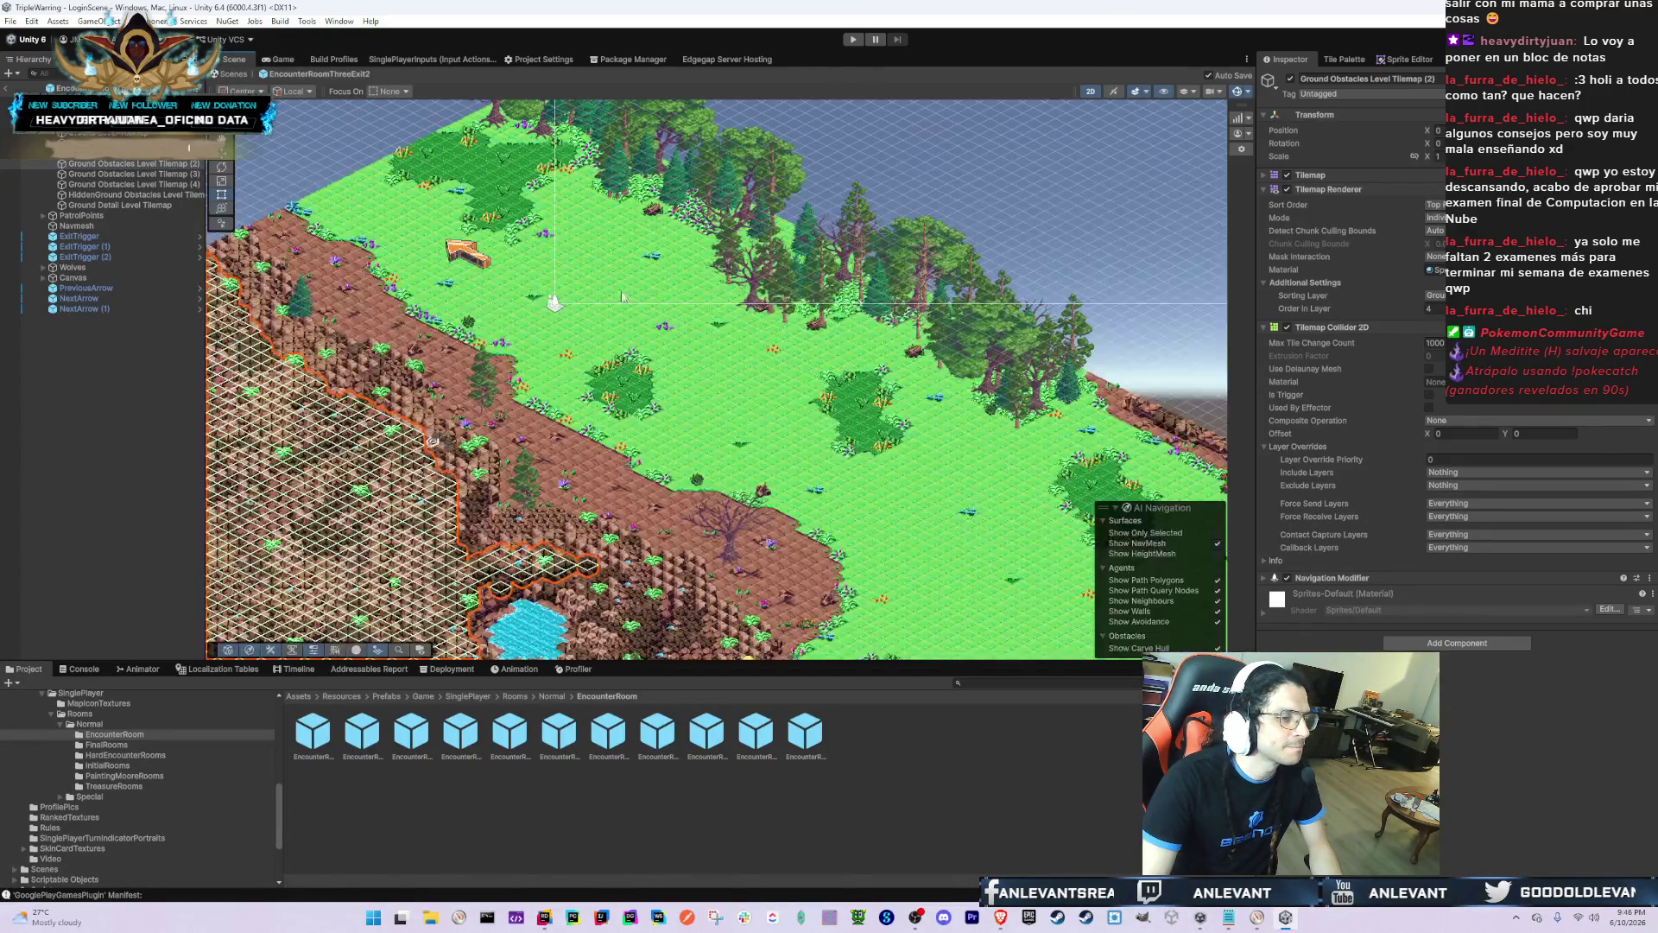
drag(839, 272, 824, 258)
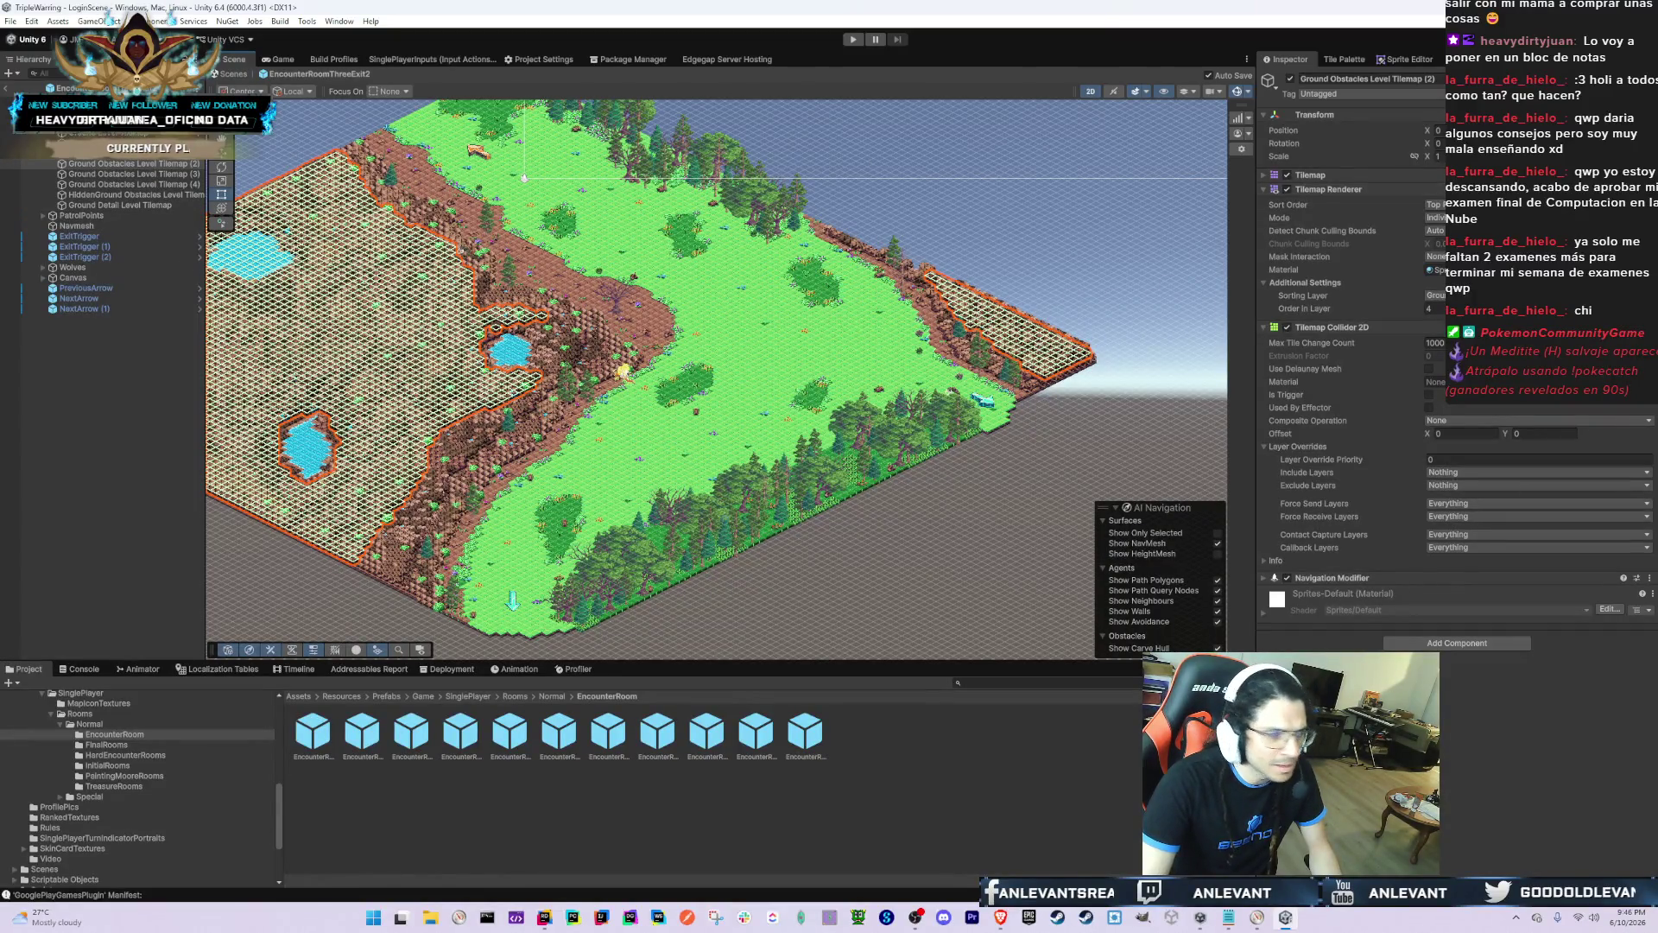
Step: Move the Ground Obstacles Level Tilemap and tilemaps (2)–(4) onto the new sorting layer
click(129, 153)
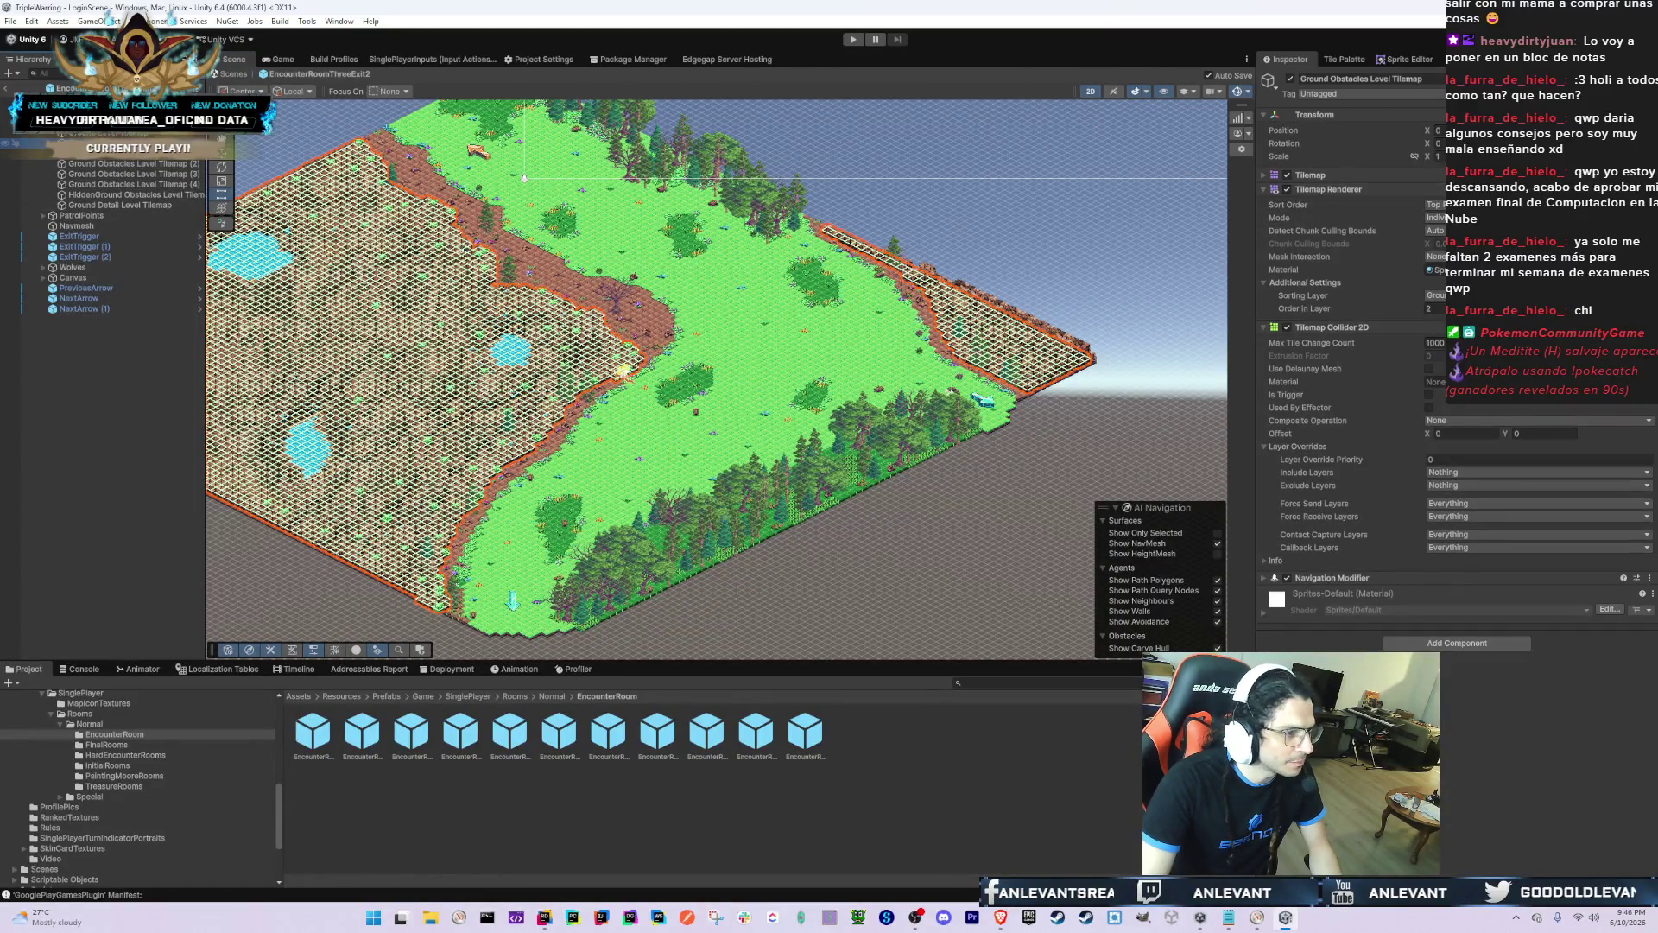
shift+click(157, 184)
click(1468, 295)
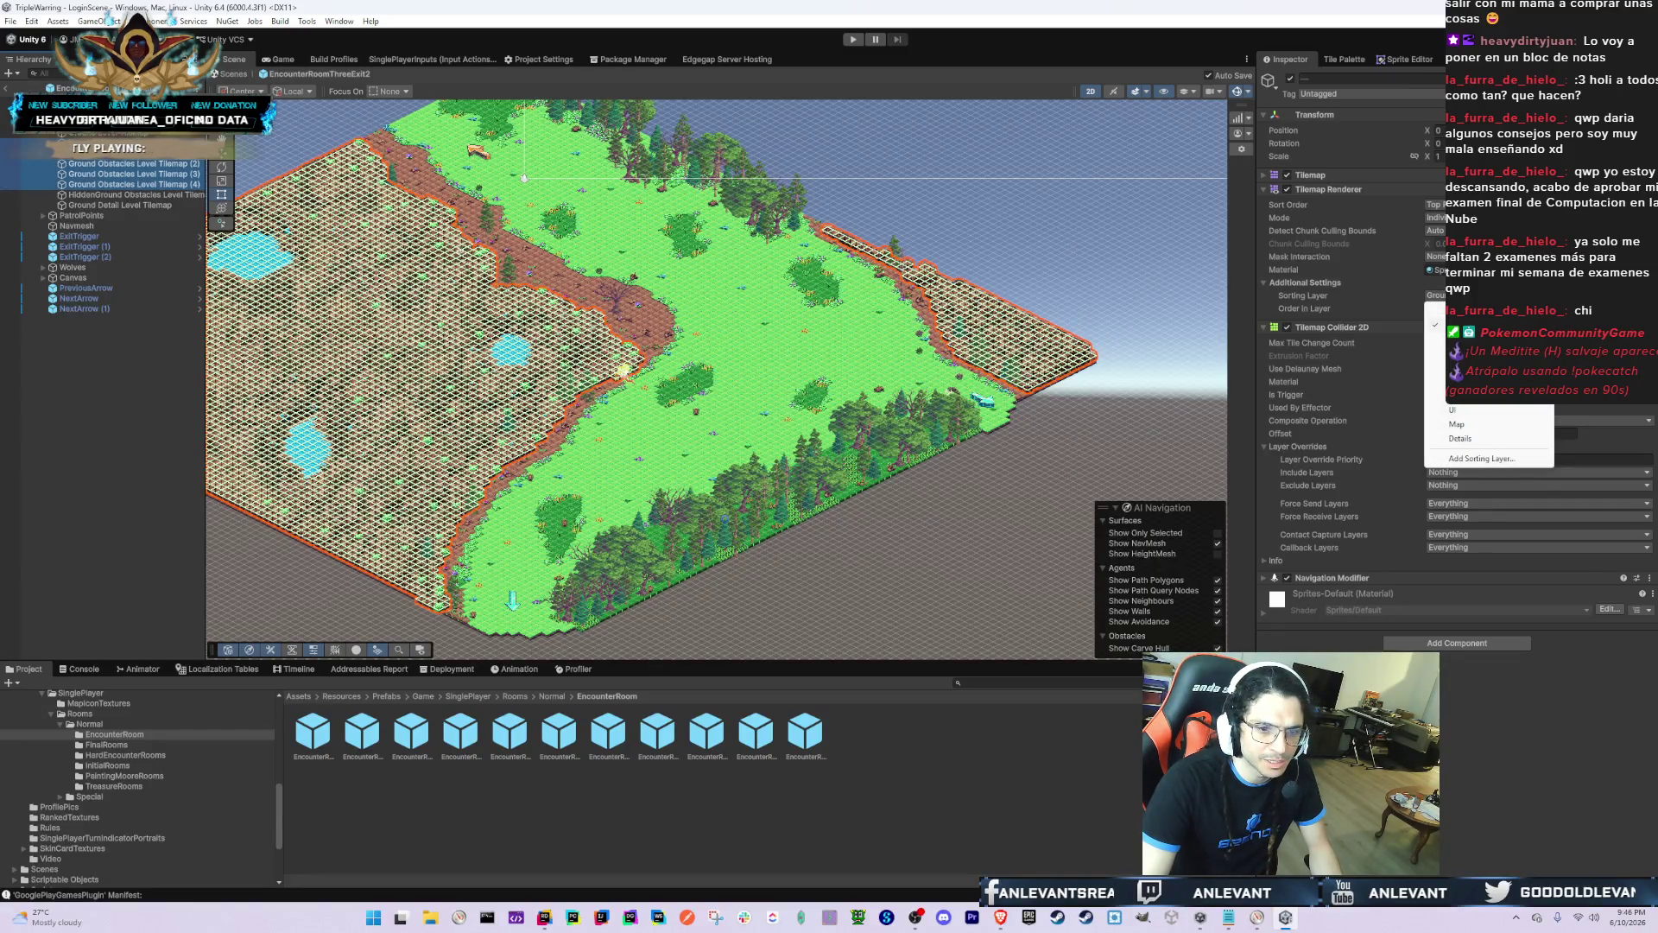
click(1460, 381)
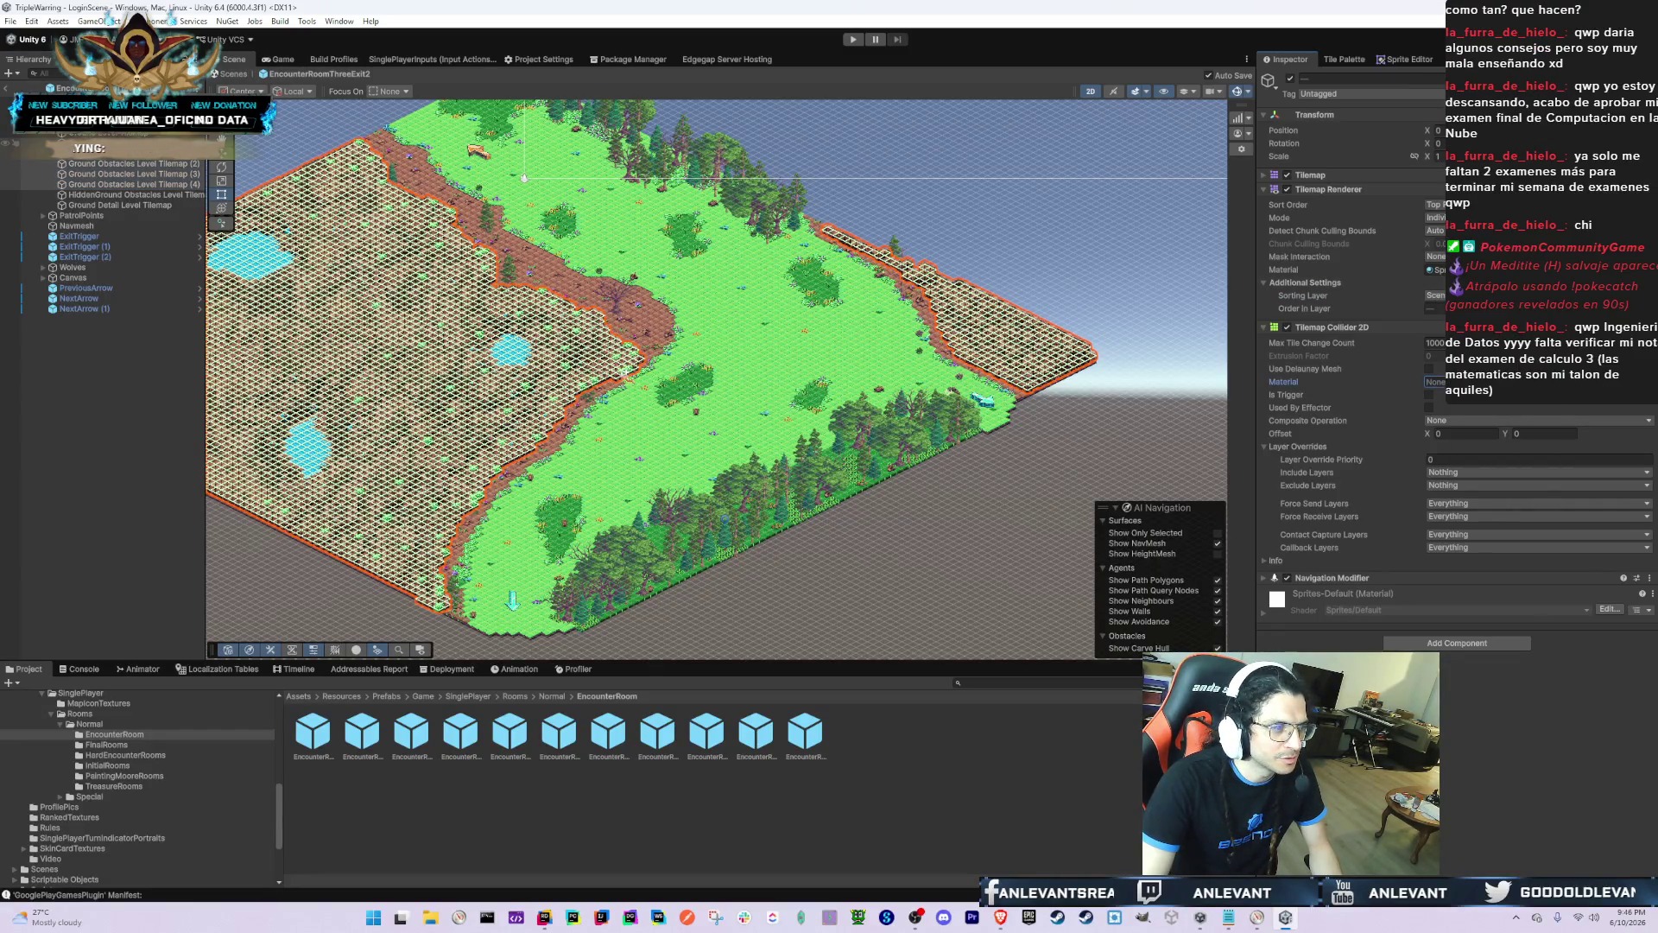
click(869, 223)
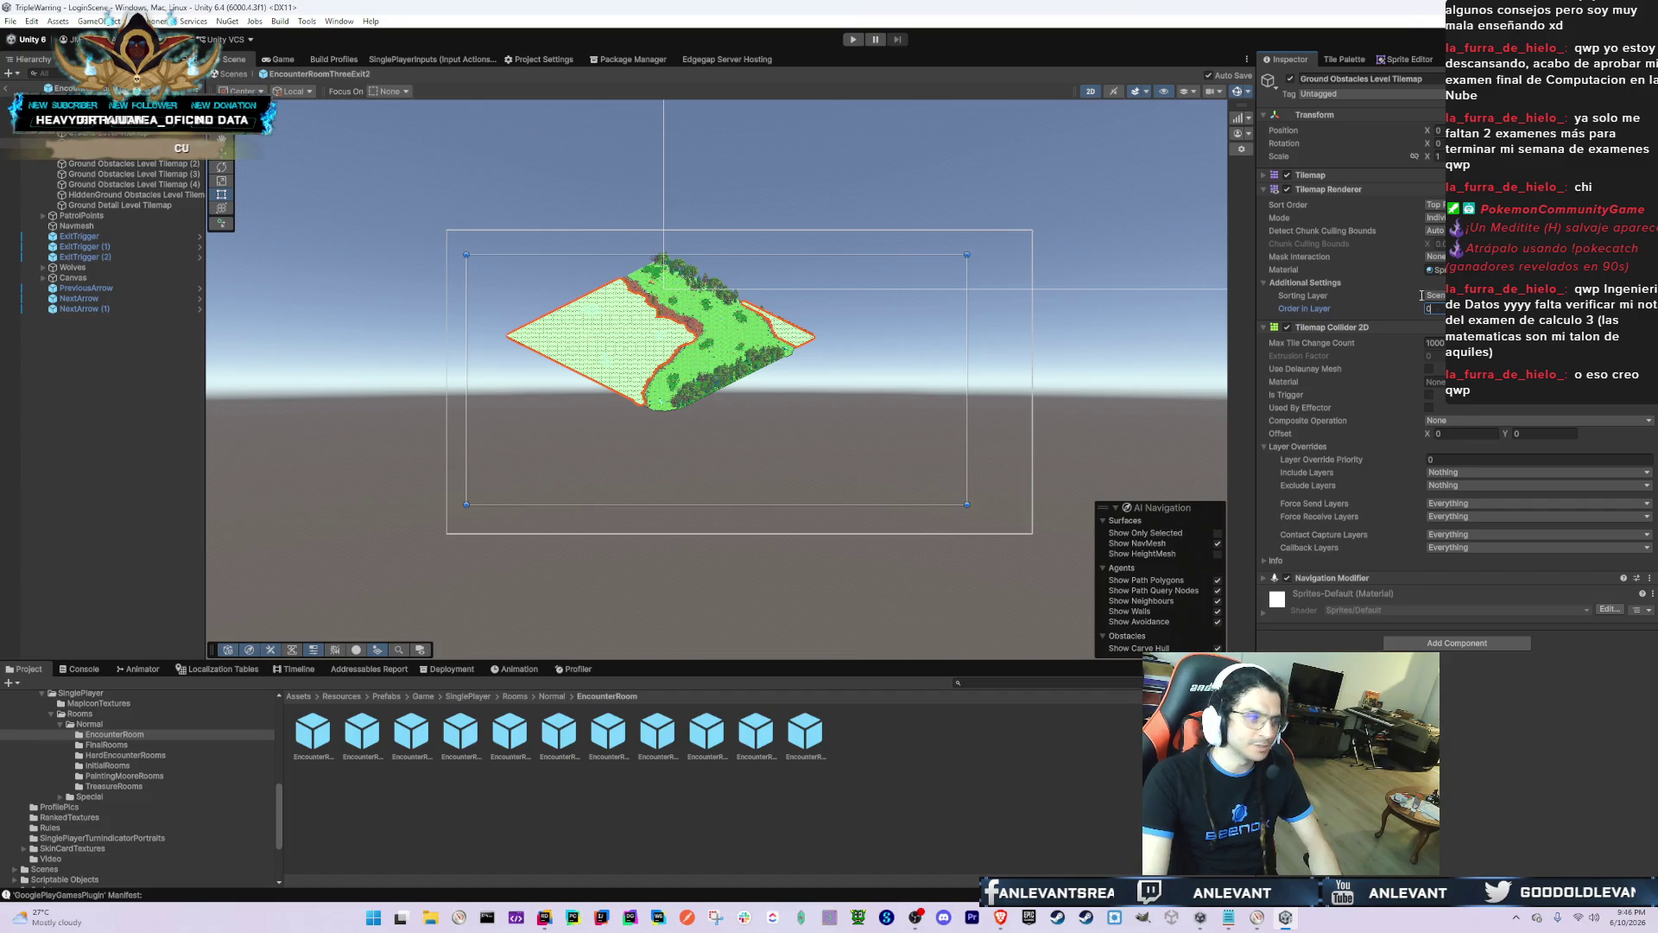
key(alt+Tab)
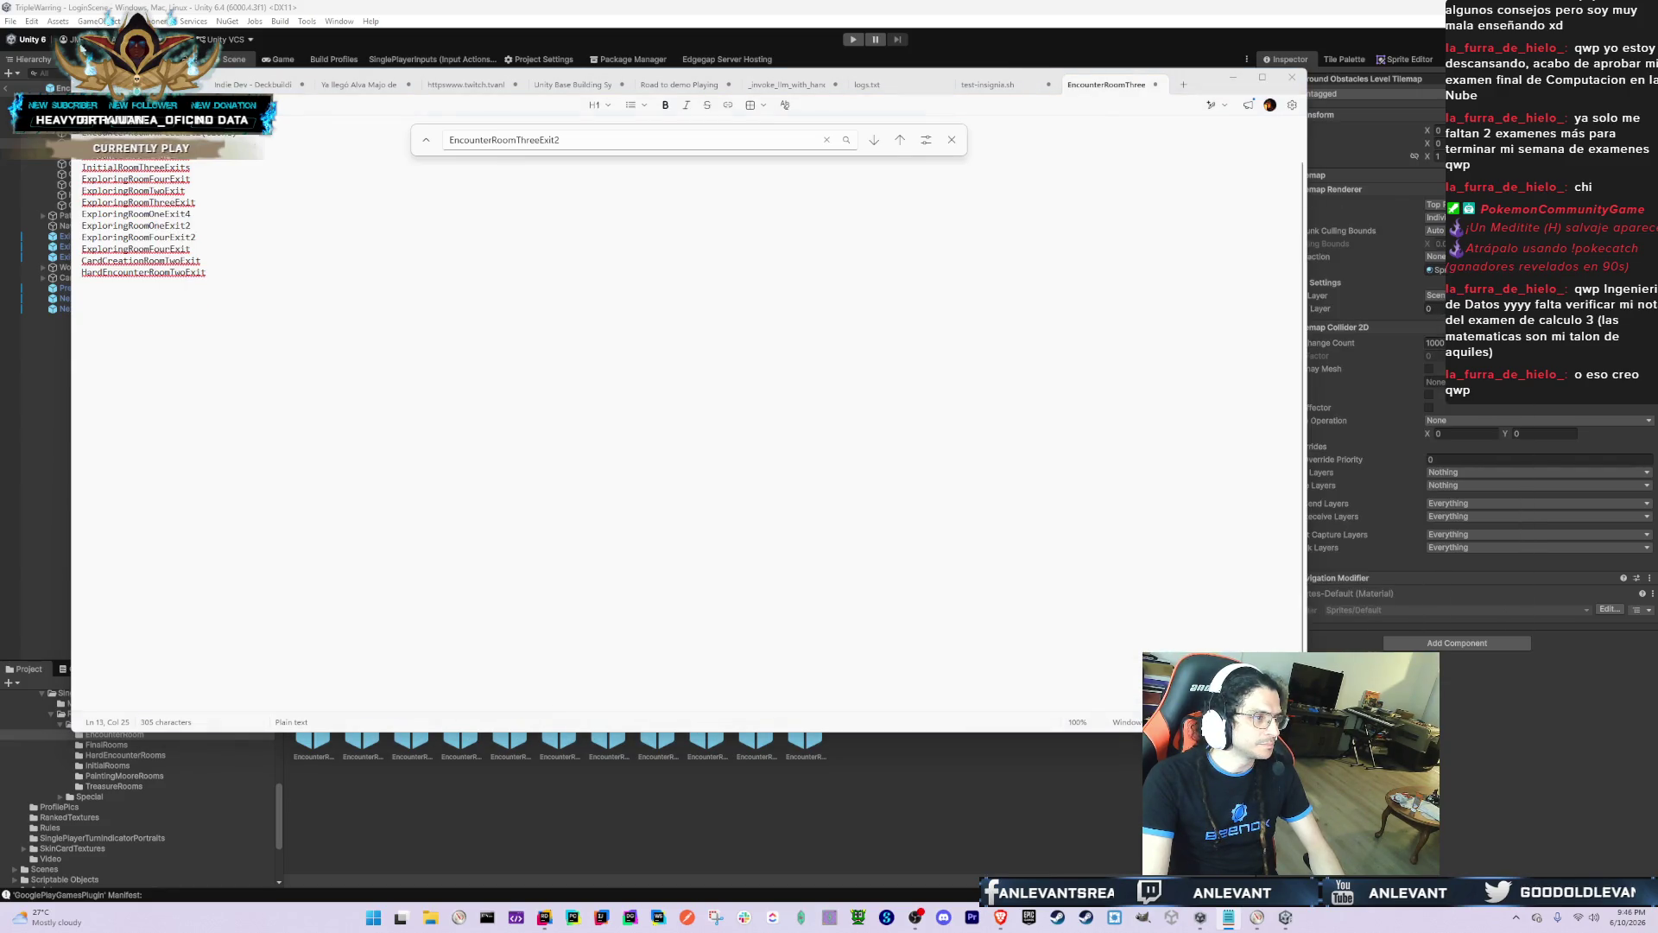
Step: Open the EncounterRoomTwoExit prefab and frame Ground Obstacles Level Tilemap (3) in the scene
key(alt+Tab)
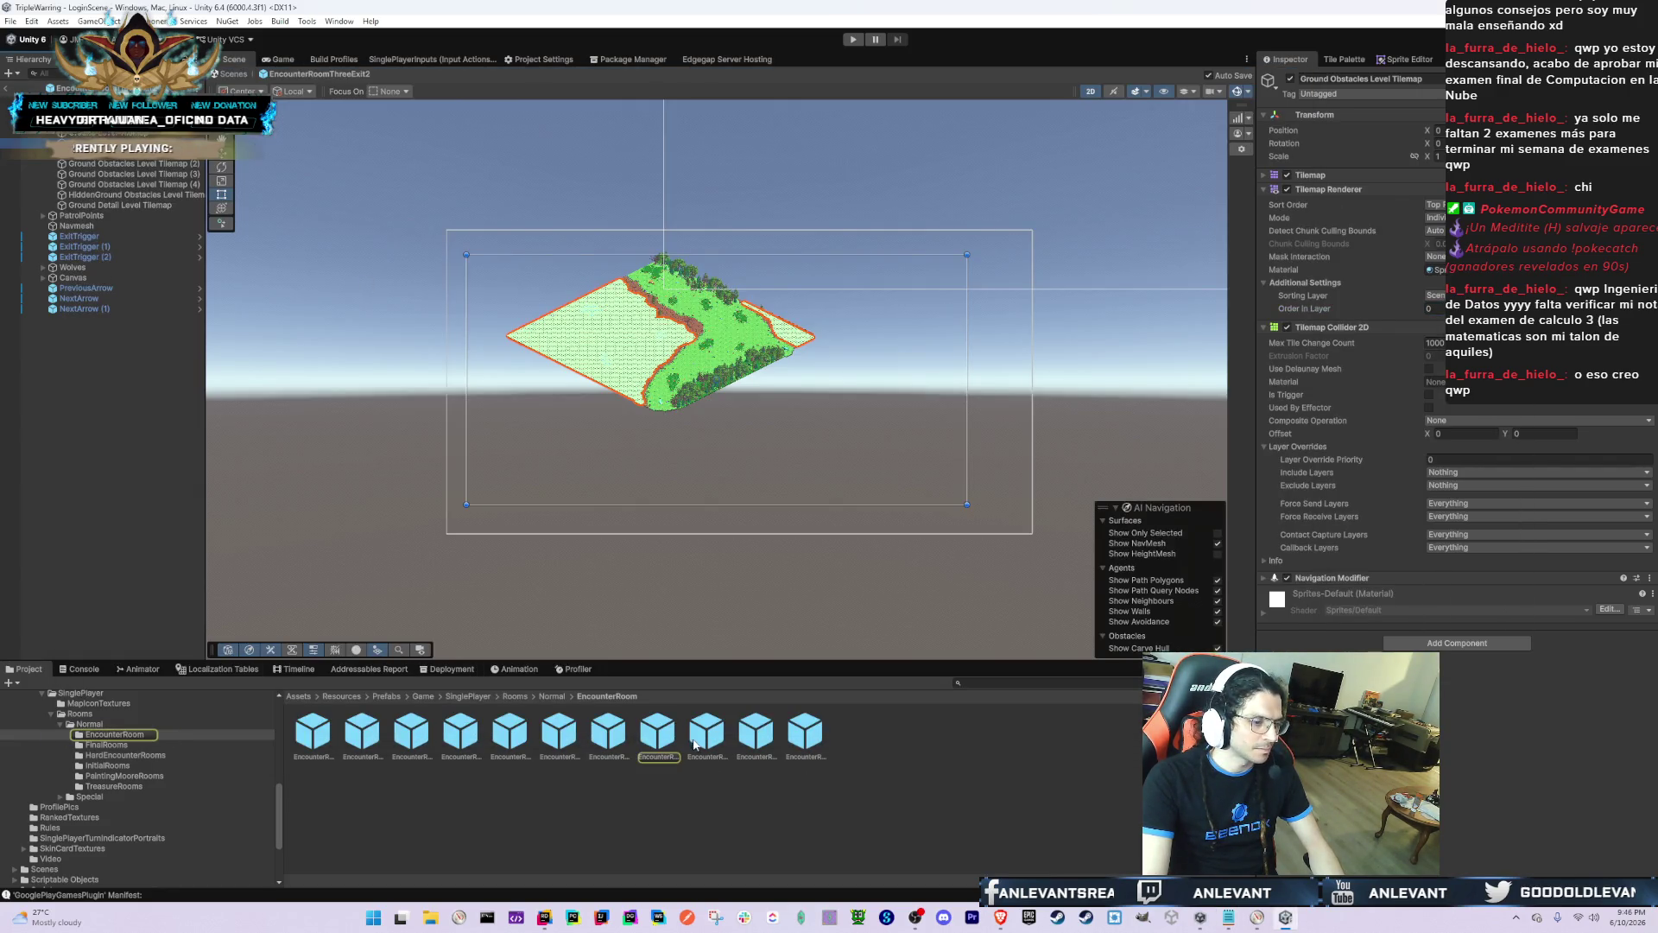
click(706, 734)
double_click(708, 740)
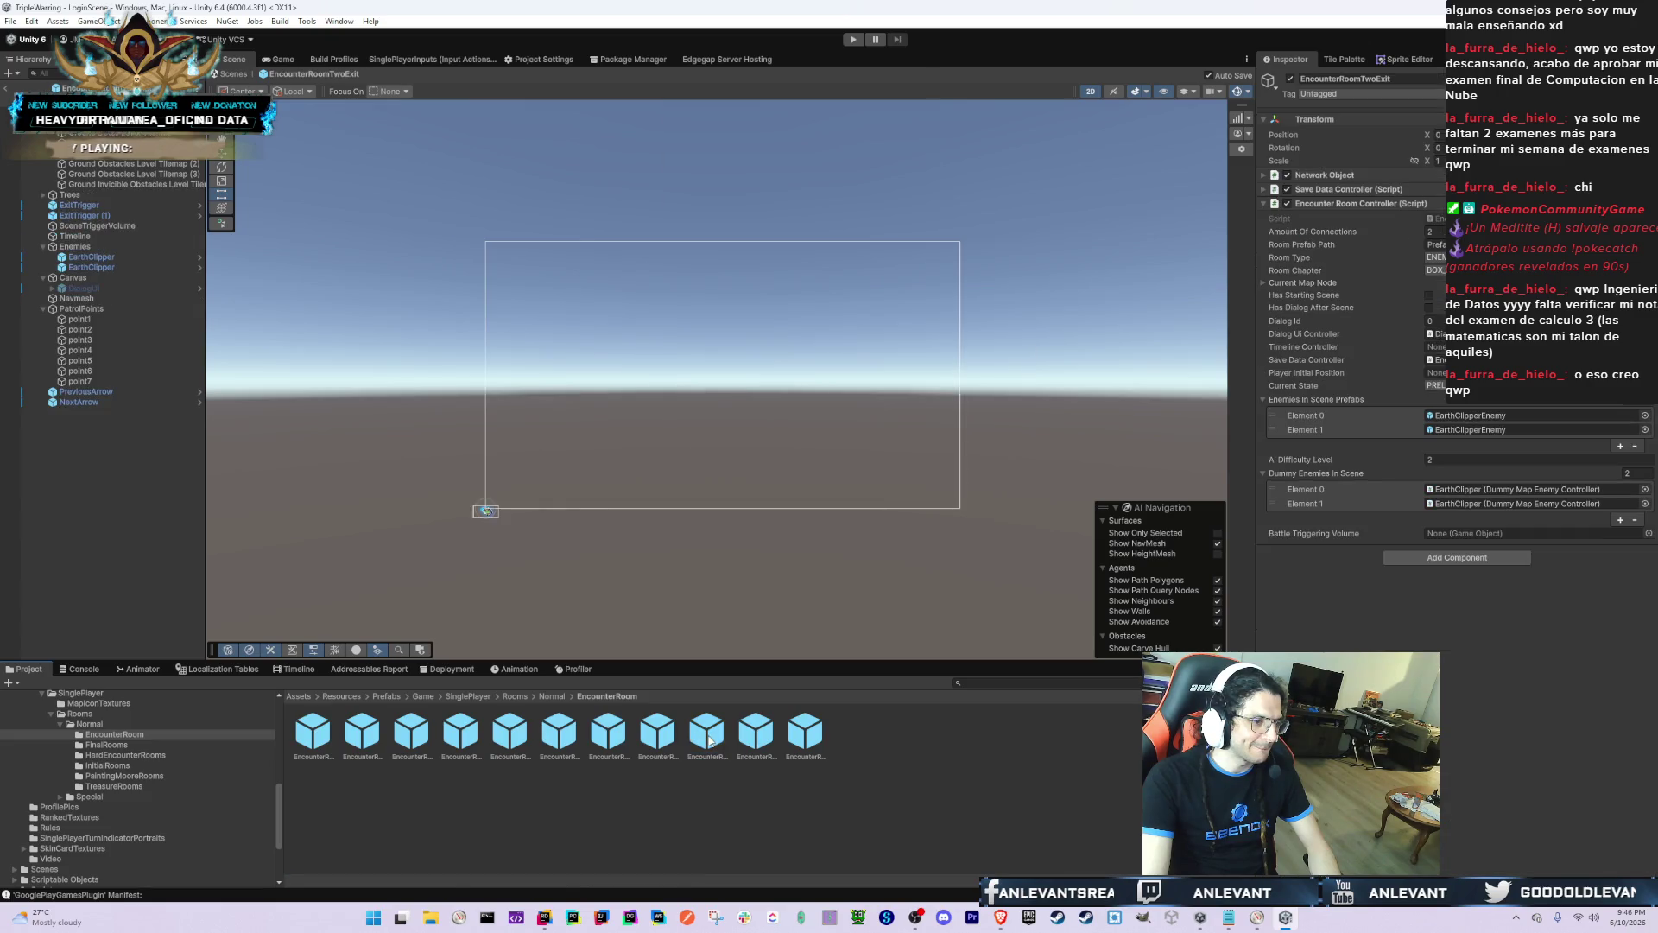
click(197, 174)
scroll(562, 380, up, 3)
key(f)
scroll(666, 414, up, 5)
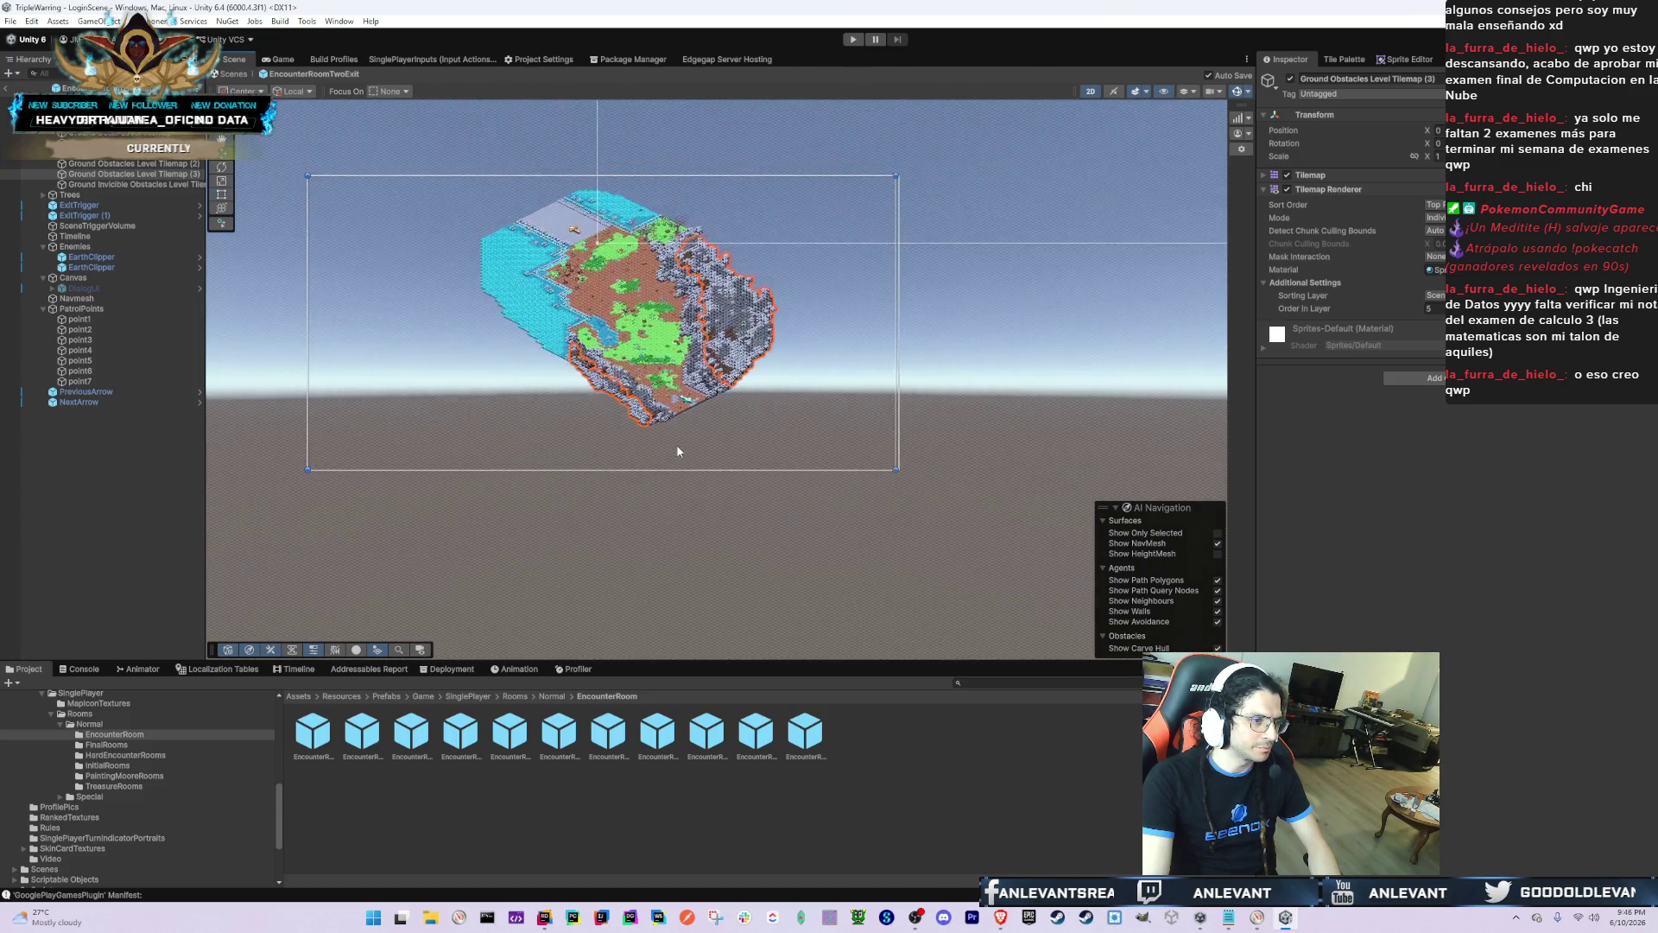
scroll(677, 451, up, 3)
Step: Check the Ground Obstacles Level Tilemap, then open the EncounterRoomTwoExit2 prefab from its folder
click(742, 285)
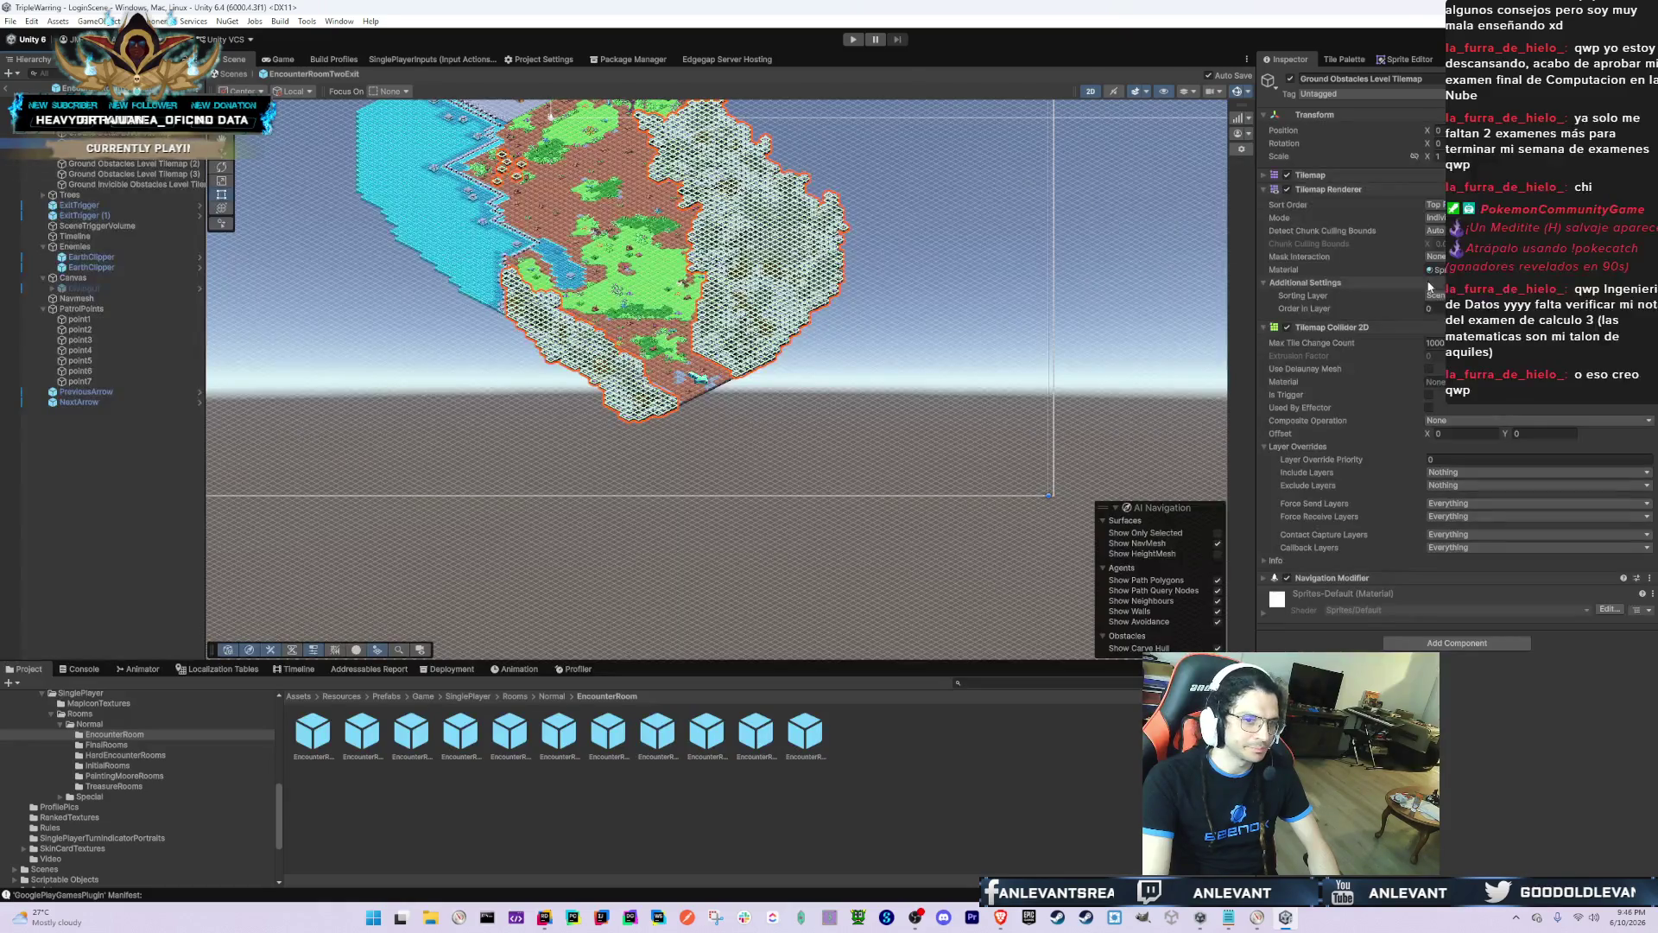
click(313, 74)
click(750, 740)
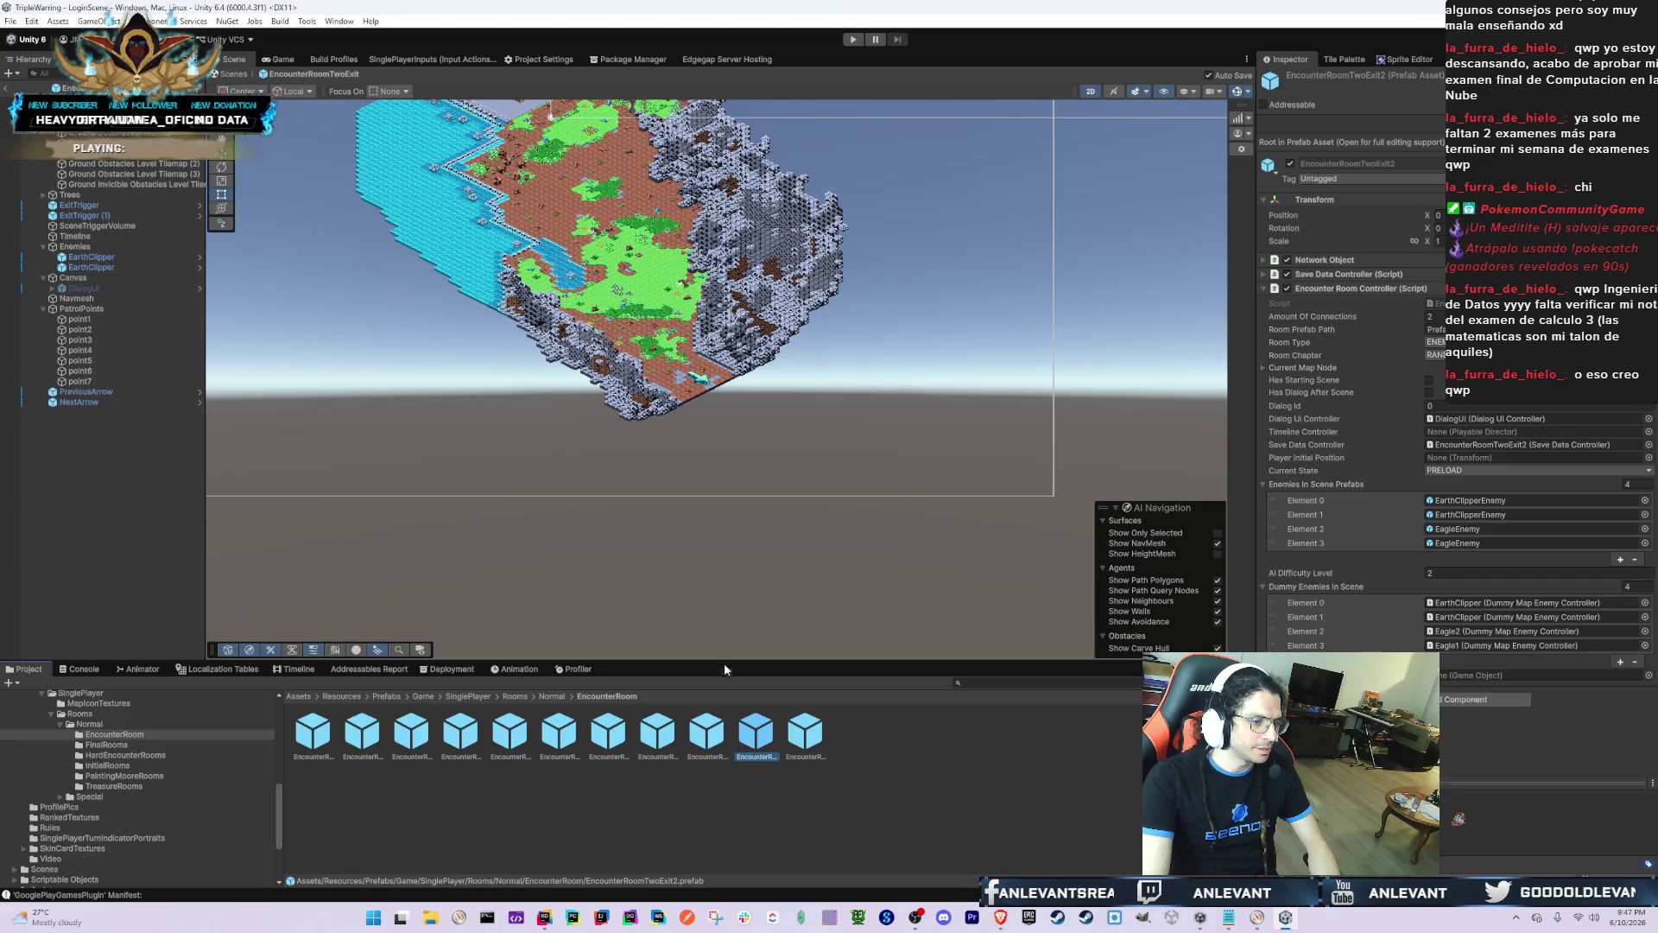
double_click(712, 735)
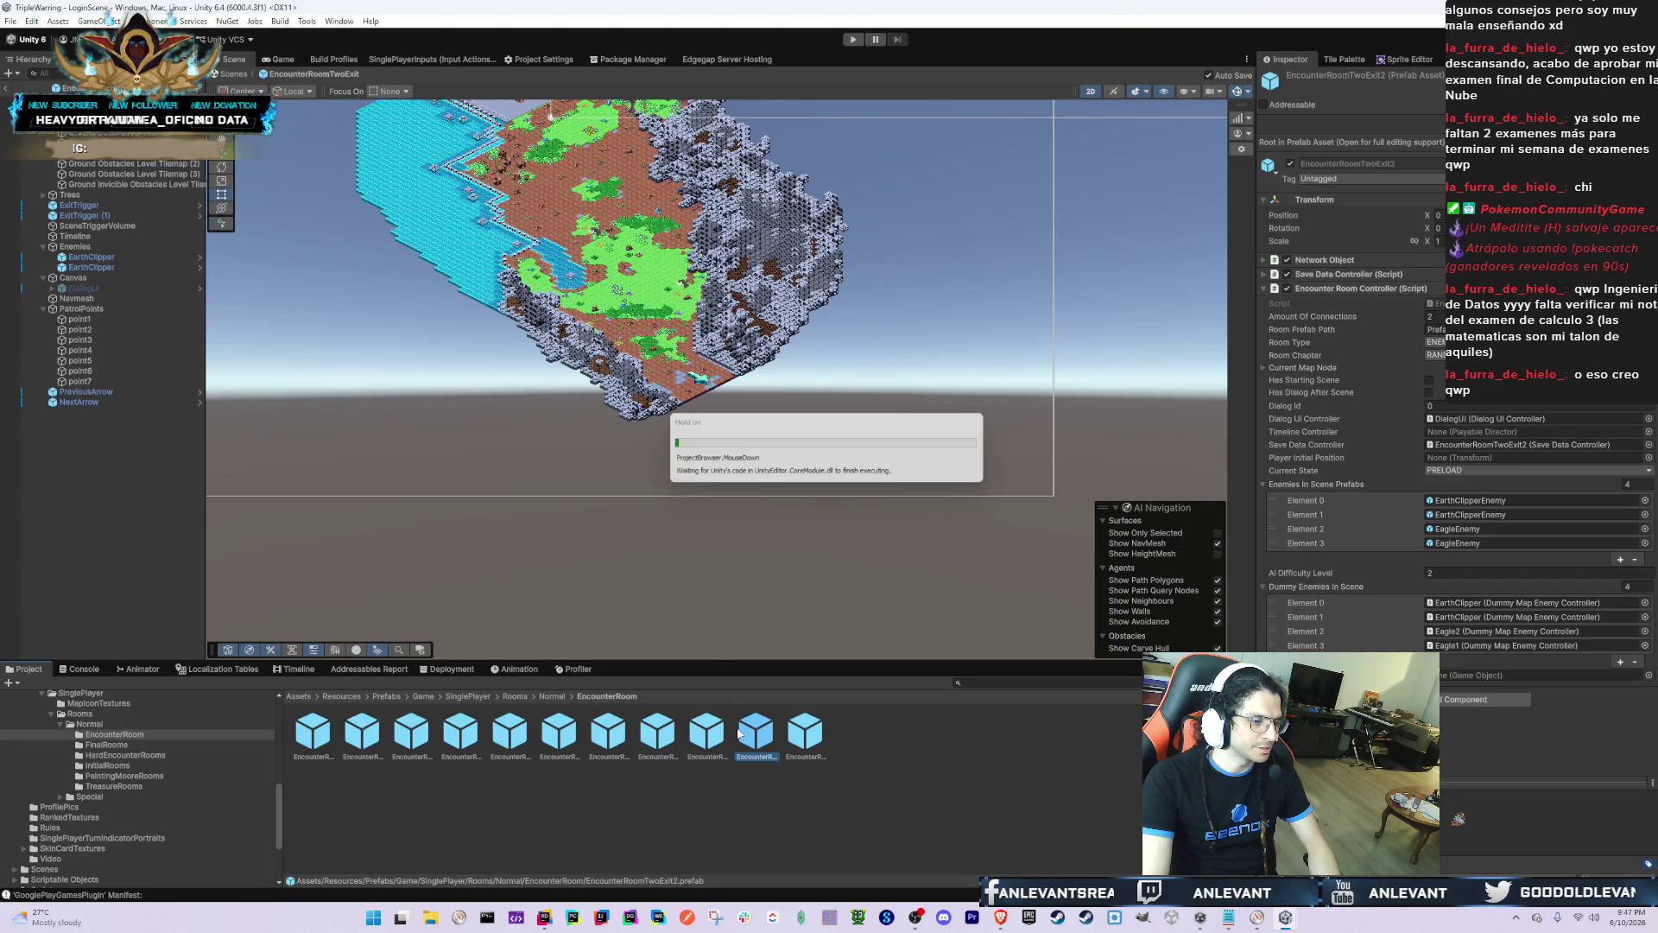
Step: Open EncounterRoomTwoExit2 and center its room tilemap in the Scene view
click(750, 724)
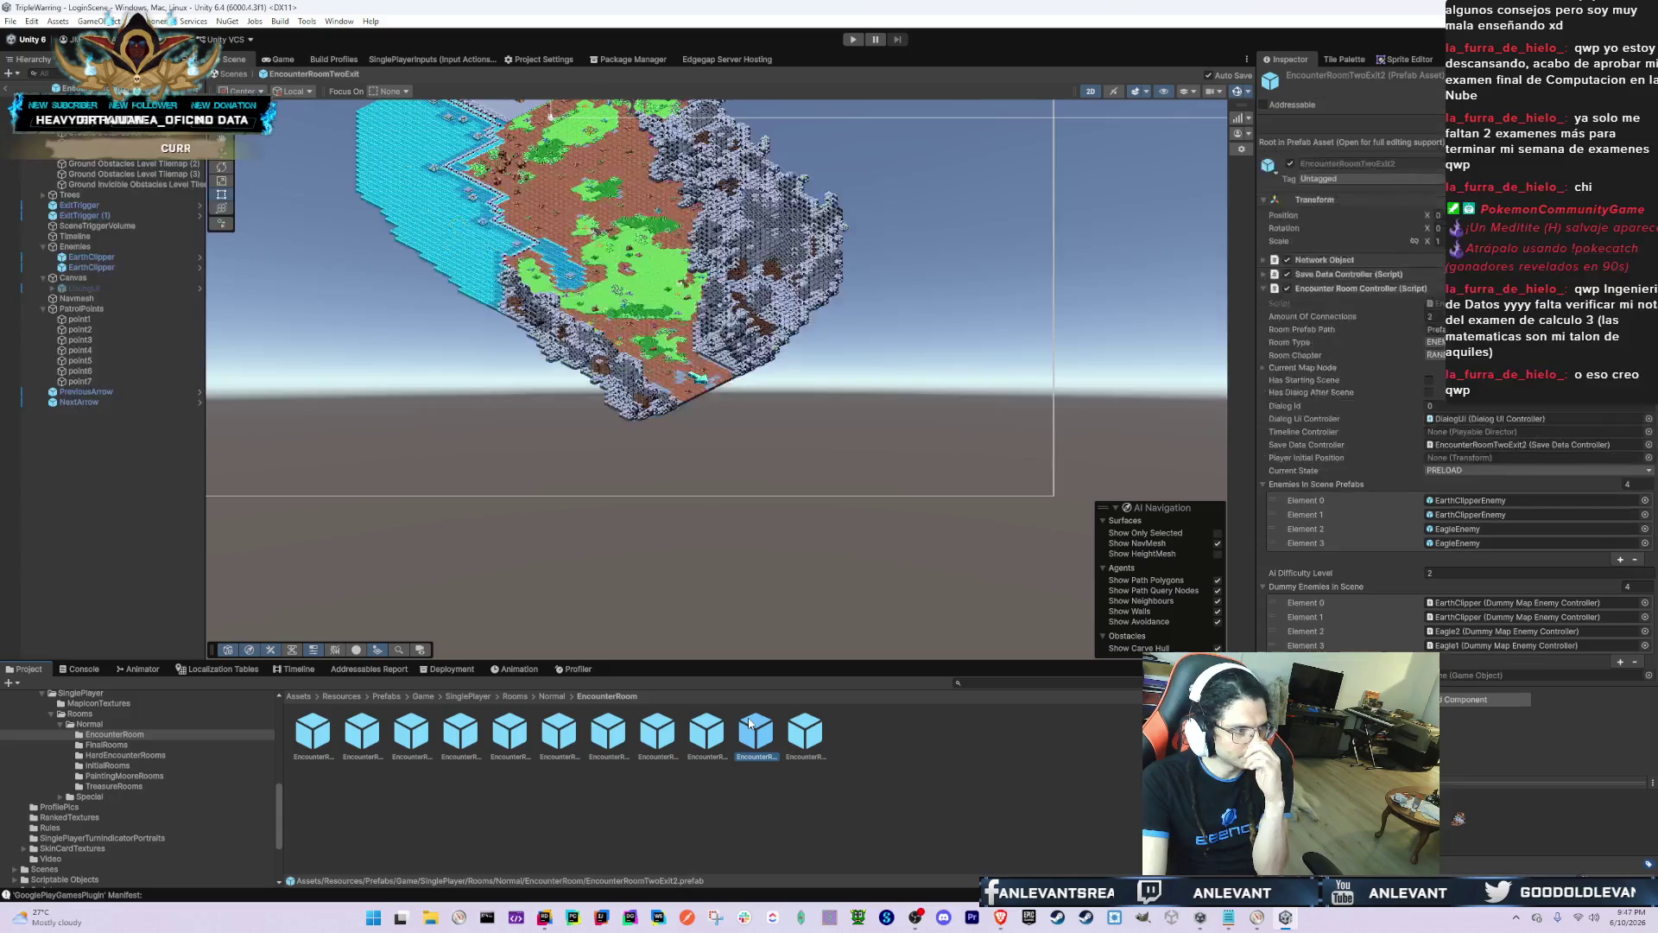
double_click(748, 724)
scroll(537, 455, up, 3)
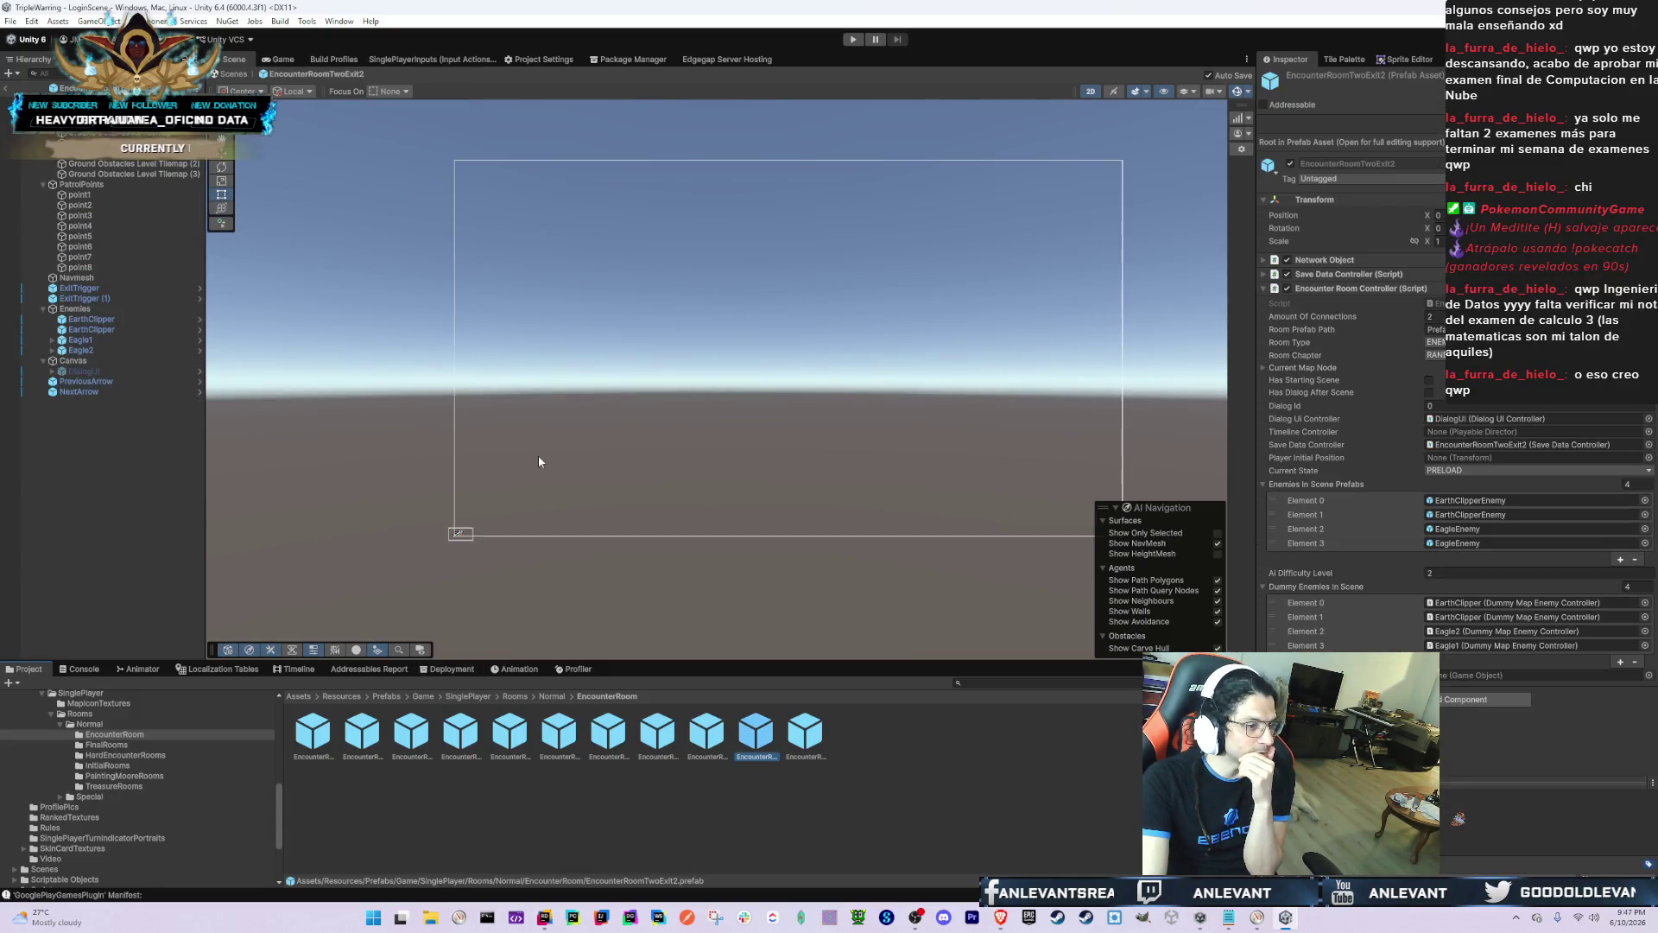
scroll(652, 298, up, 5)
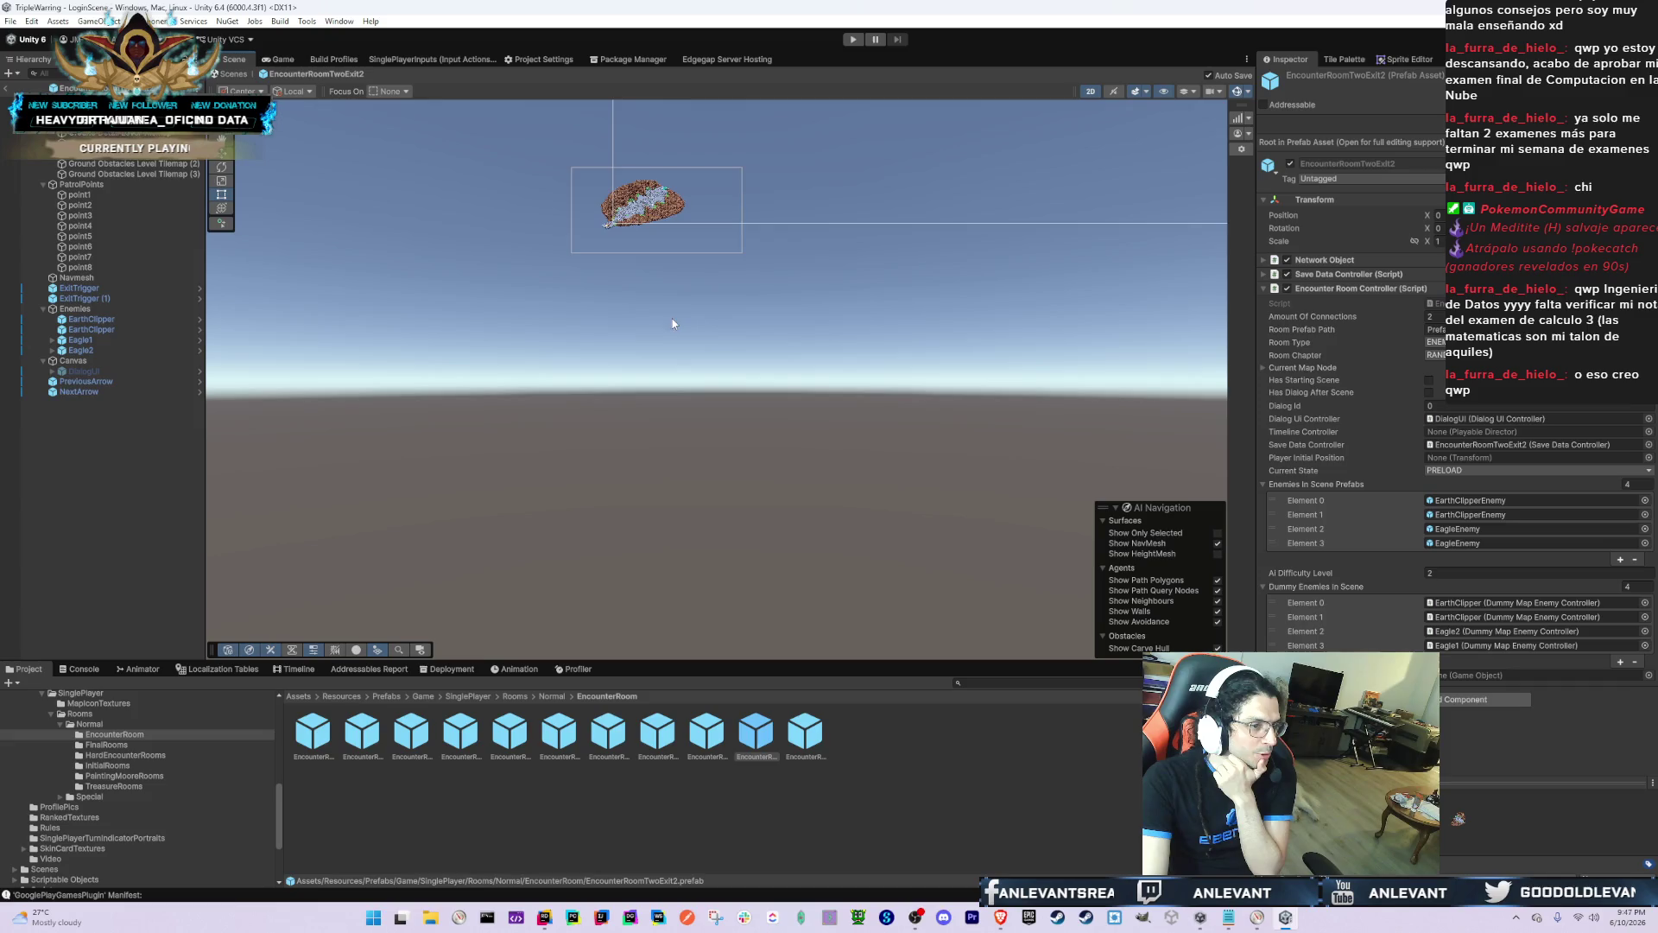
drag(646, 279, 684, 383)
Step: Put Ground Obstacles Level Tilemaps (1)–(3) on a different sorting layer
click(665, 242)
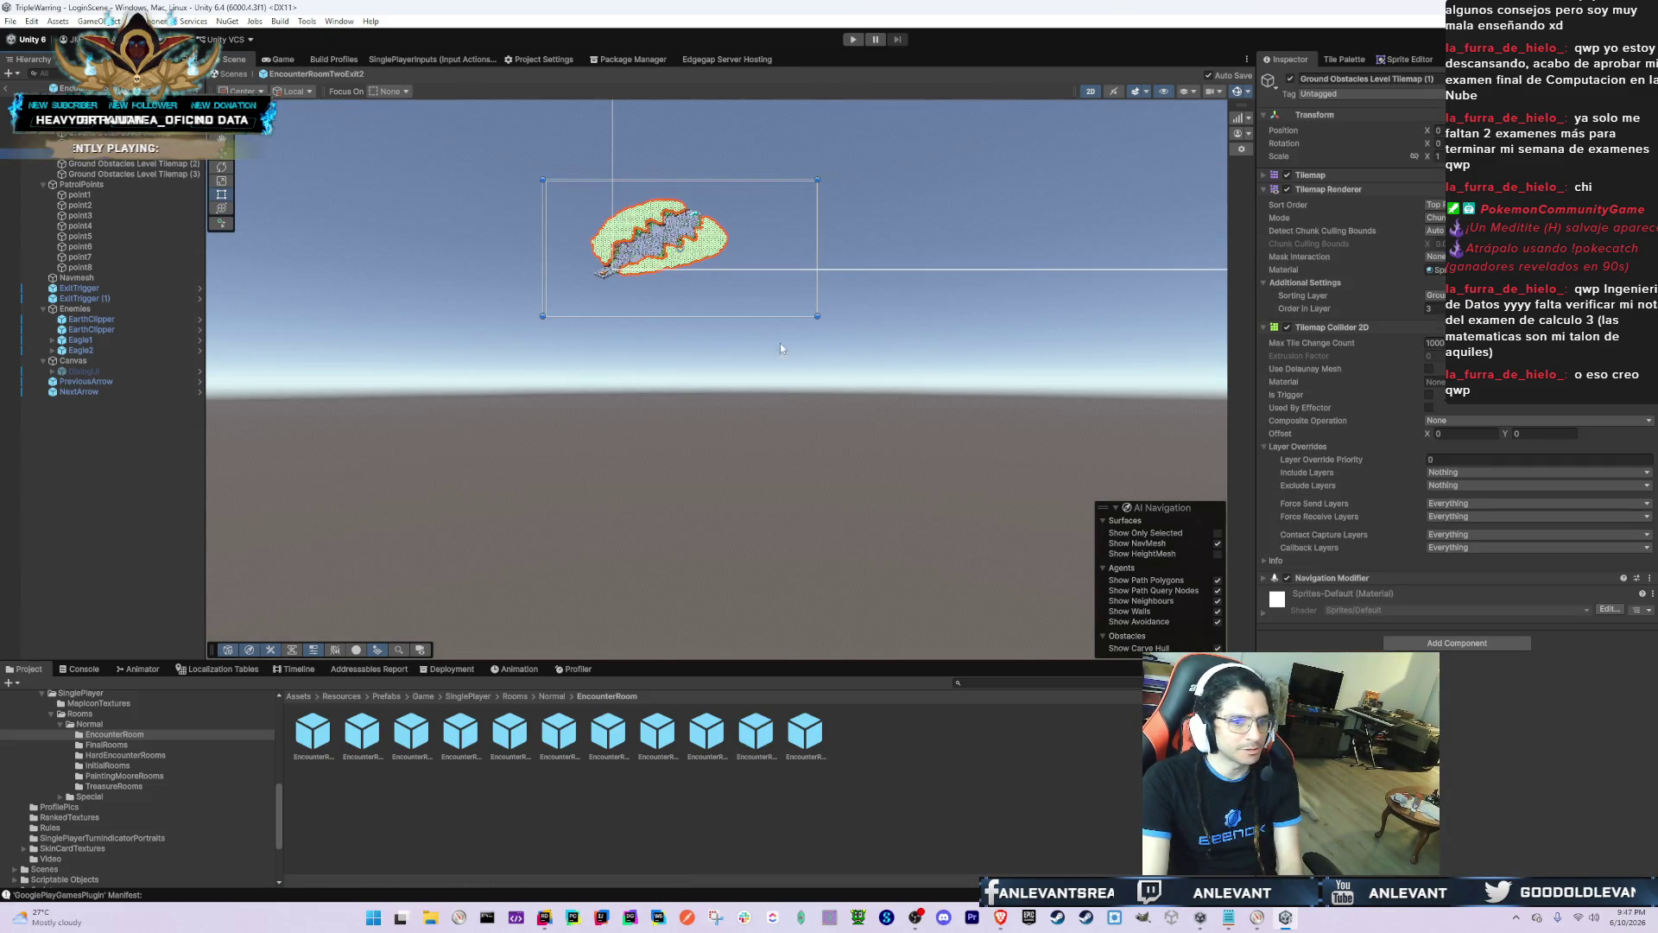
drag(950, 632, 842, 324)
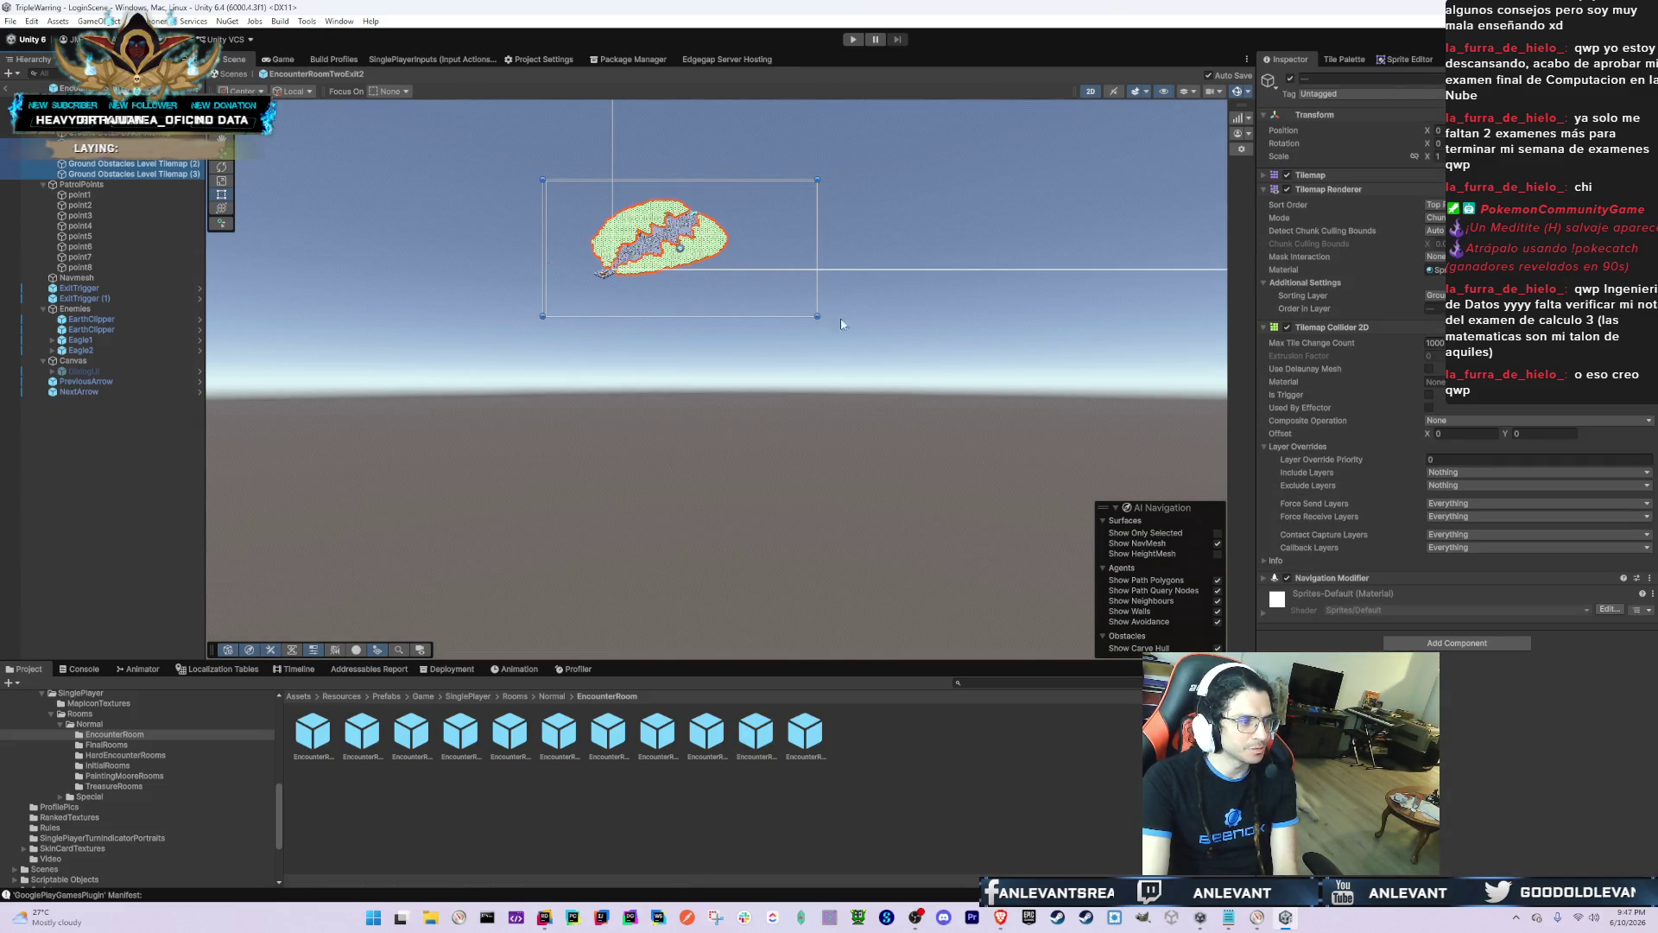
click(1468, 295)
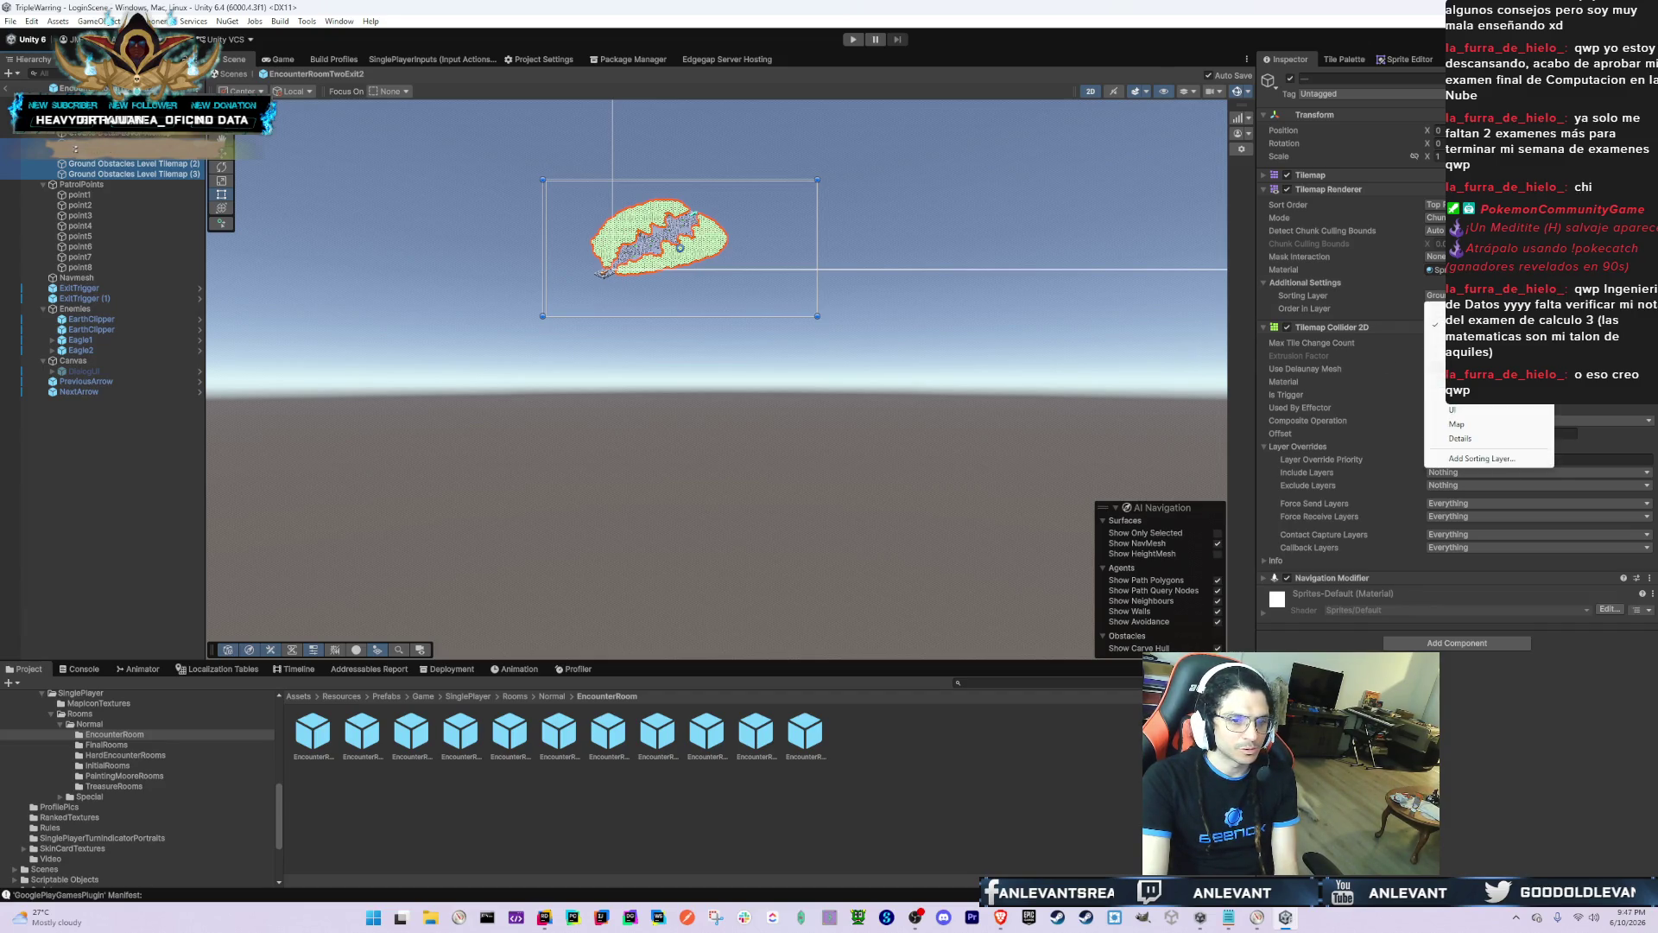
click(1035, 227)
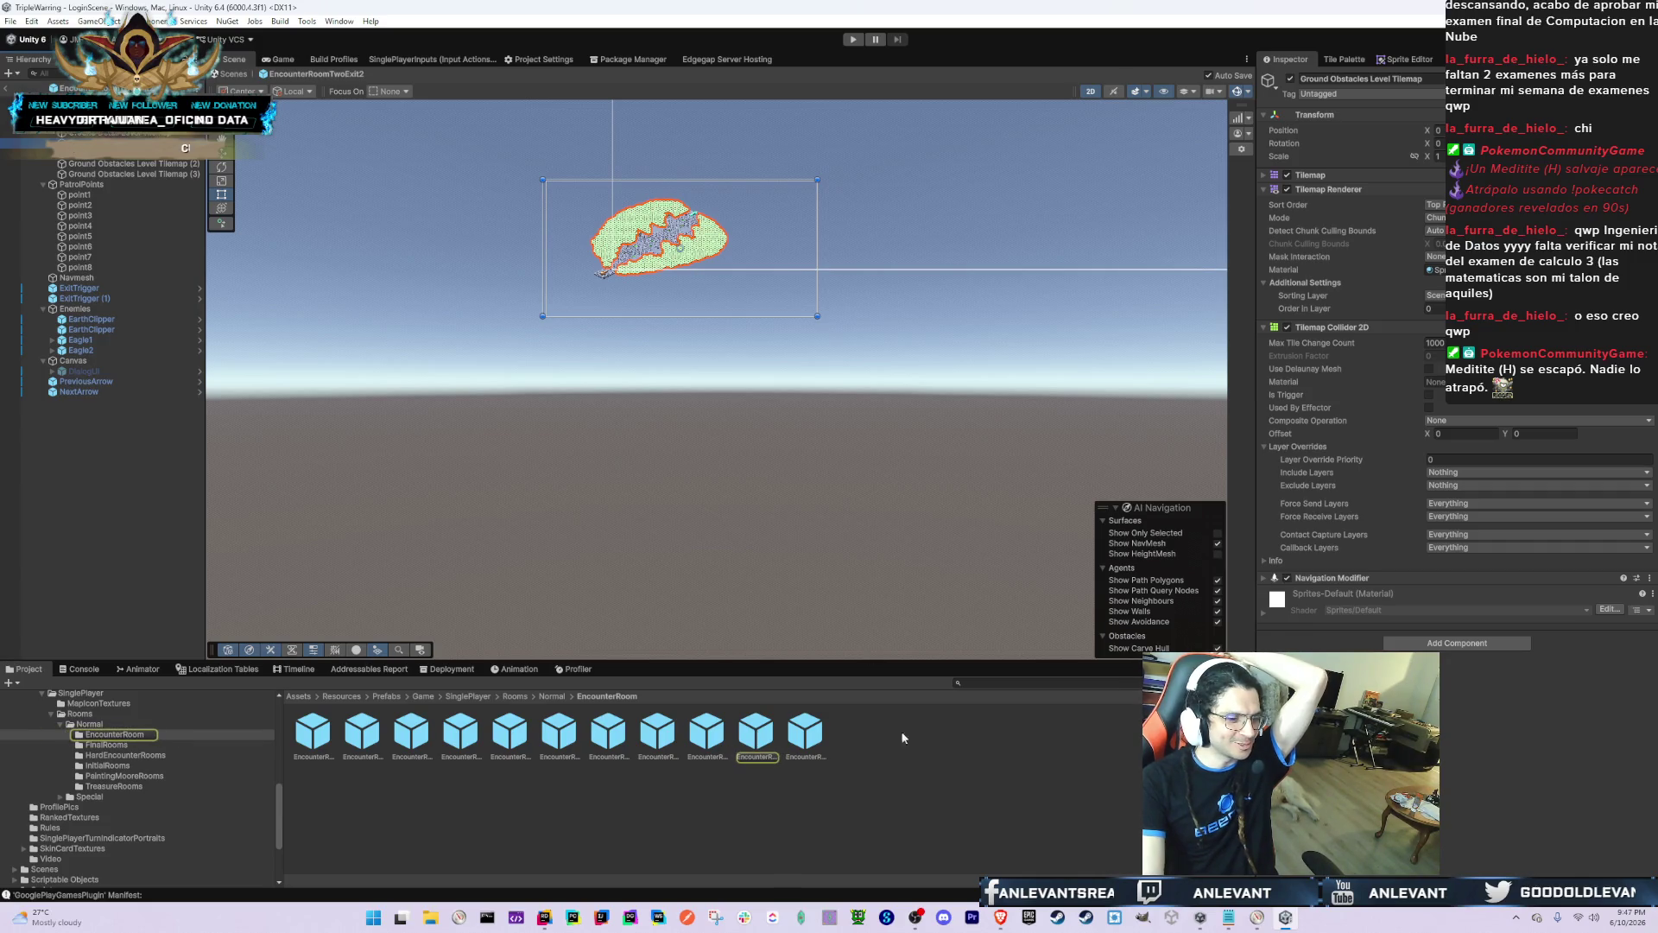
Step: Open EncounterRoomTwoExit3 and move its Ground Obstacles tilemaps to the new sorting layer
click(806, 733)
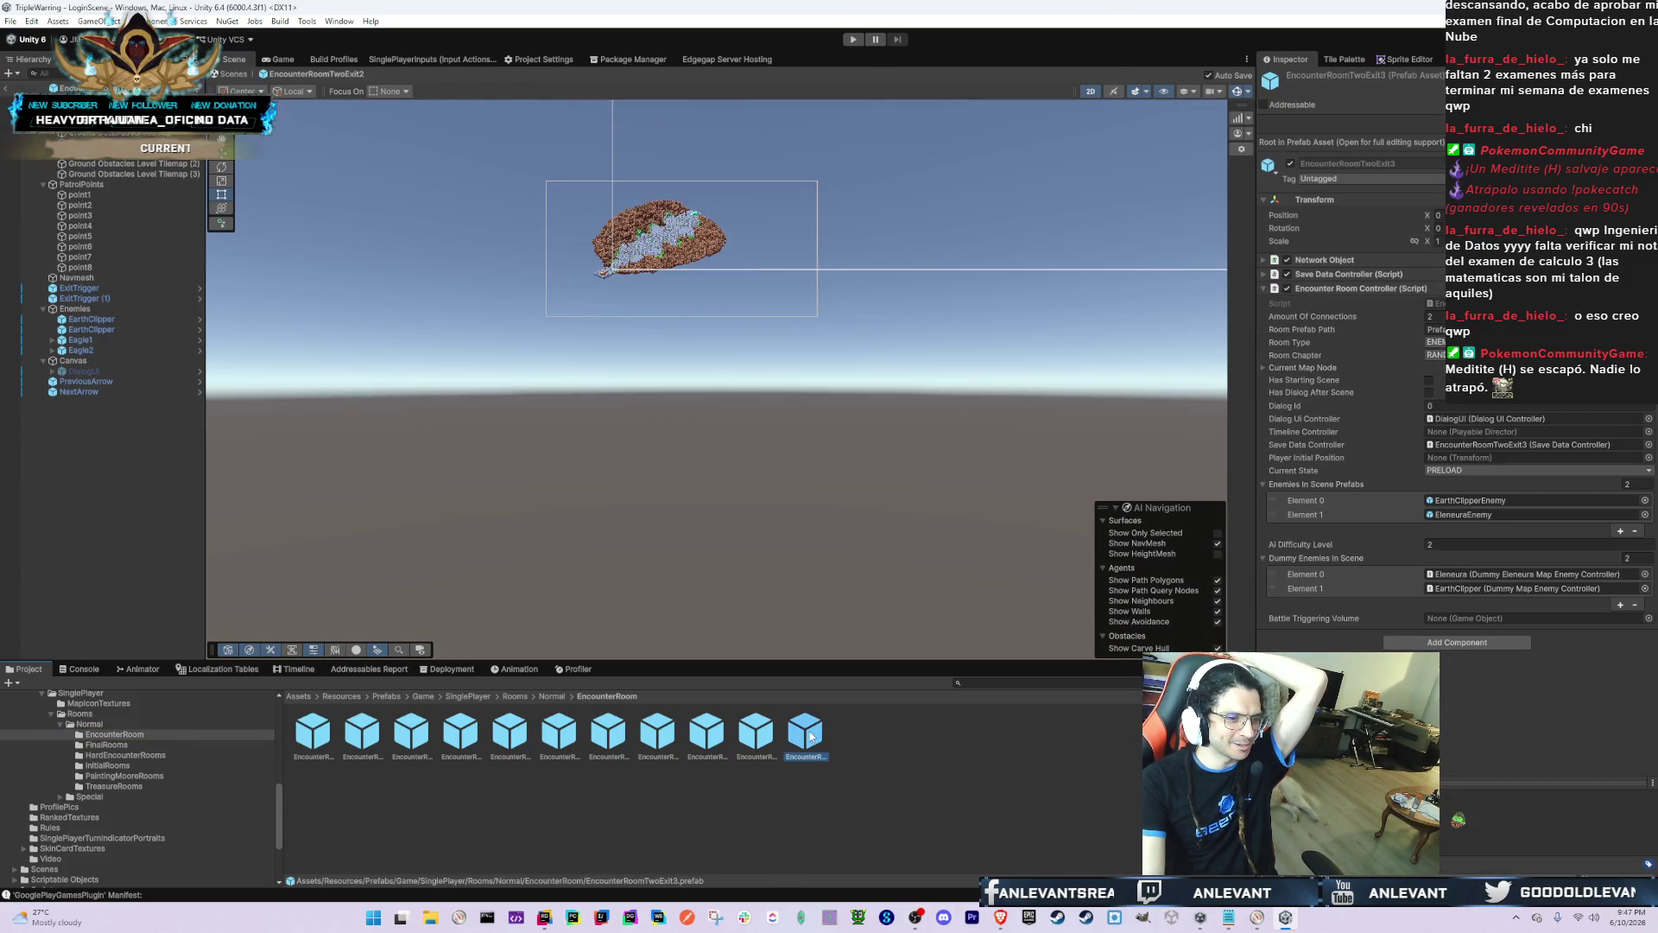
double_click(806, 732)
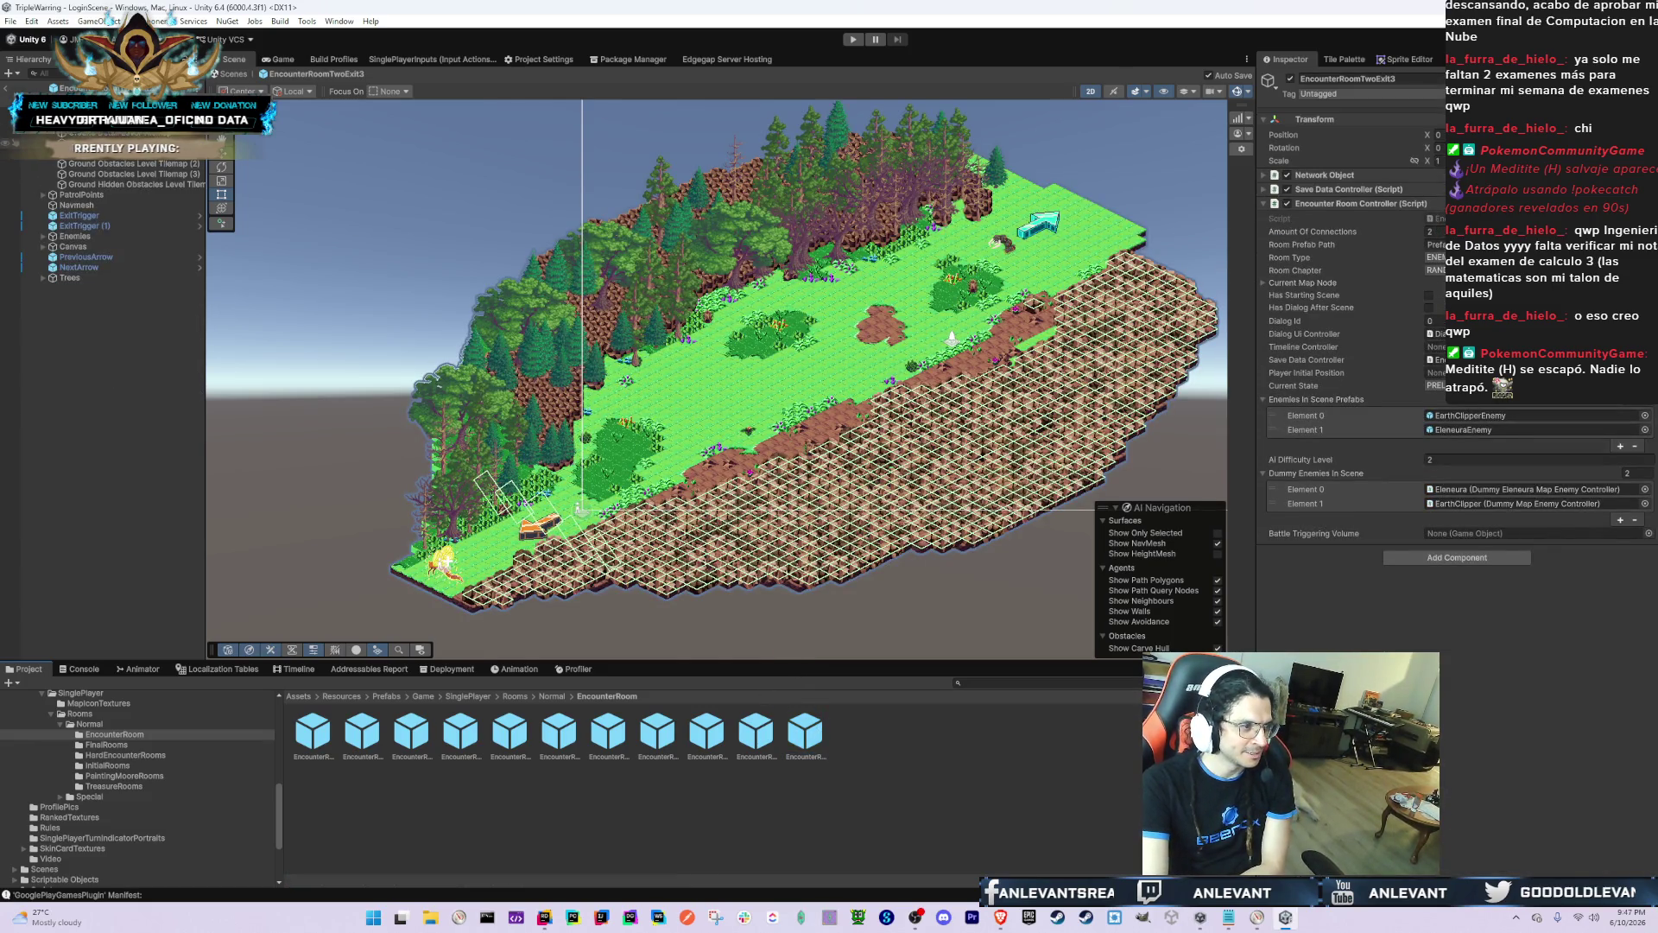
click(149, 155)
key(shift+Down)
key(shift+Down)
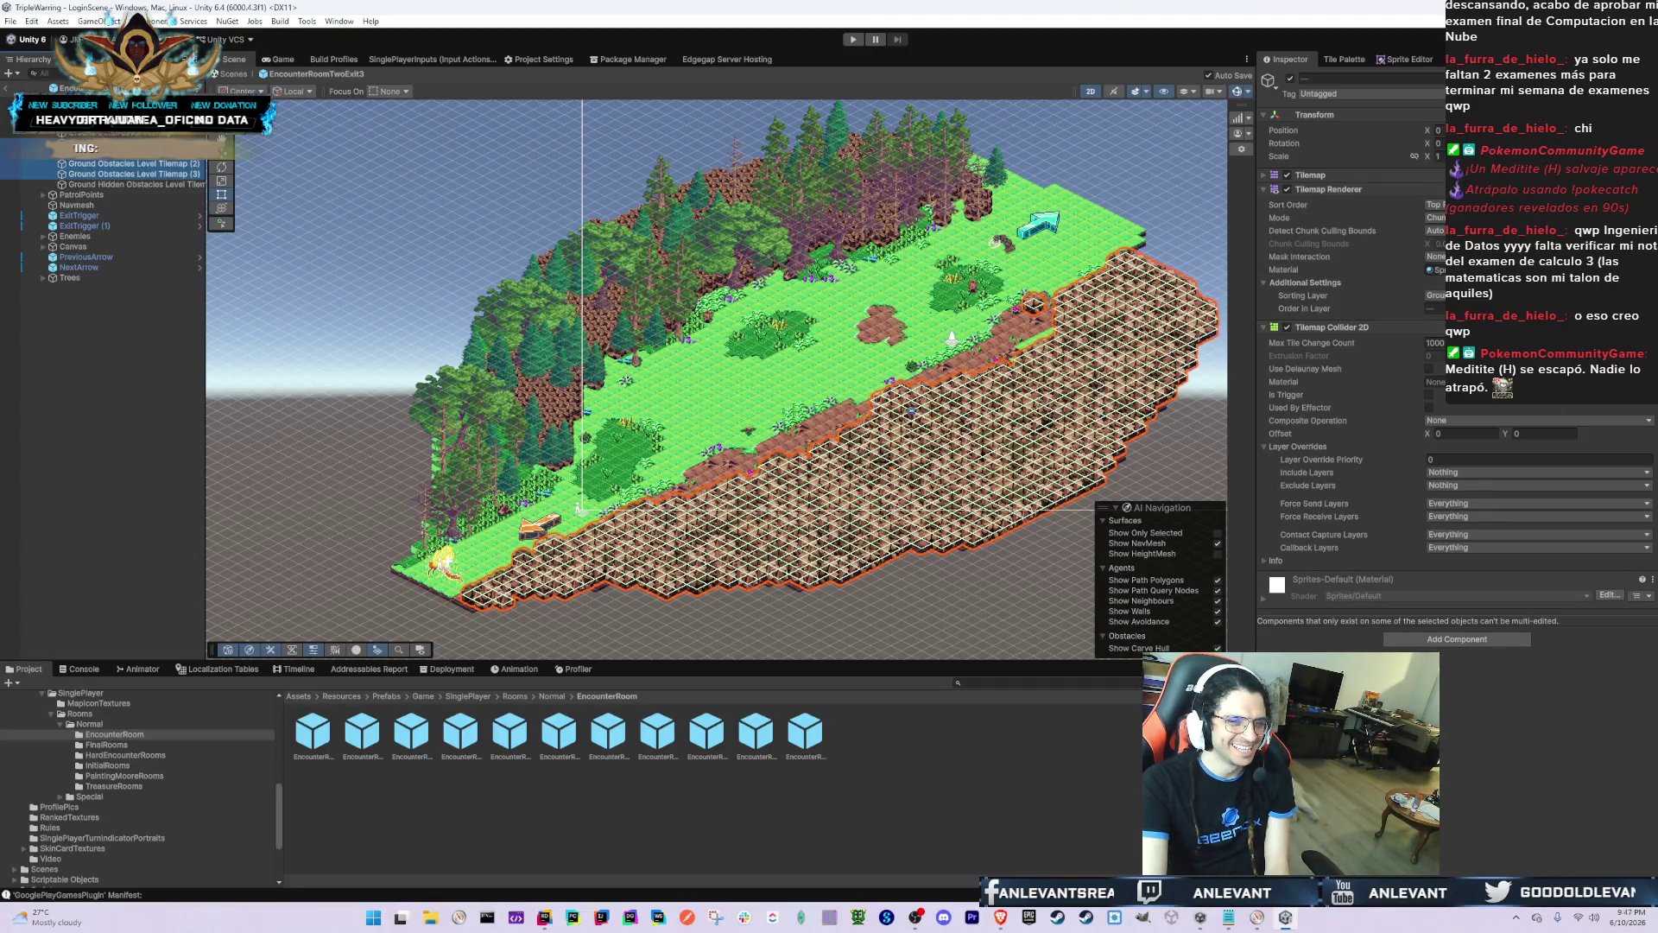
click(1435, 295)
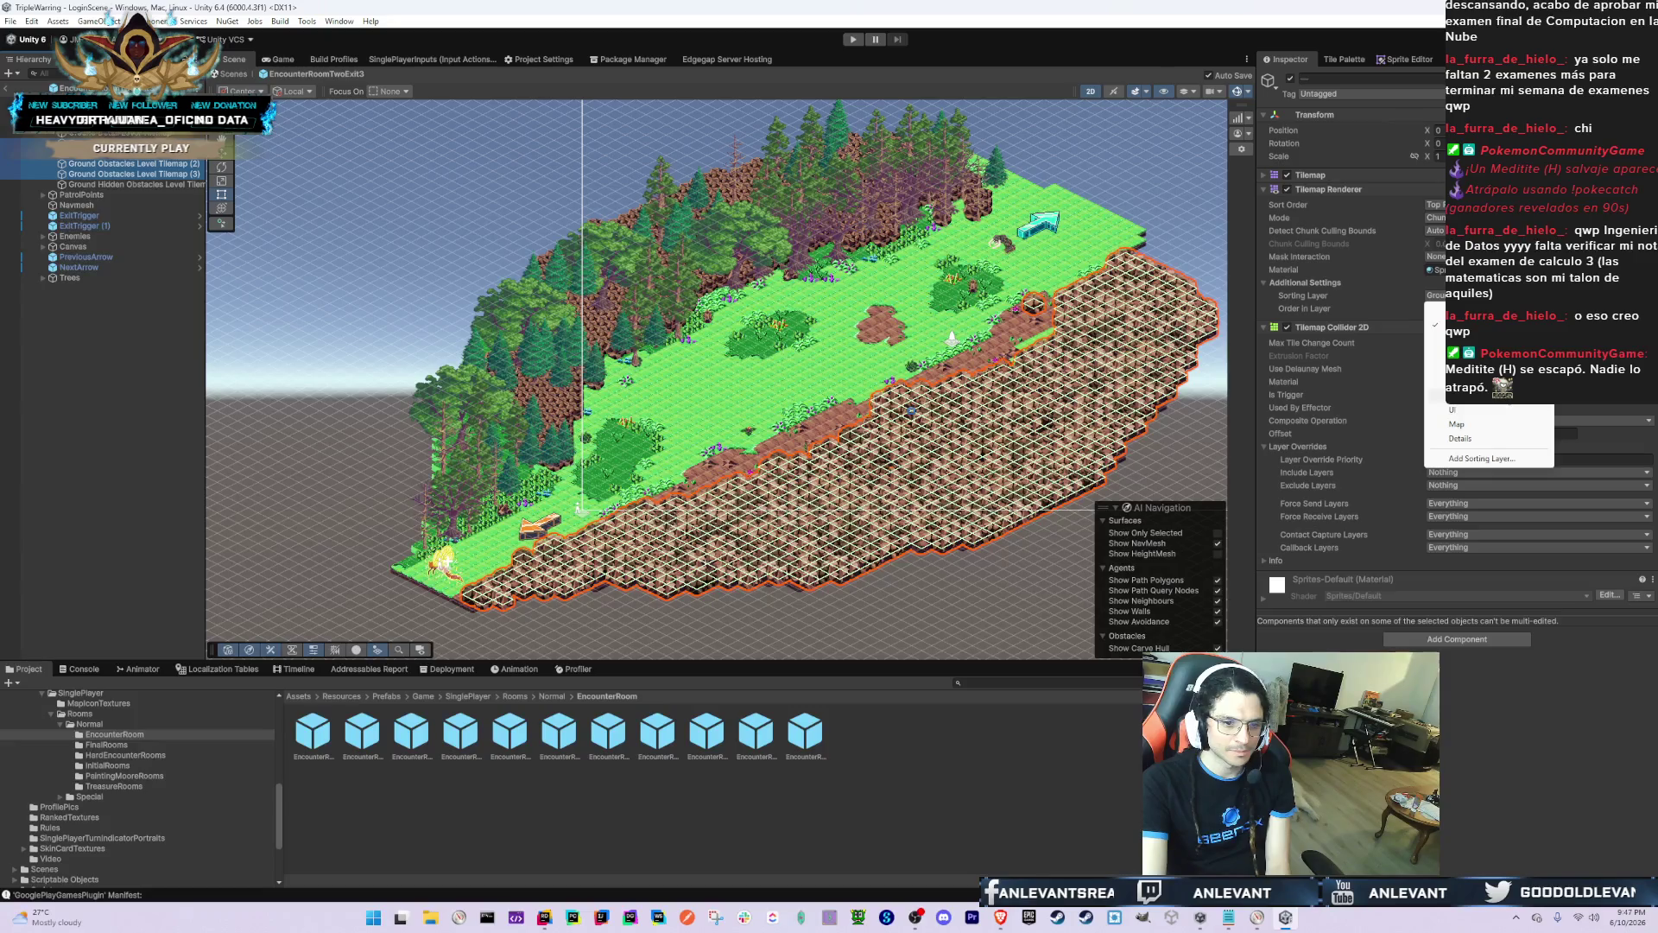
click(1468, 340)
Step: Set the obstacle tilemaps' Order in Layer to 2, then the base tilemap's to 0
click(1434, 308)
text(2)
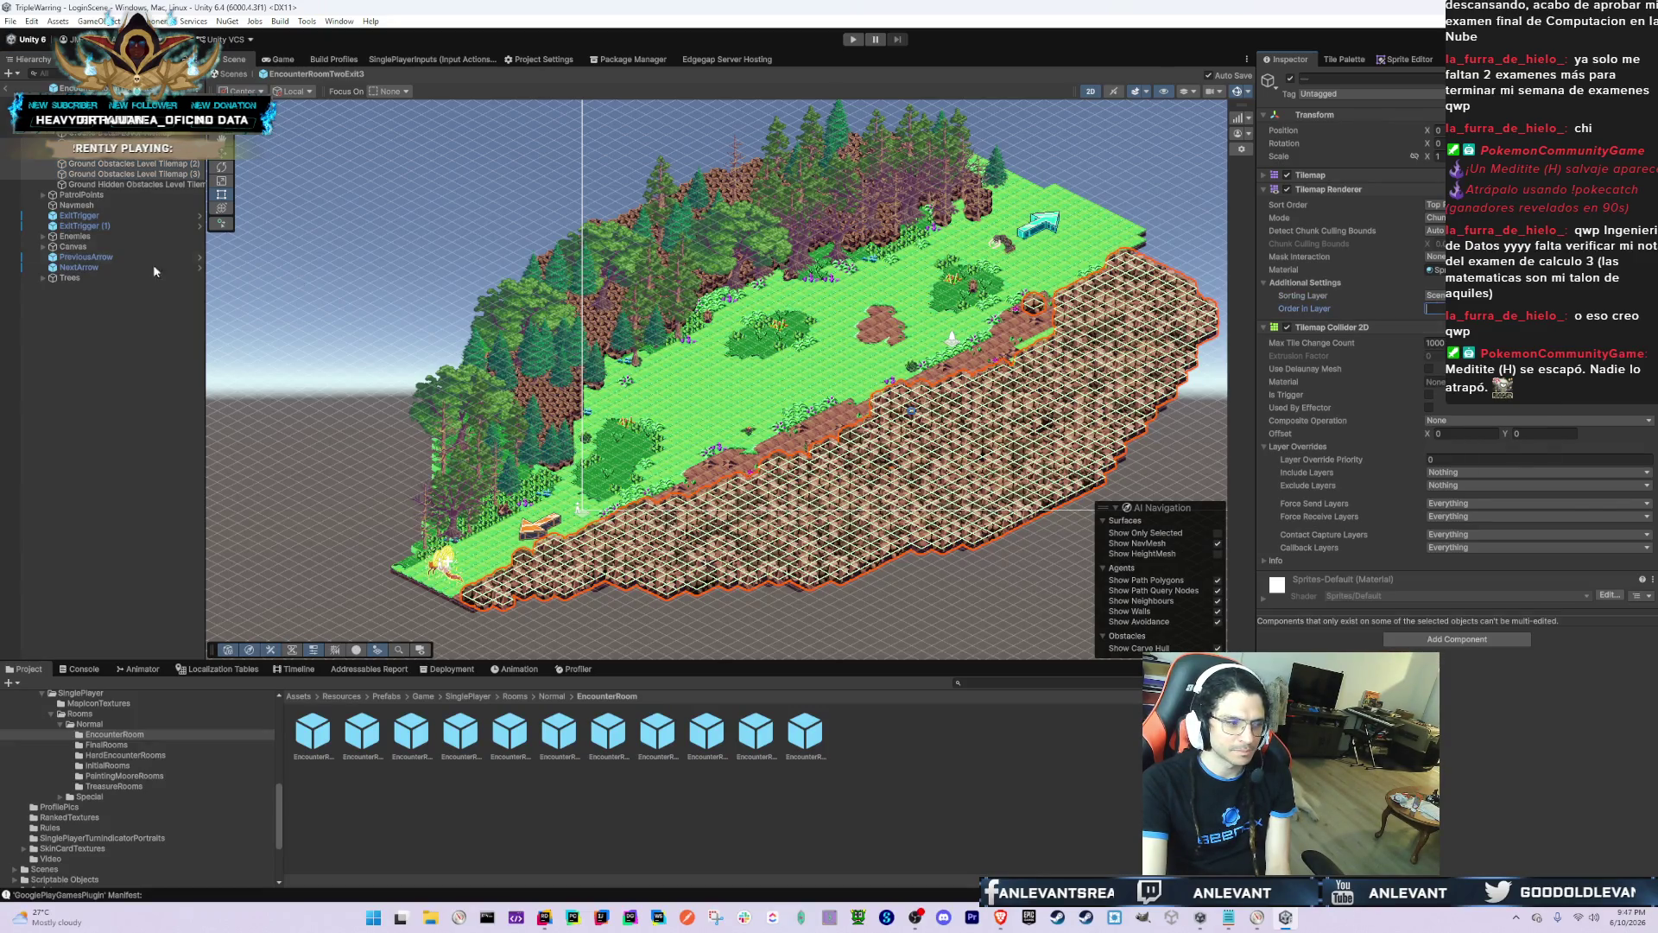
click(103, 142)
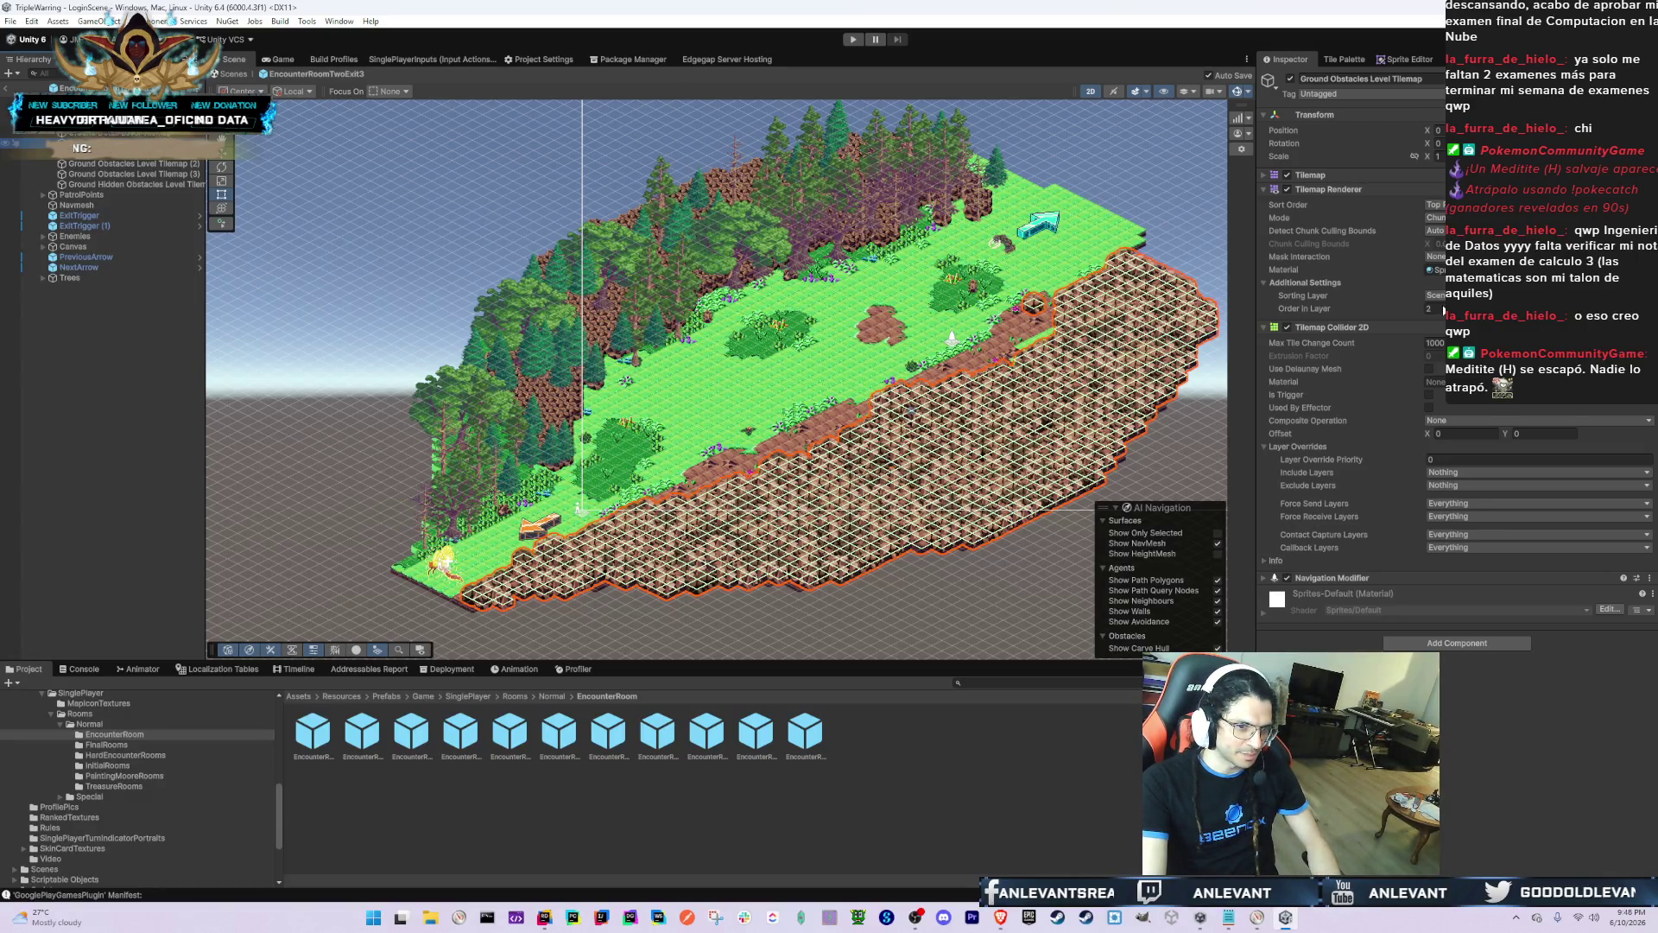
click(1433, 309)
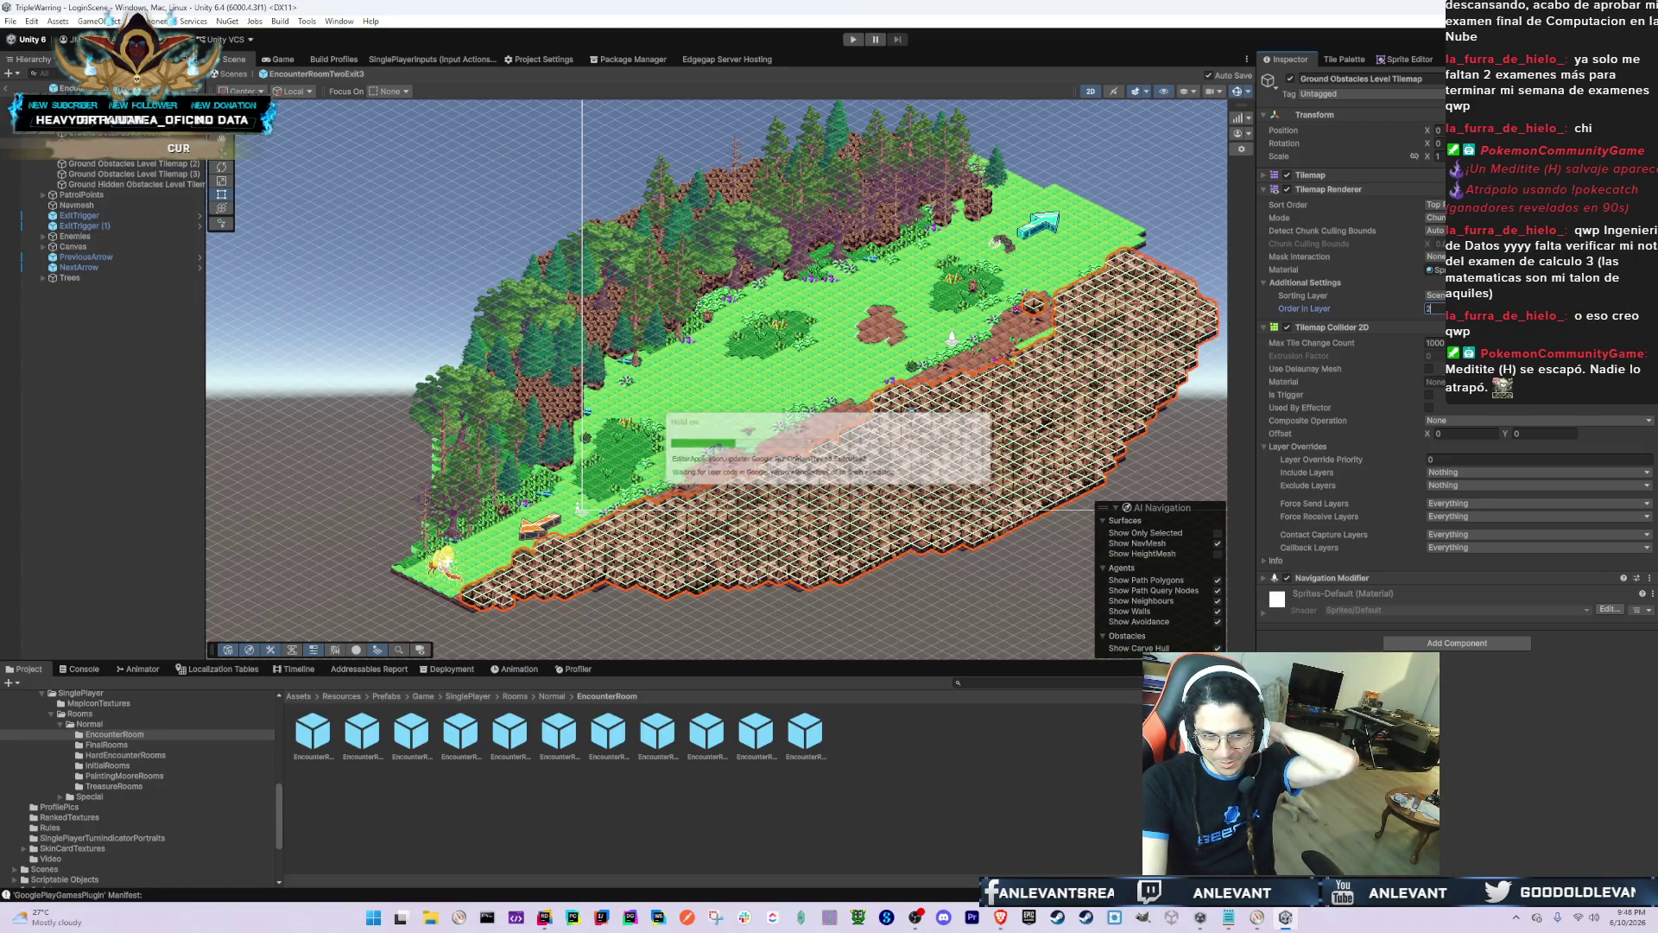
text(0)
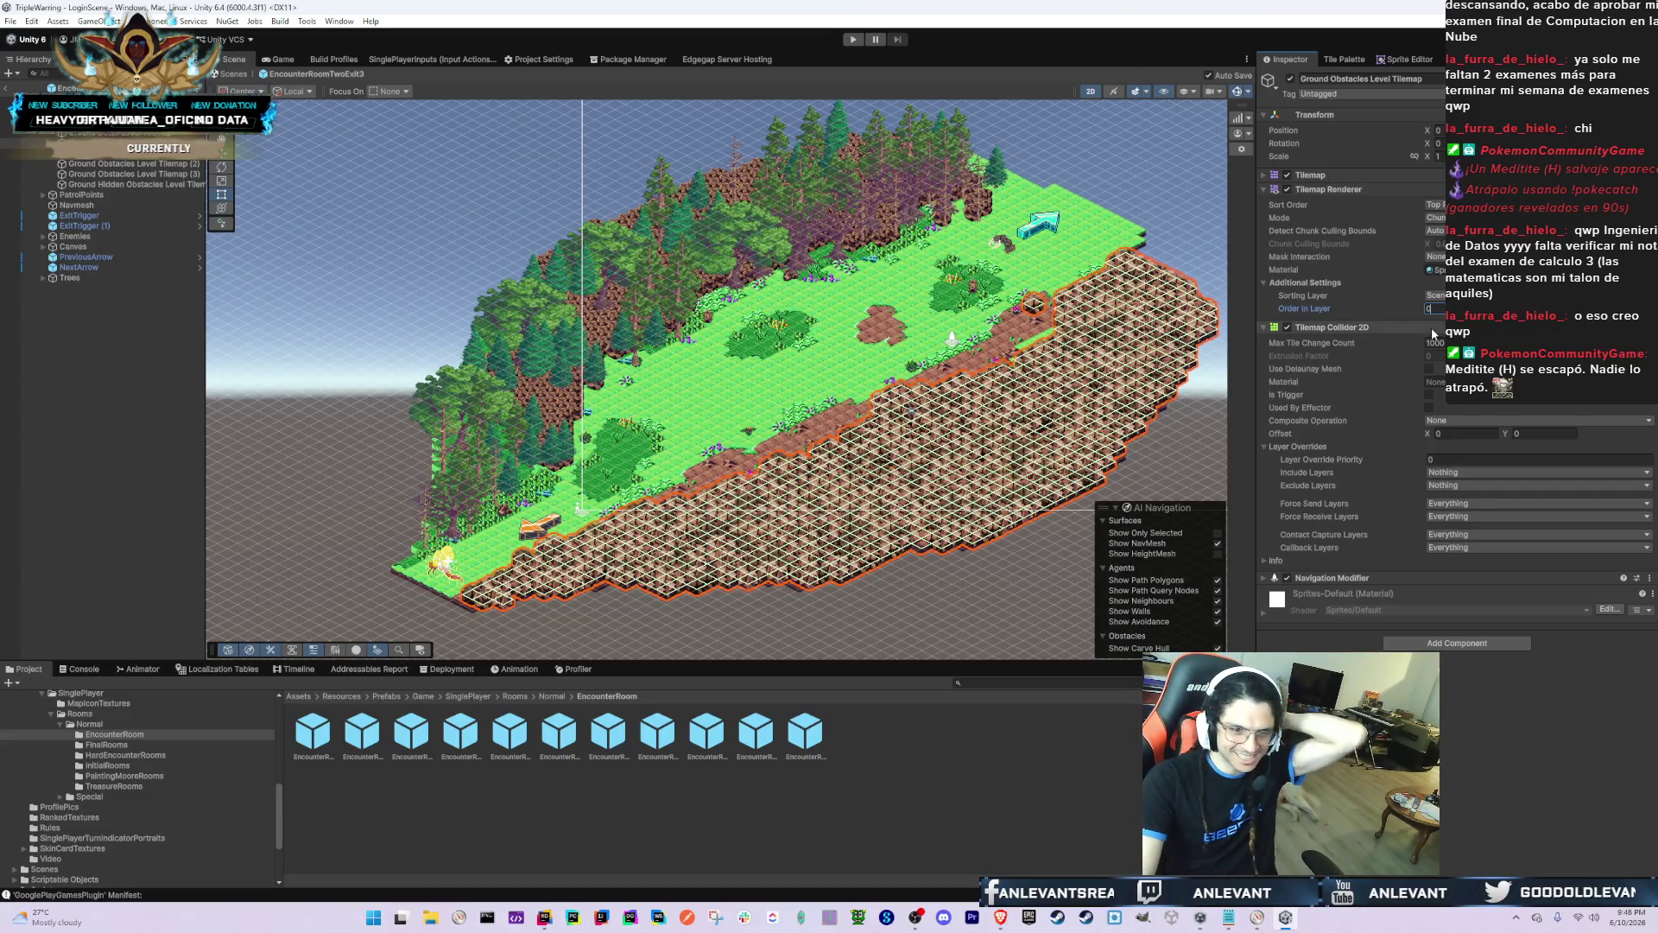
click(1511, 761)
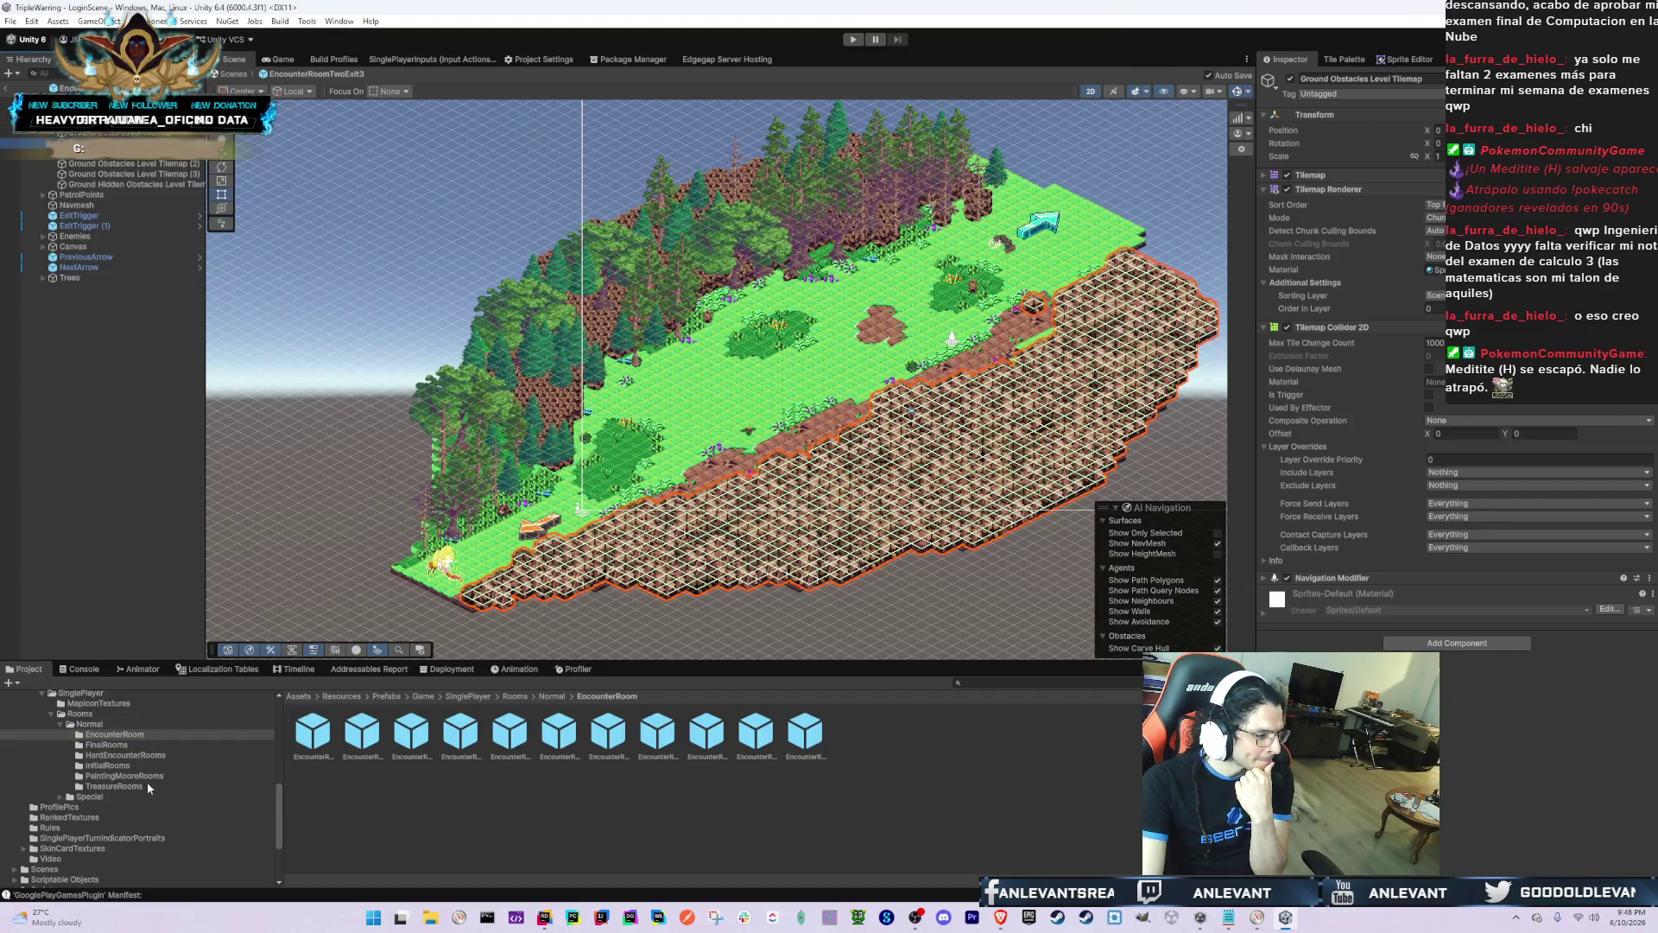
Step: Navigate the Project folder tree to Rooms > Special > Story
click(139, 745)
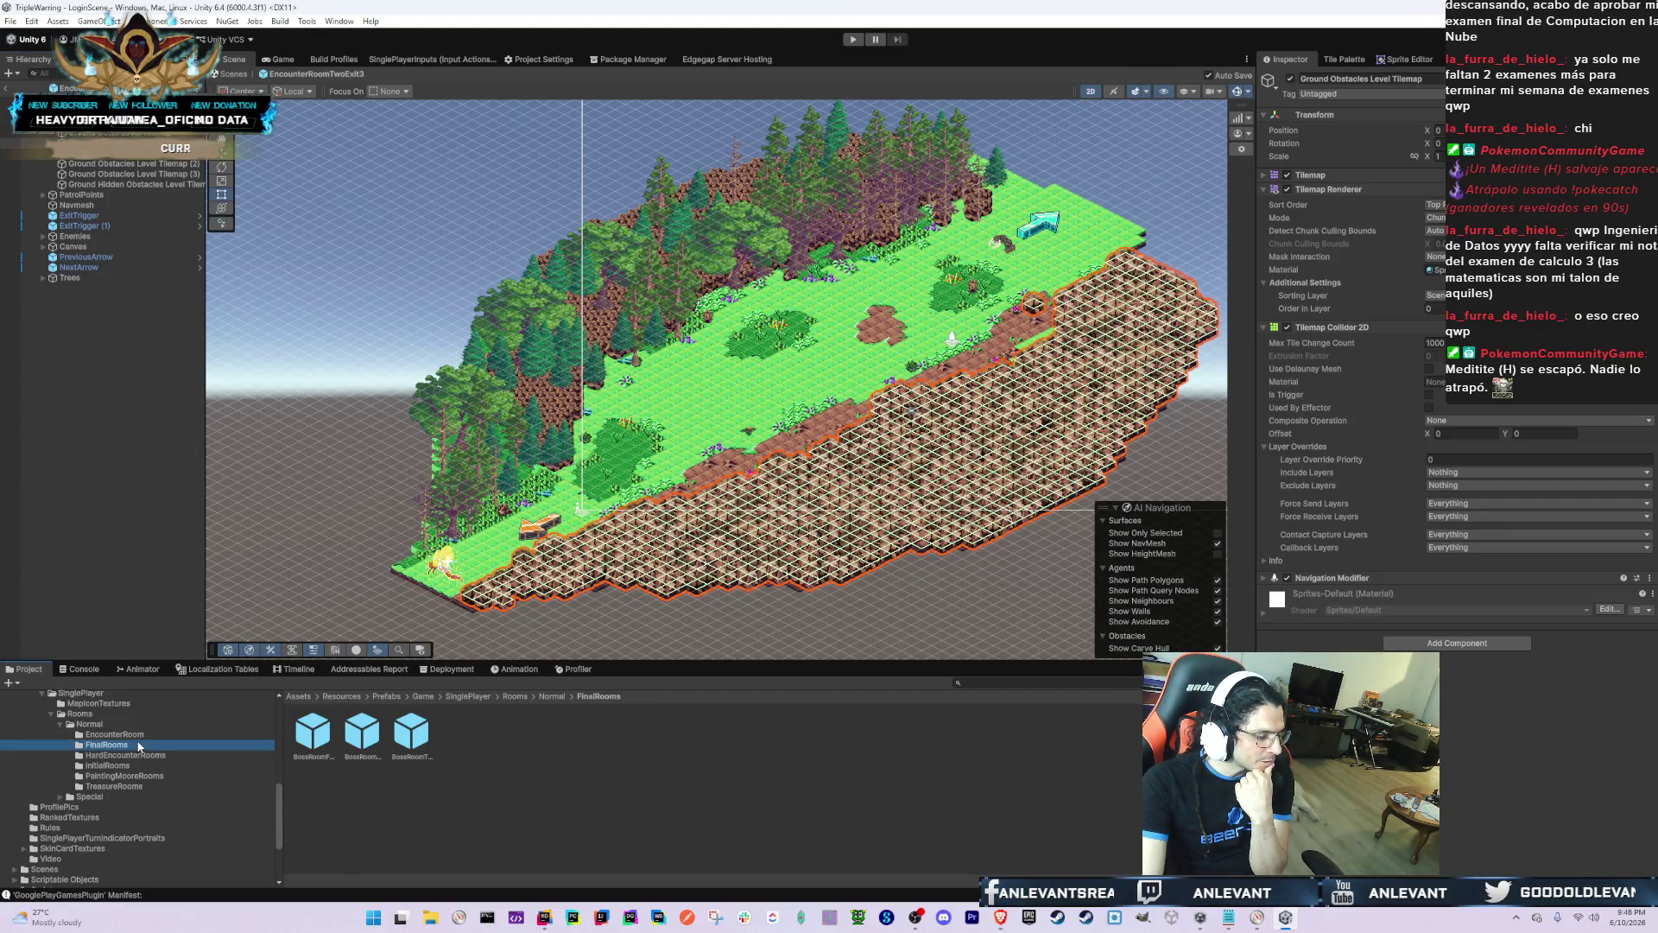
key(Up)
key(Up)
key(Left)
key(Down)
key(Right)
key(Down)
key(Down)
key(Down)
key(Down)
key(Up)
key(Up)
key(Up)
key(Up)
key(Down)
Step: Open the KidsKidnapBossRoom prefab and select its Kids object
click(317, 748)
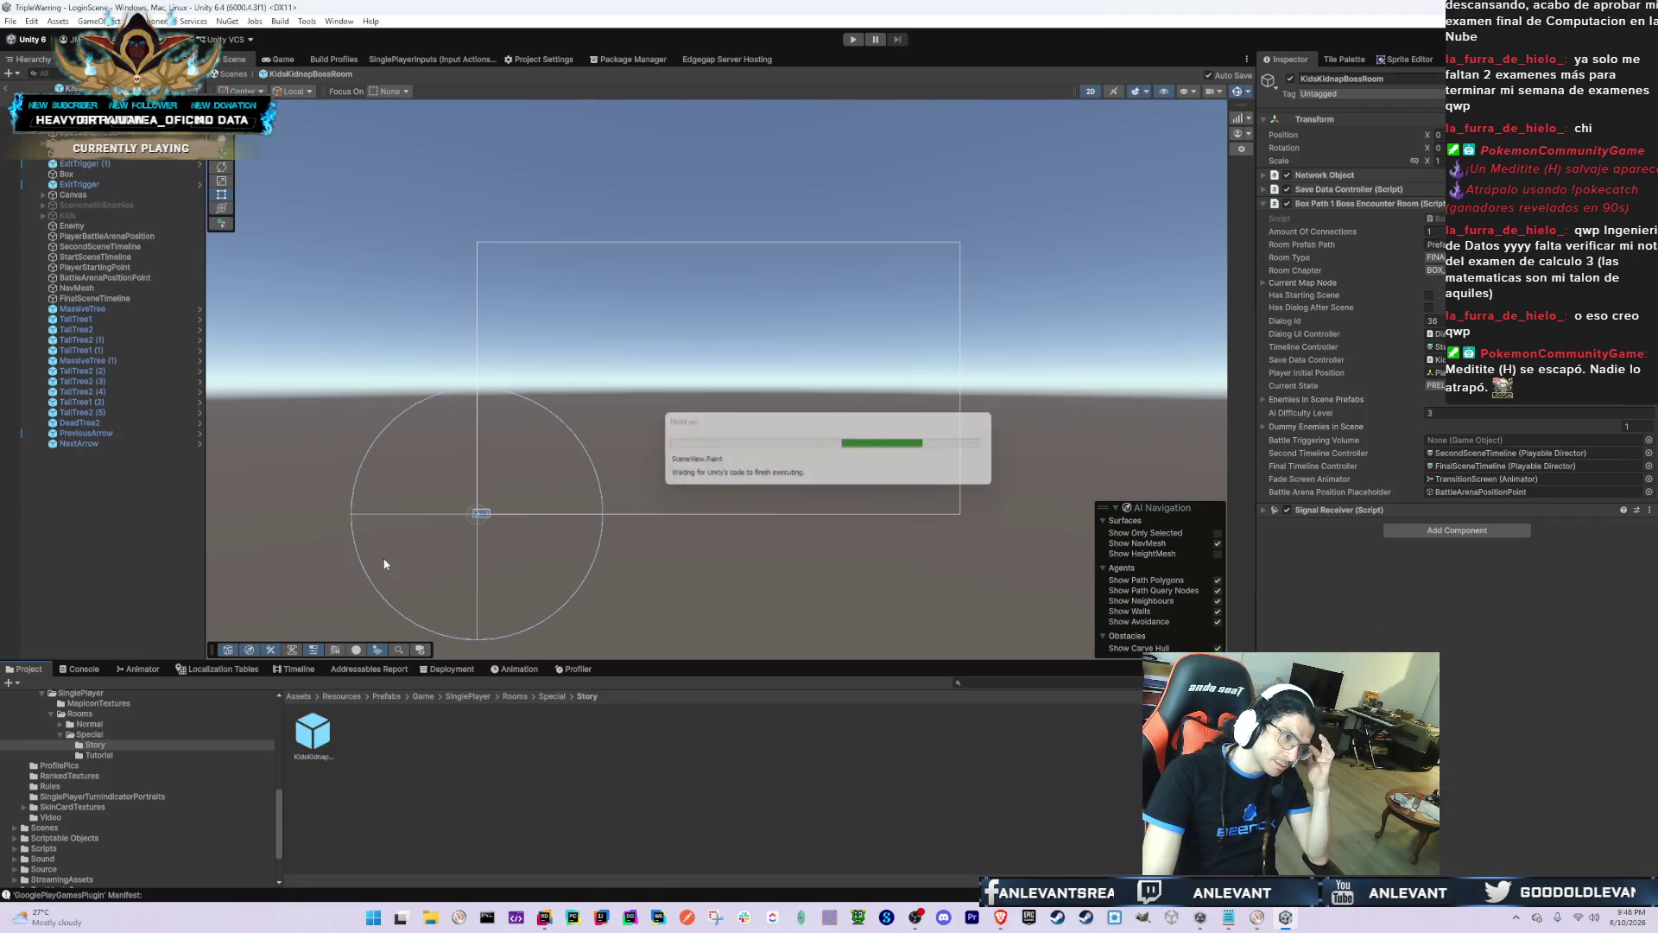
scroll(334, 494, up, 5)
scroll(609, 505, down, 8)
scroll(662, 456, up, 6)
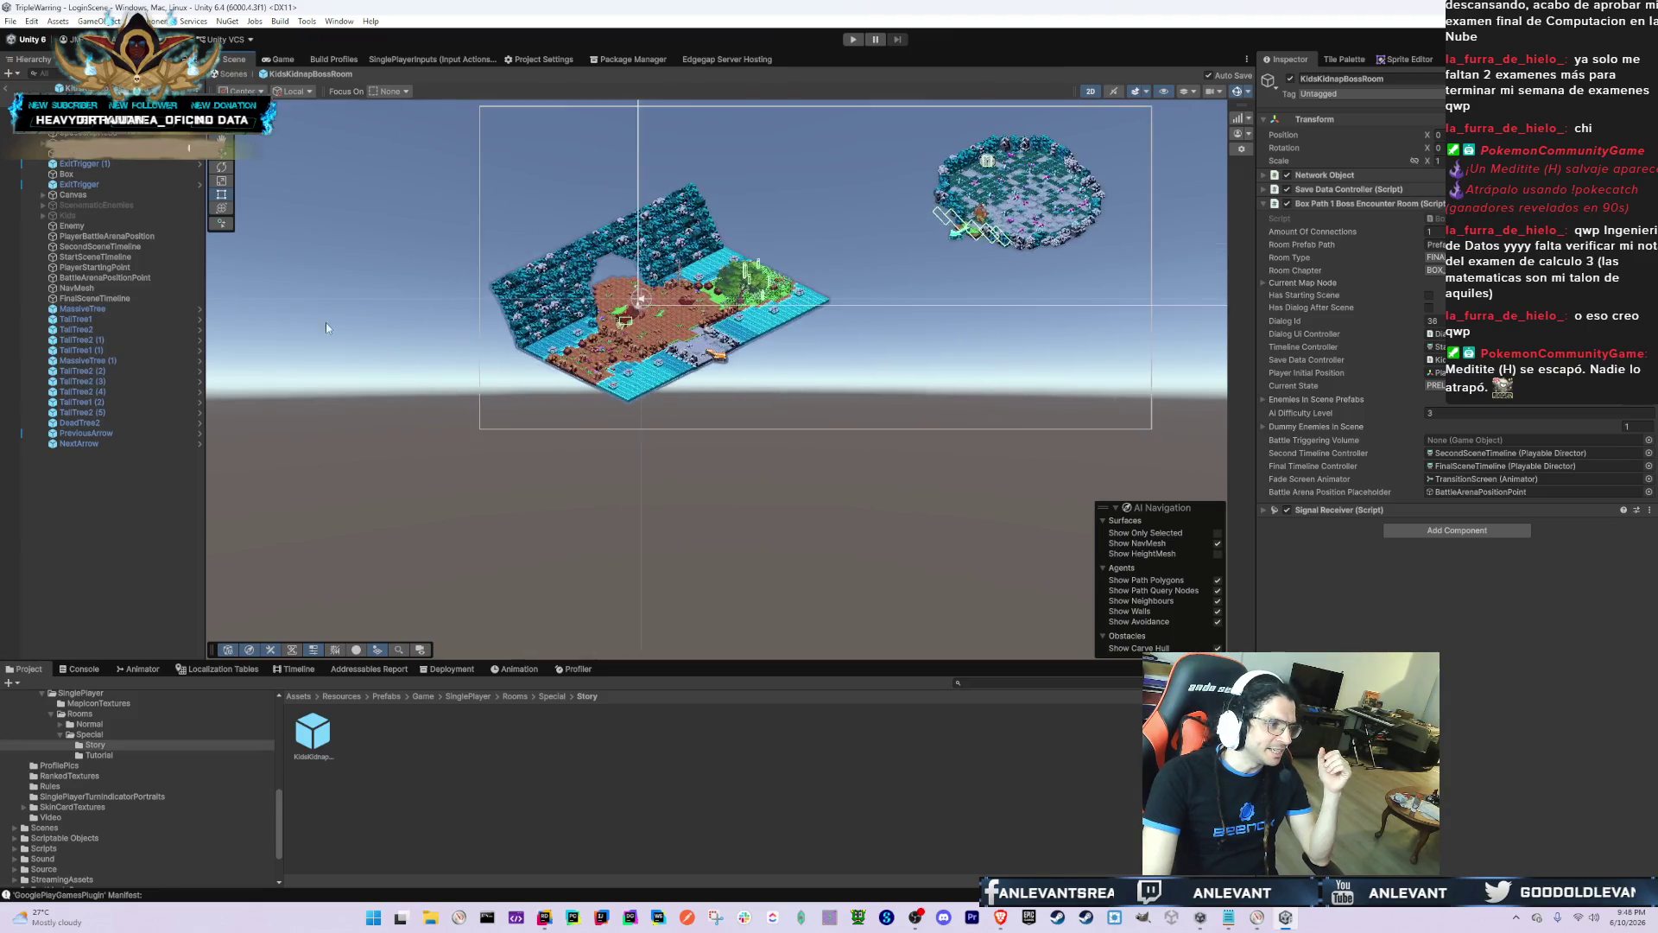
click(130, 215)
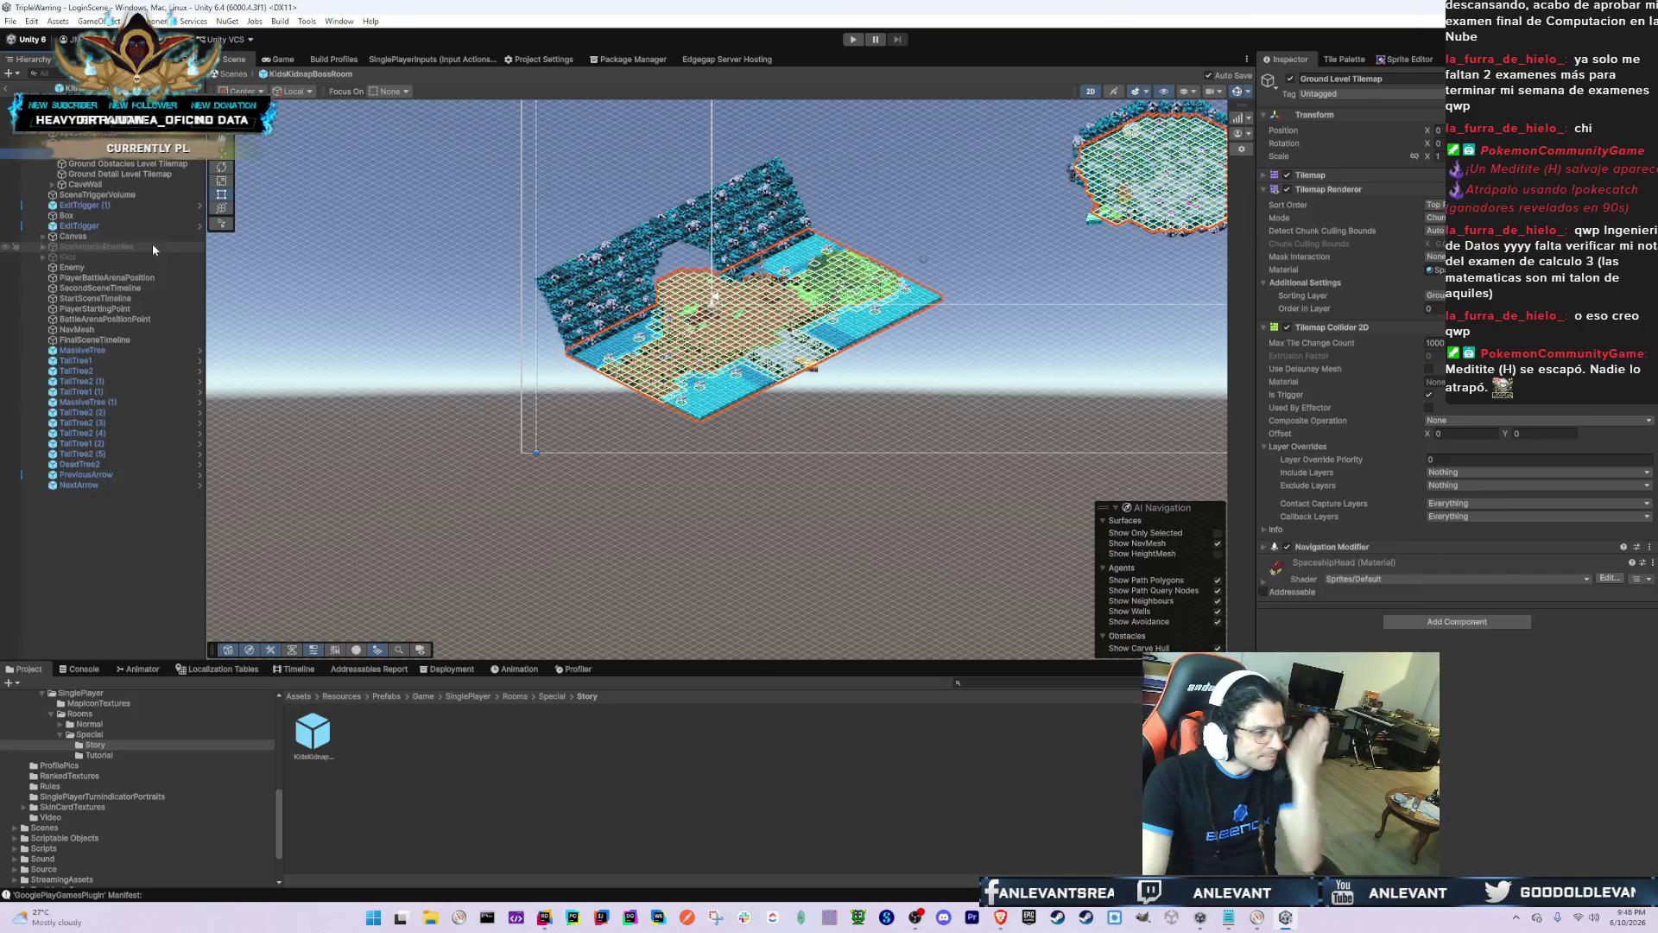
Step: Move Ground Obstacles Level Tilemap onto a different sorting layer and edit its Order in Layer
key(Down)
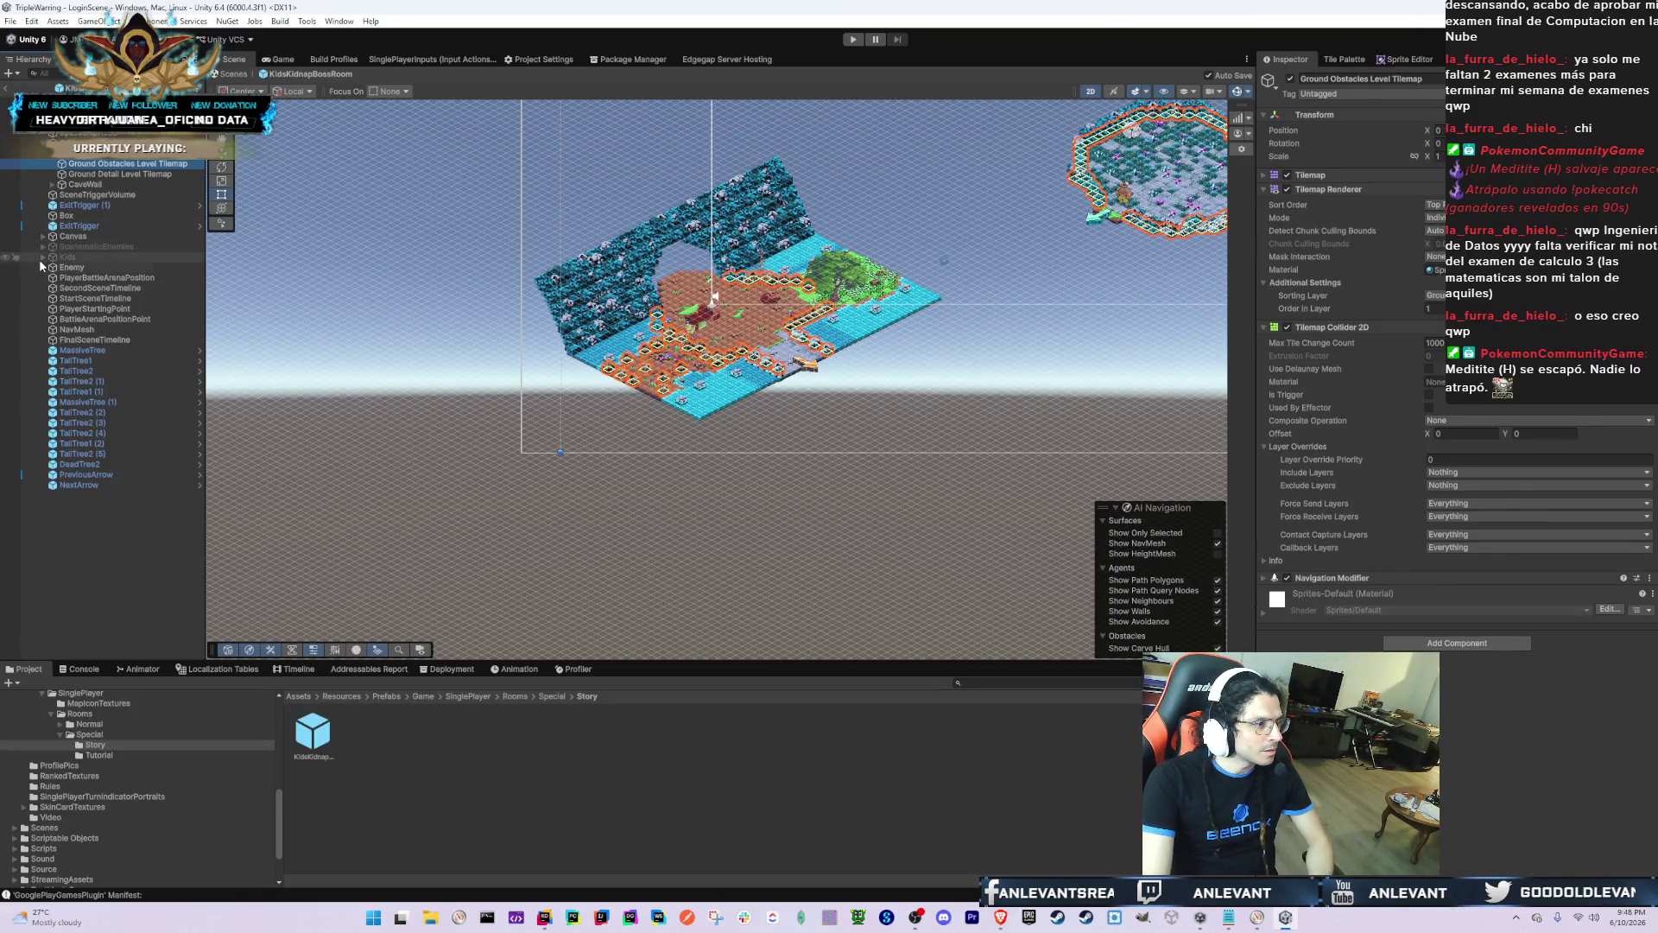
ctrl+click(80, 185)
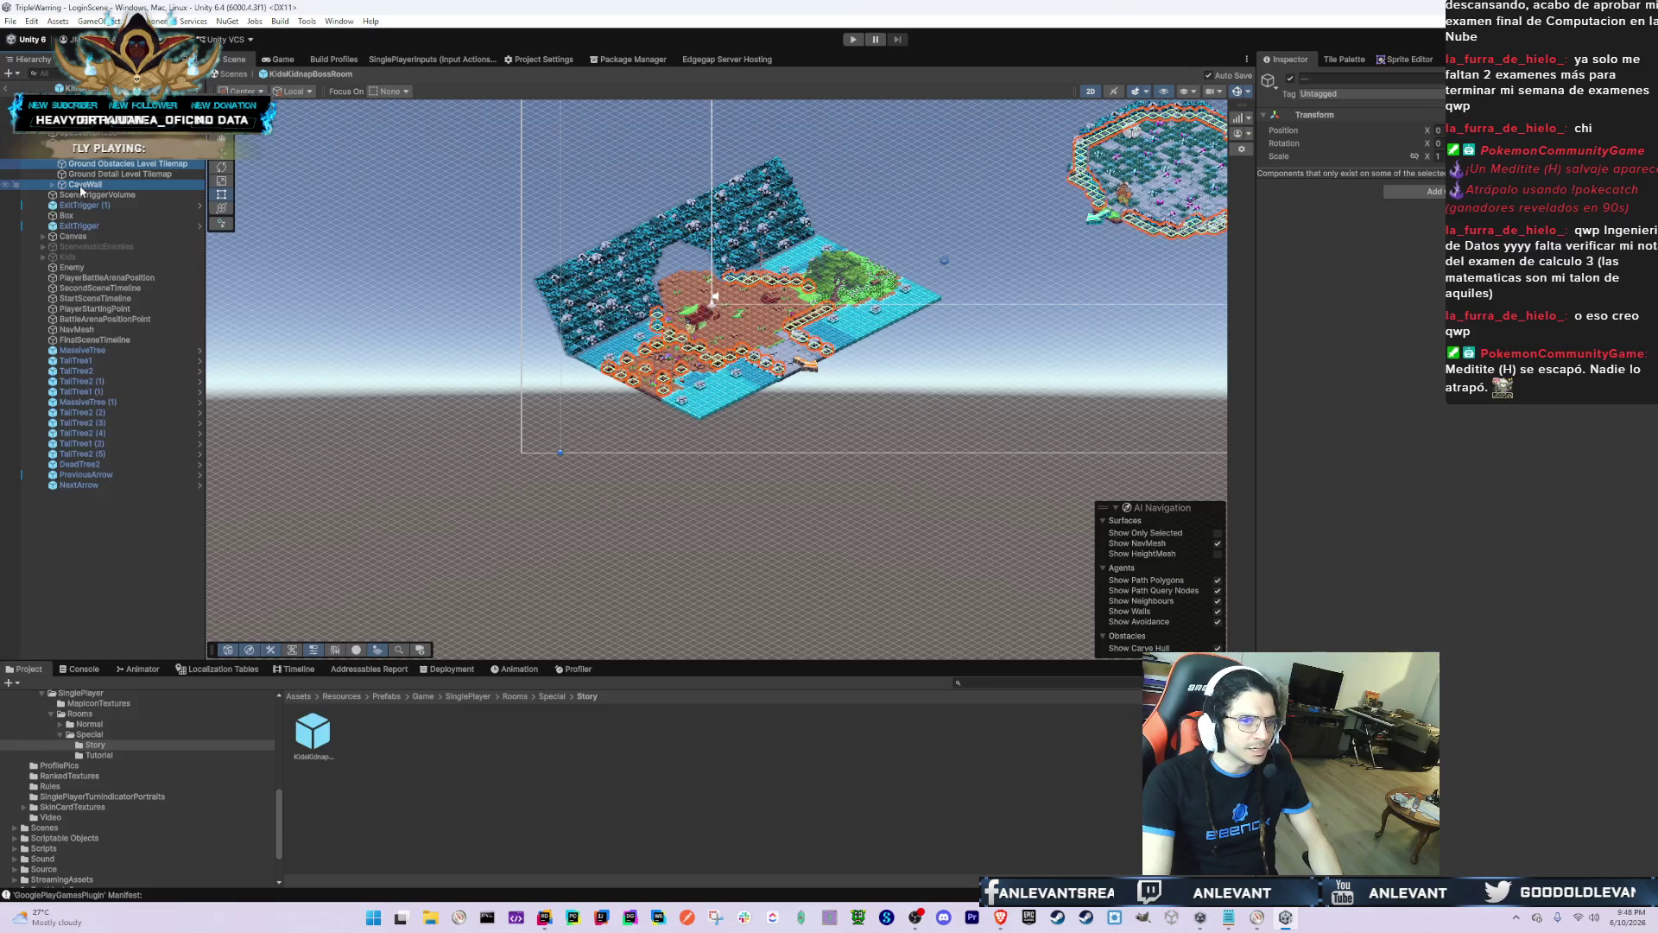
click(160, 164)
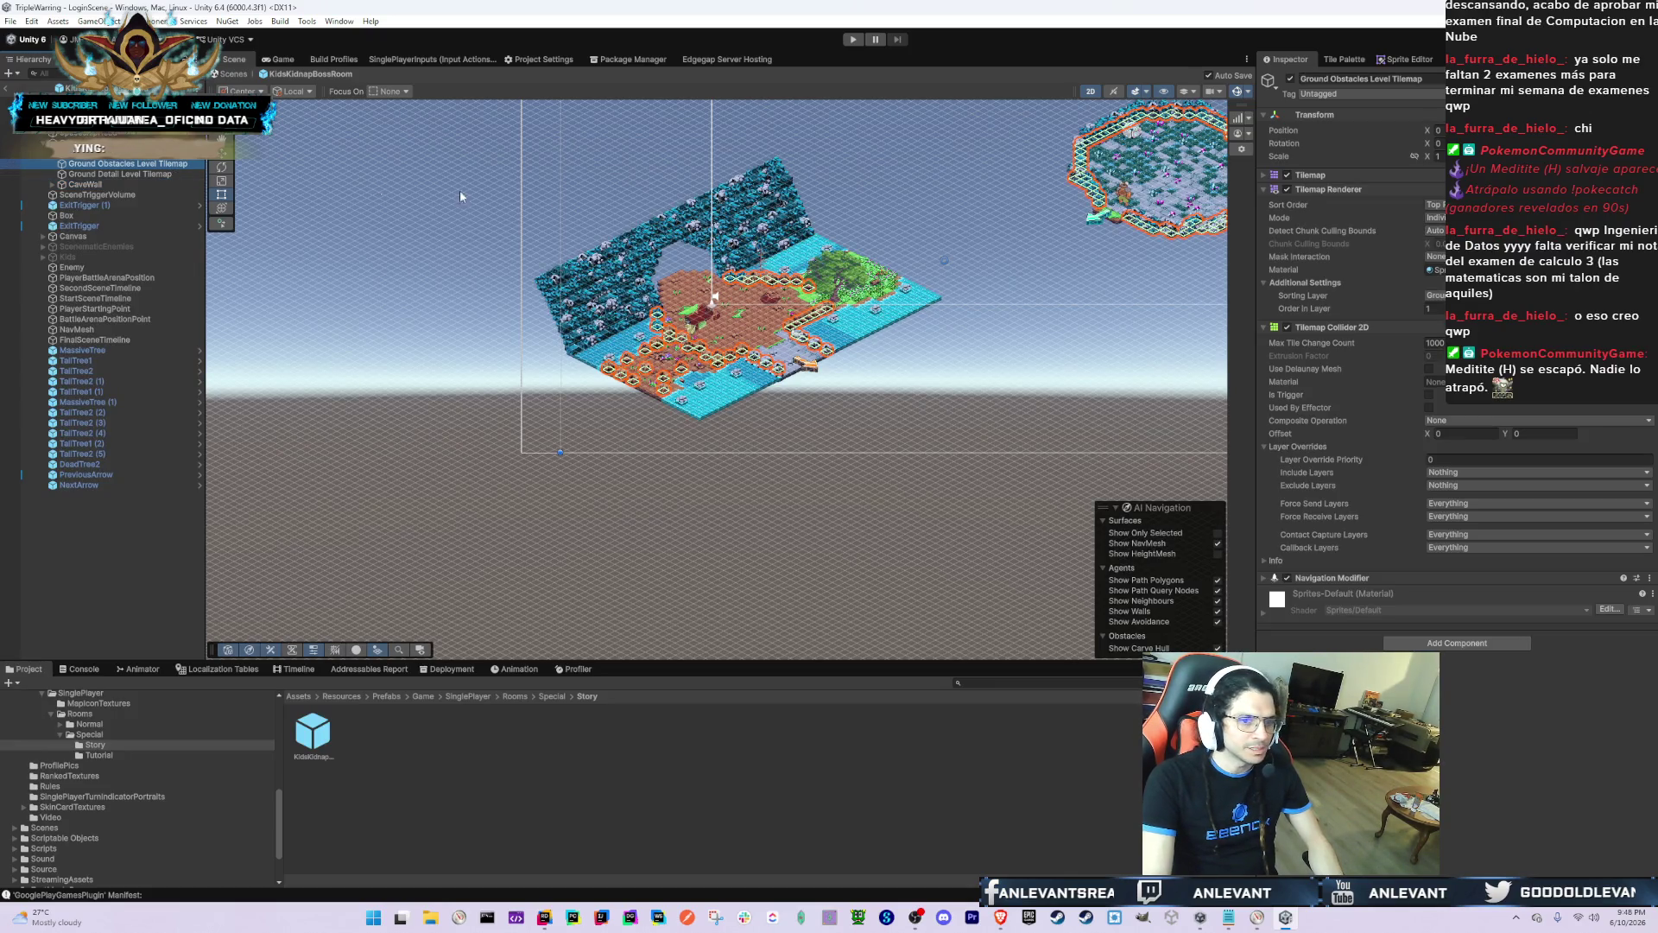
click(1436, 295)
click(1436, 381)
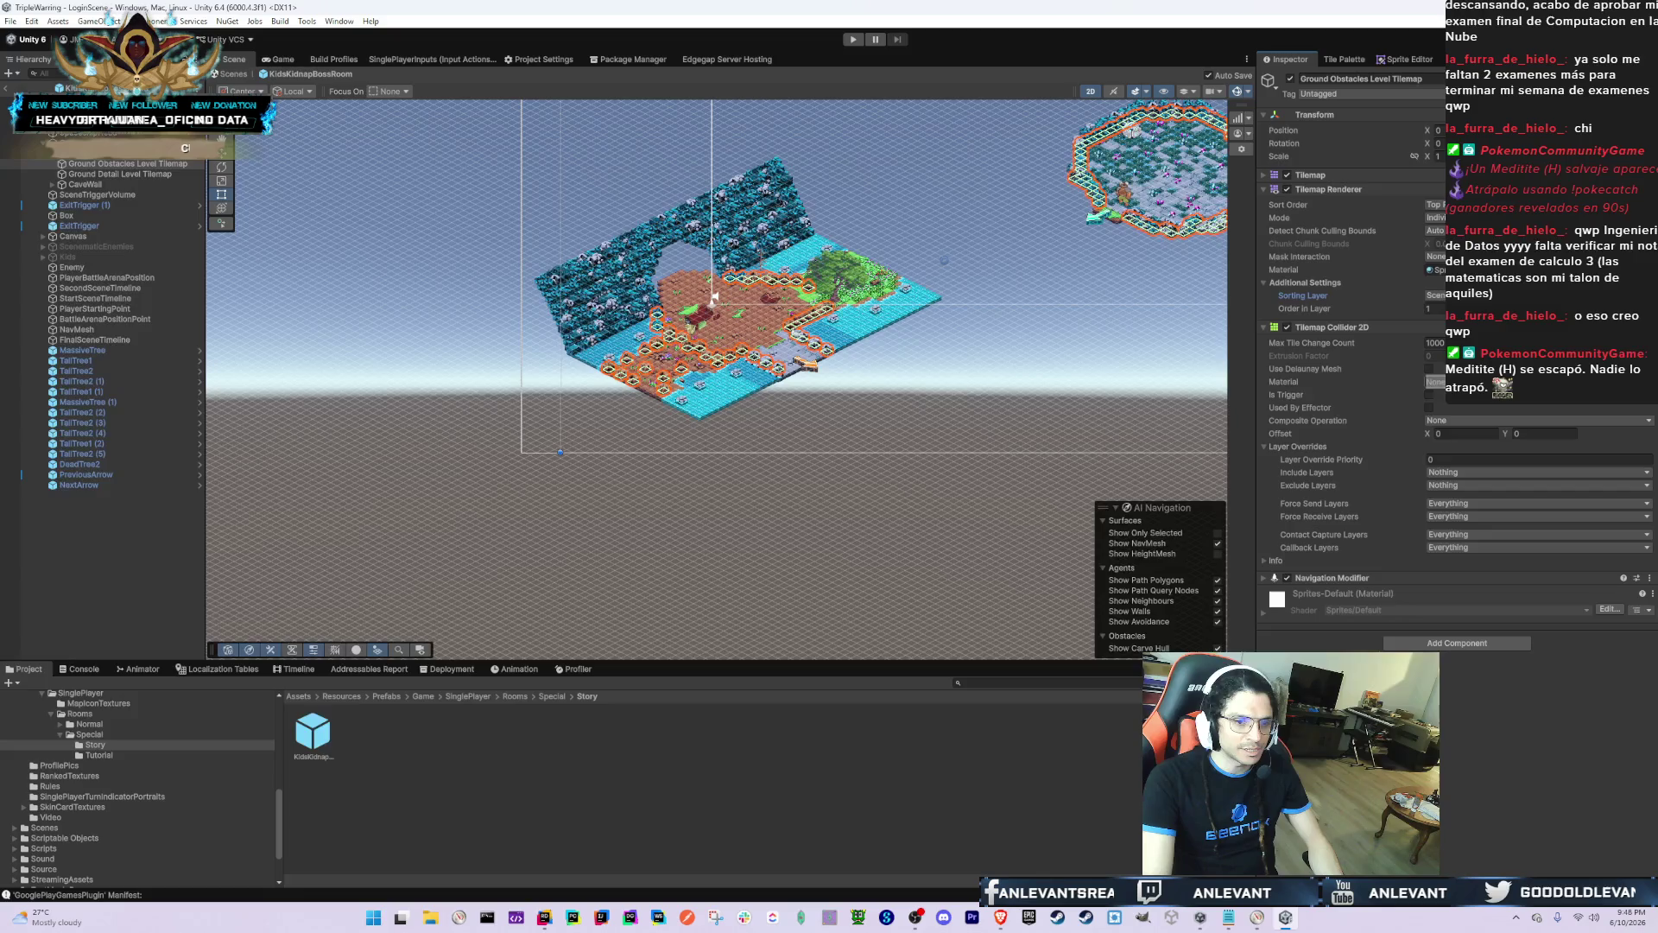
click(1433, 309)
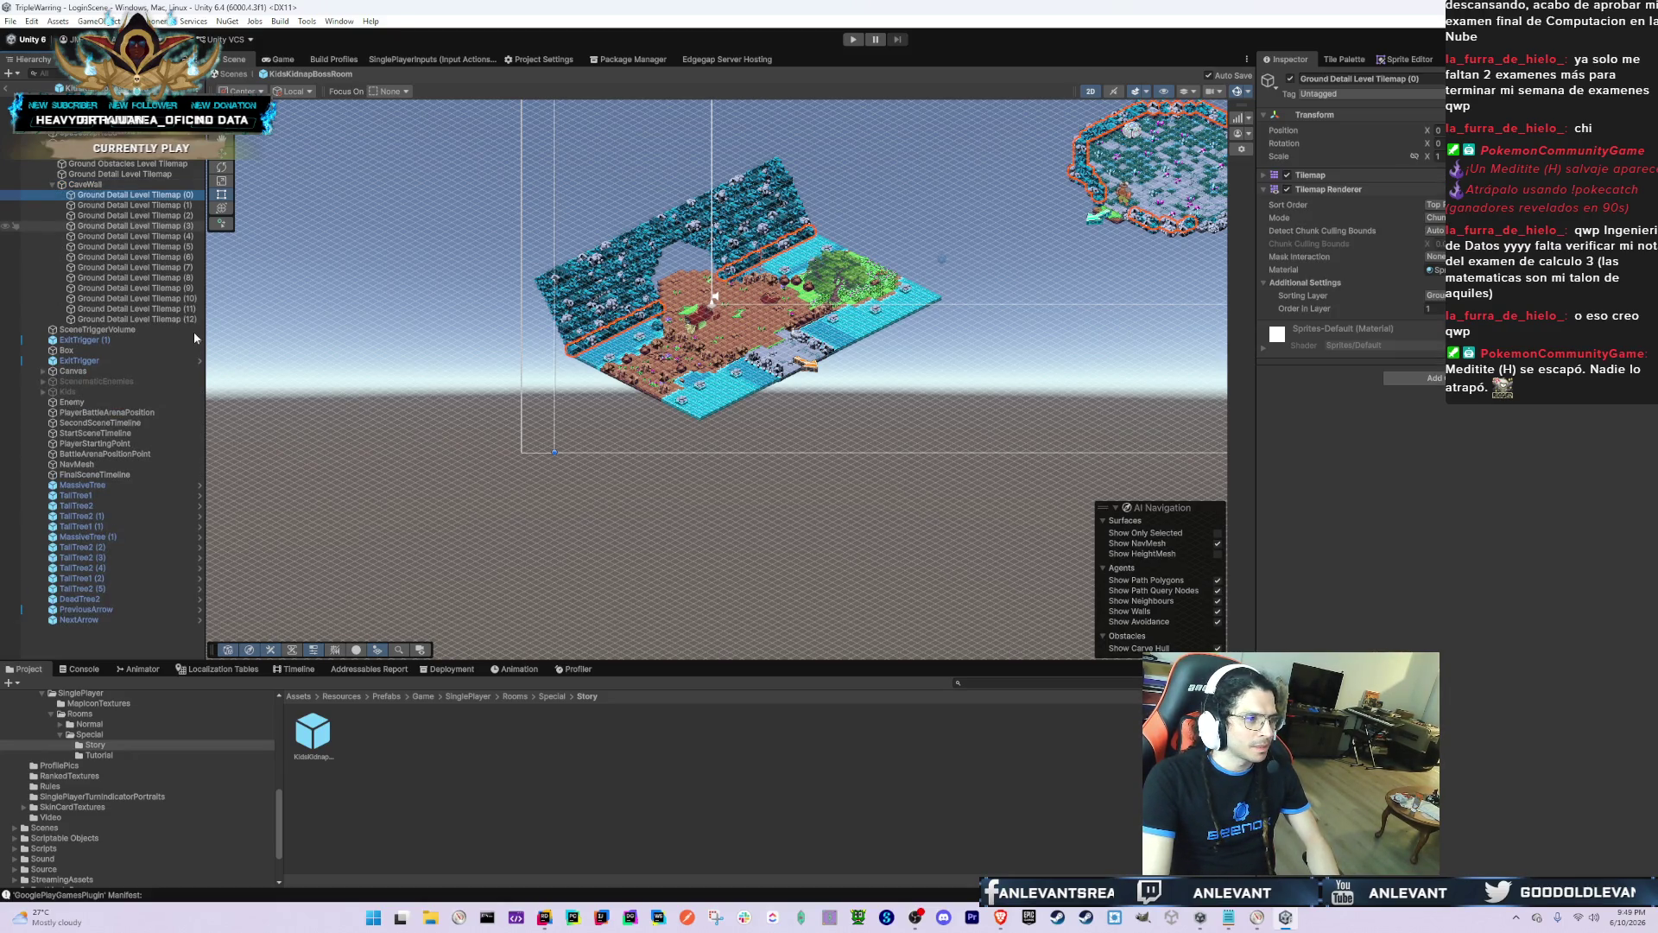
Step: Put Ground Detail Level Tilemaps (0)–(12) on a different sorting layer with Order in Layer 0
shift+click(173, 318)
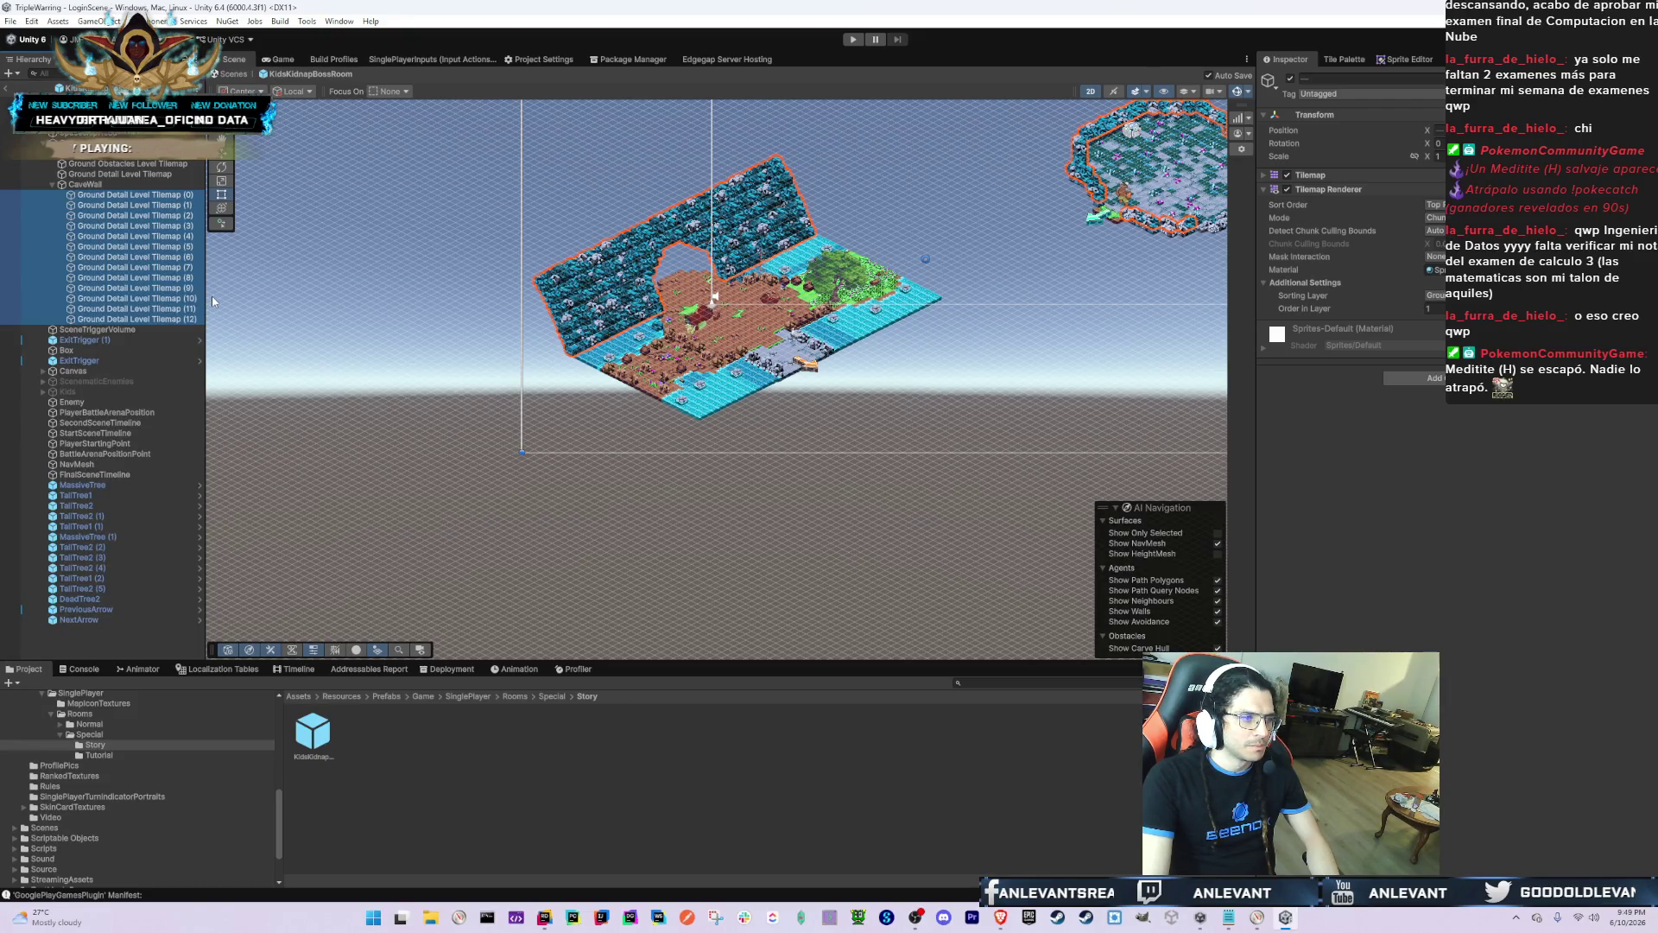
click(1435, 295)
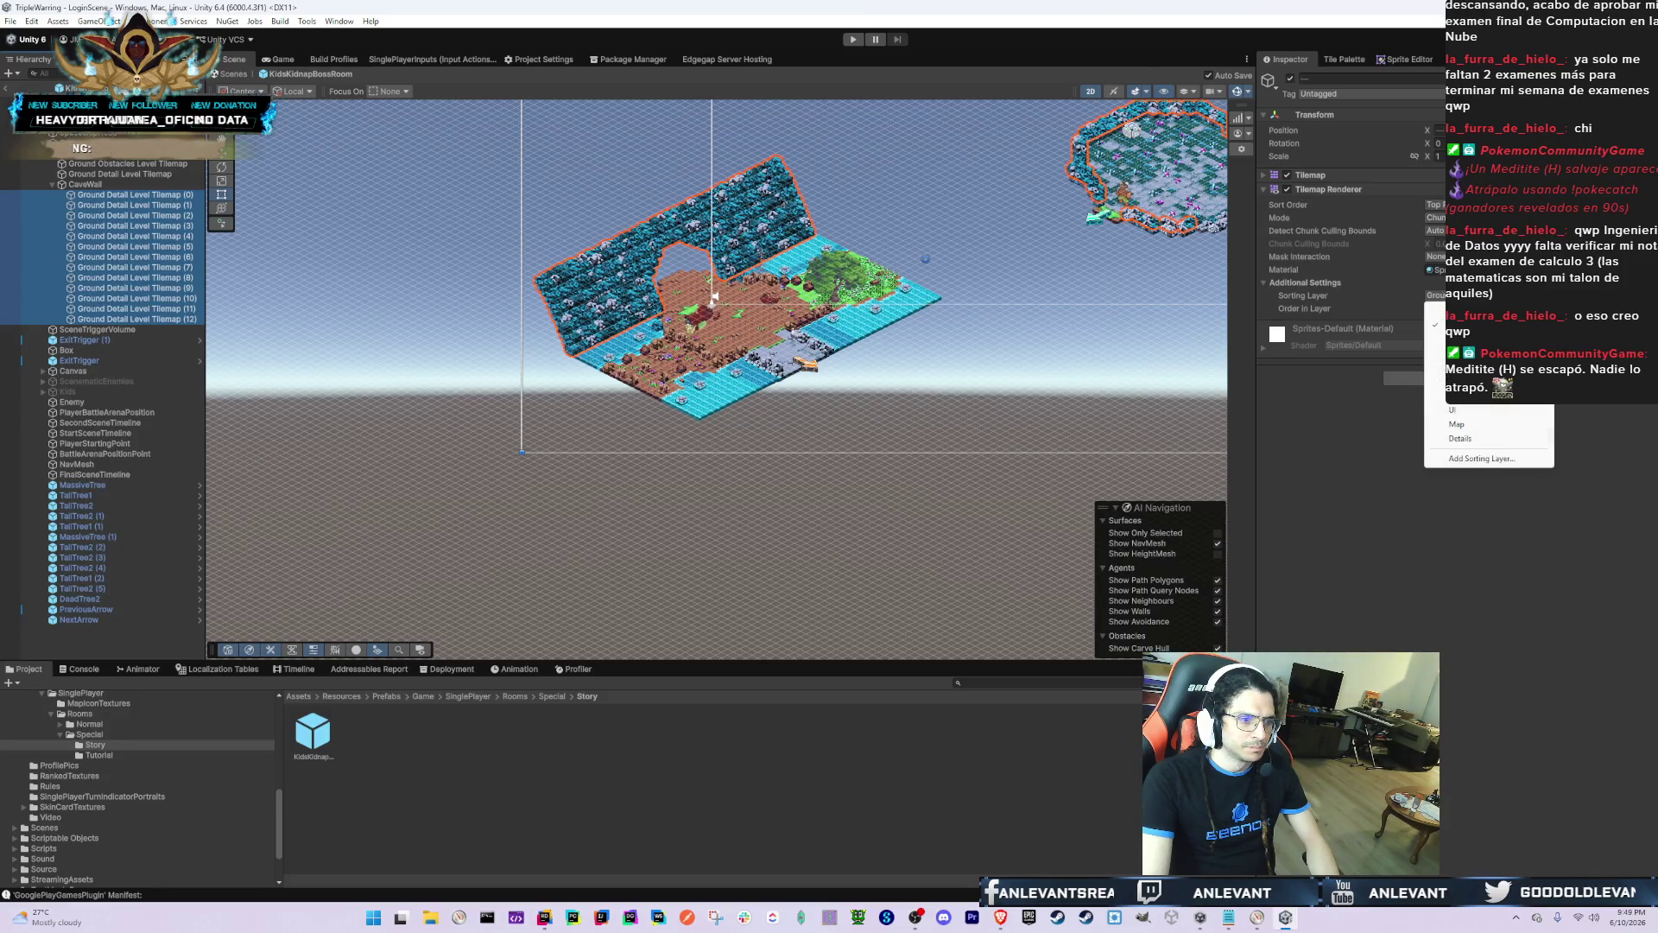
click(1469, 380)
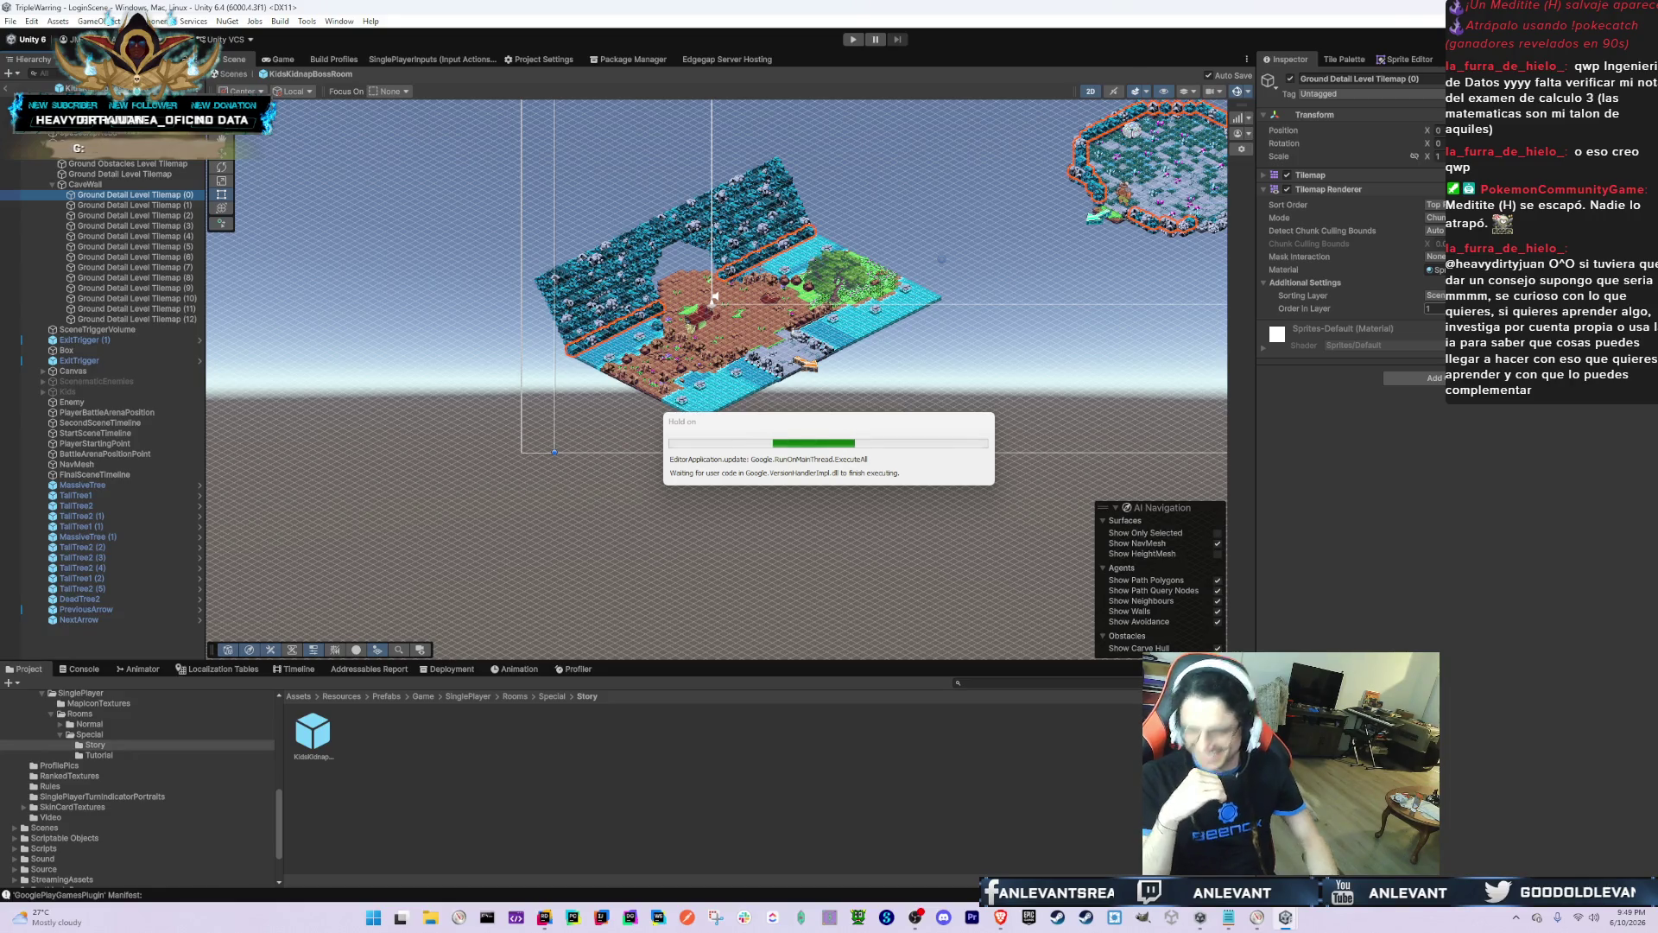
click(1434, 308)
text(0)
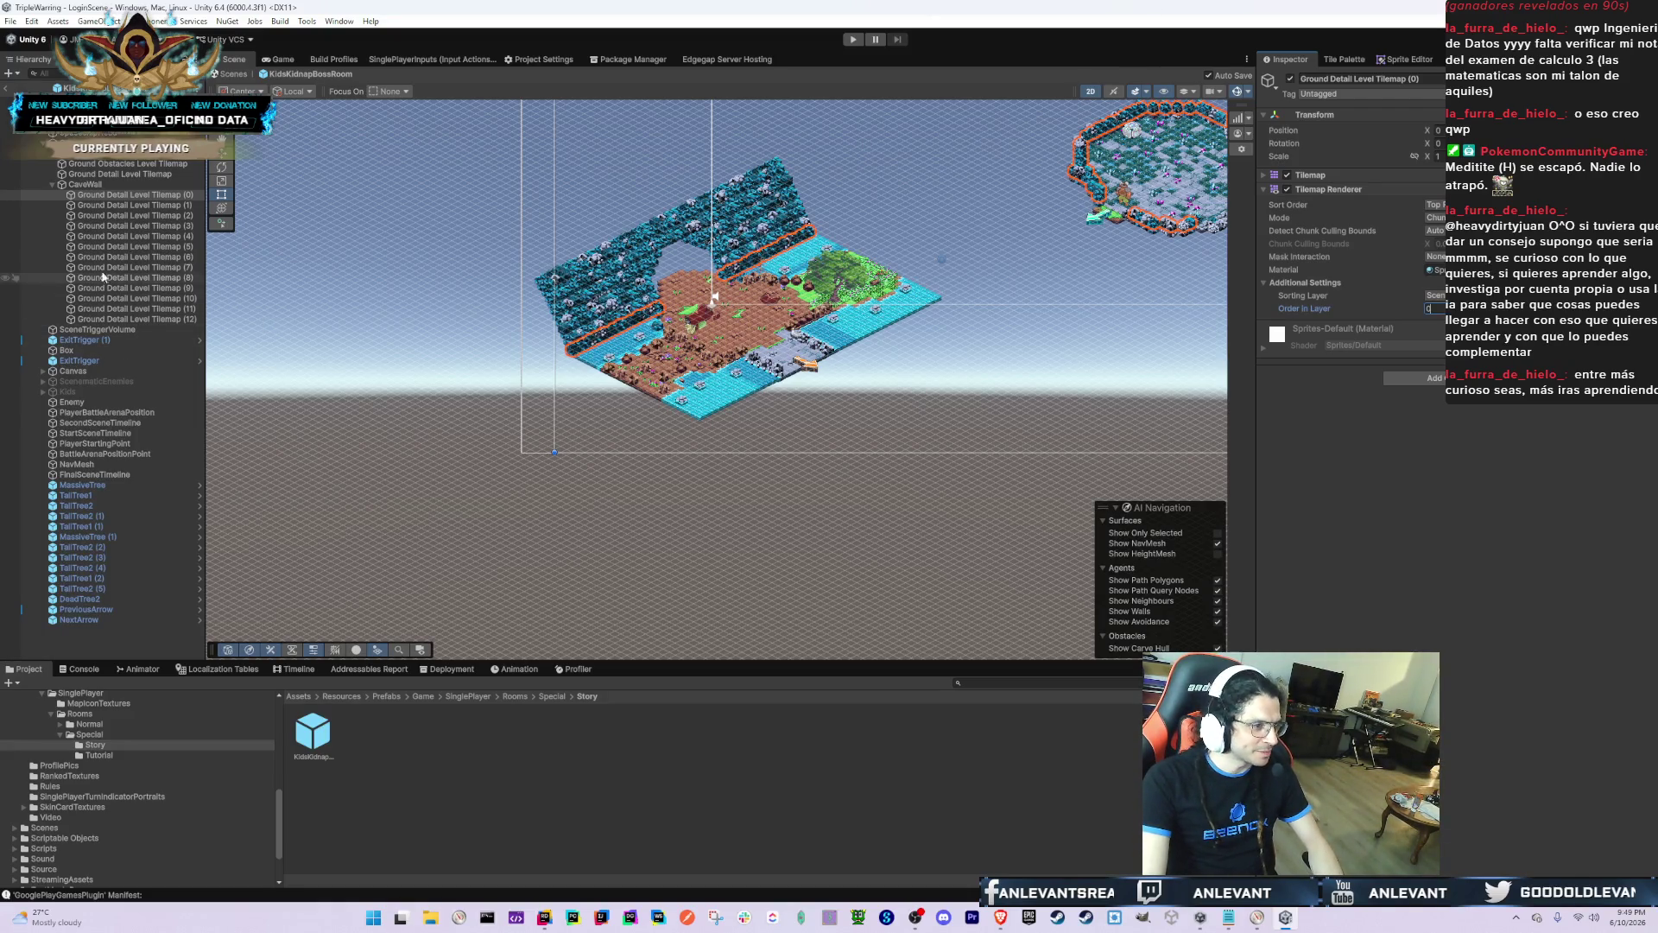
Step: Spot-check the detail tilemaps, collapse CaveWall, and show the Tutorial room prefabs
click(200, 215)
key(Down)
key(Up)
key(Up)
key(Up)
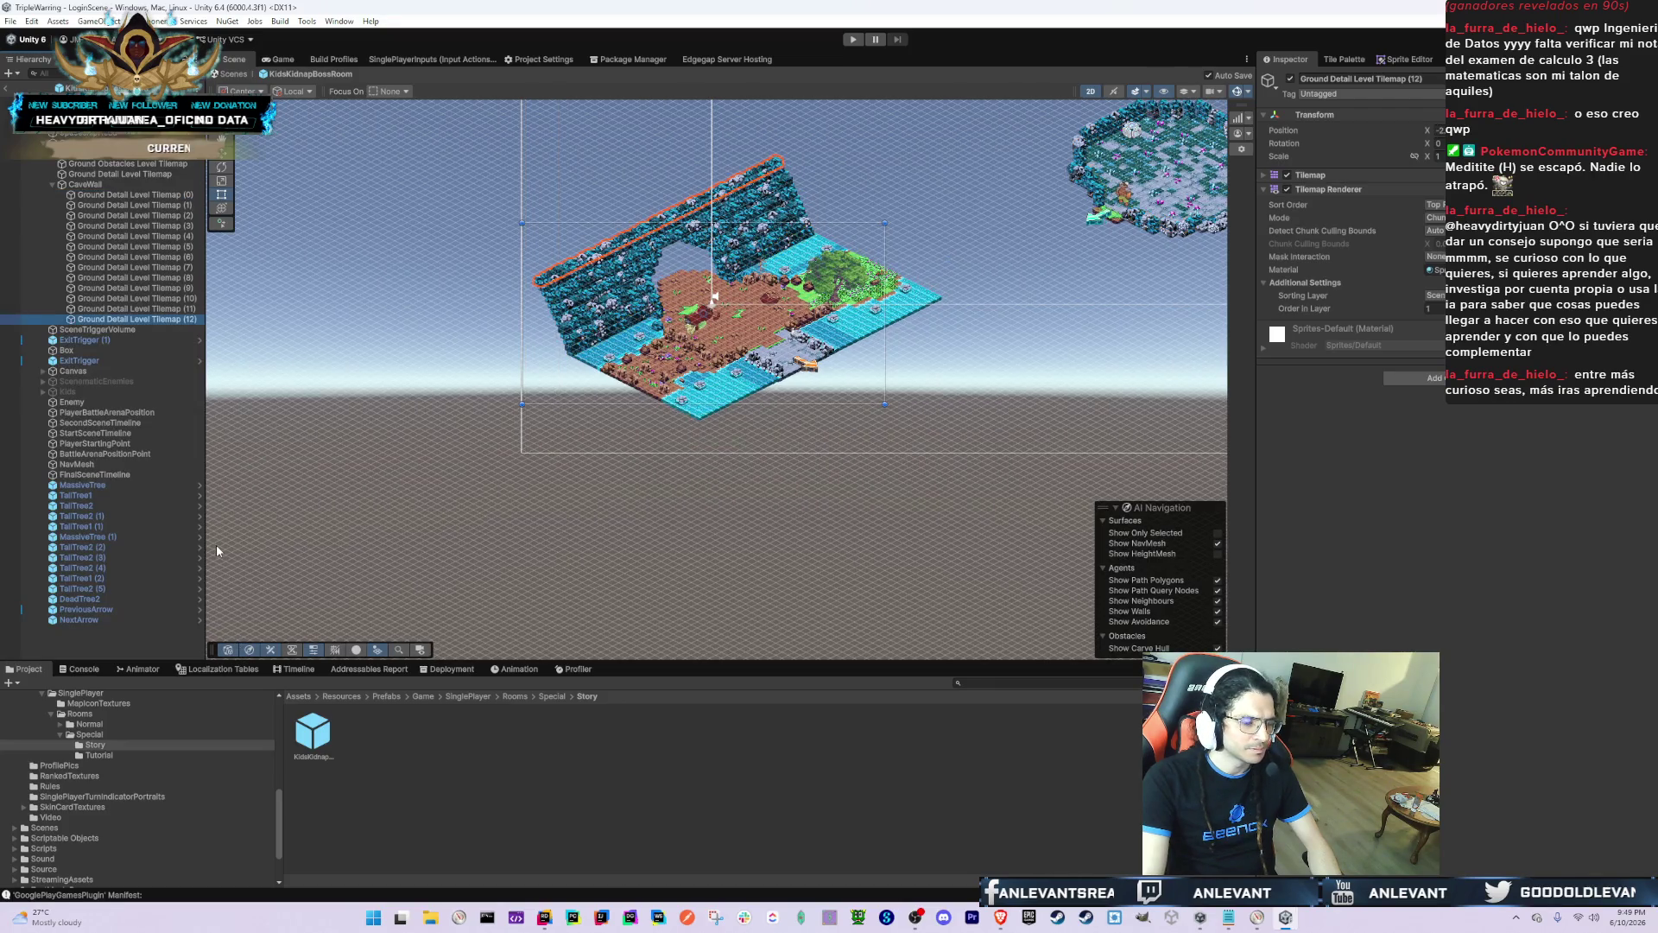
key(Left)
key(Left)
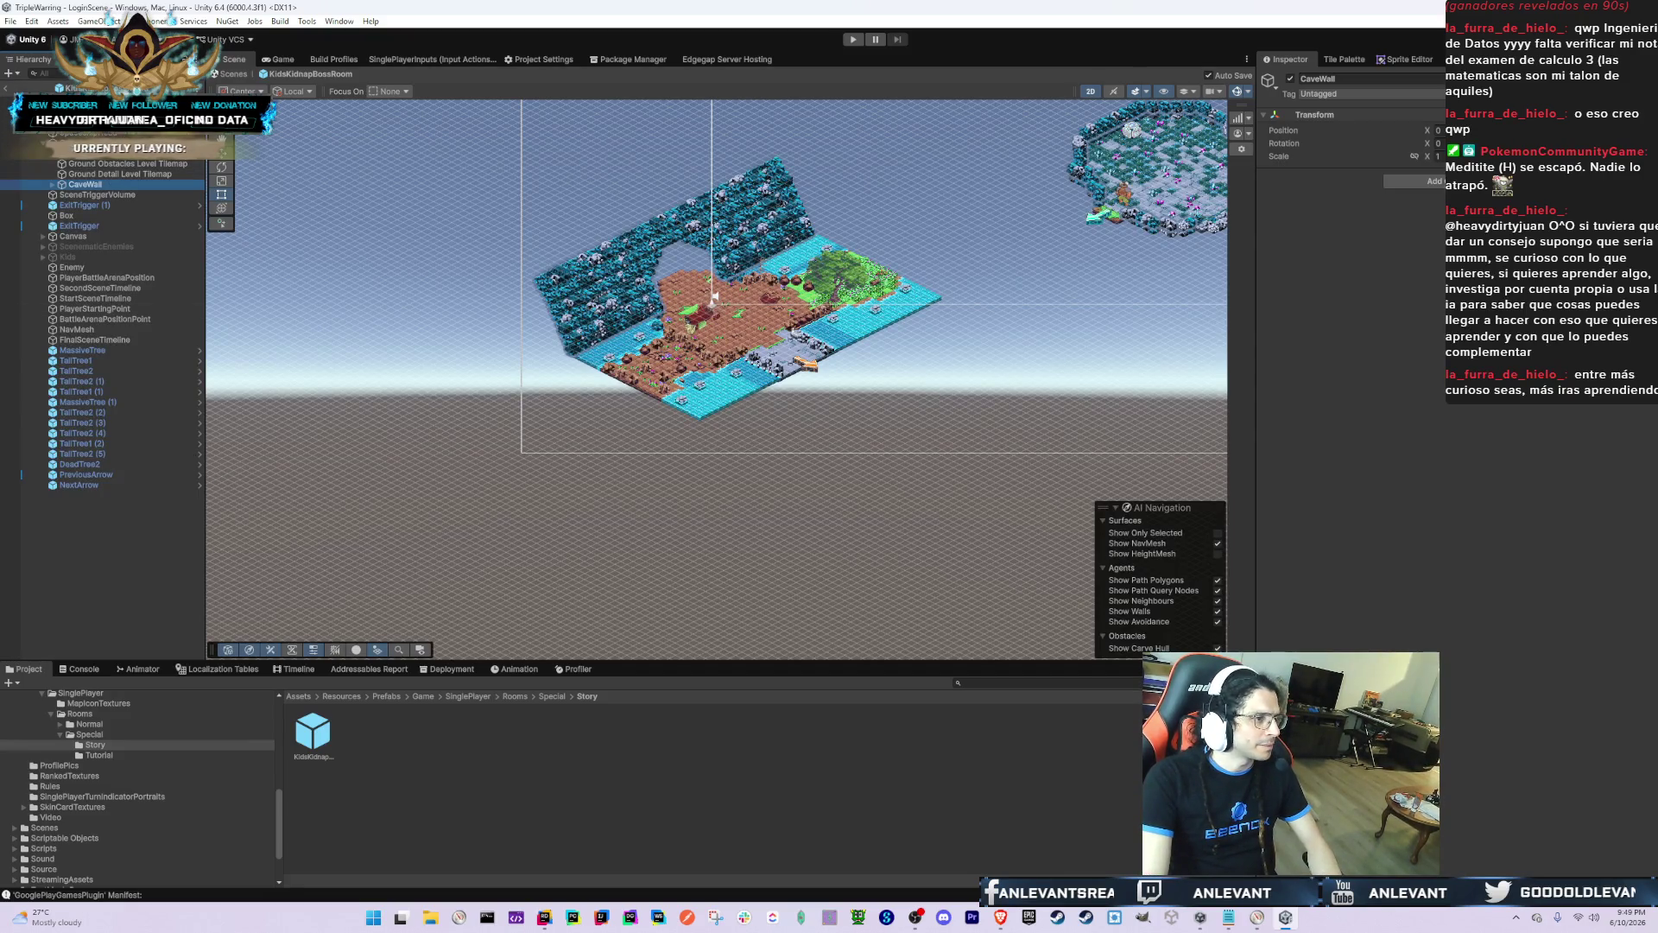
click(134, 756)
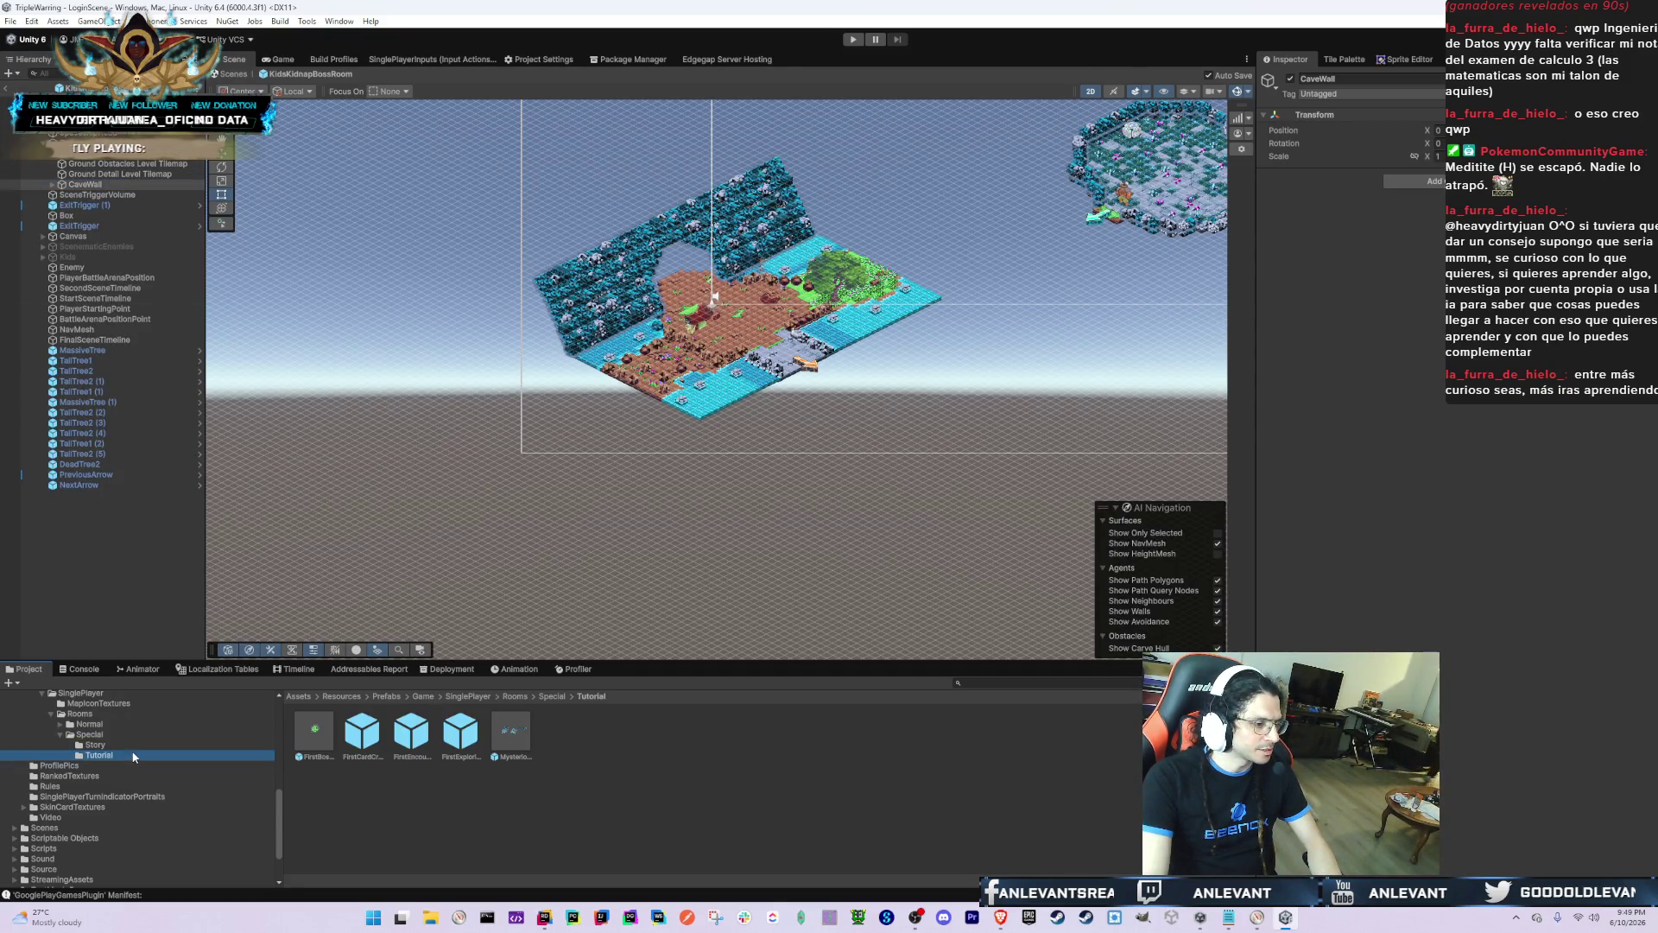
Step: Open FirstBossRoom and select both of its ground obstacles tilemaps
click(325, 727)
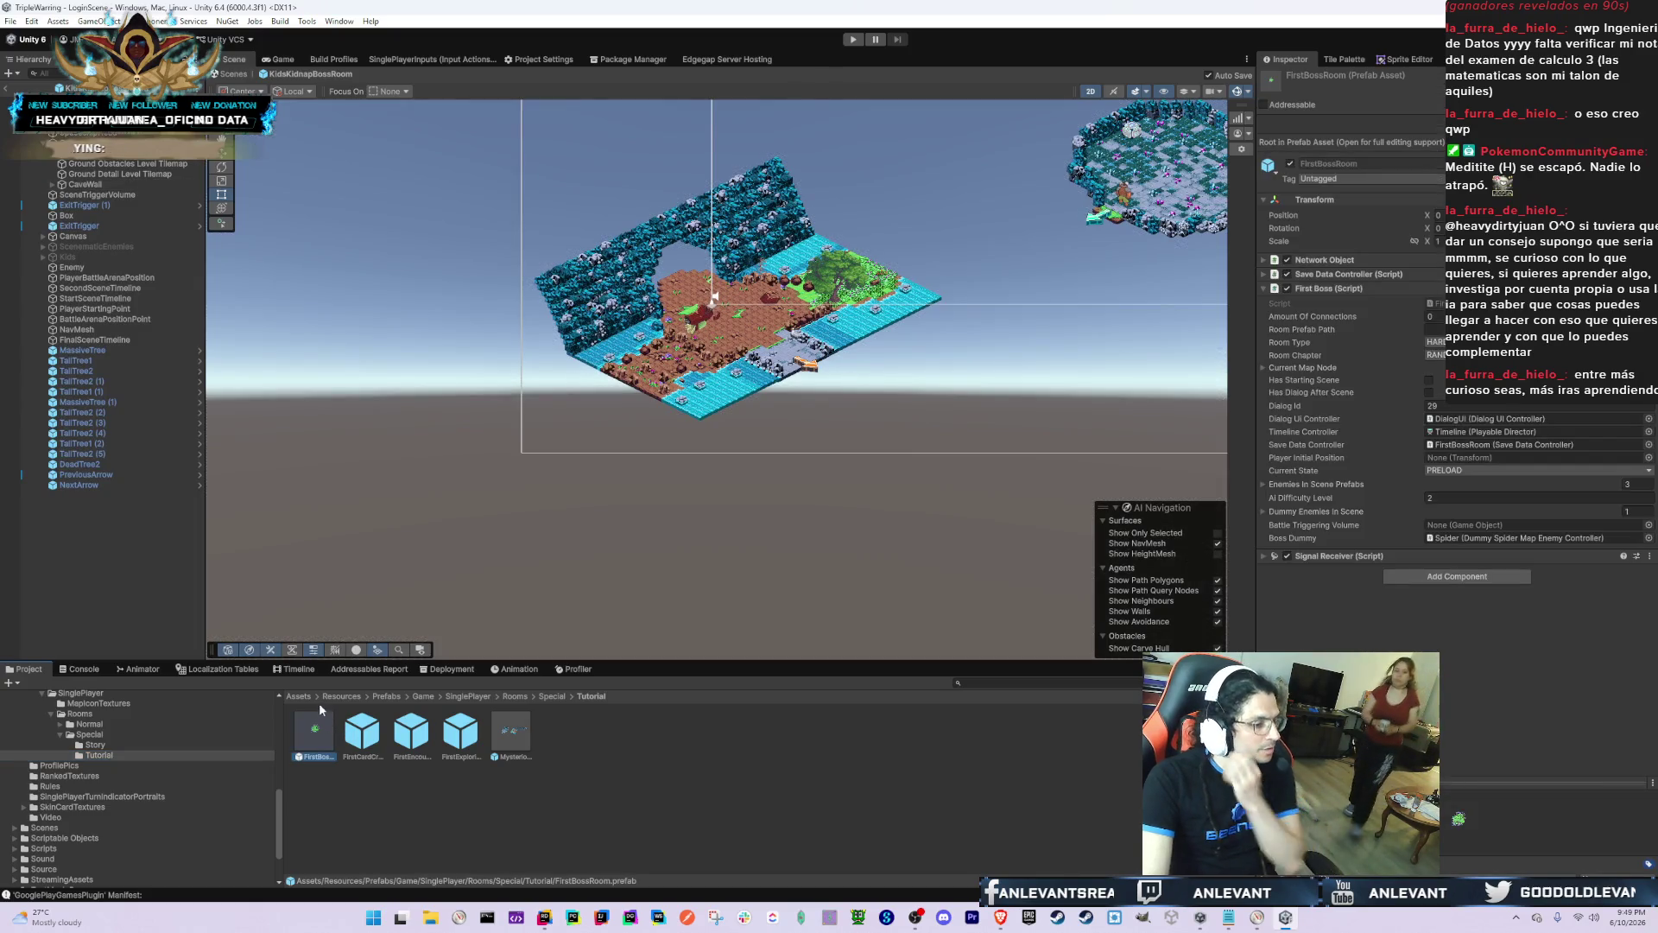
double_click(294, 734)
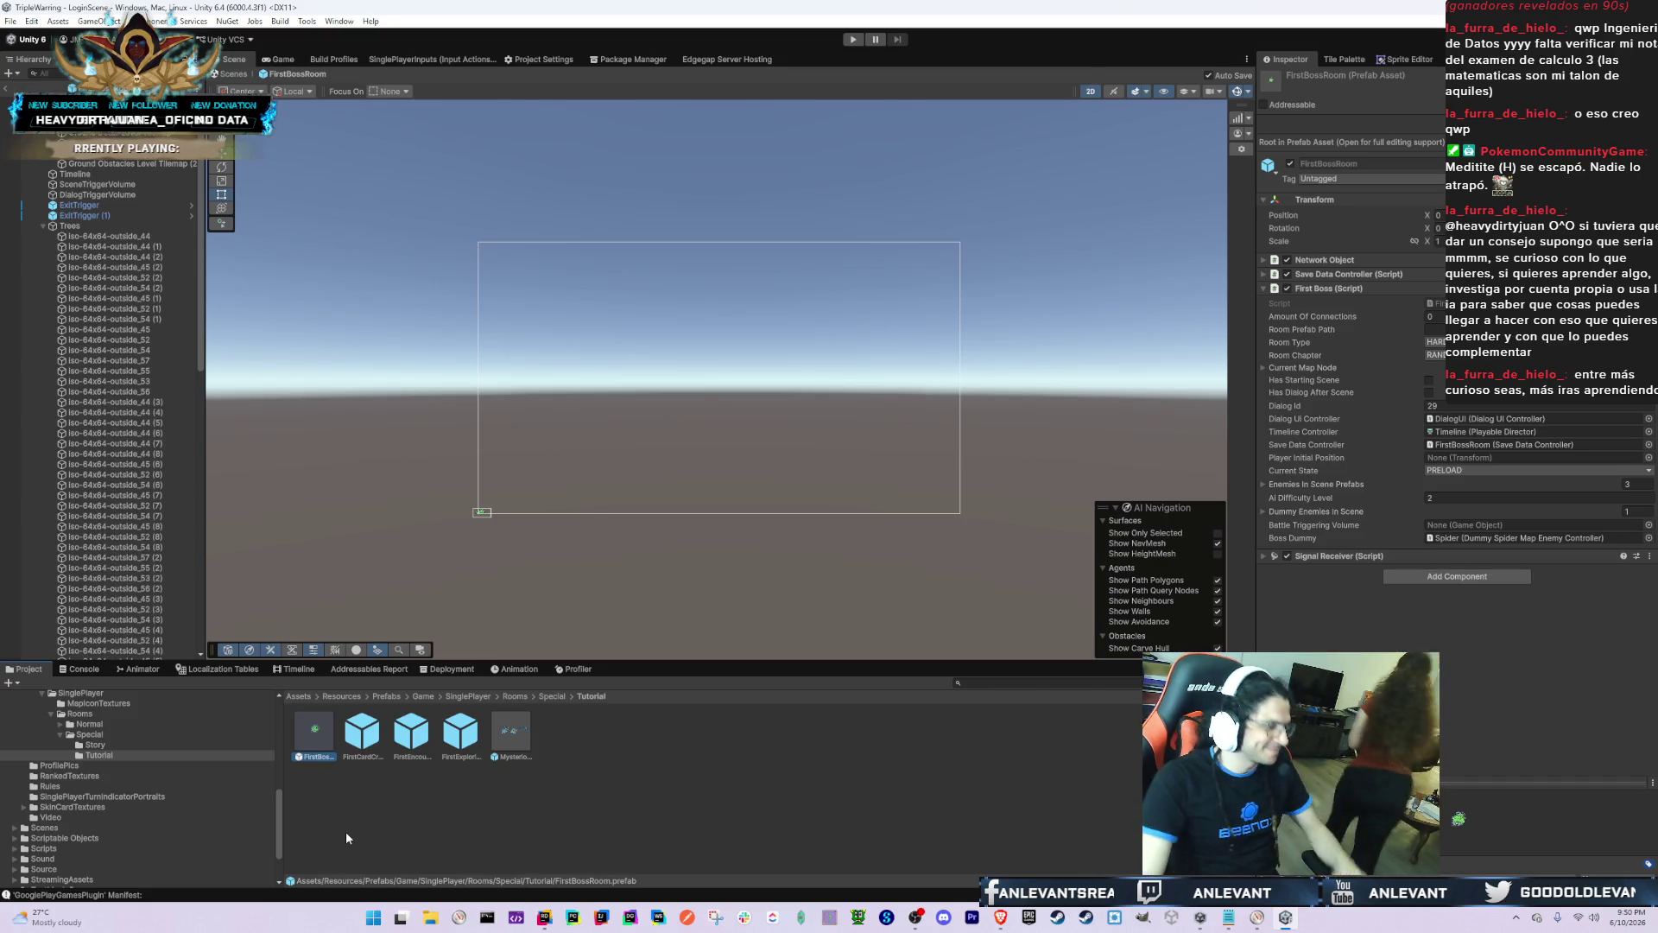
click(129, 225)
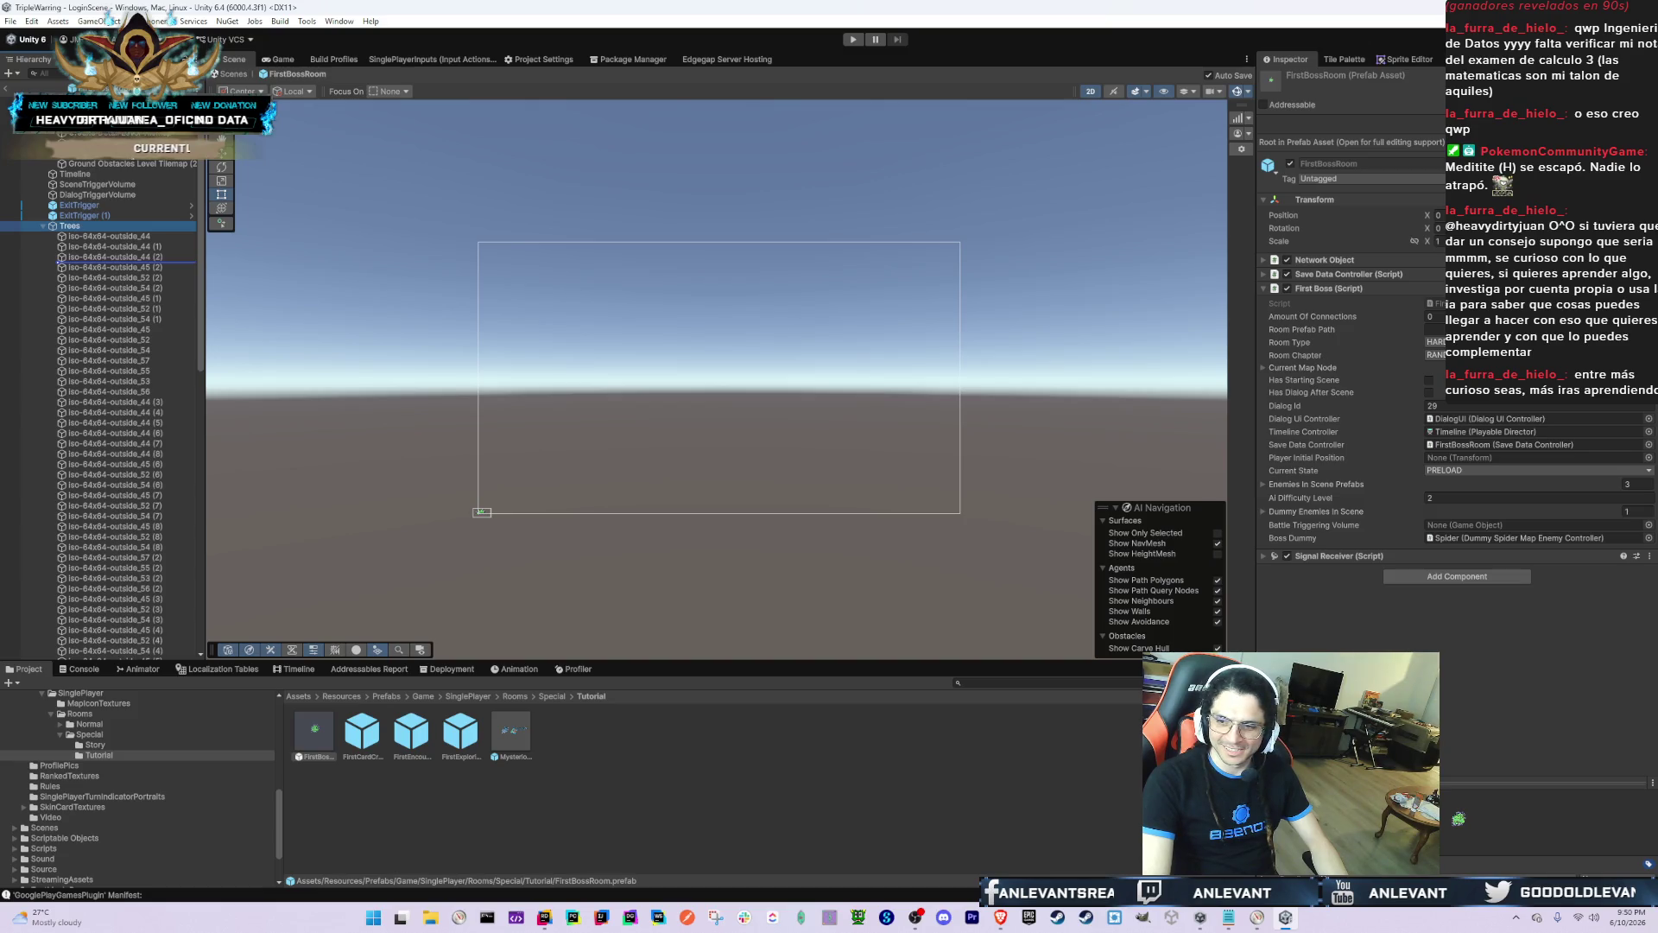
click(481, 511)
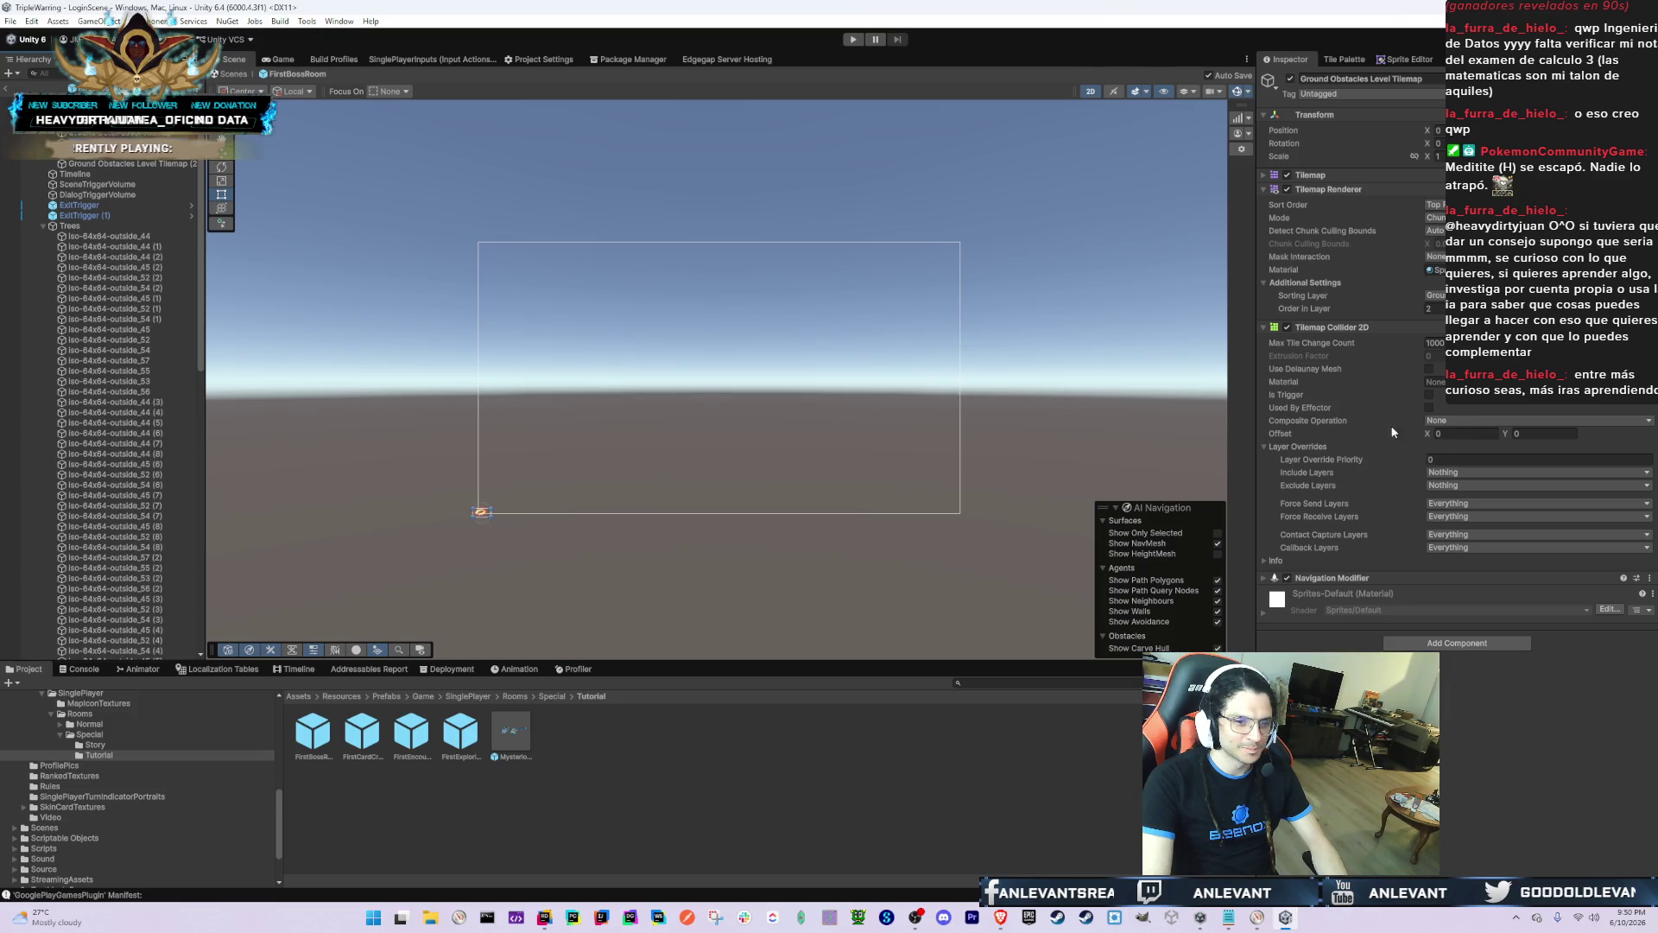
ctrl+click(142, 163)
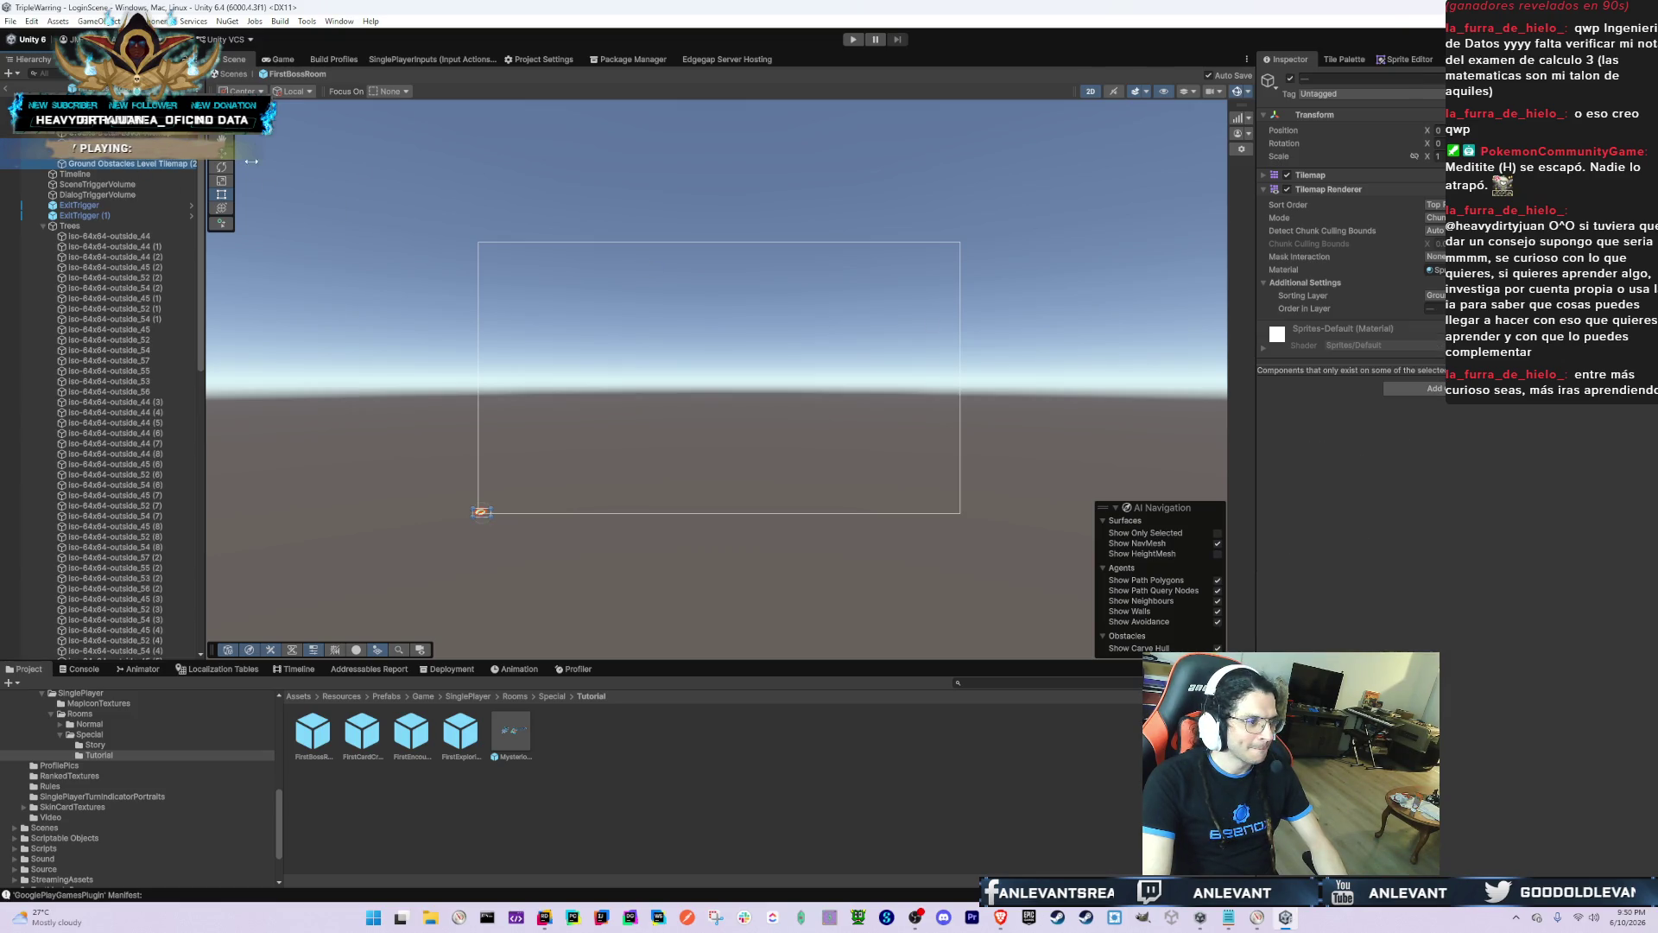
Step: Move the obstacle tilemaps to a different sorting layer, giving Ground Obstacles Level Tilemap order 0
click(1434, 294)
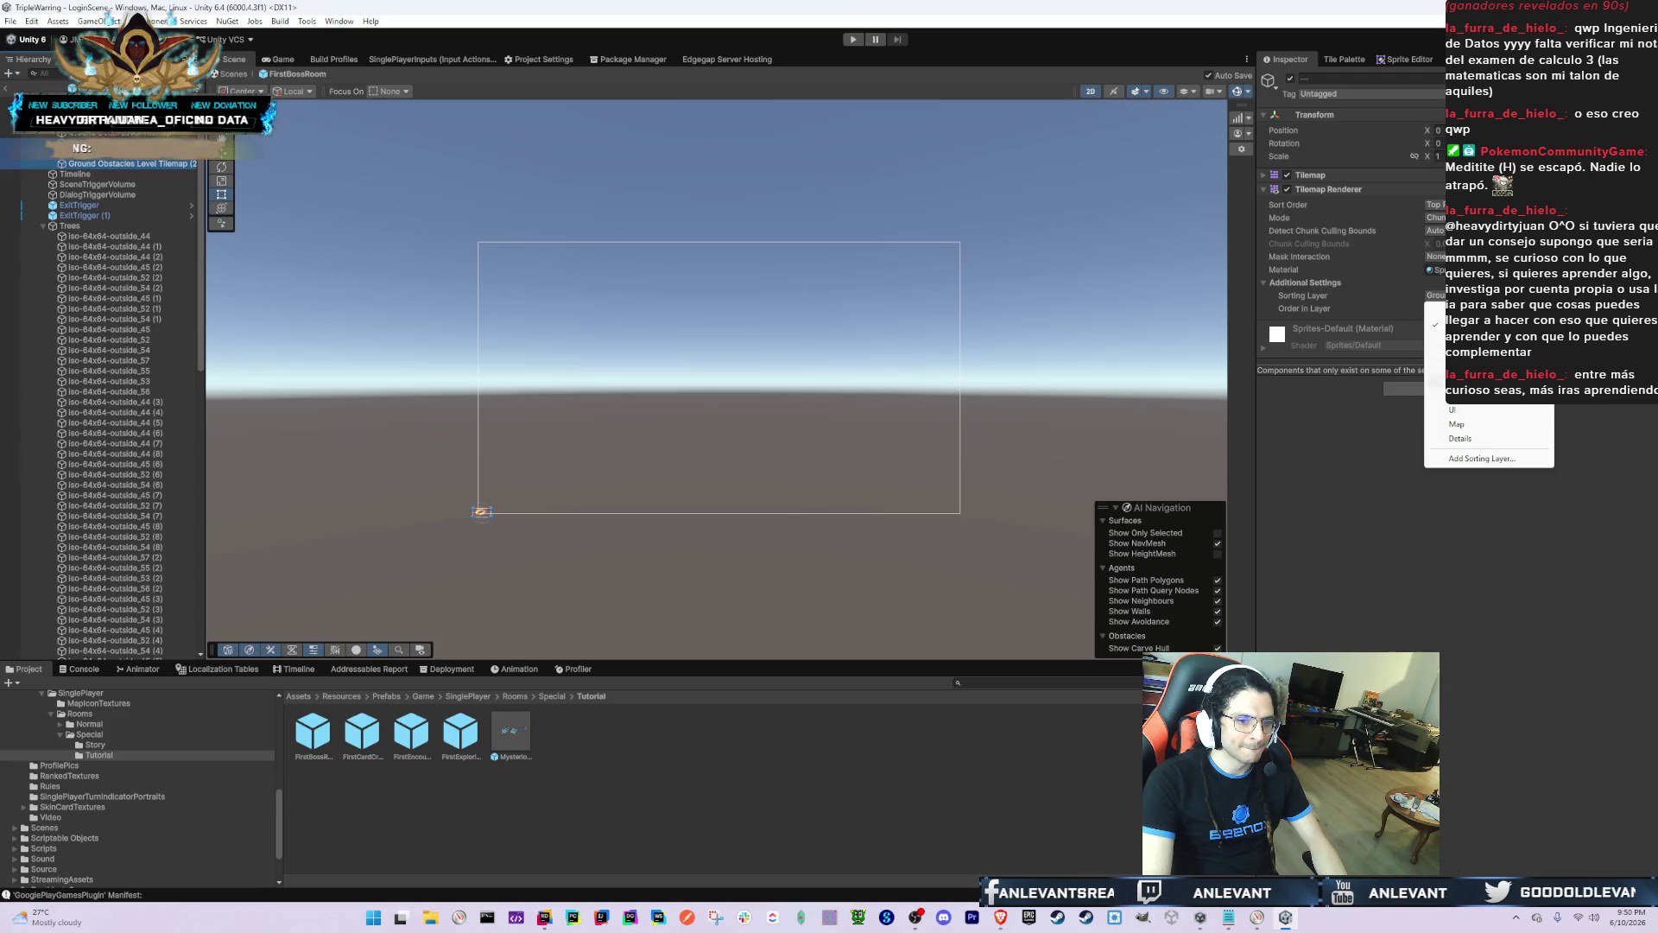
click(1468, 366)
click(121, 163)
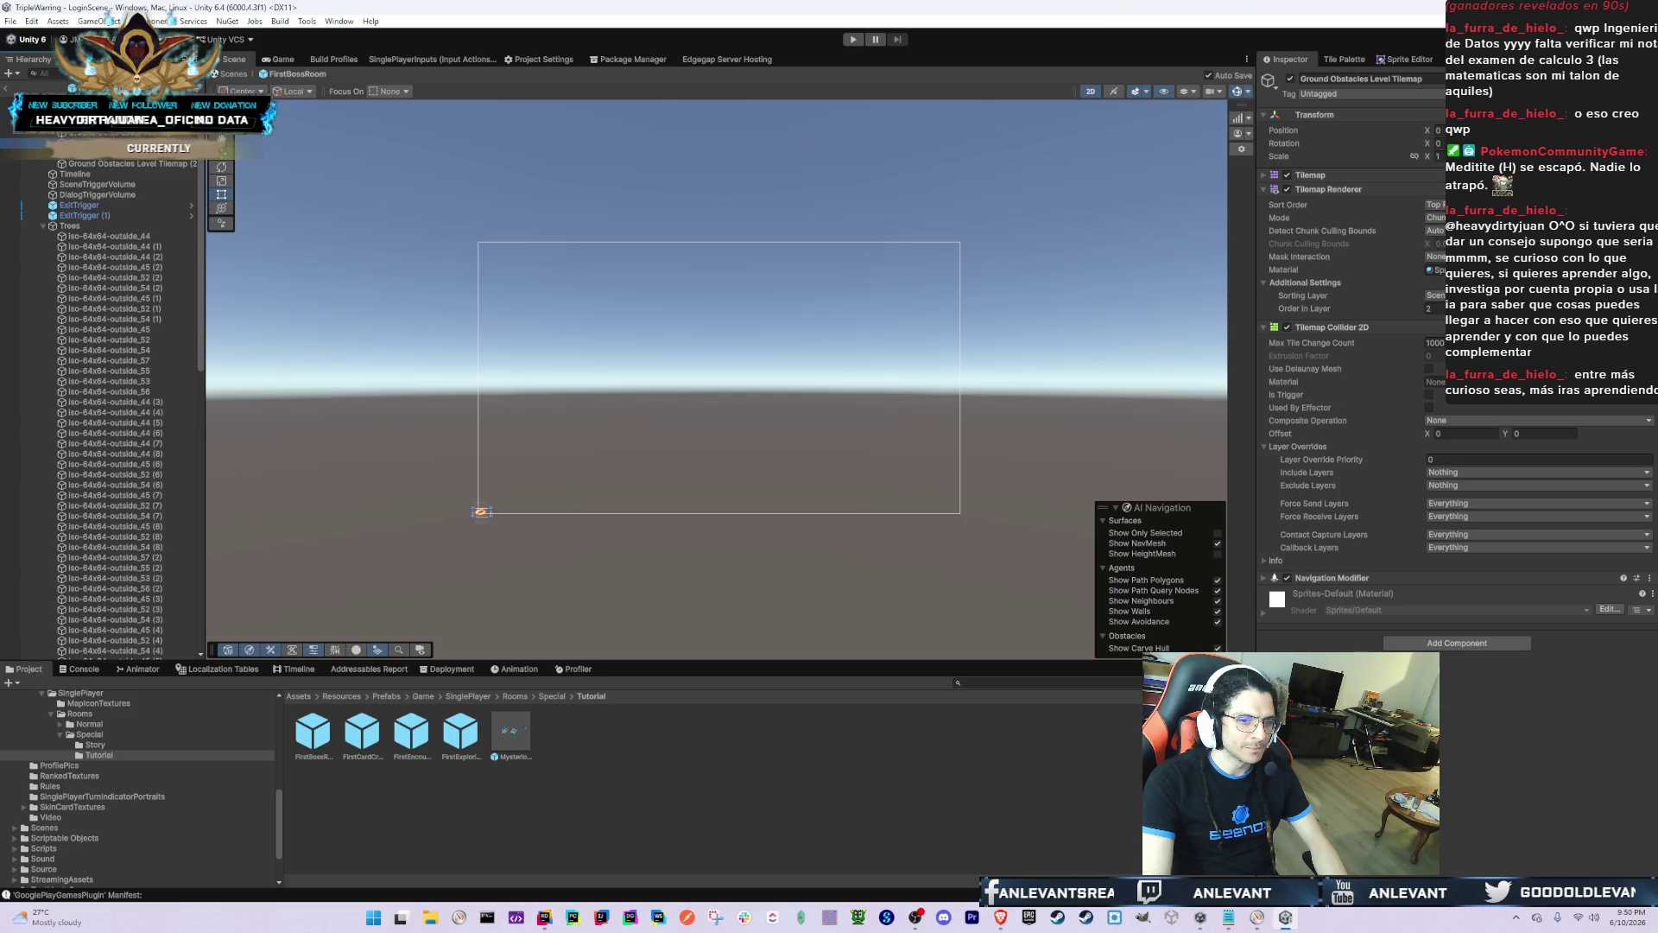
click(1430, 308)
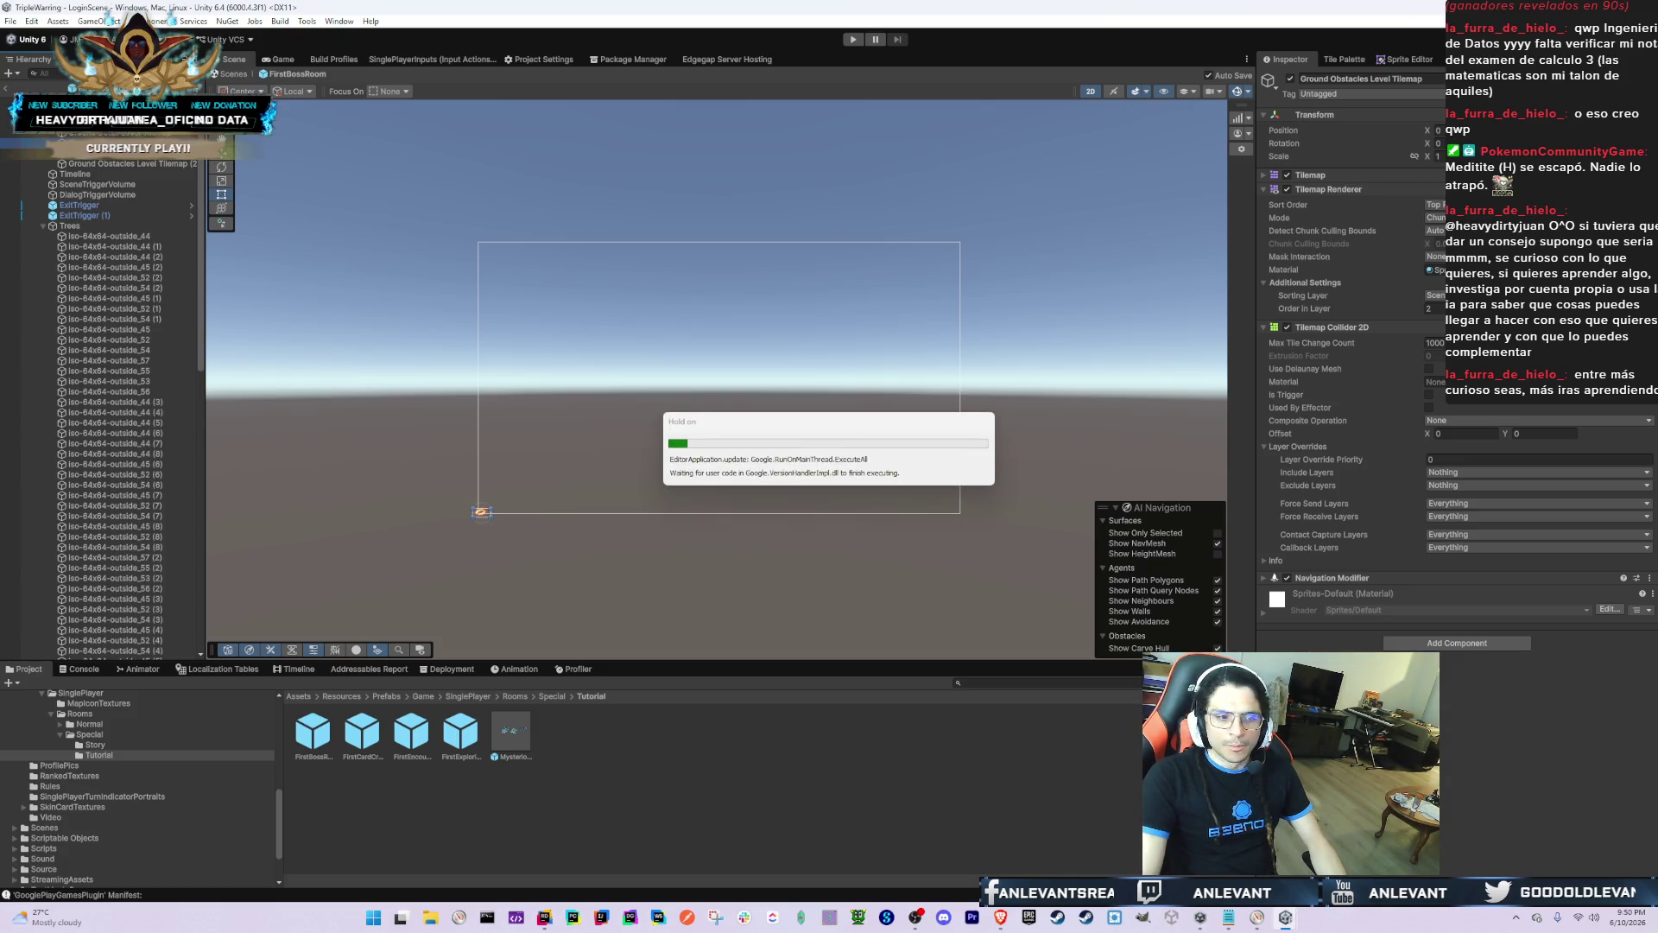
text(0)
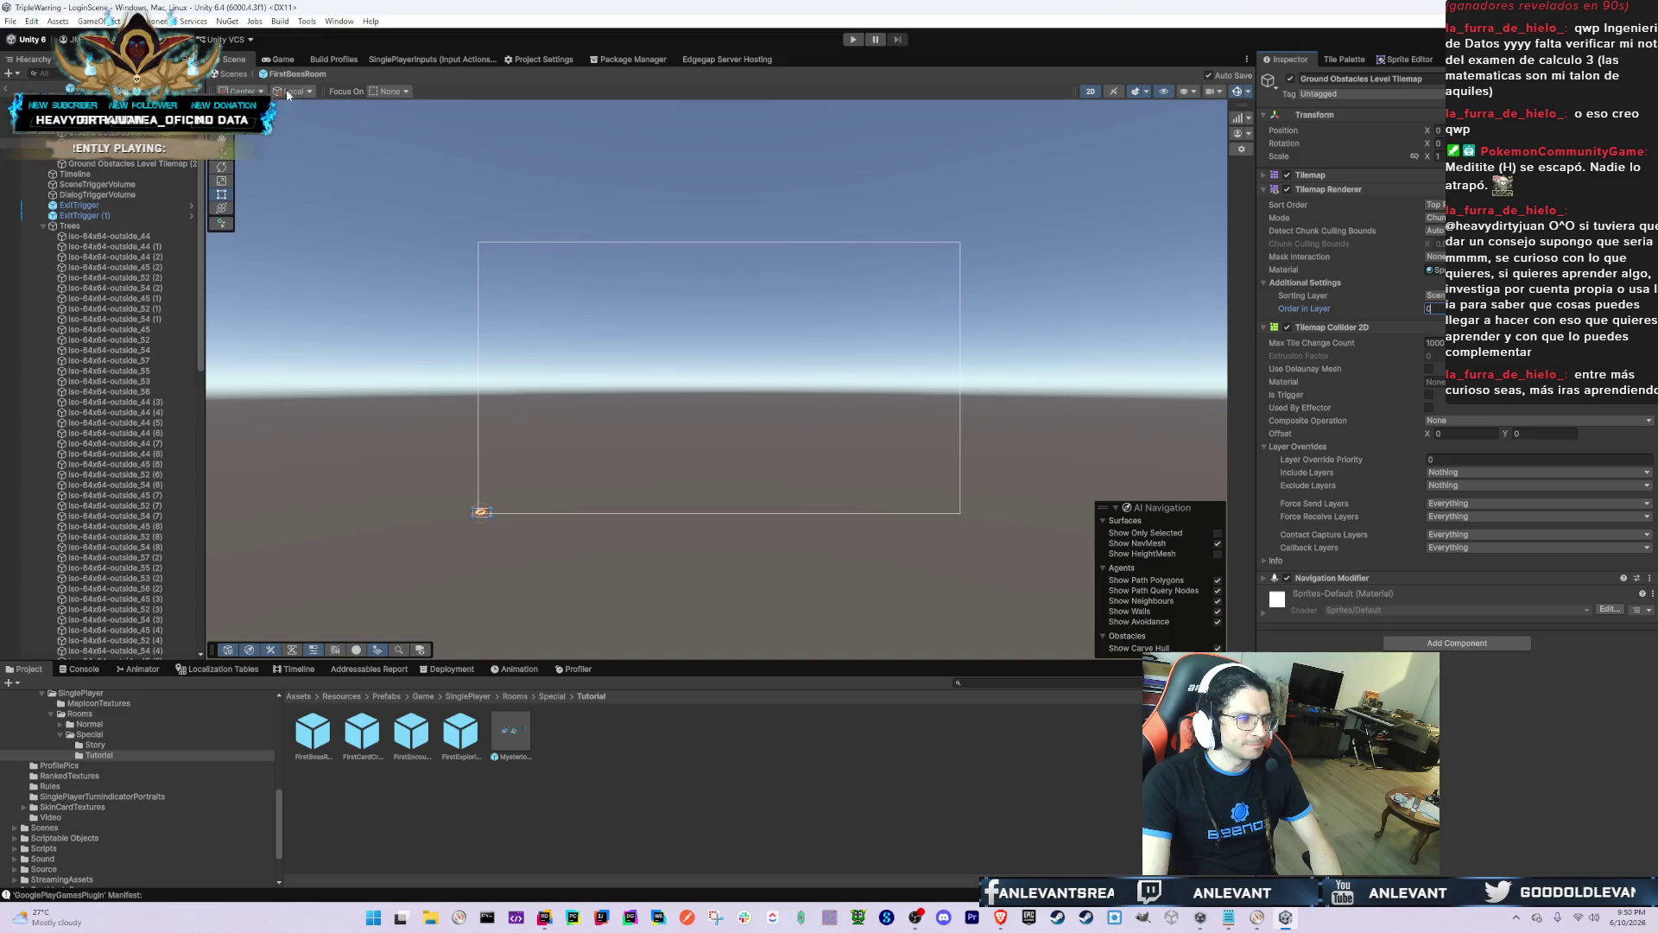
click(363, 732)
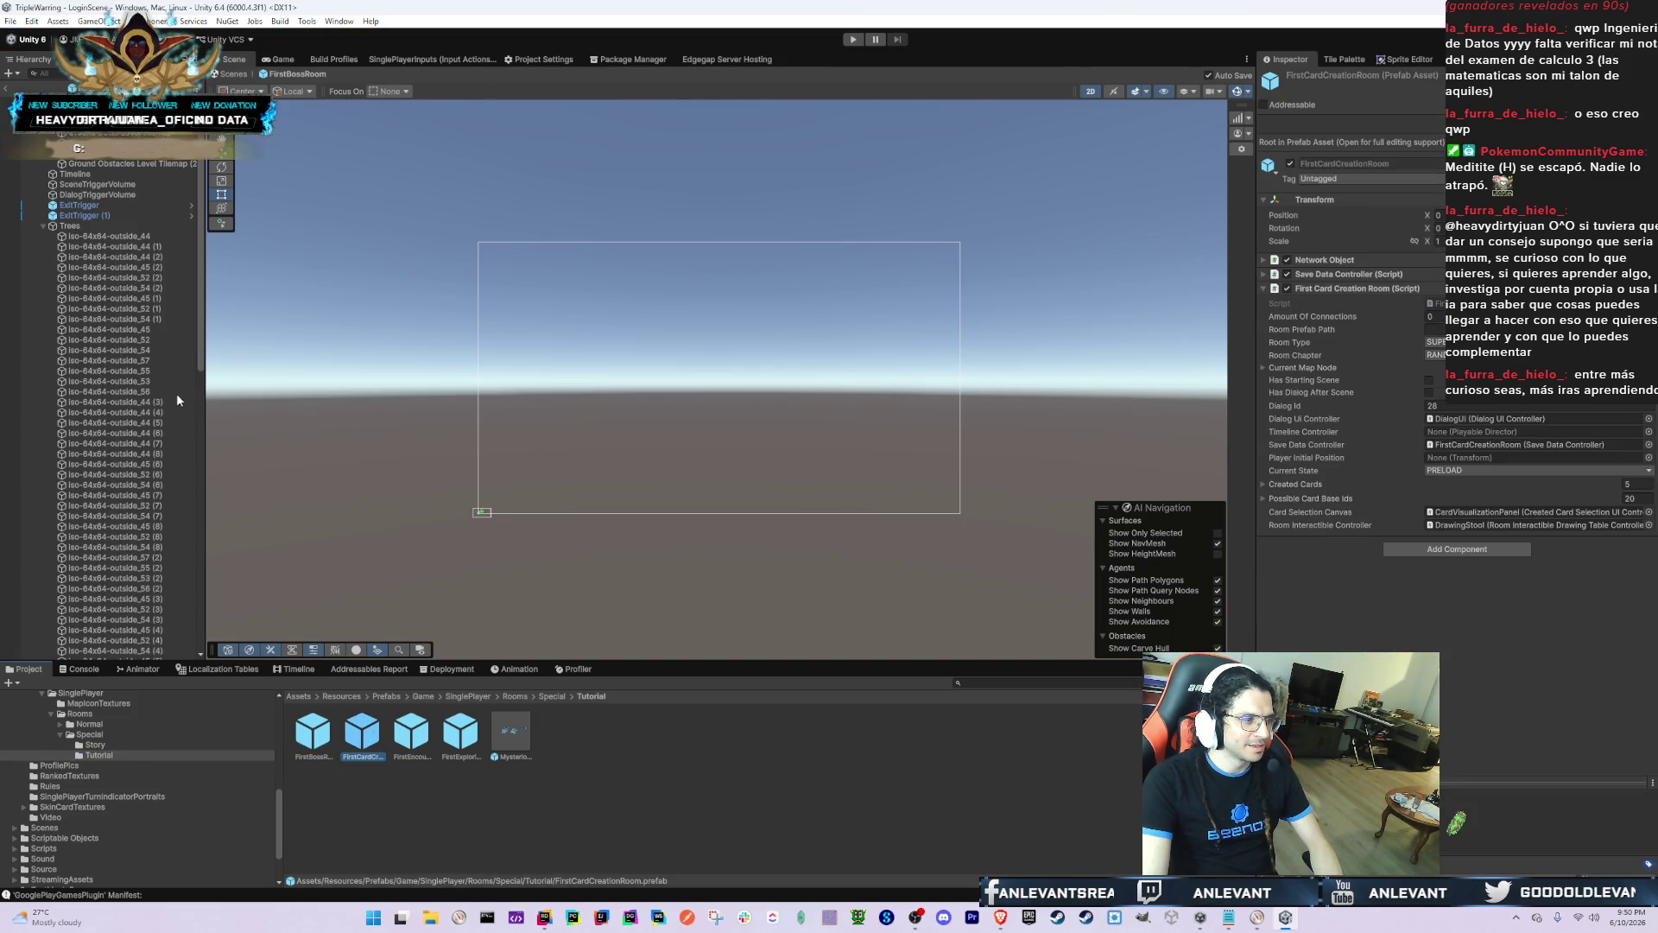
Step: Open FirstCardCreationRoom and inspect its Ground Detail and Ground Obstacles tilemaps
double_click(368, 733)
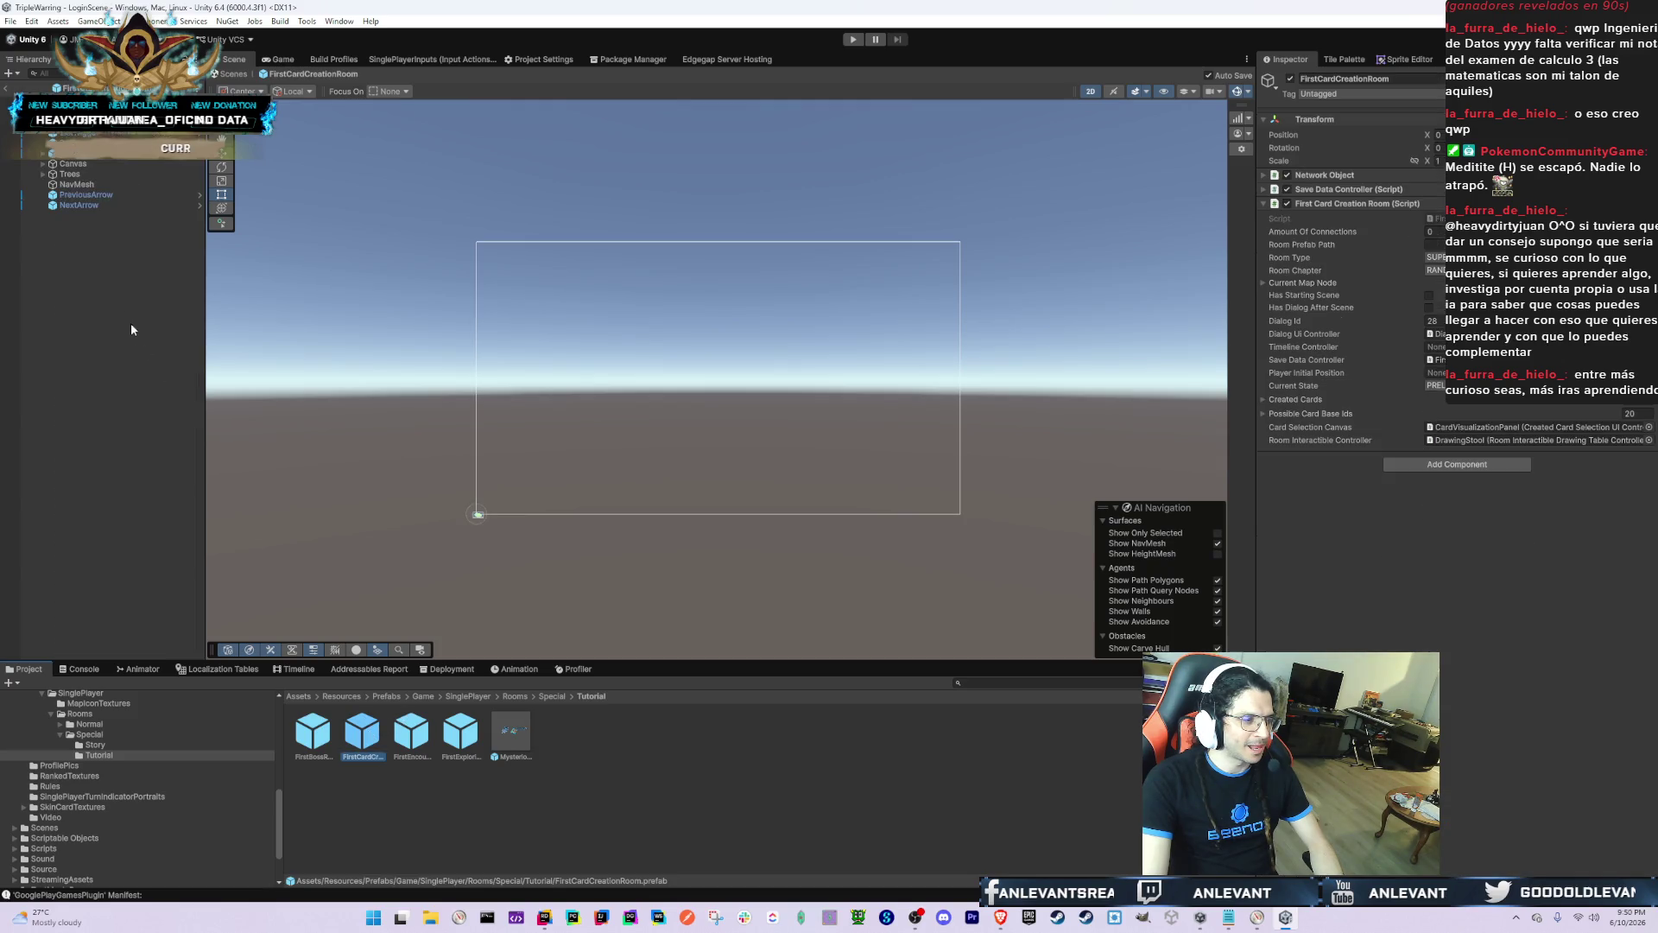
click(104, 133)
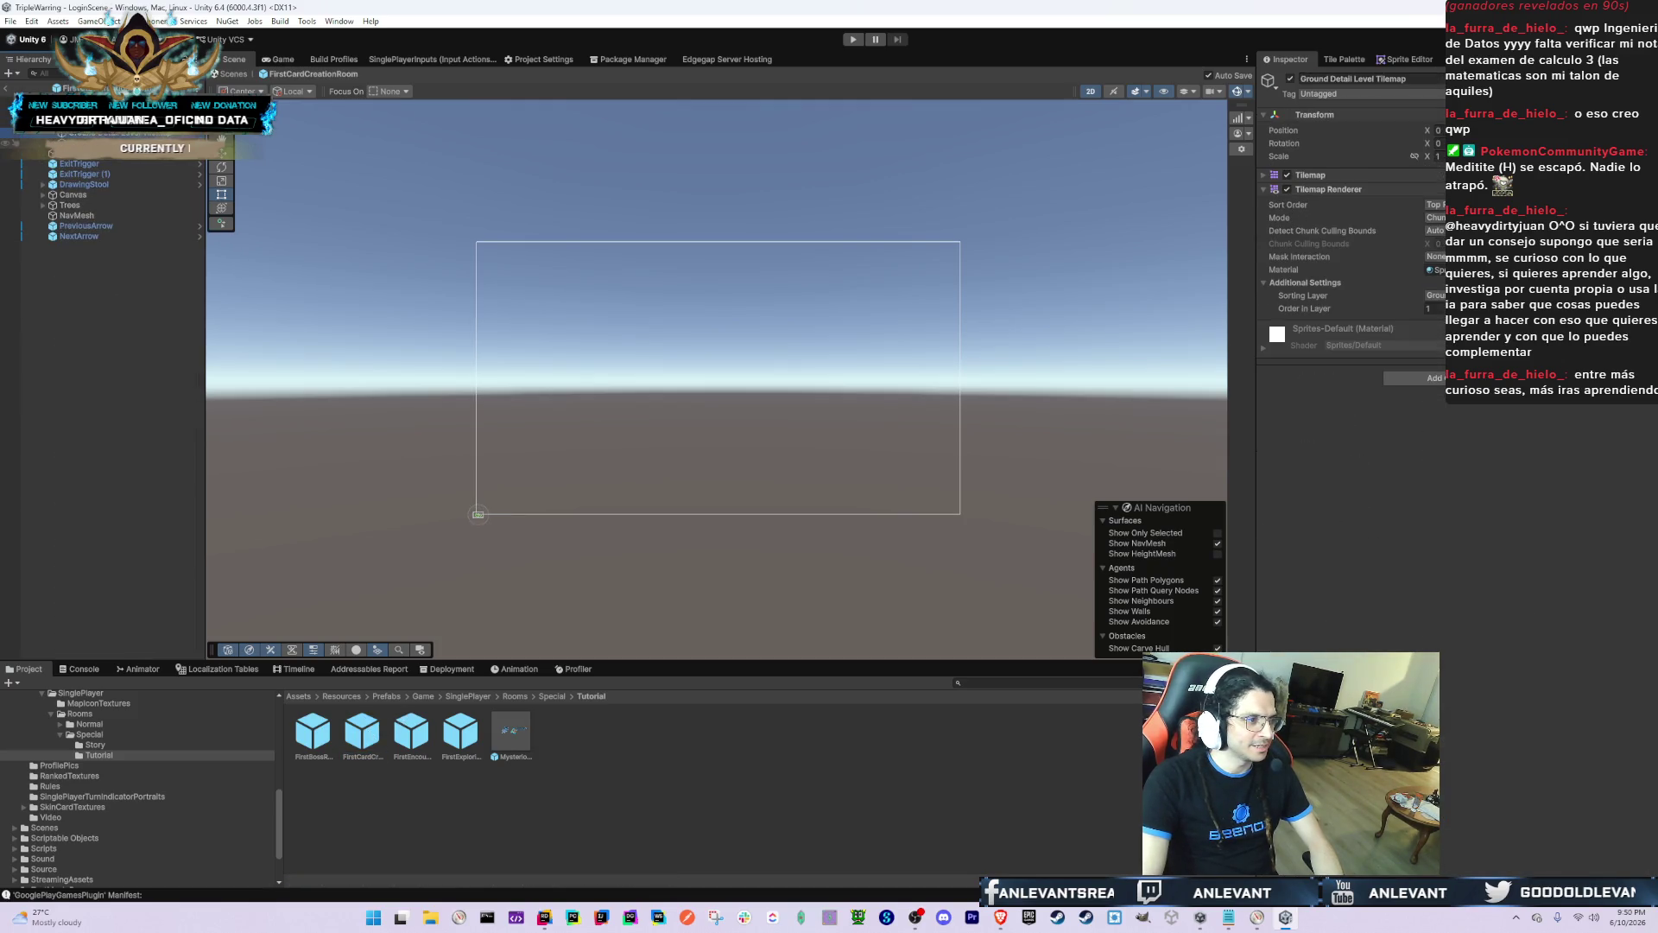
click(103, 144)
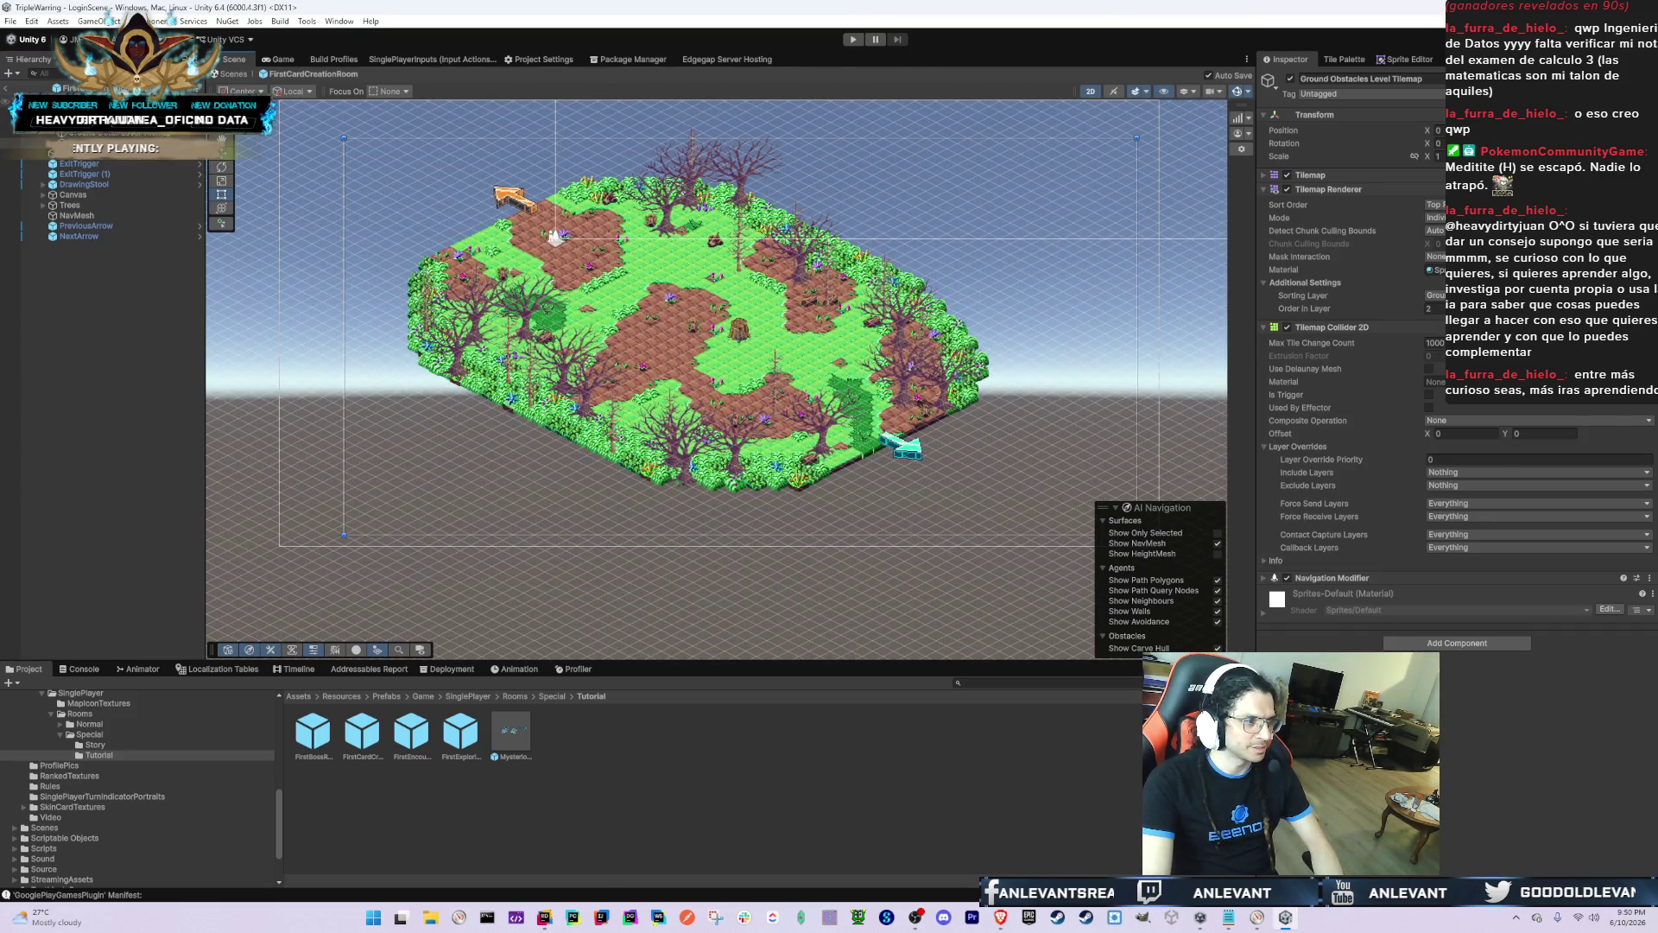
click(86, 87)
Step: Paste FirstCardCreationRoom into the Notepad room list, then reopen the FirstBossRoom prefab
key(alt+Tab)
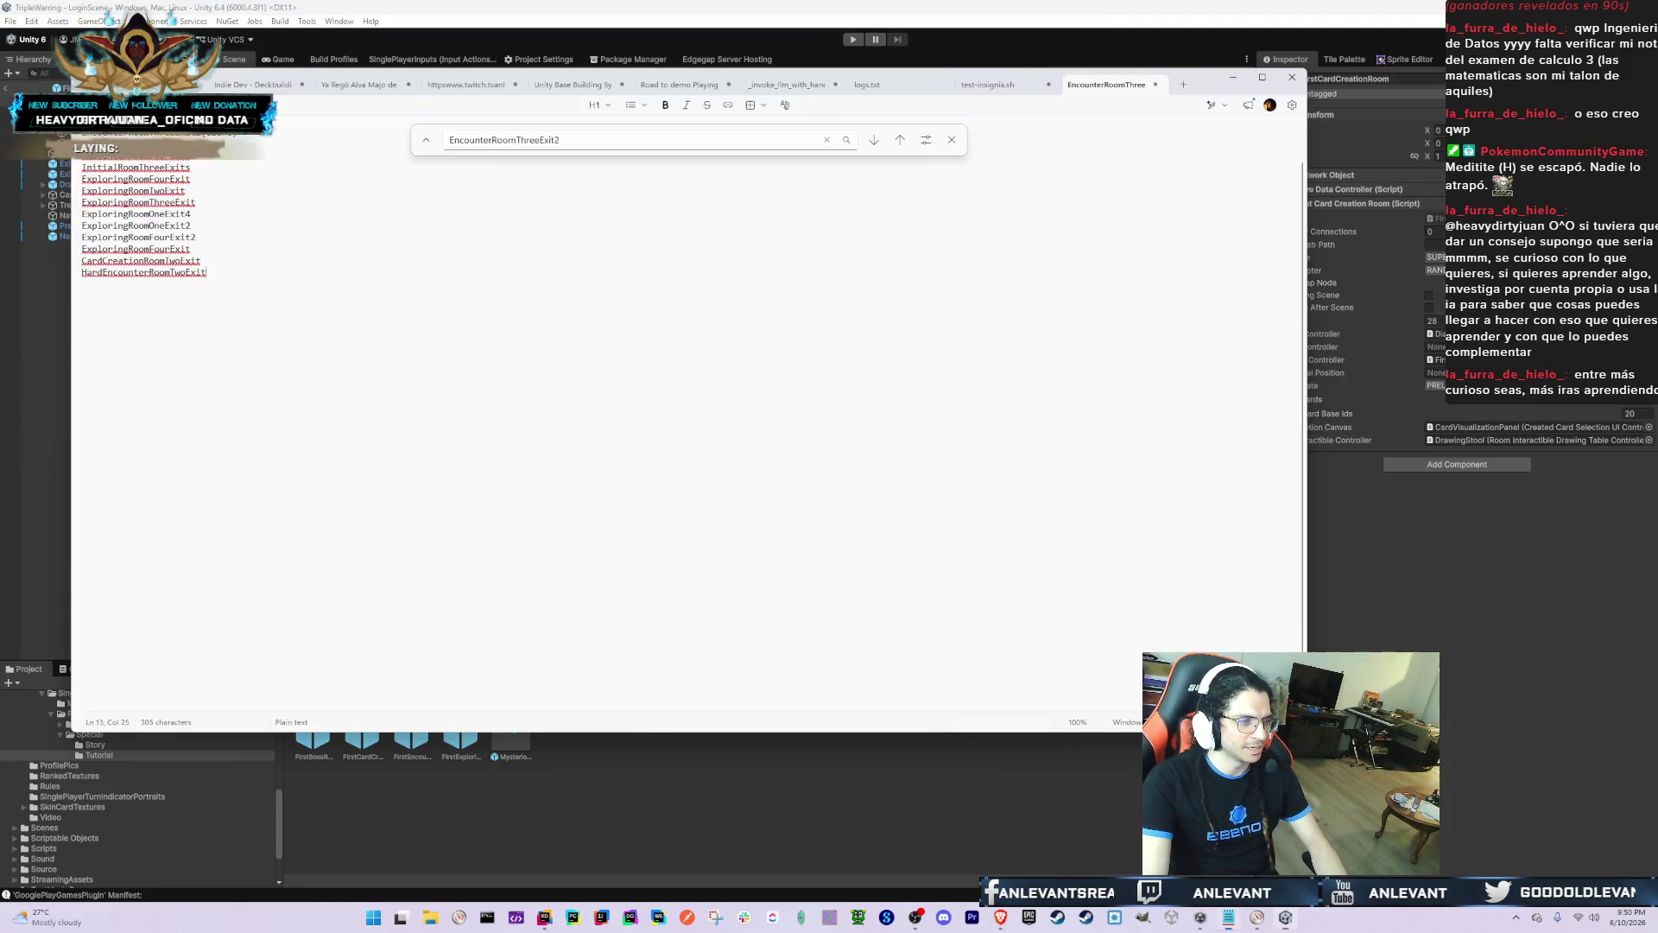
key(Return)
text(FirstCardCreationRoom)
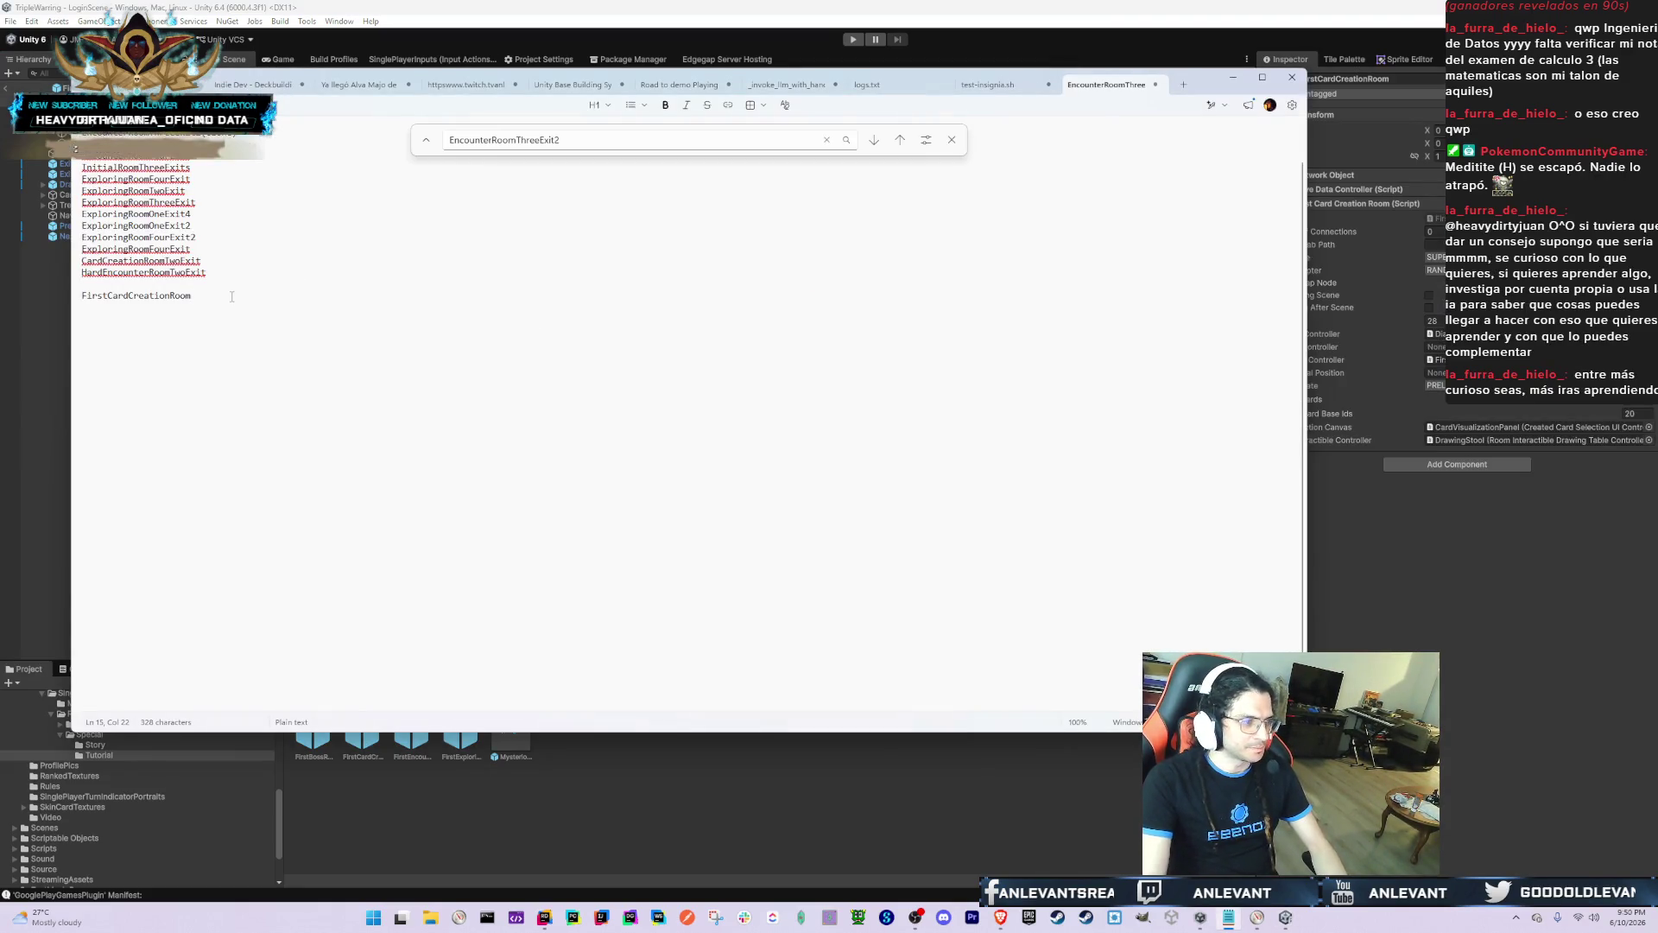
key(alt+Tab)
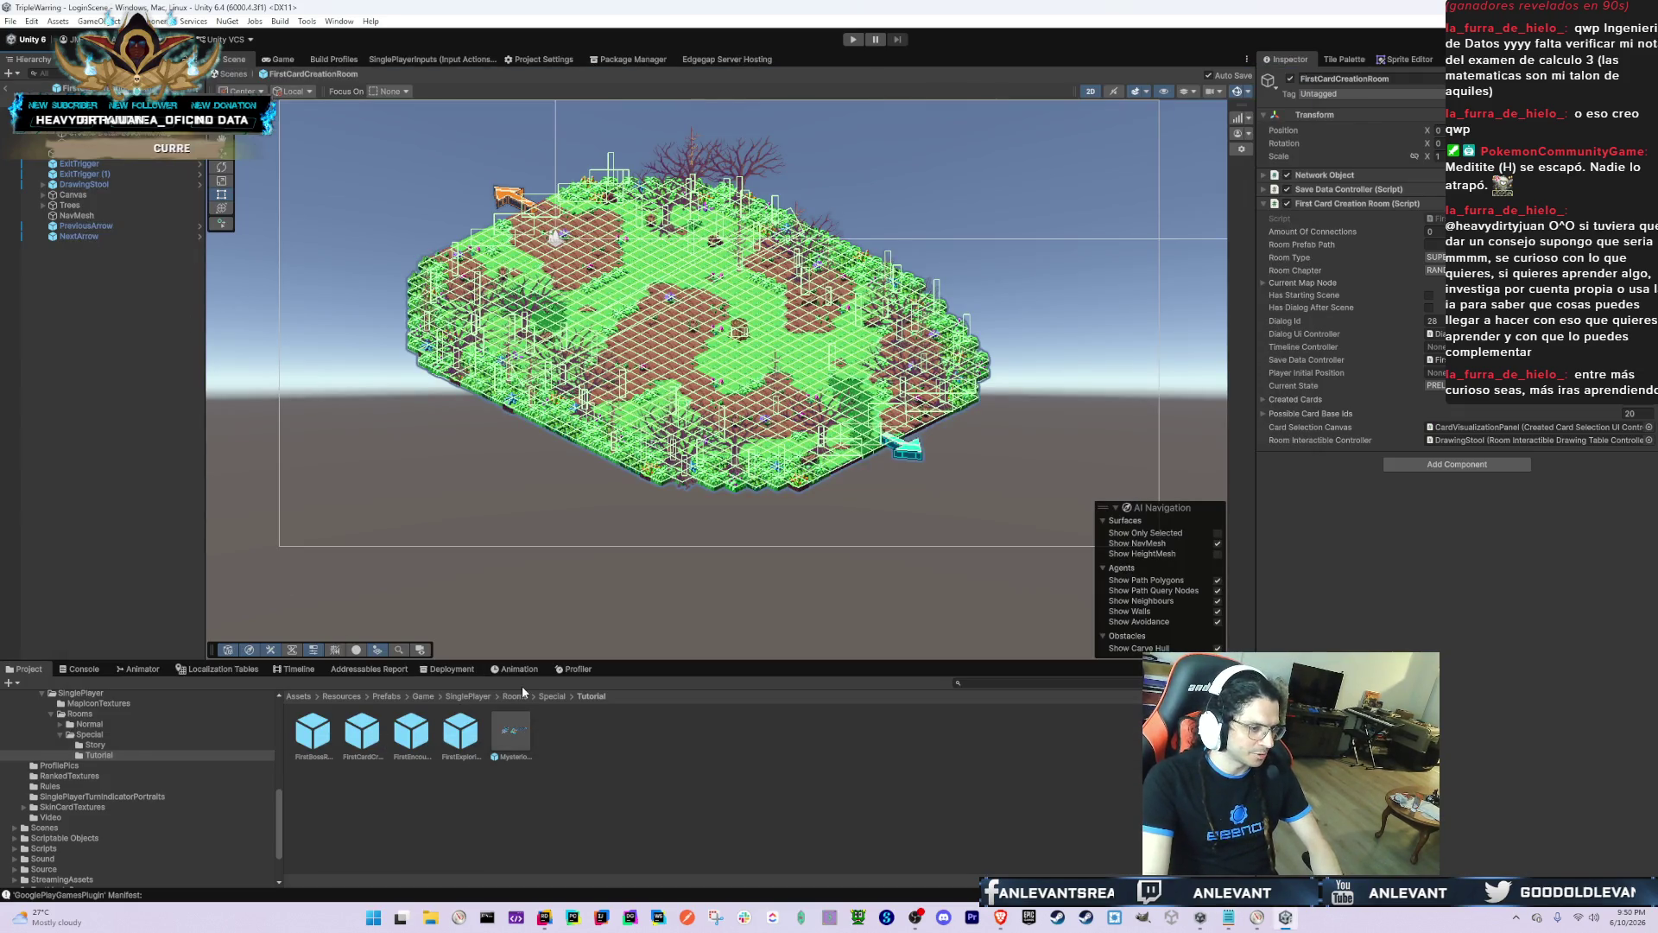
click(315, 756)
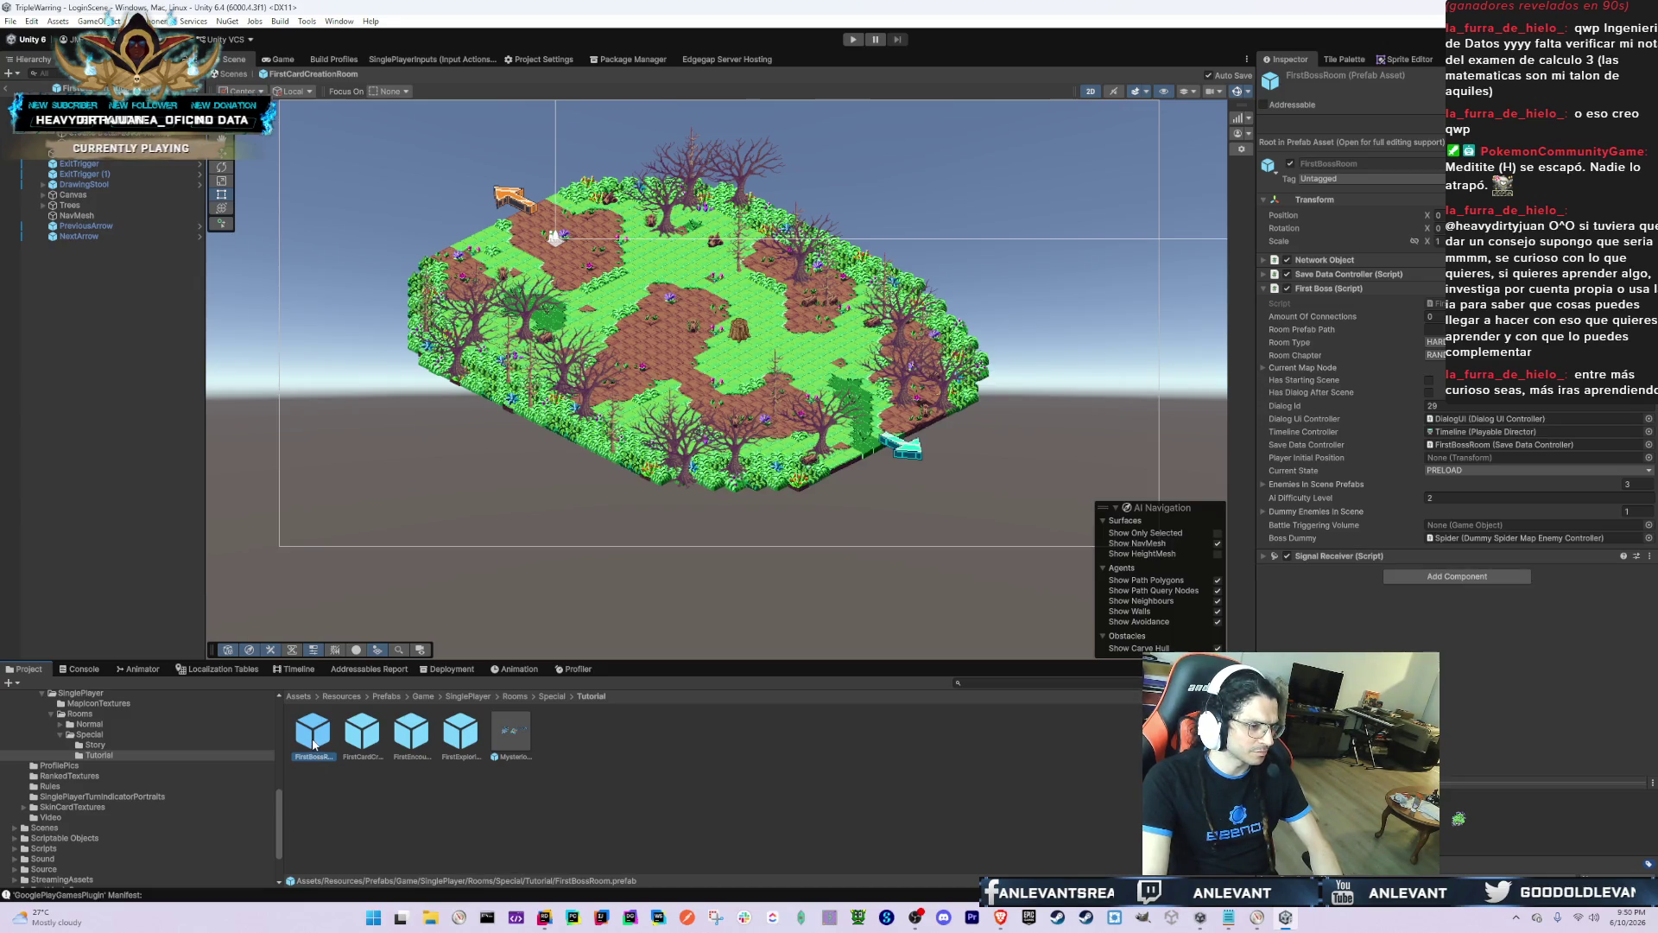
click(336, 738)
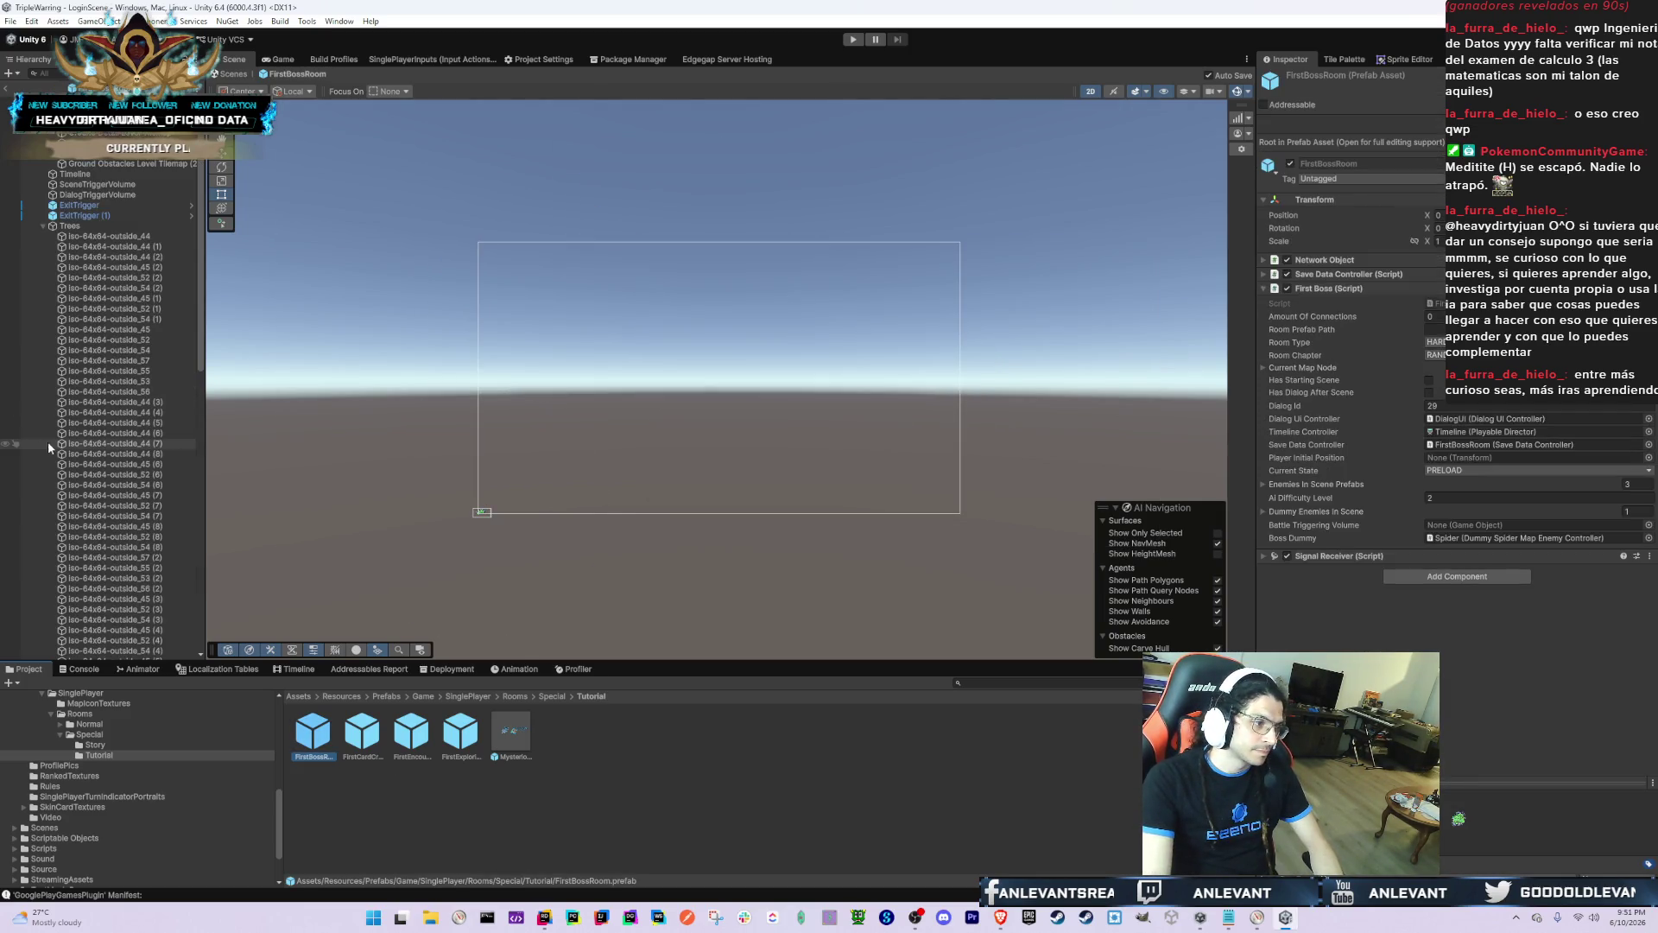
Step: Frame tree tile iso-64x64-outside_44 (7), then select the FirstBossRoom root to view the map
click(104, 443)
key(f)
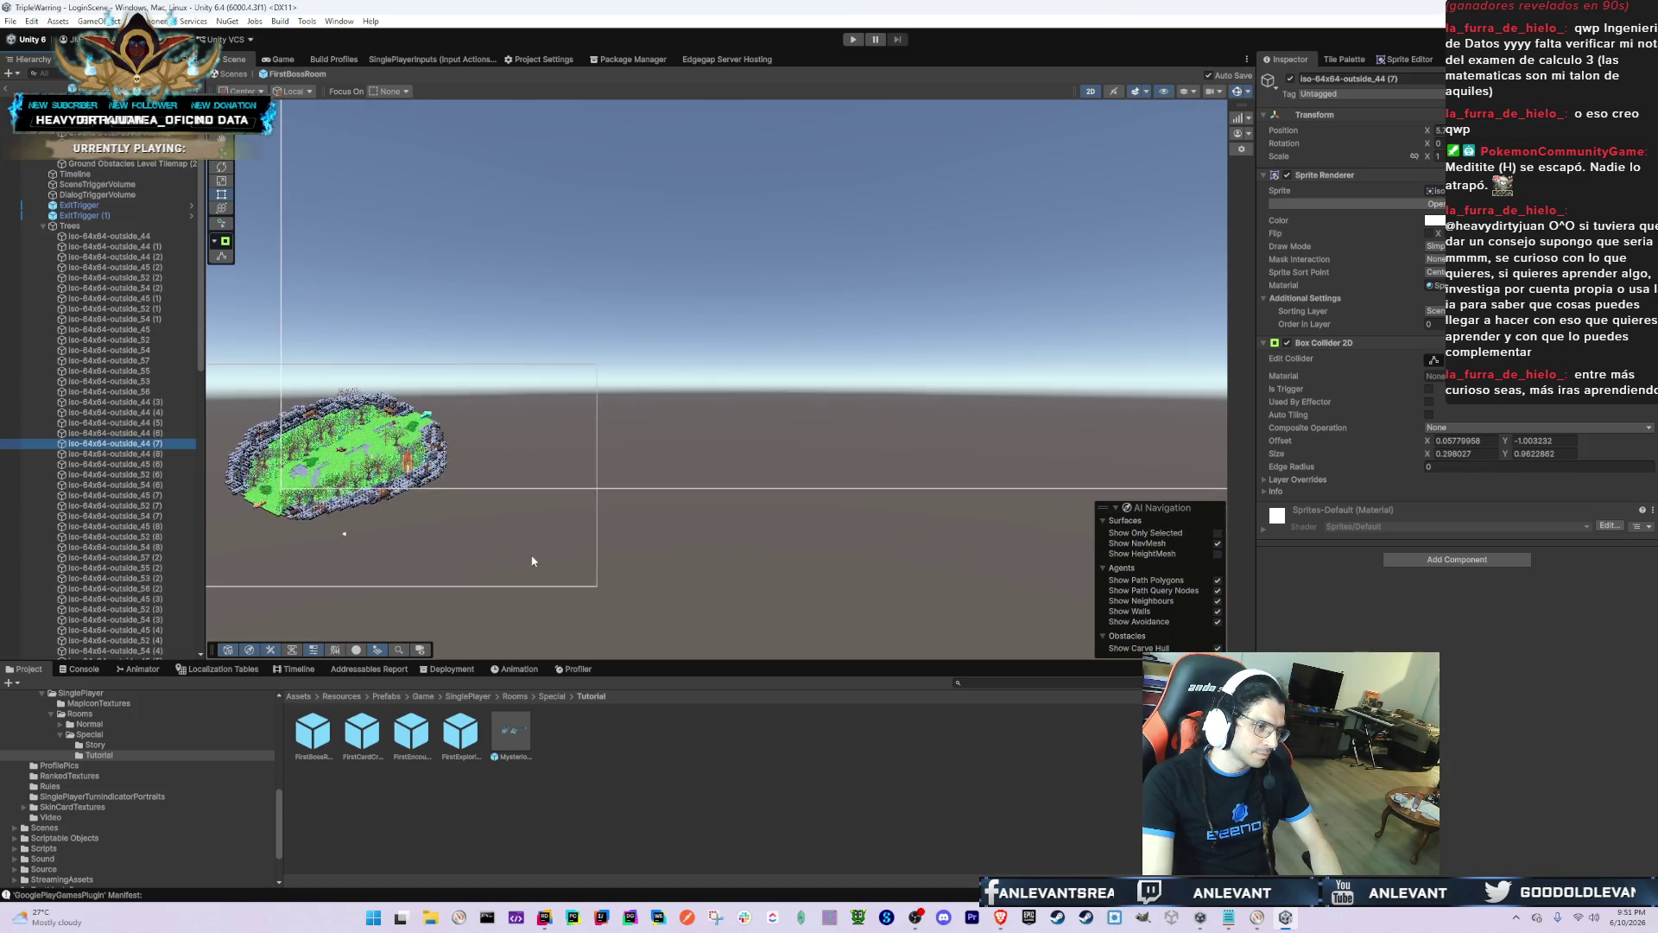
click(391, 519)
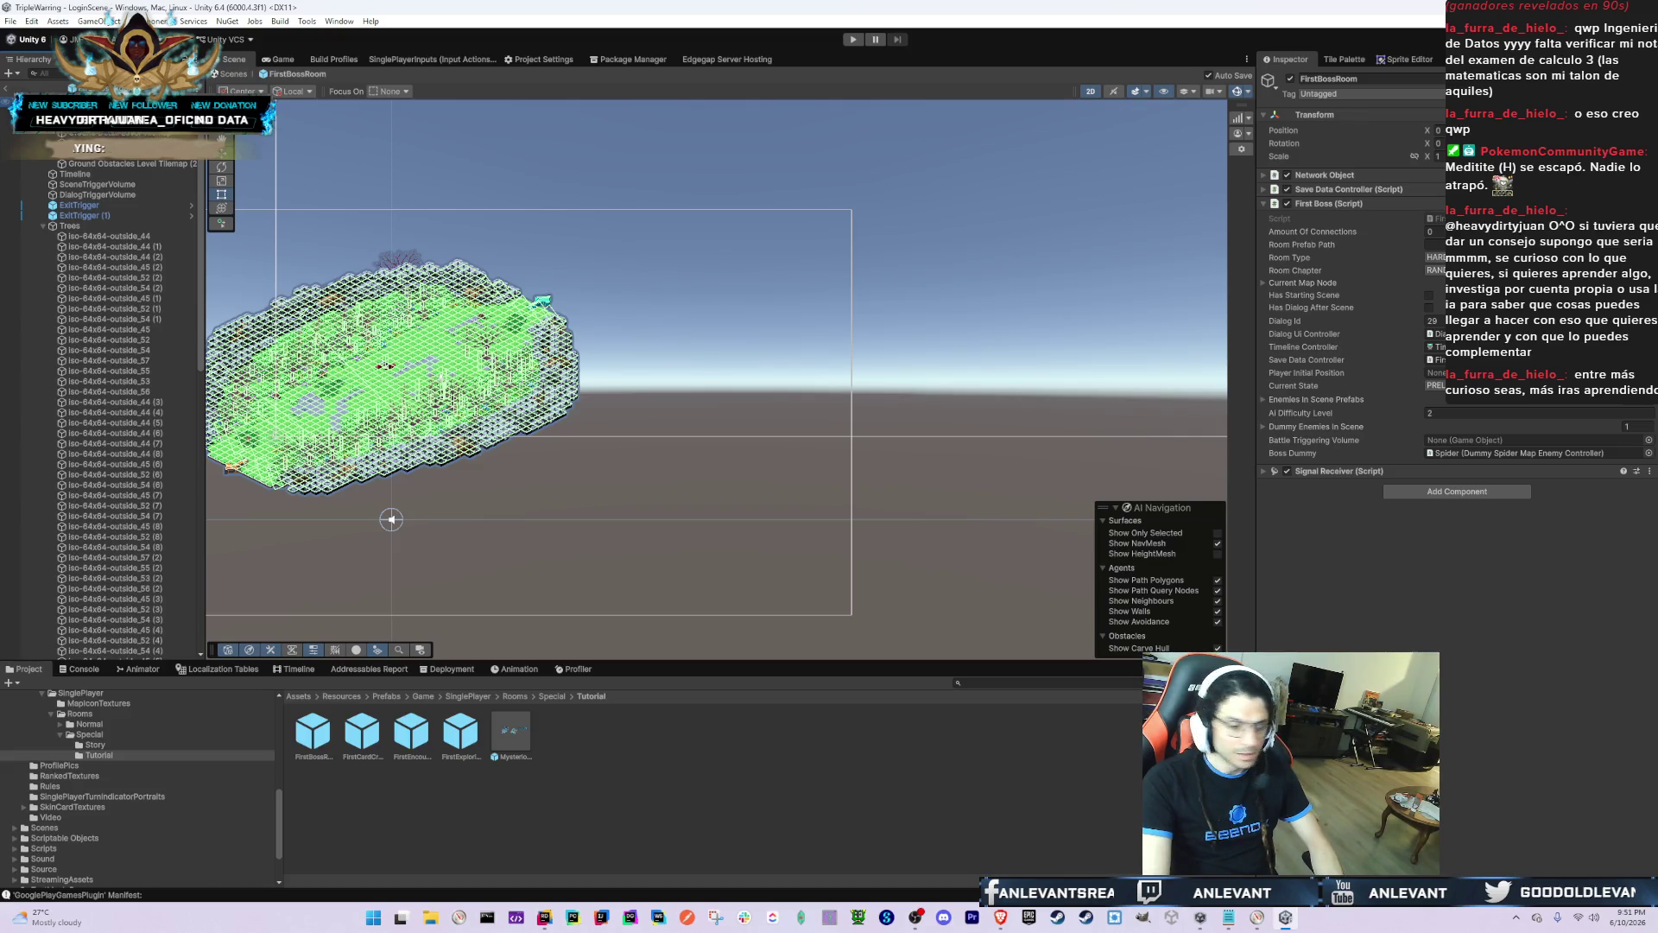
Step: Glance at Resource Monitor and the Notepad list, then open the FirstEncounterRoom prefab
key(alt+Tab)
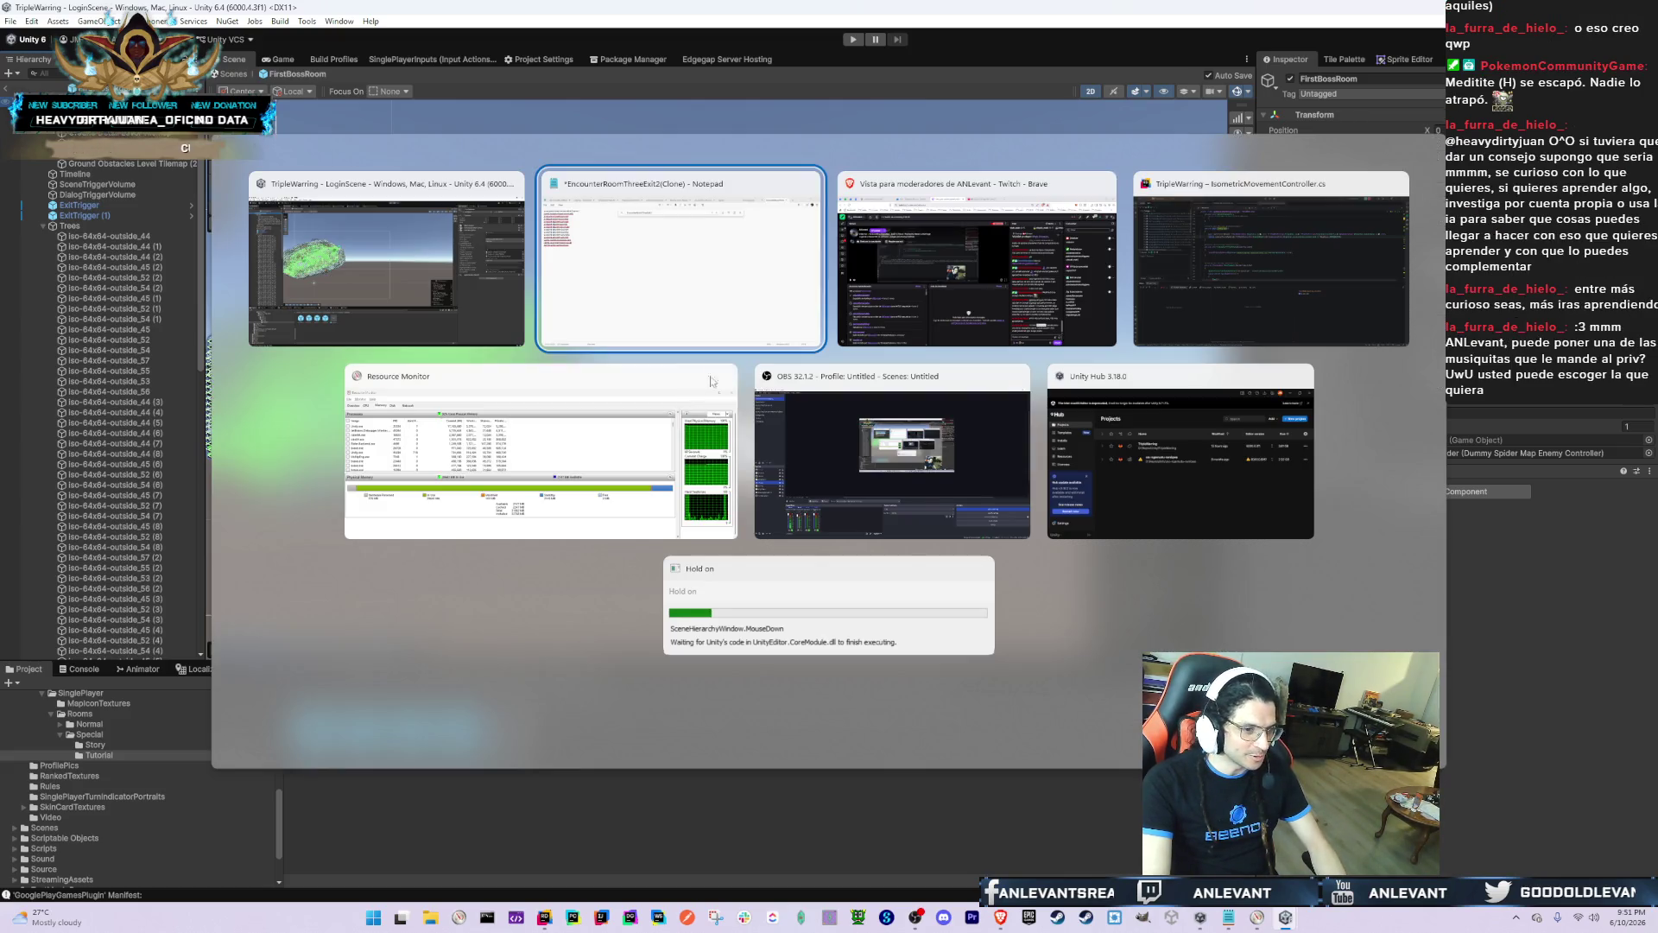
click(712, 381)
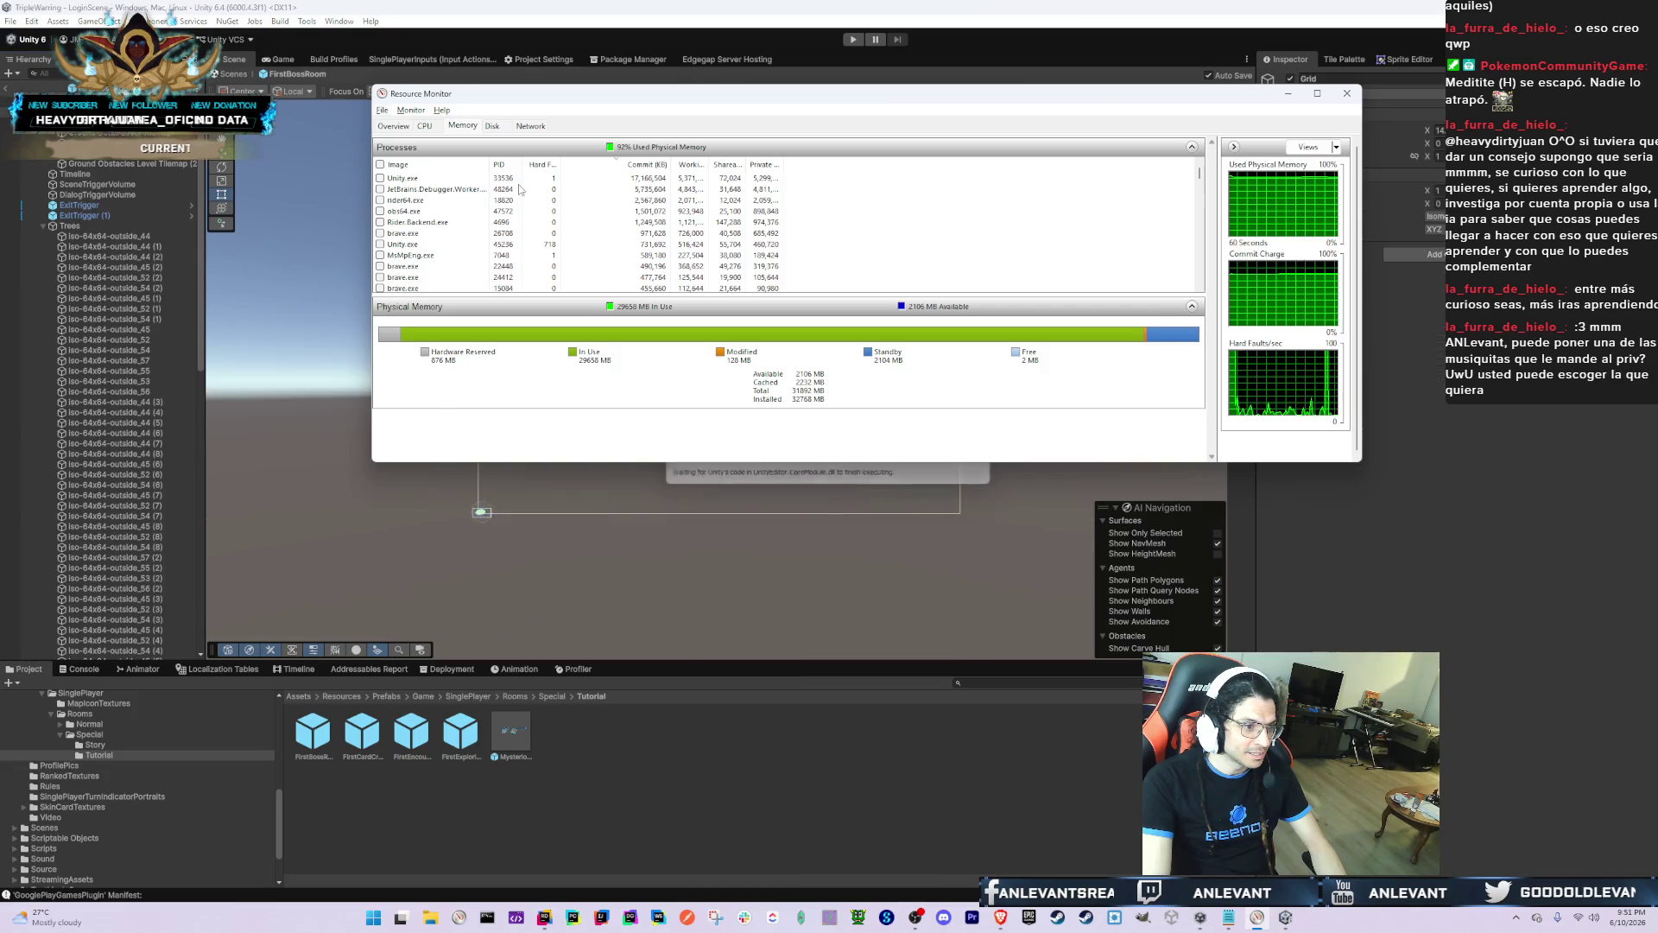
key(alt+Tab)
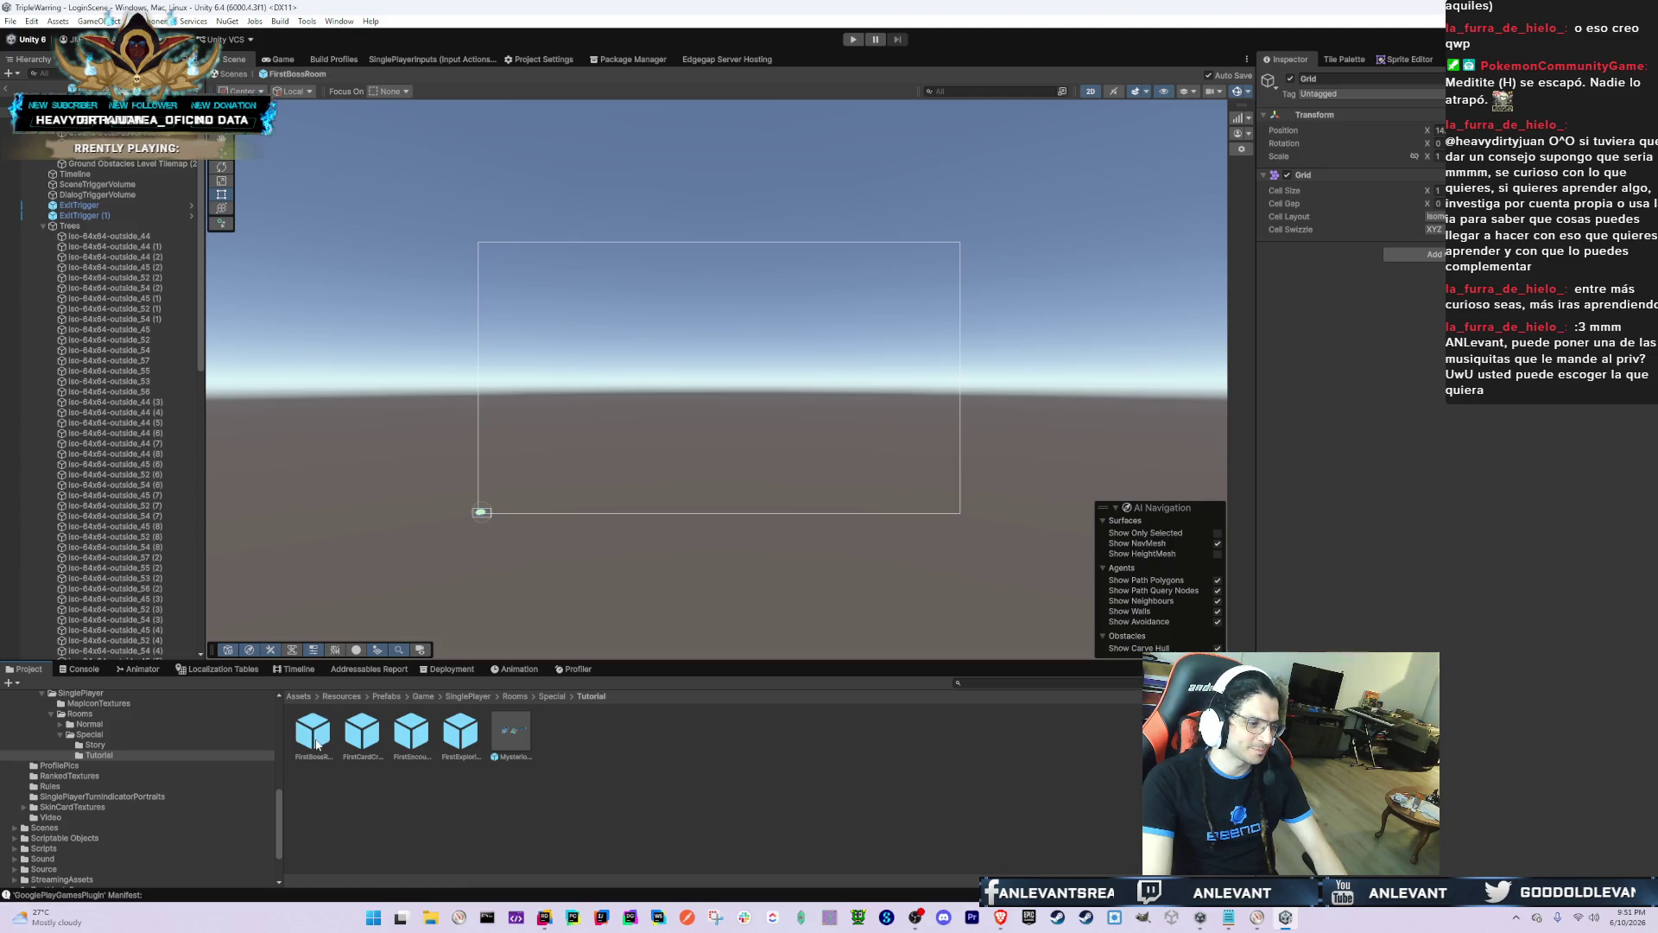
click(316, 744)
key(alt+Tab)
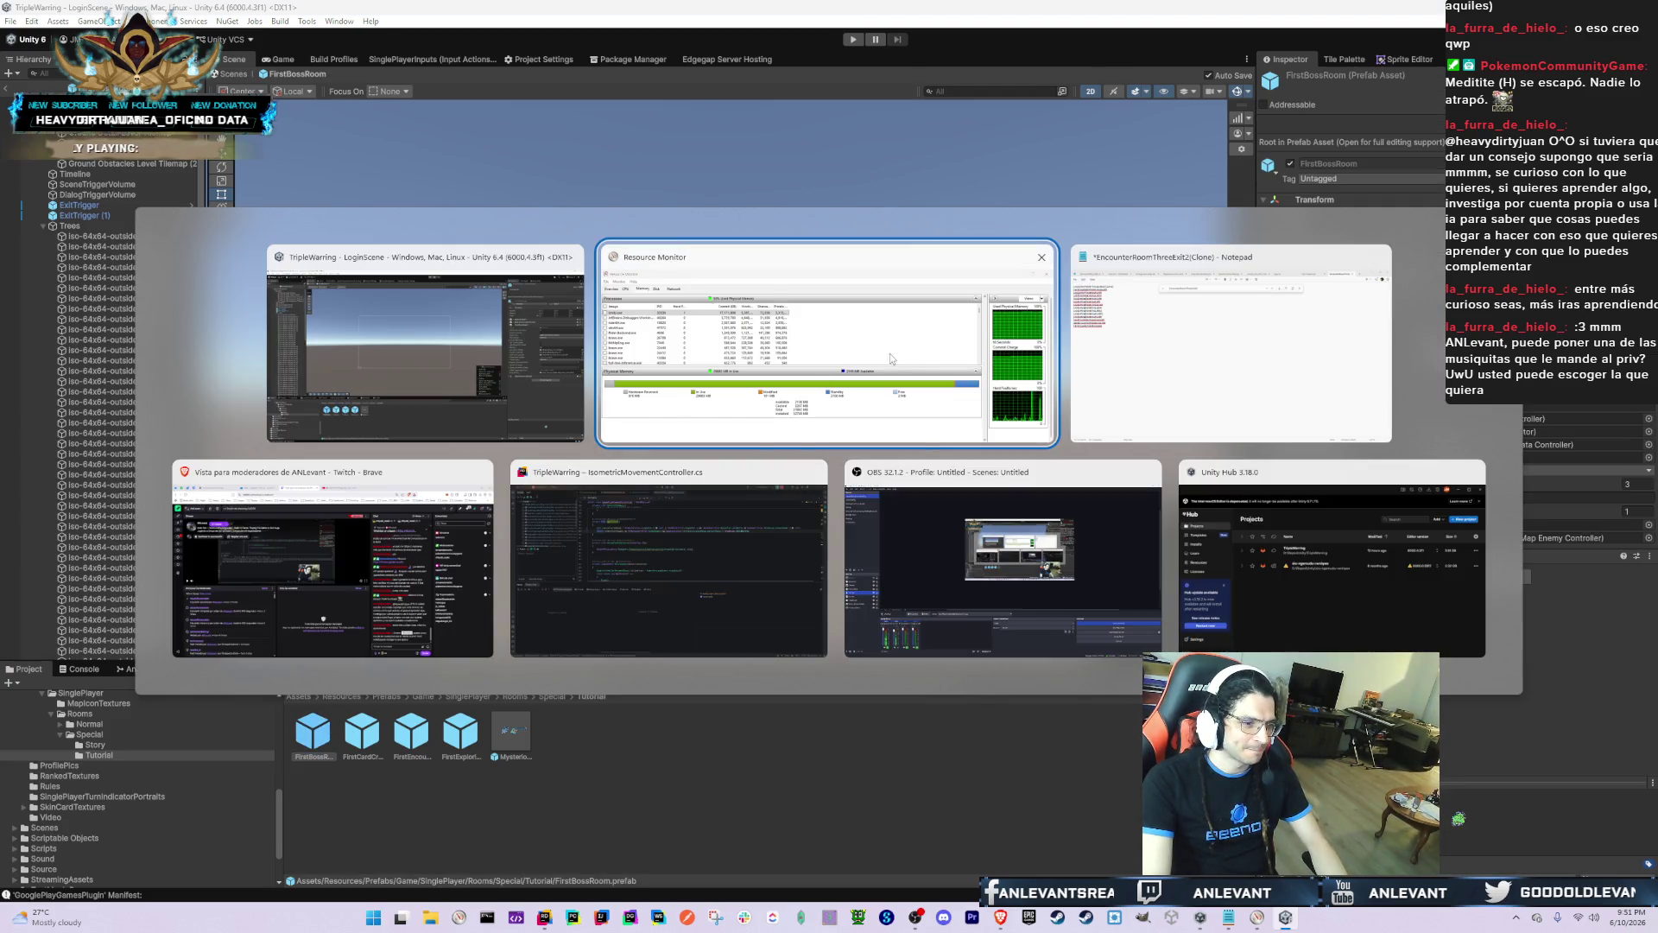
click(412, 741)
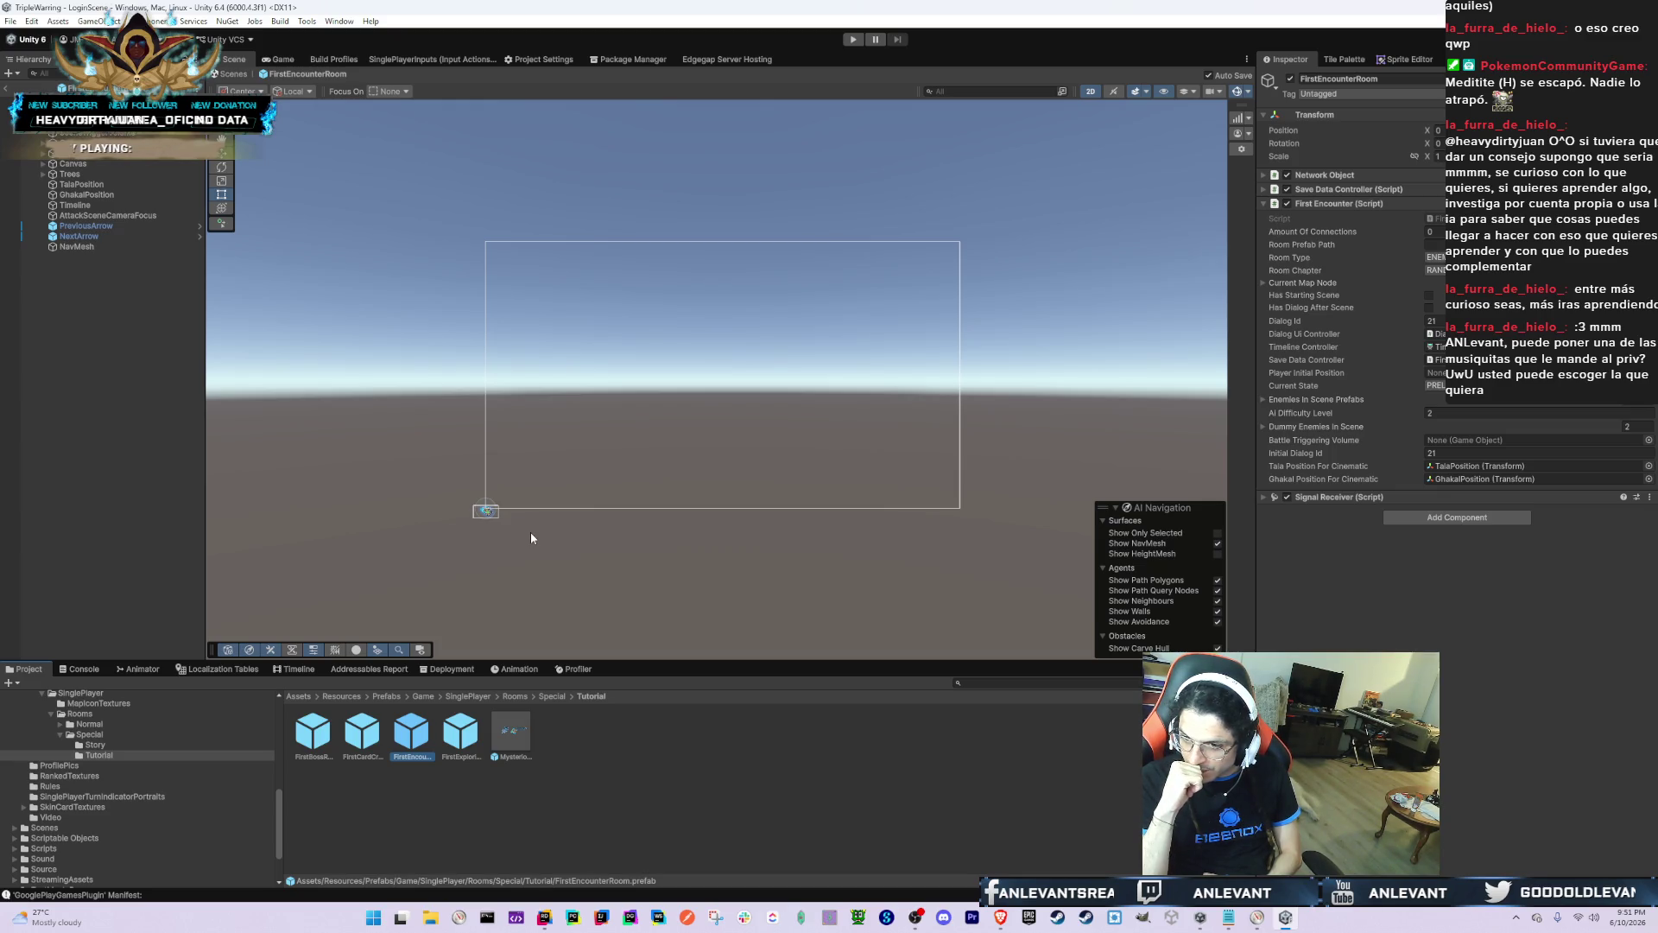
Step: Clear the Console messages and switch to the Game view
click(80, 668)
click(12, 683)
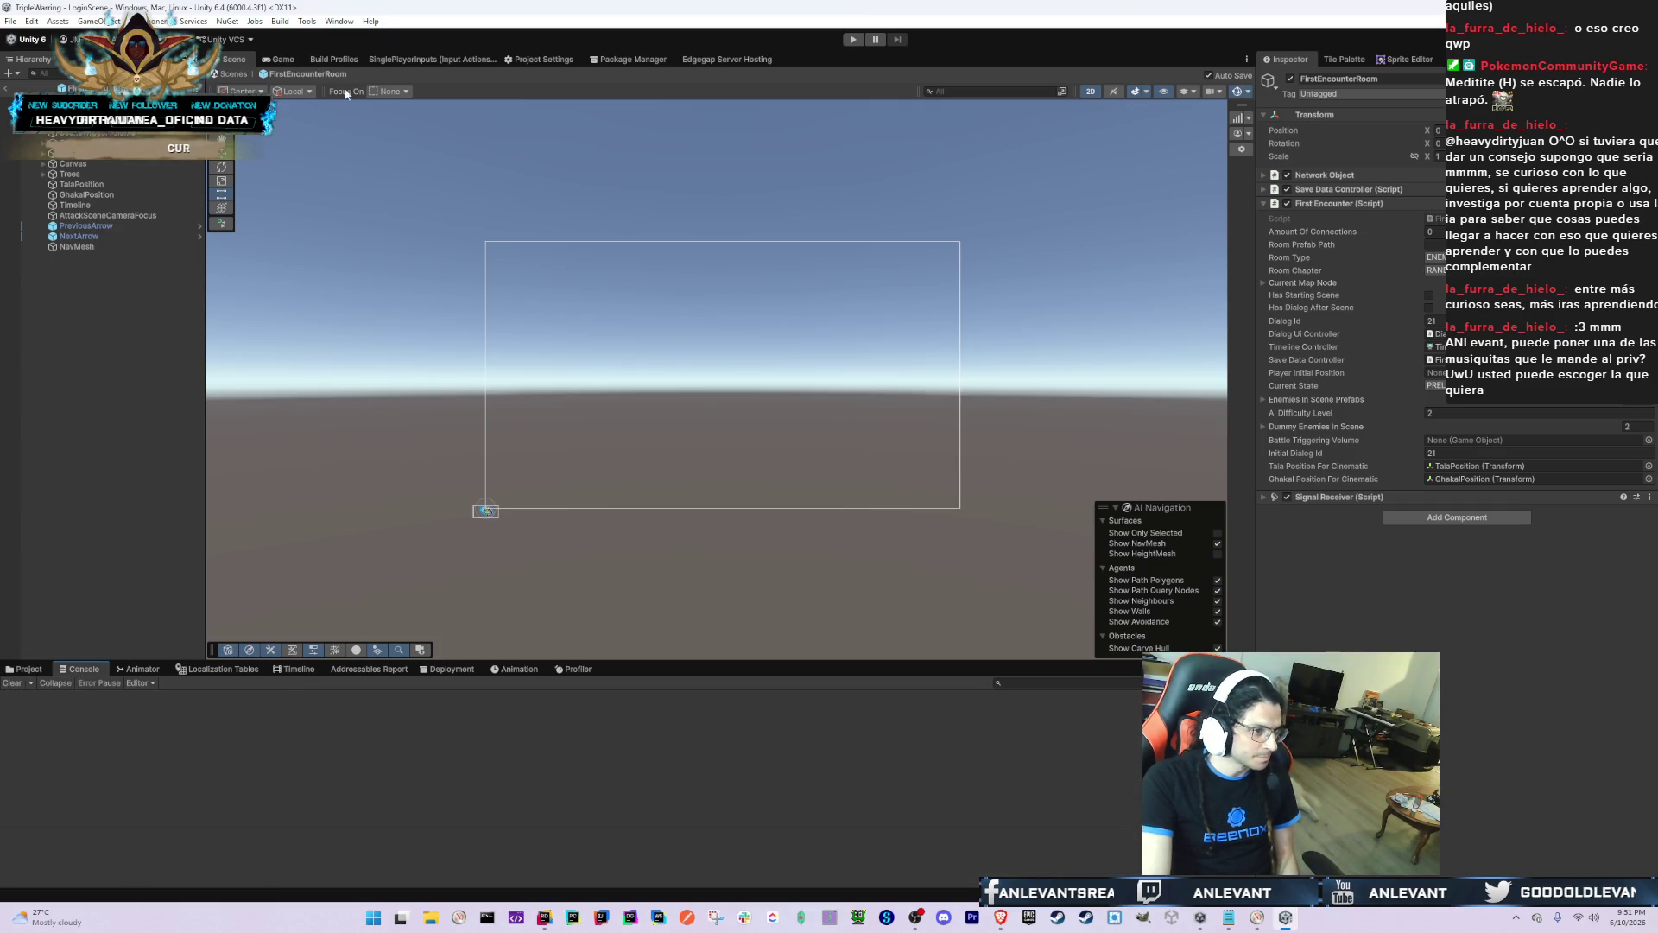
click(281, 59)
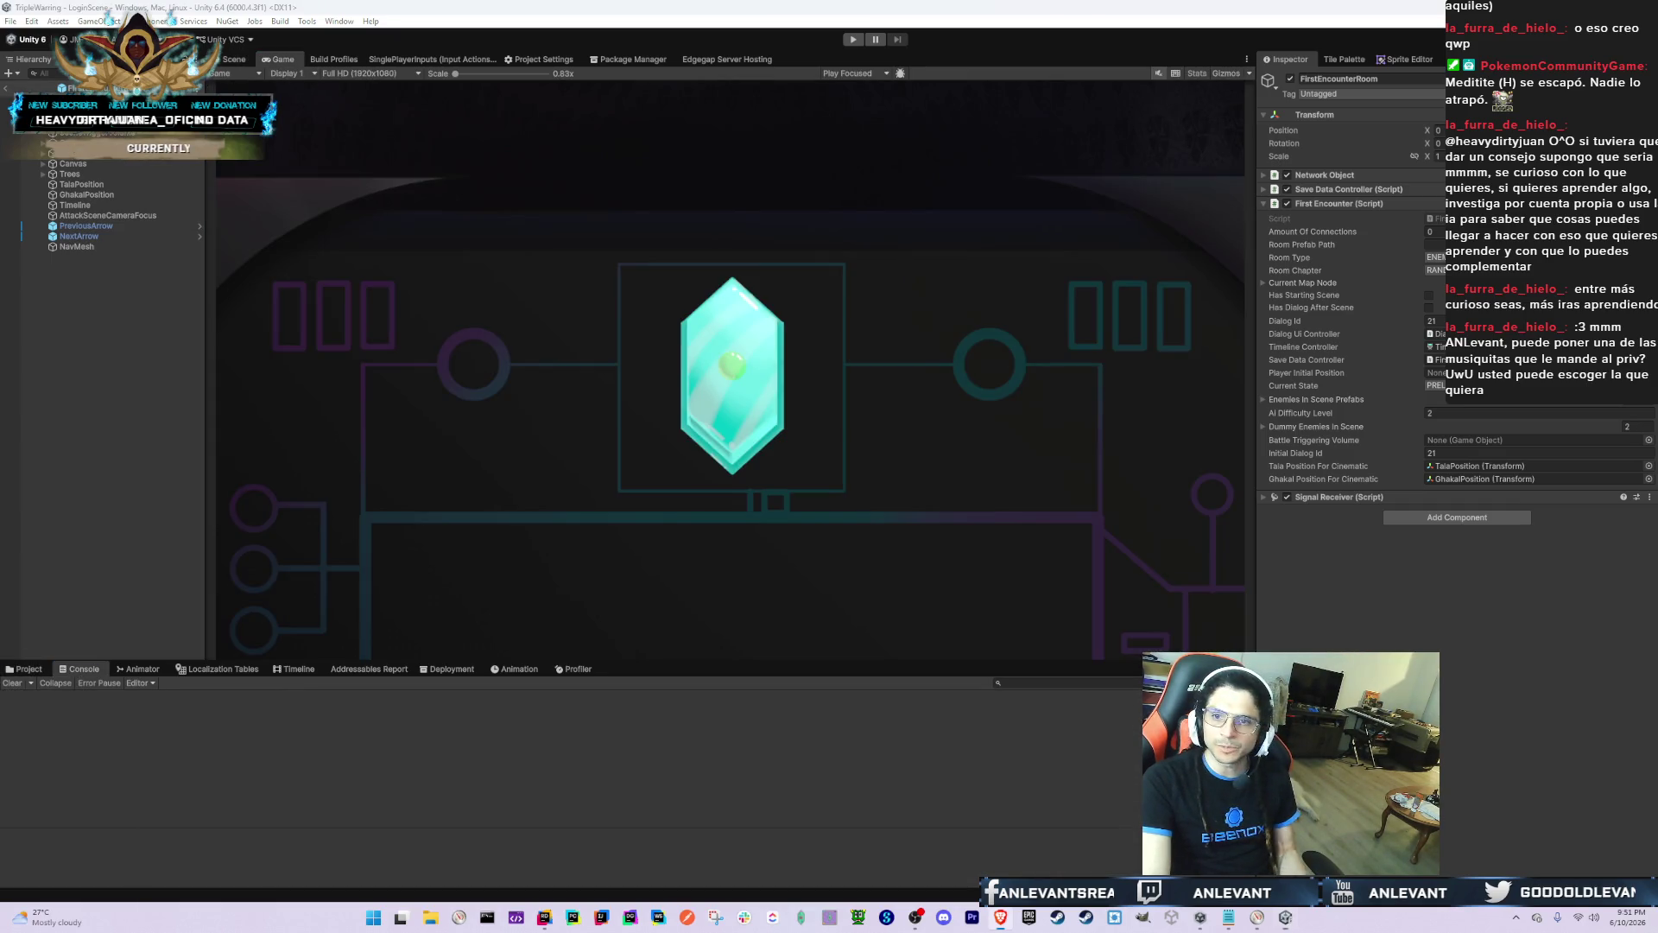
Step: Step through the room's Hierarchy objects from Wolves to Canvas, then switch to Discord
key(alt+Tab)
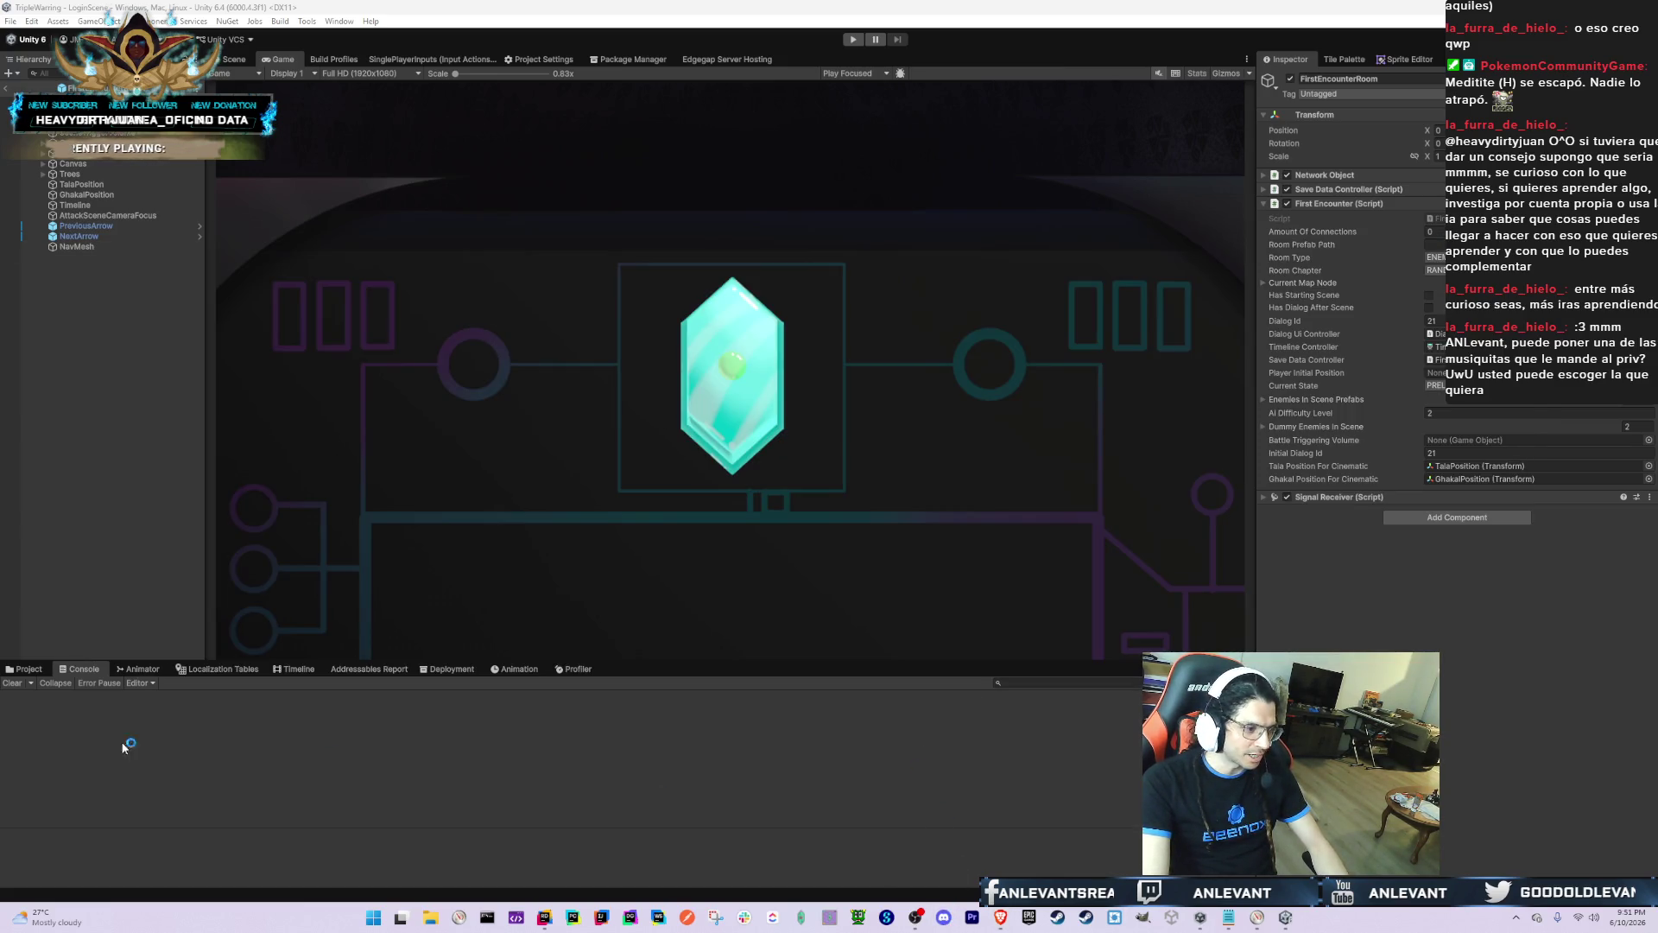
key(Up)
key(Up)
key(Up)
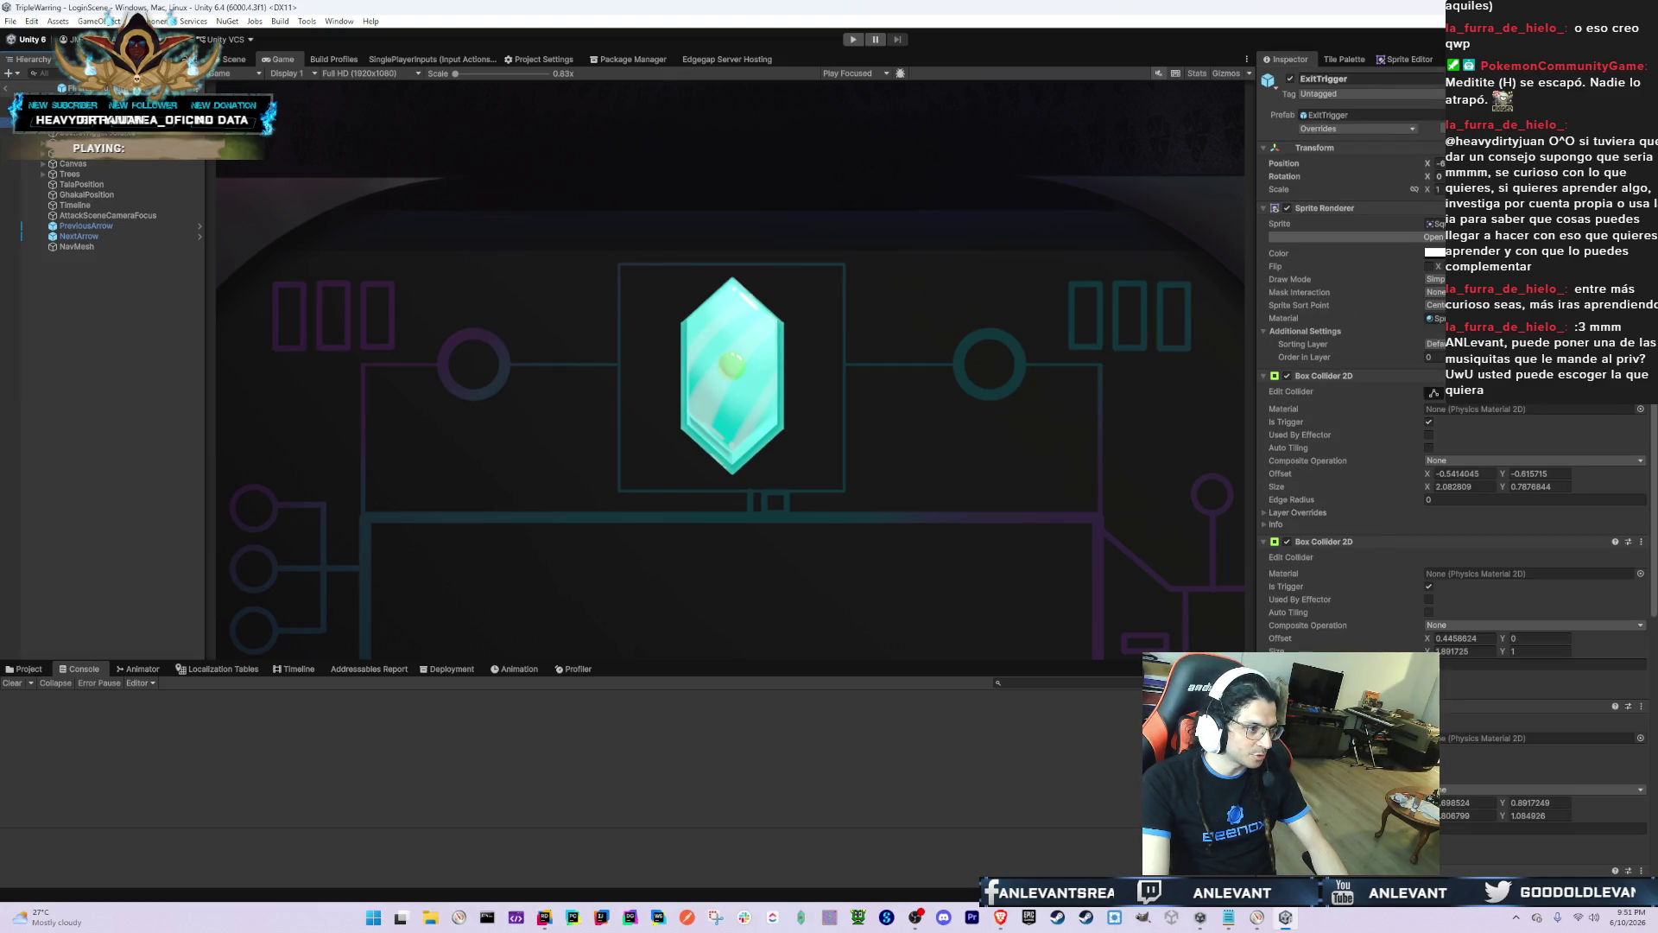
key(Down)
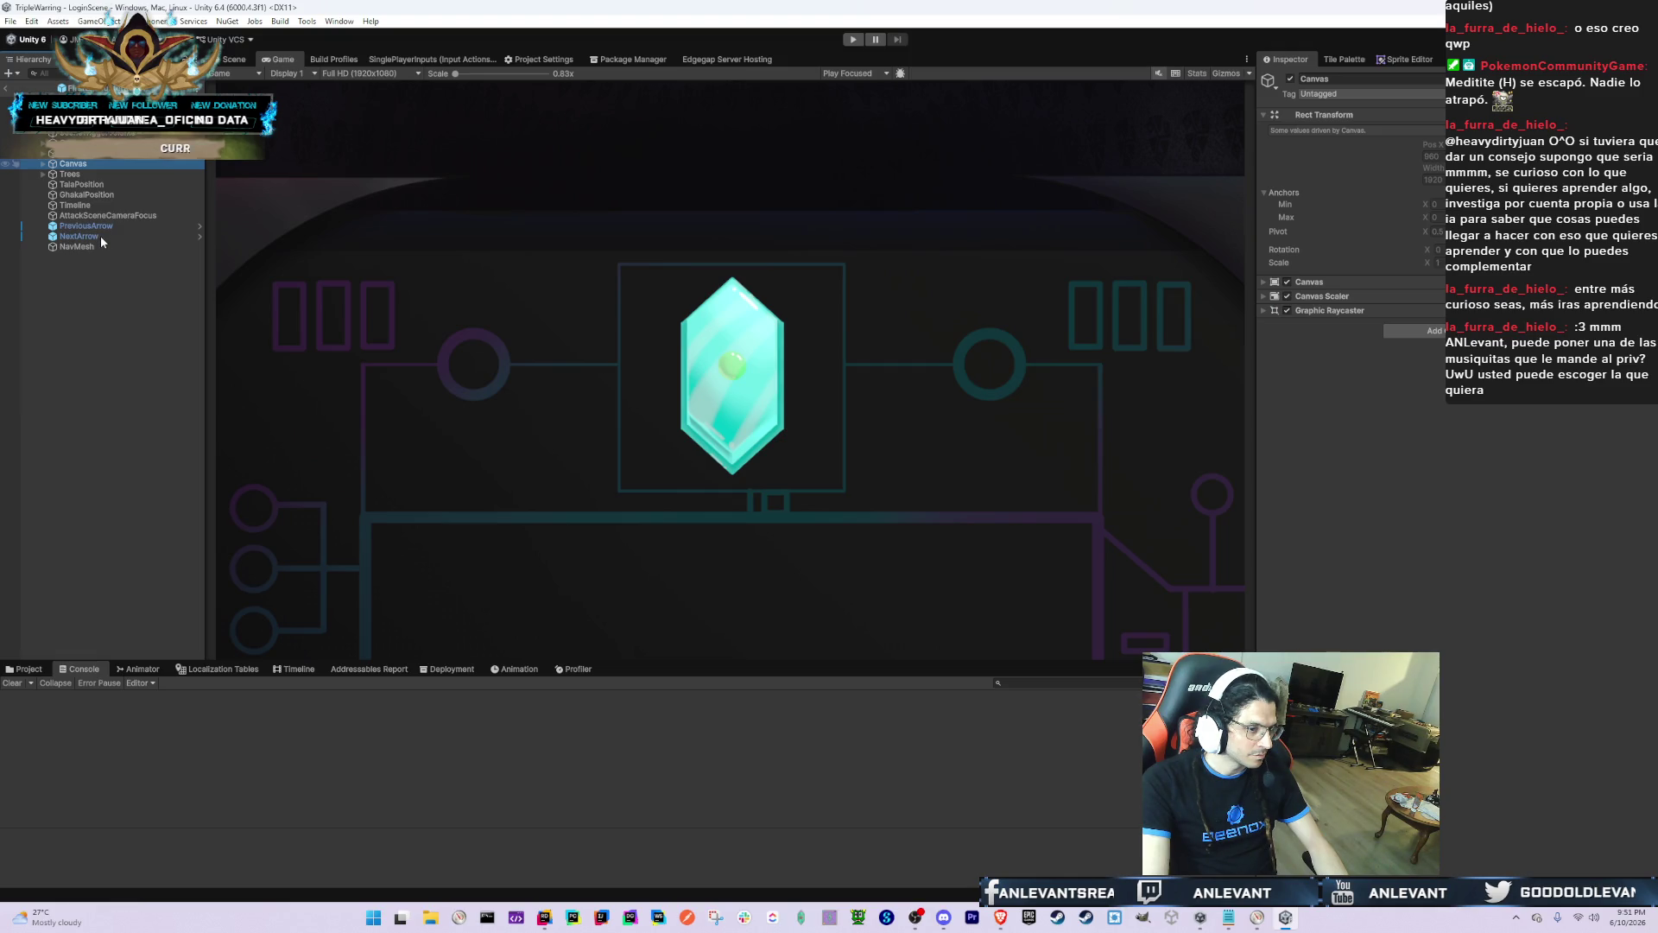
key(alt+Tab)
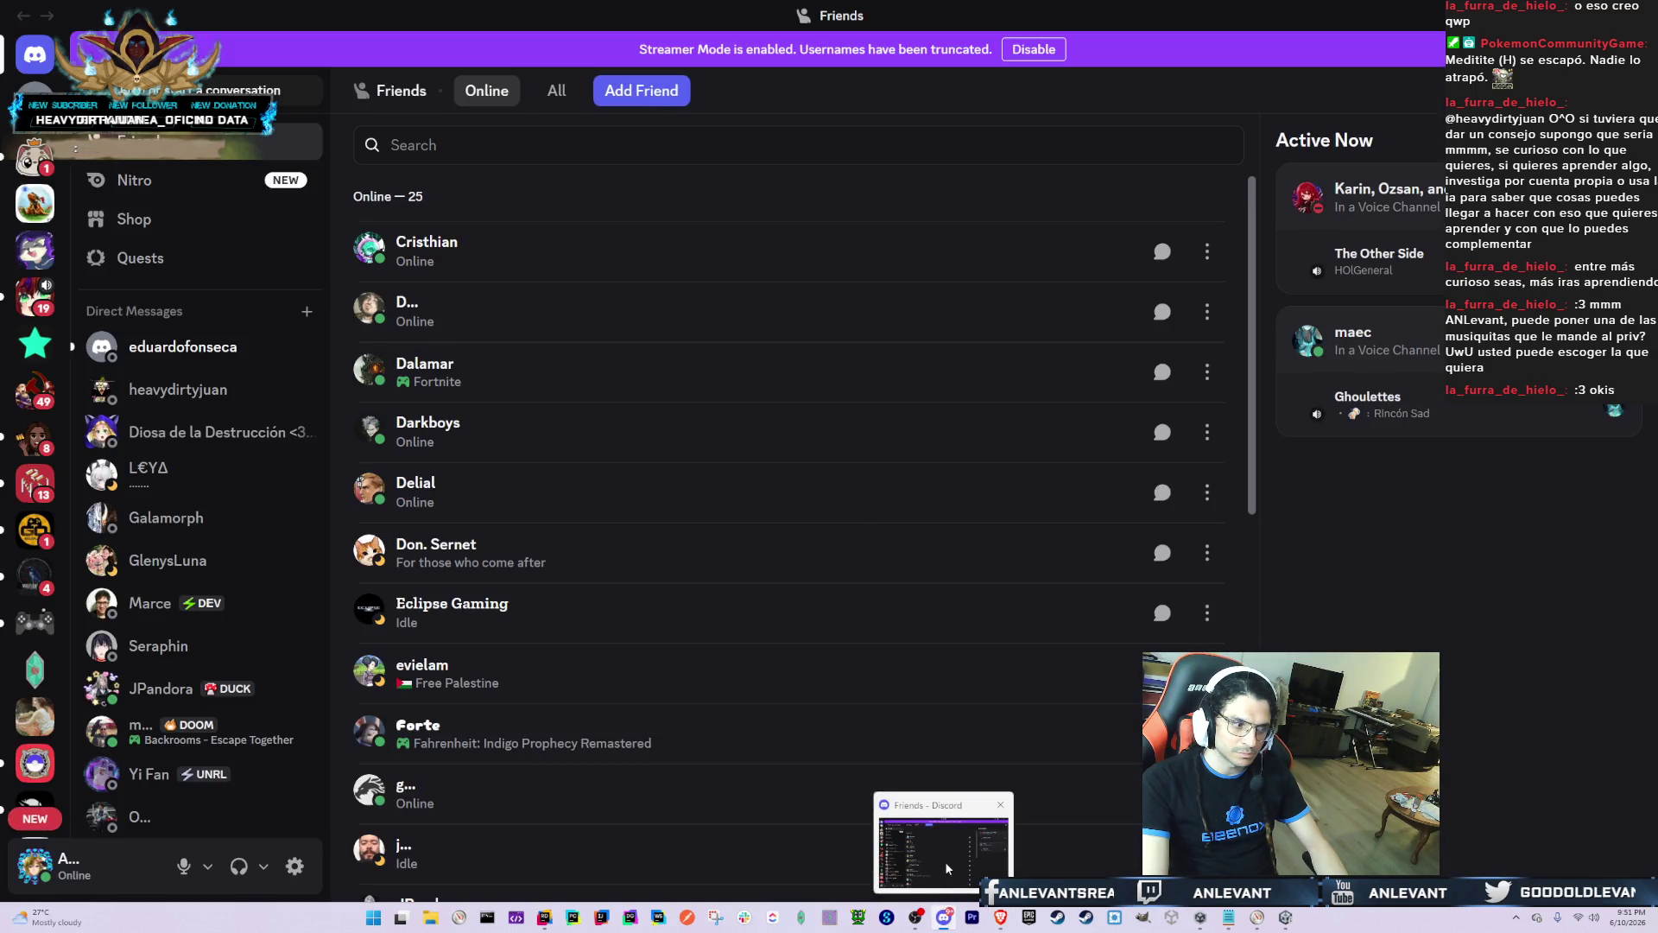
Step: Open a friend's direct-message chat, glance at Unity, then switch to another friend's conversation
click(944, 864)
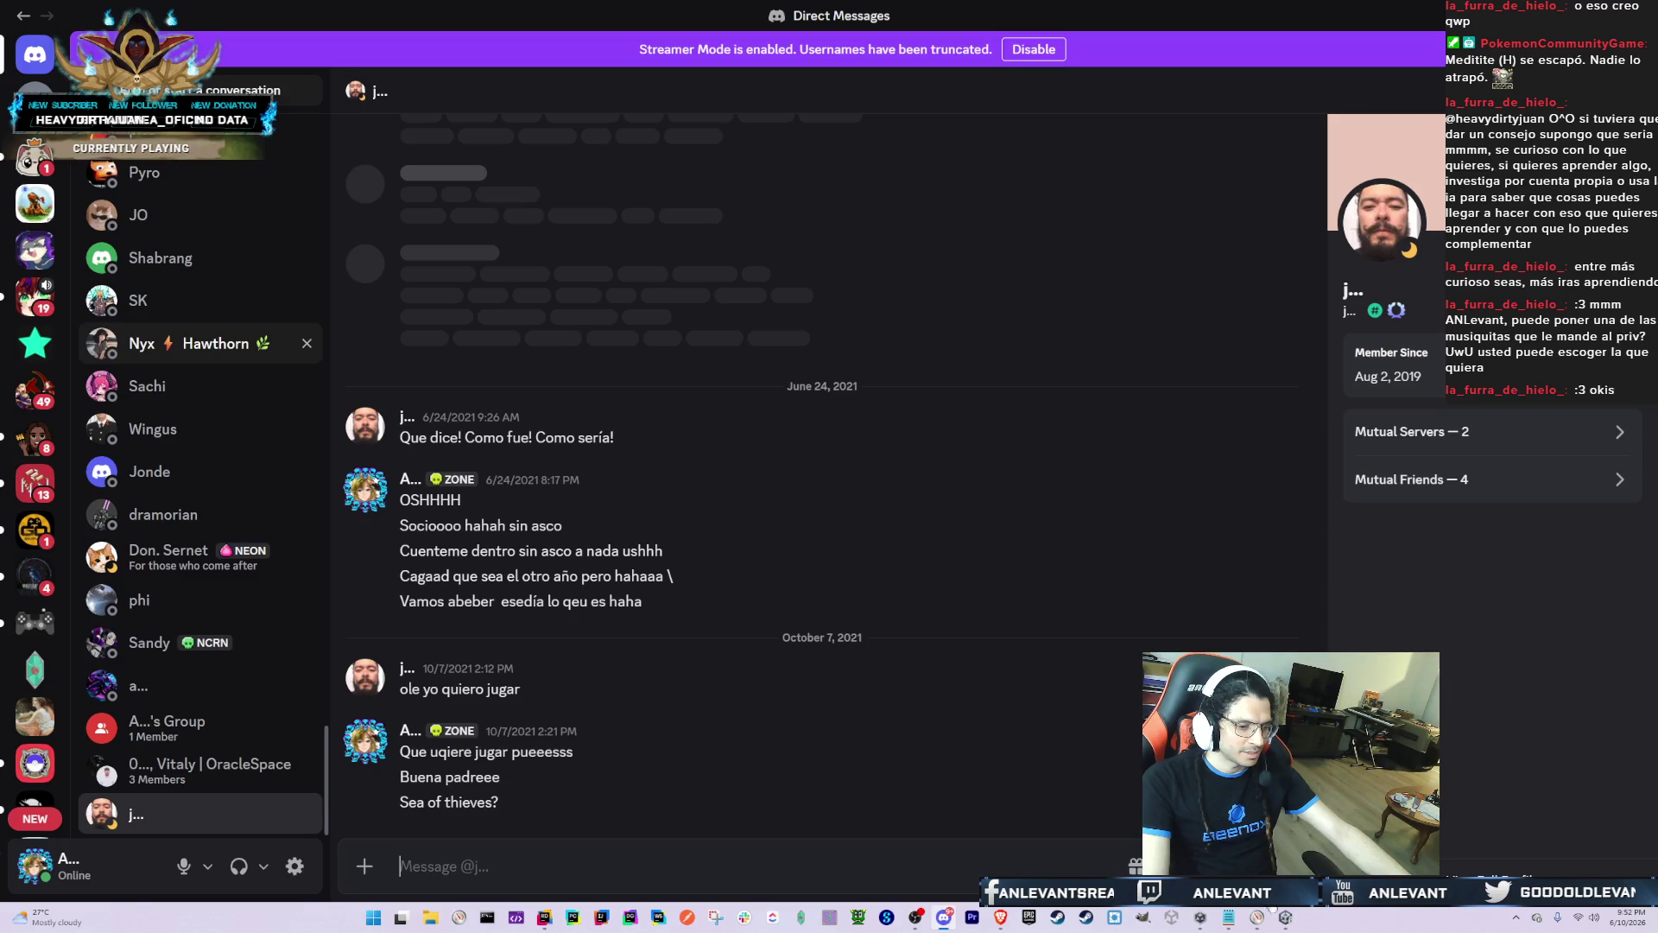
key(alt+Tab)
key(alt+Tab)
key(alt+Tab)
key(alt+Tab)
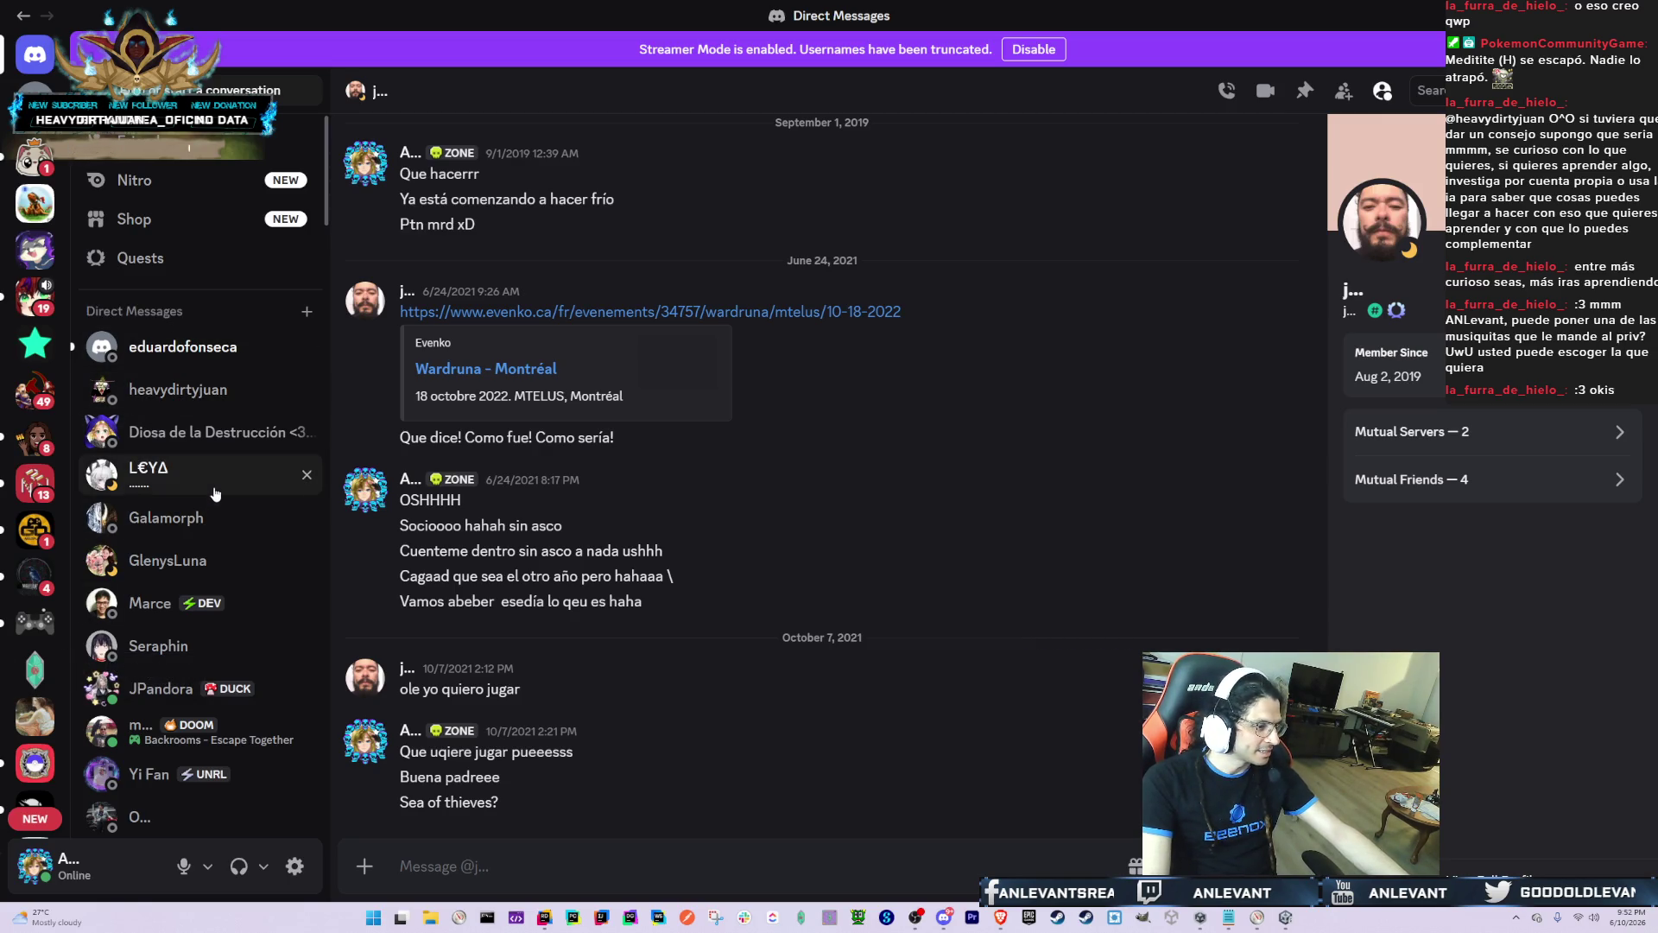
scroll(220, 483, down, 4)
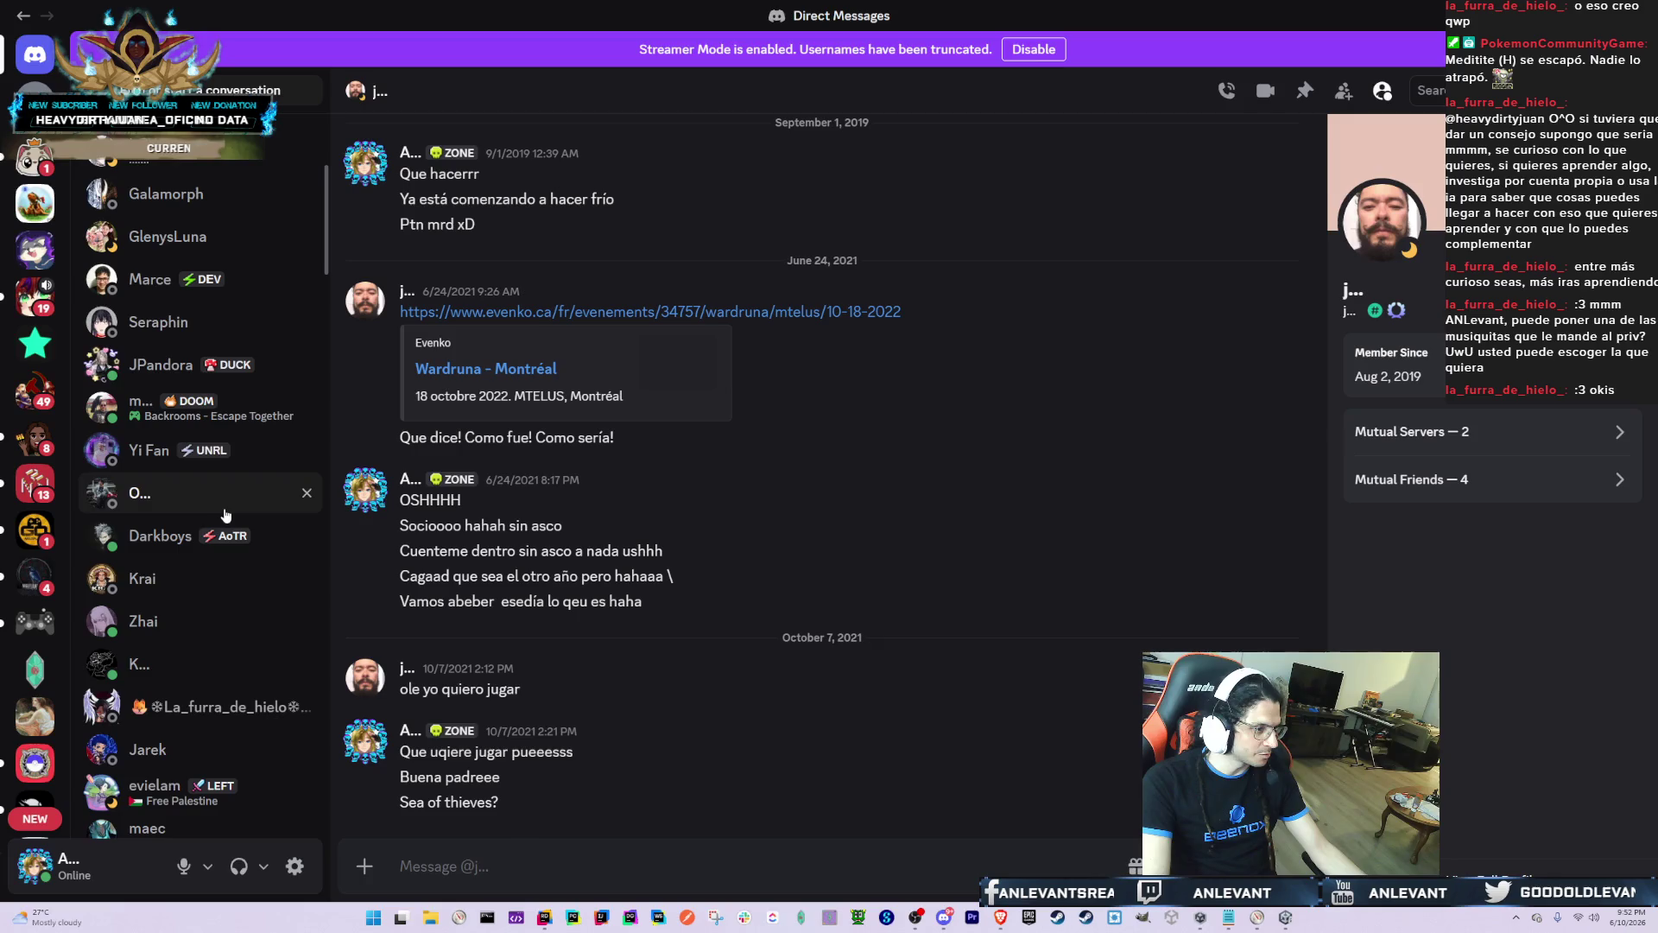
key(alt+Tab)
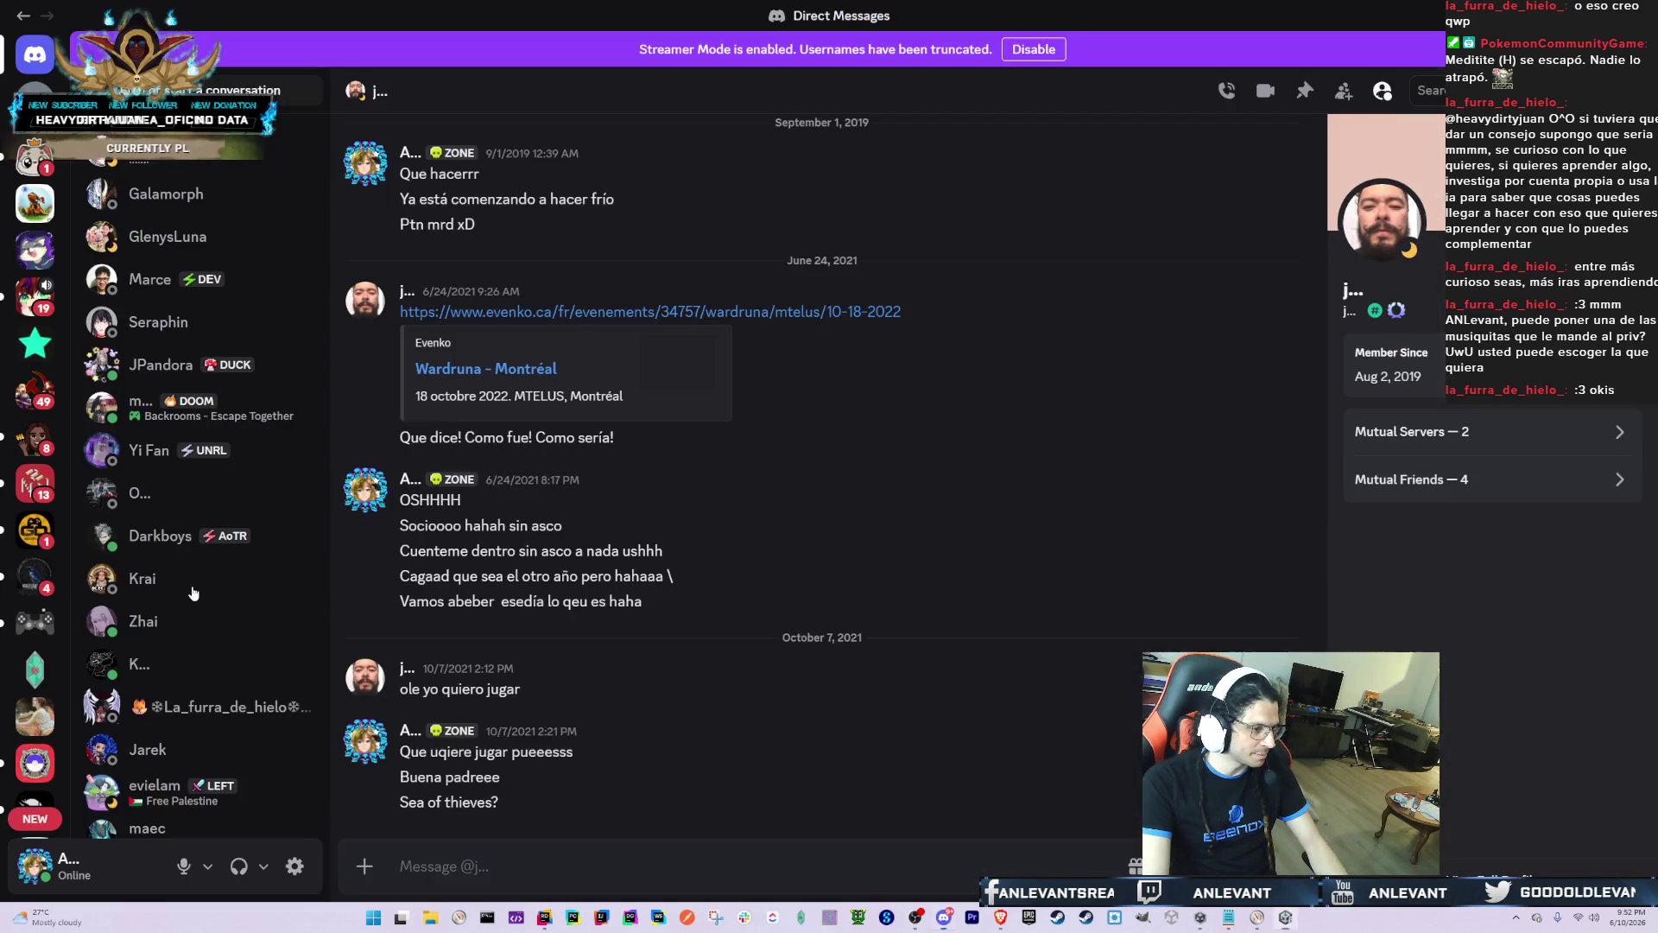
key(alt+Tab)
scroll(190, 537, up, 4)
click(182, 347)
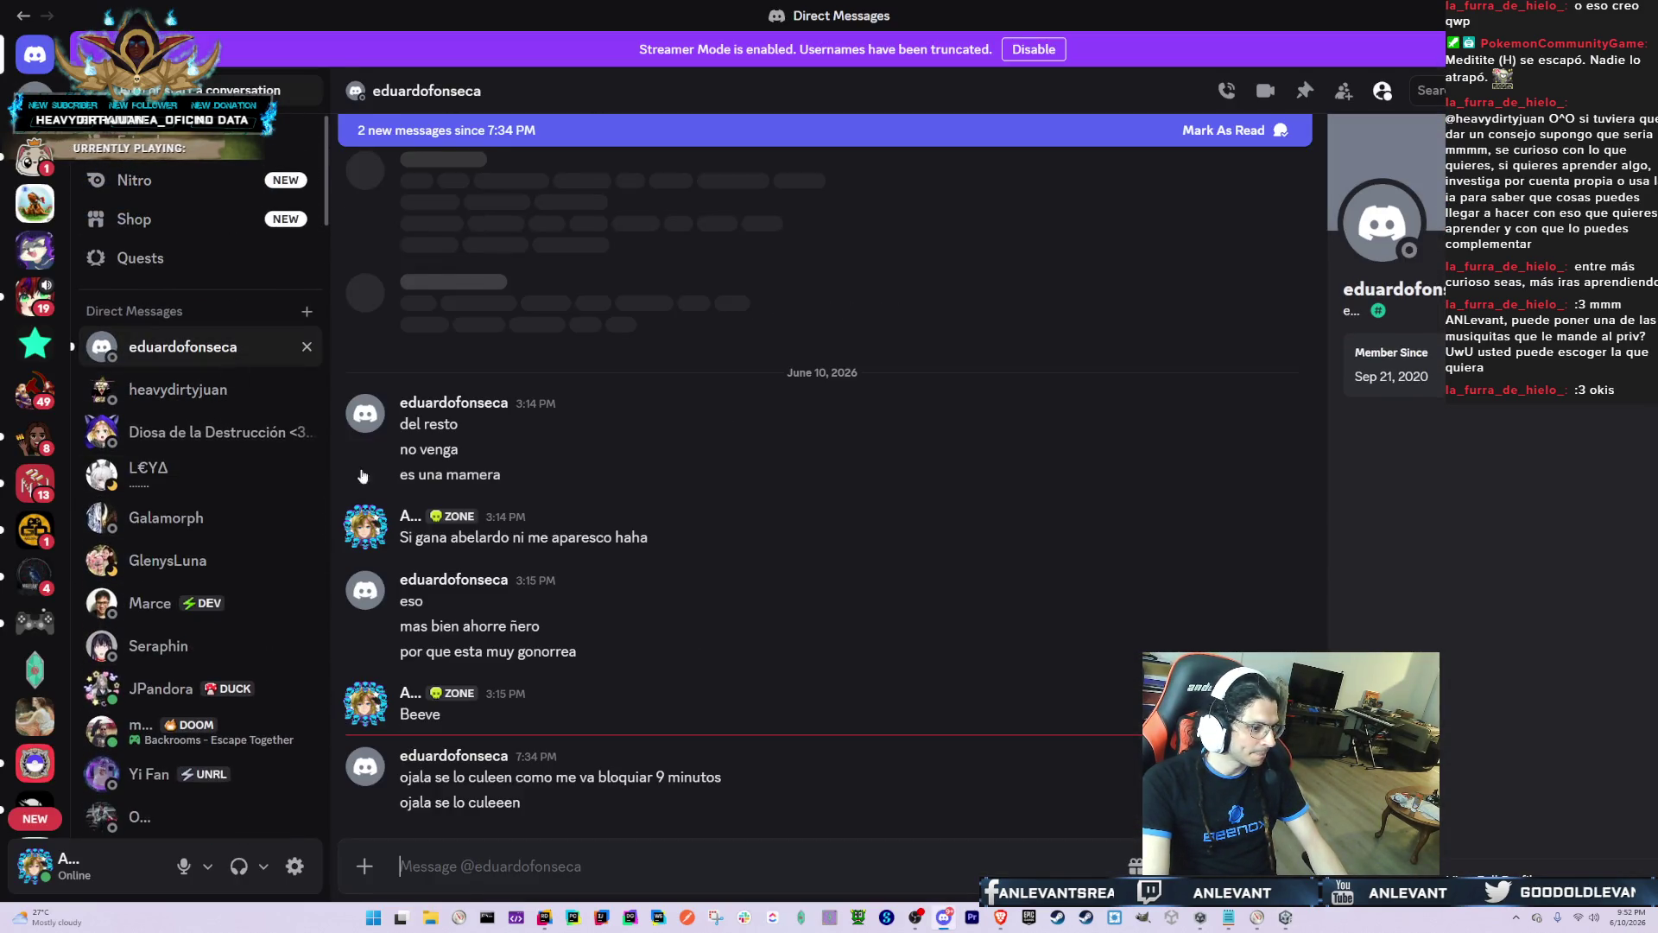
Step: React with 😂 to the latest message and send a laughing apology reply in Spanish
click(570, 861)
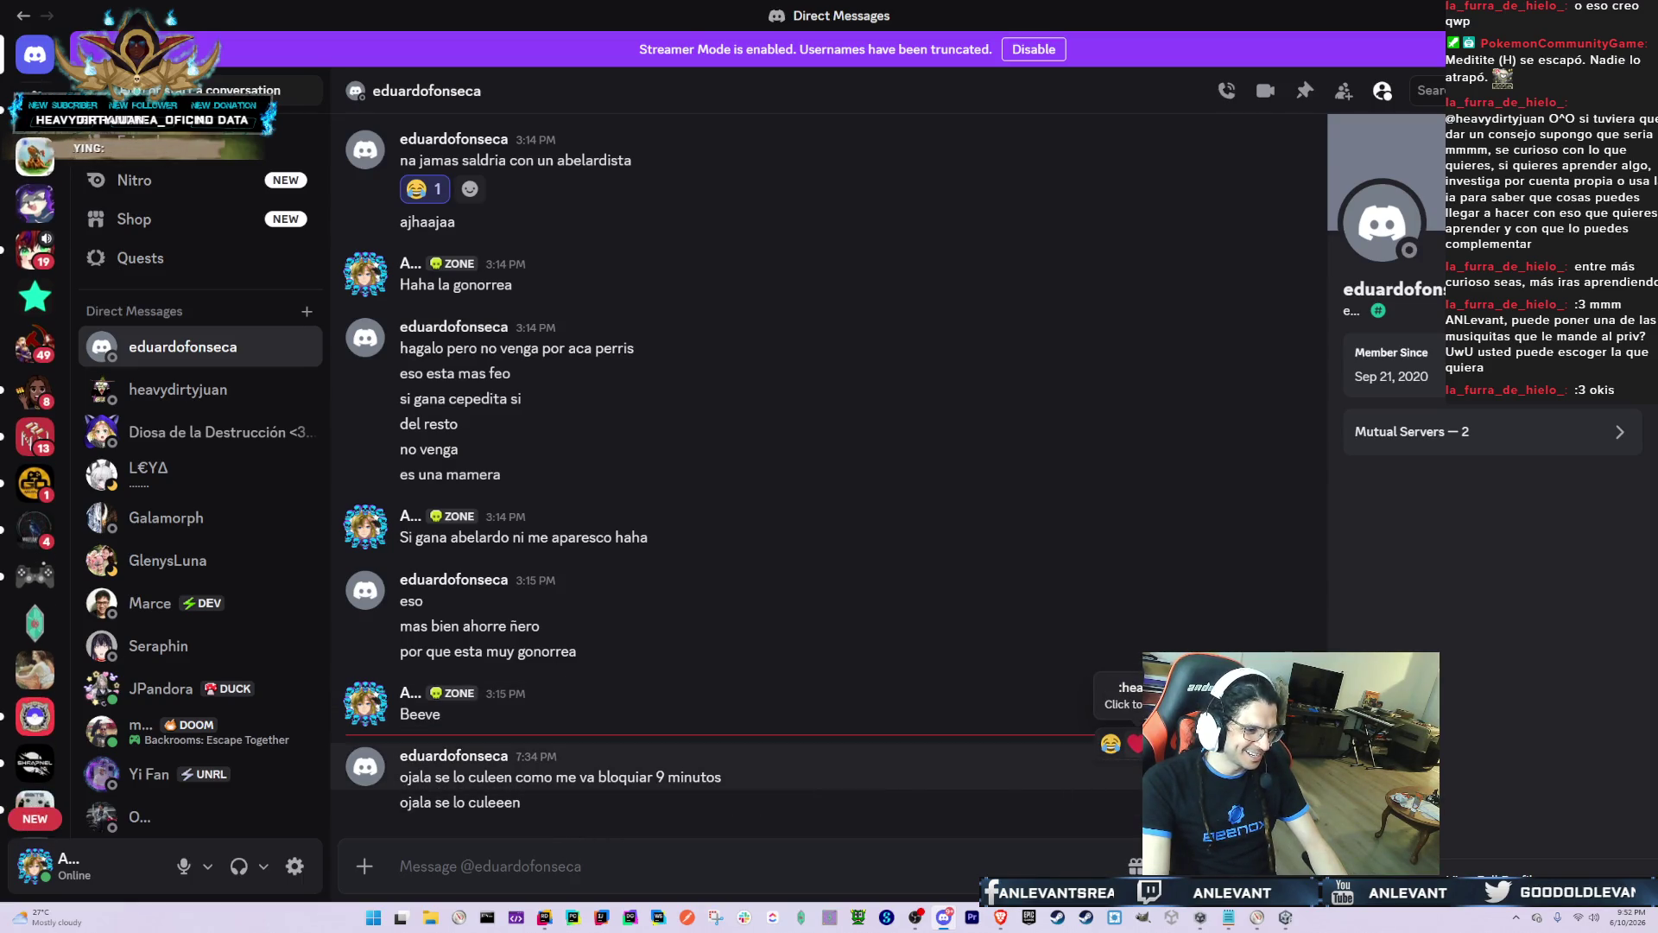
click(1111, 745)
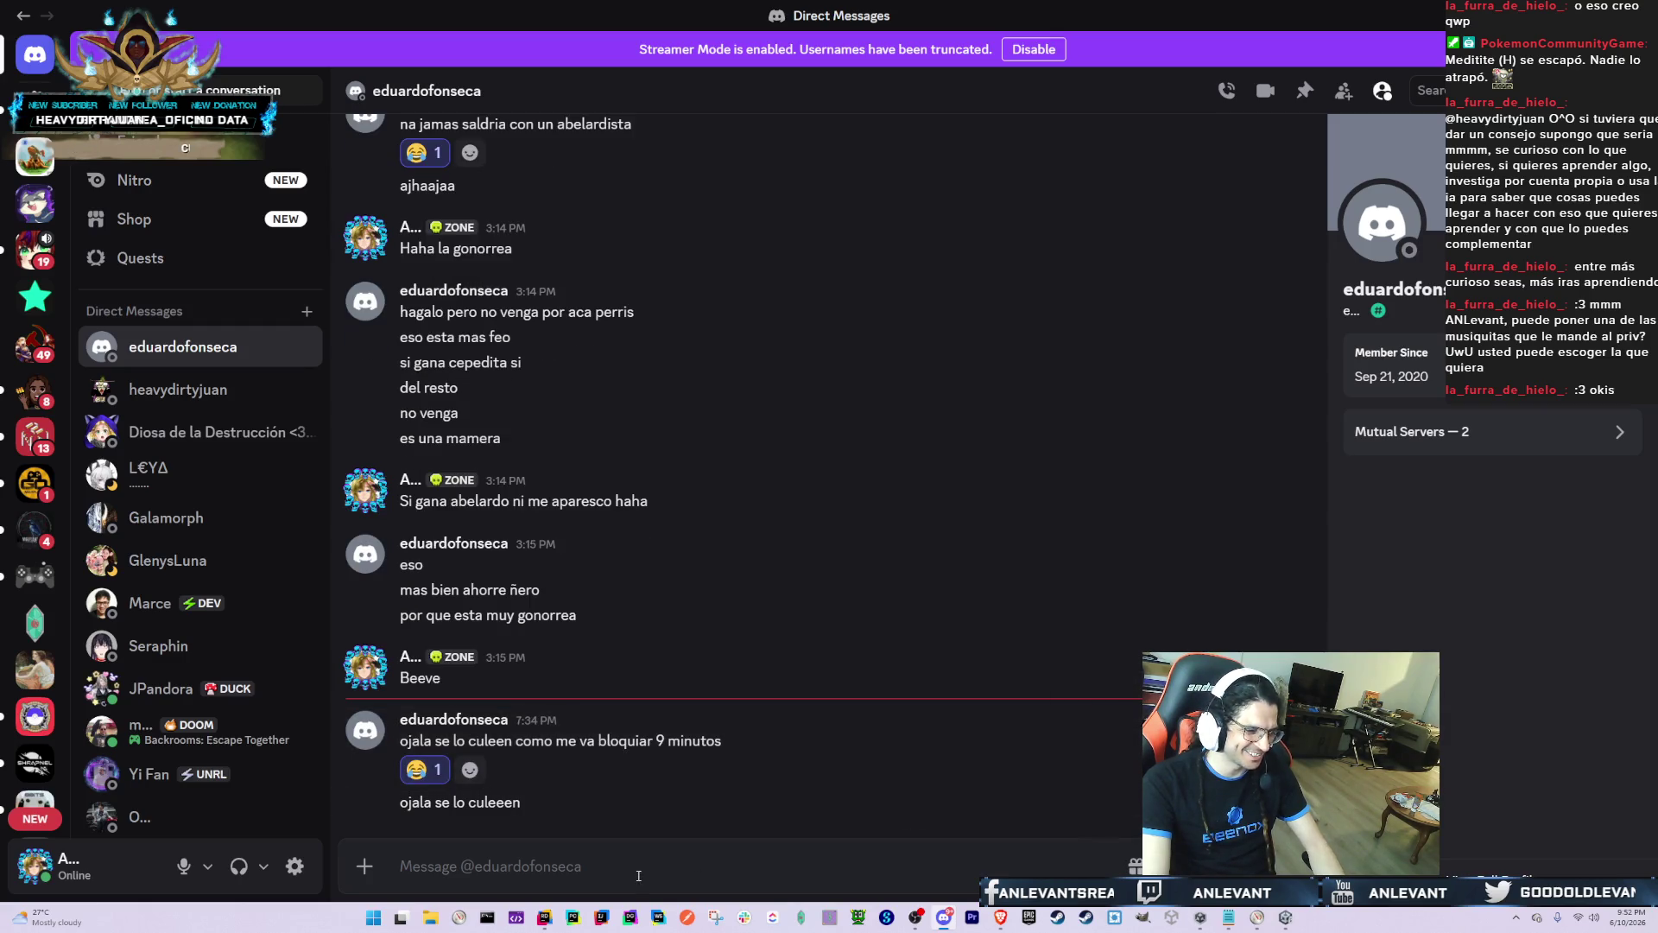
text(Perdón mk ahahah quería bloquearlo un segundo nno máß hahahahaha)
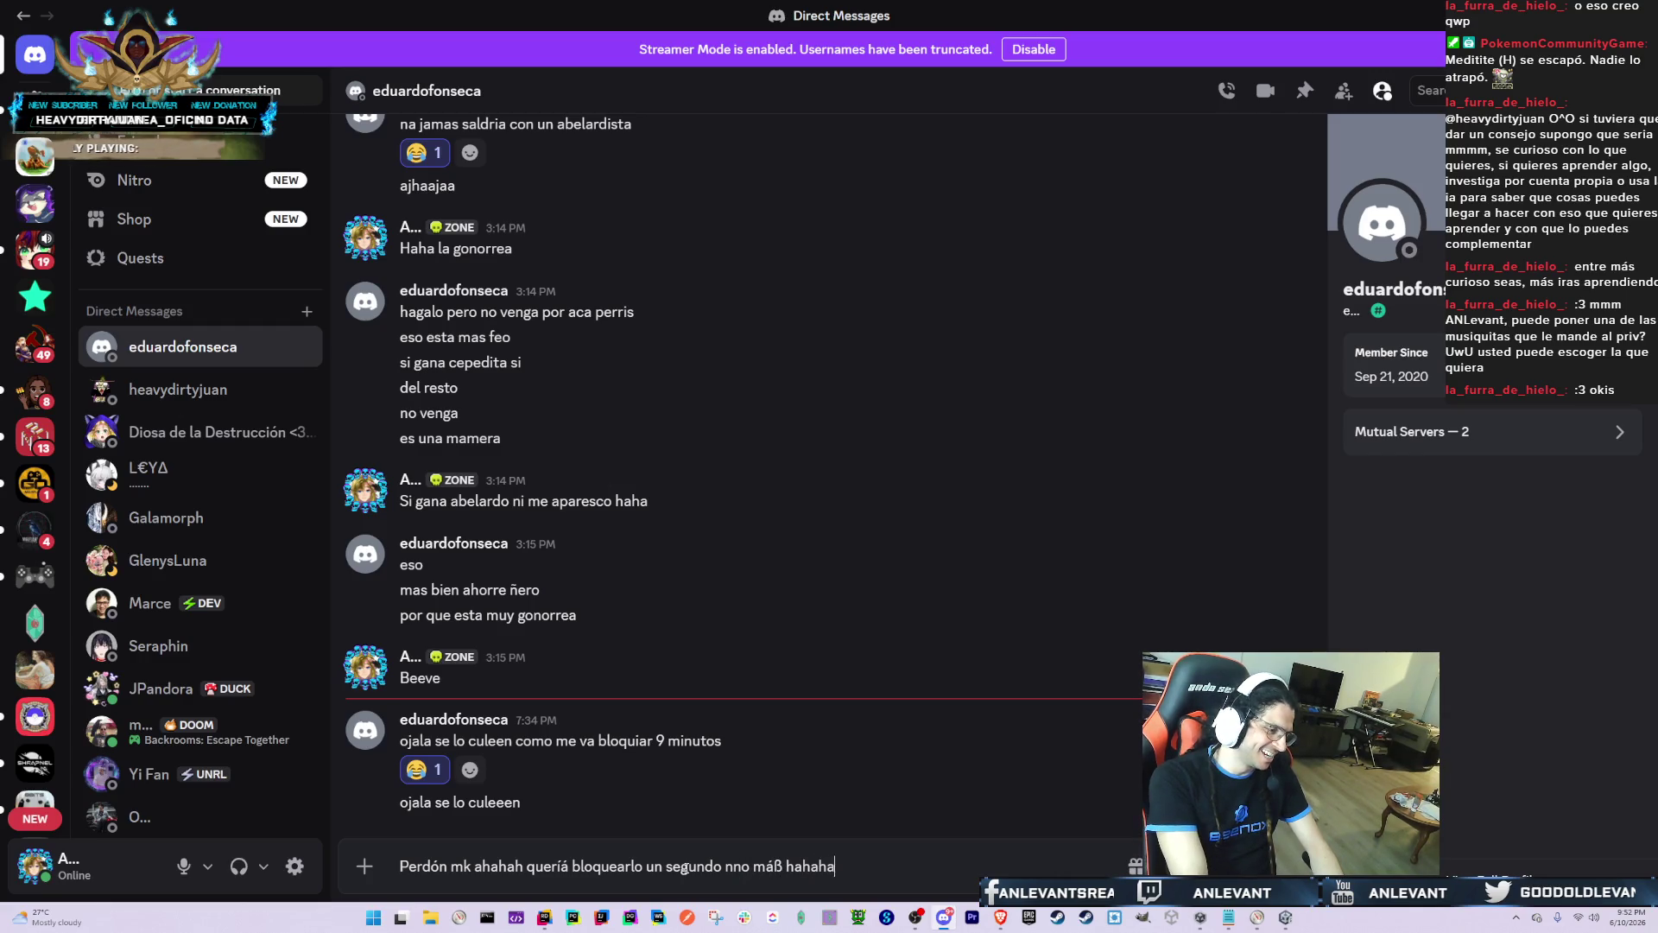
key(Return)
click(272, 426)
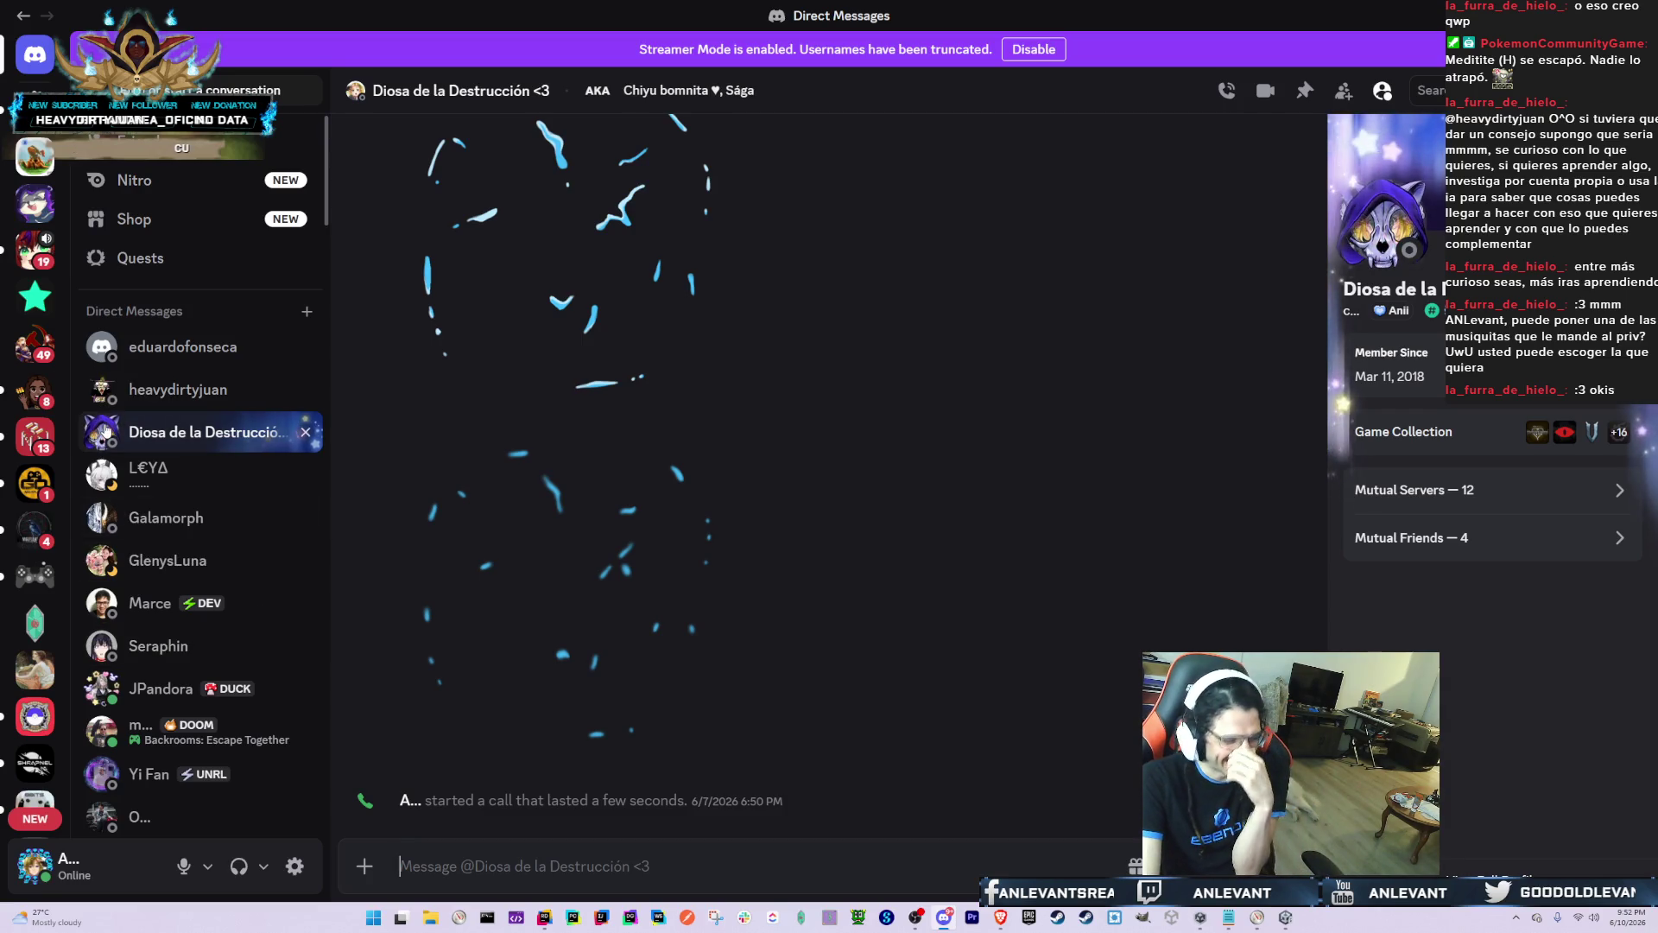
Step: Open the conversation with the shared mp3 files and start playing Eternal Night
scroll(71, 621, down, 3)
scroll(69, 621, down, 5)
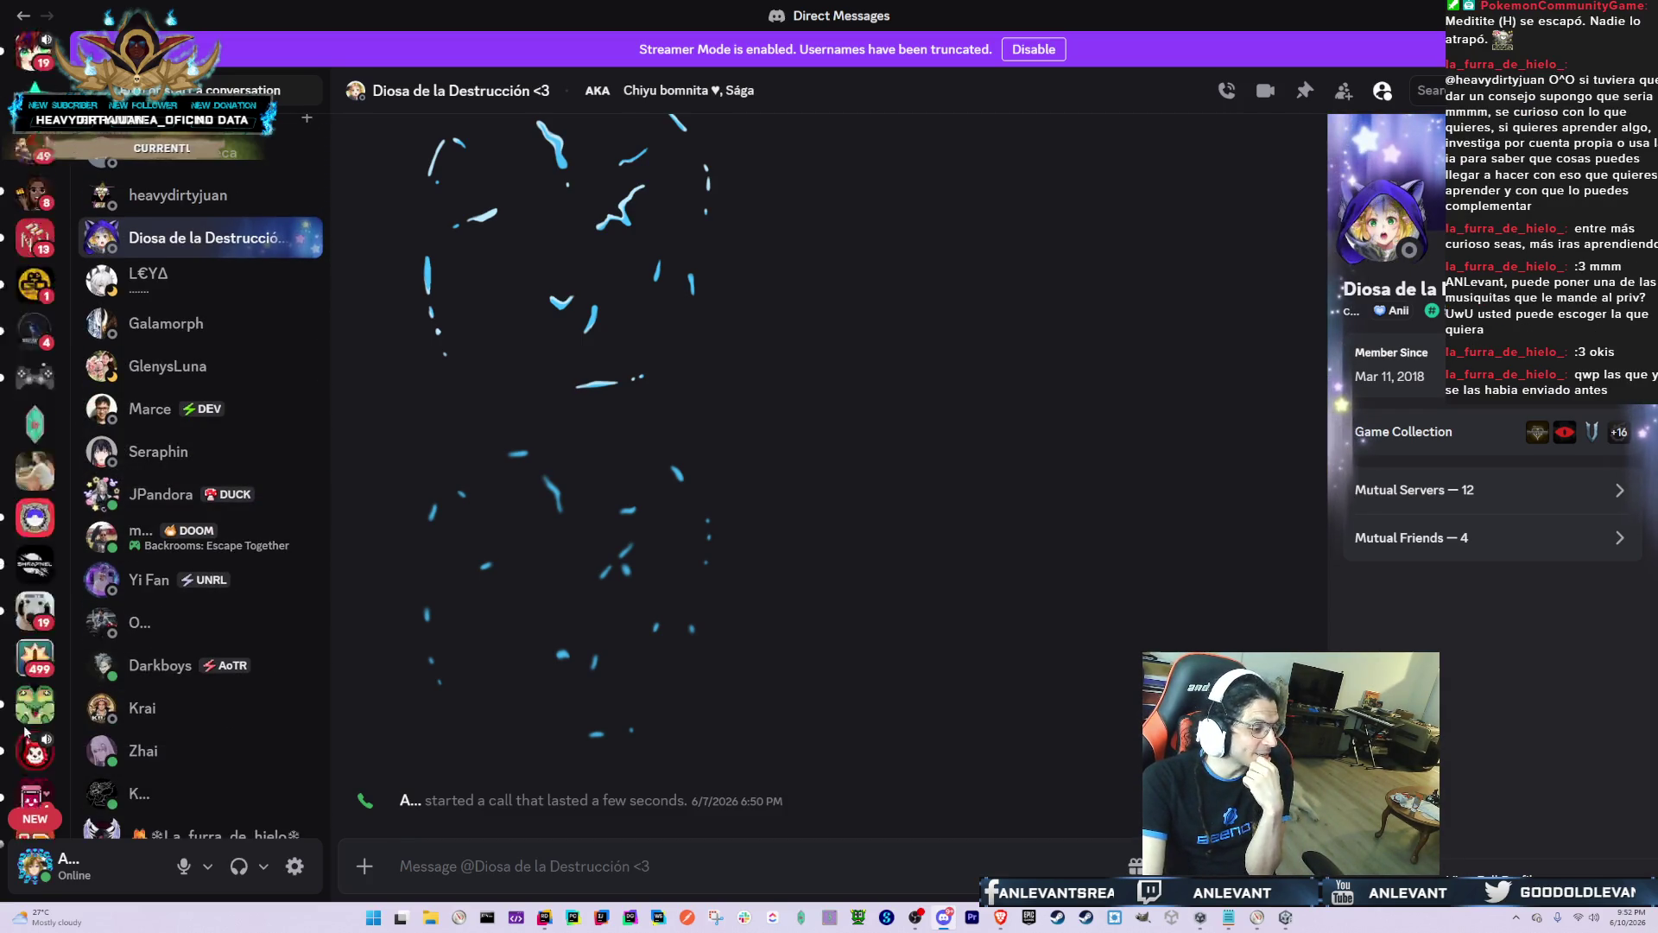
scroll(154, 595, down, 3)
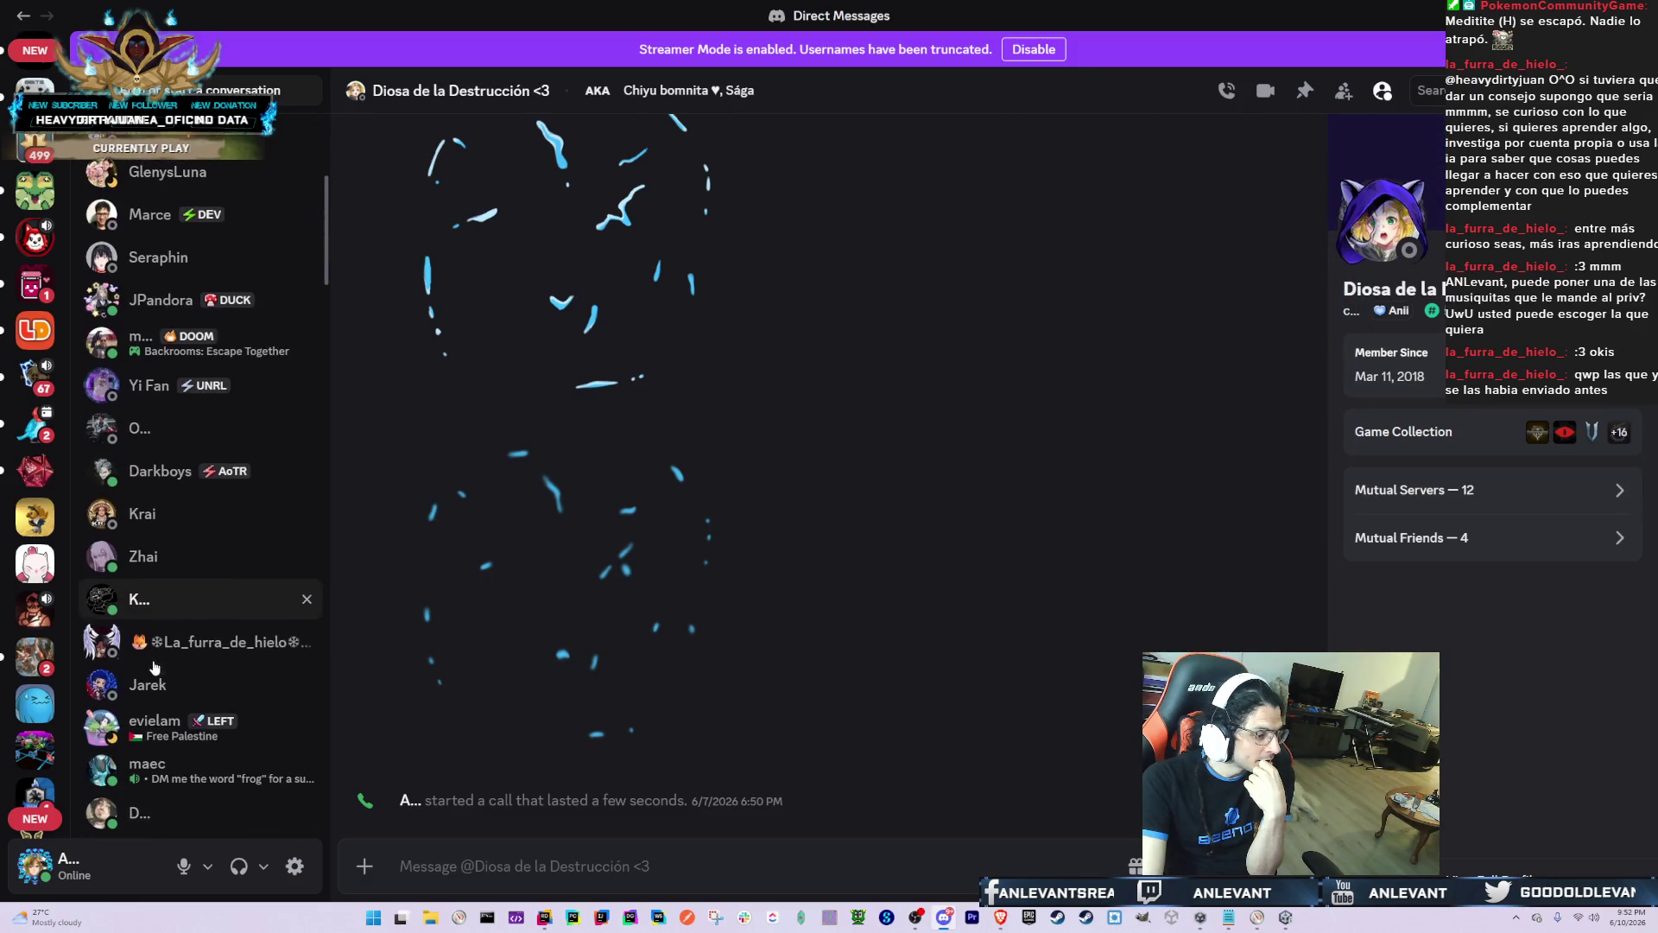
click(198, 641)
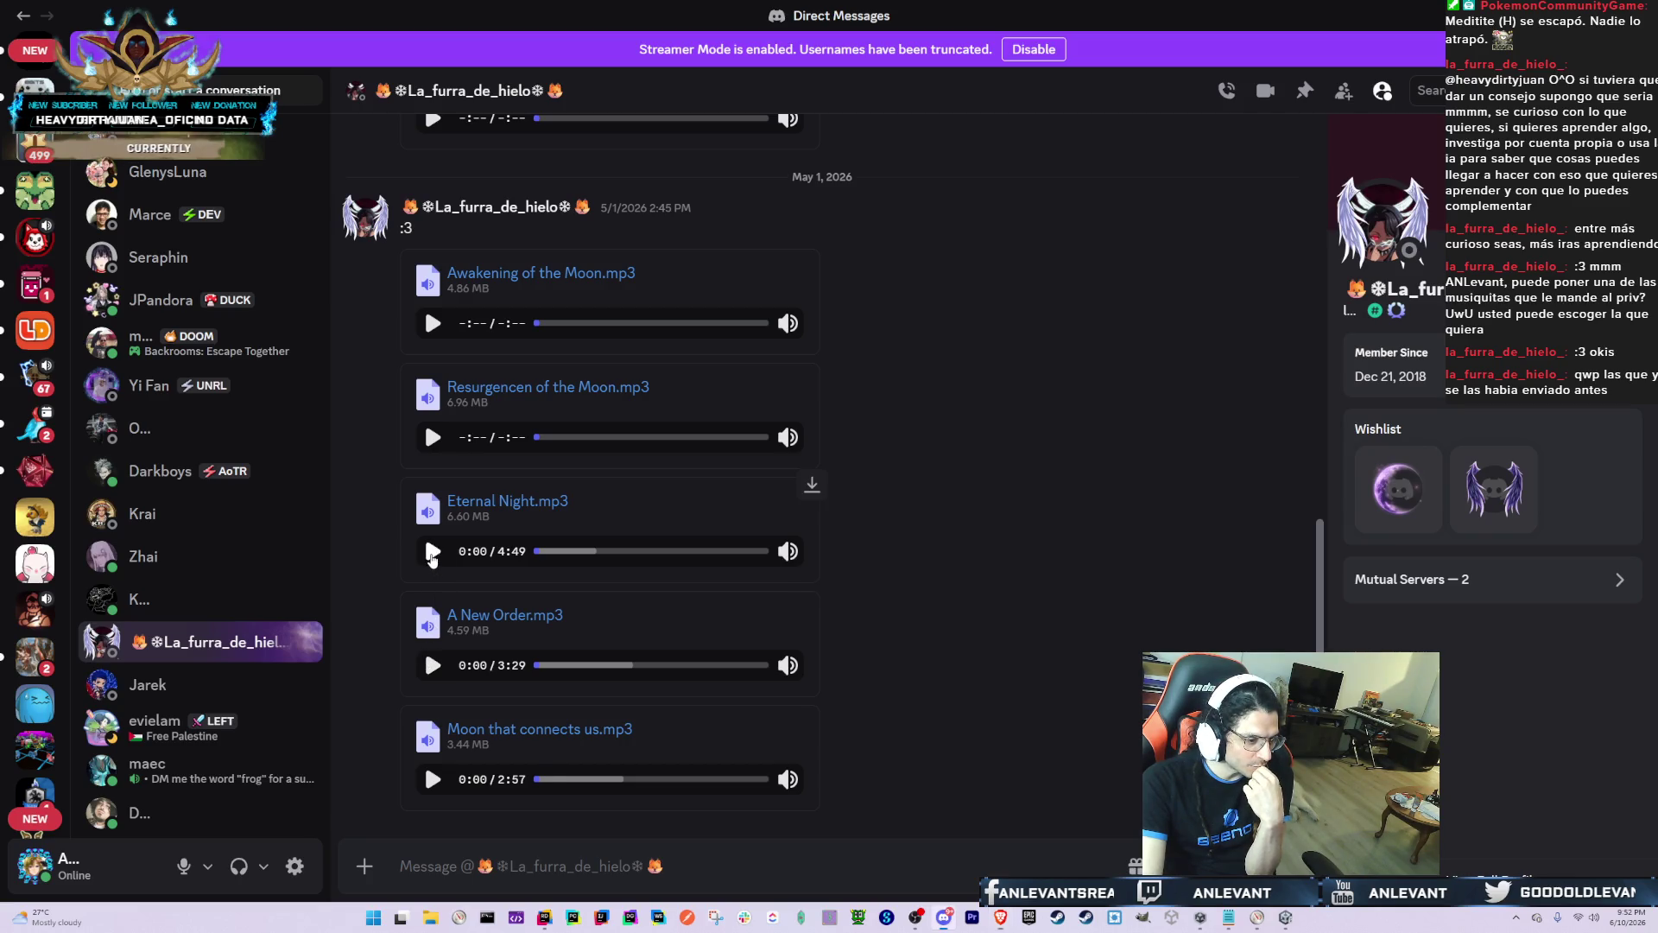
click(432, 552)
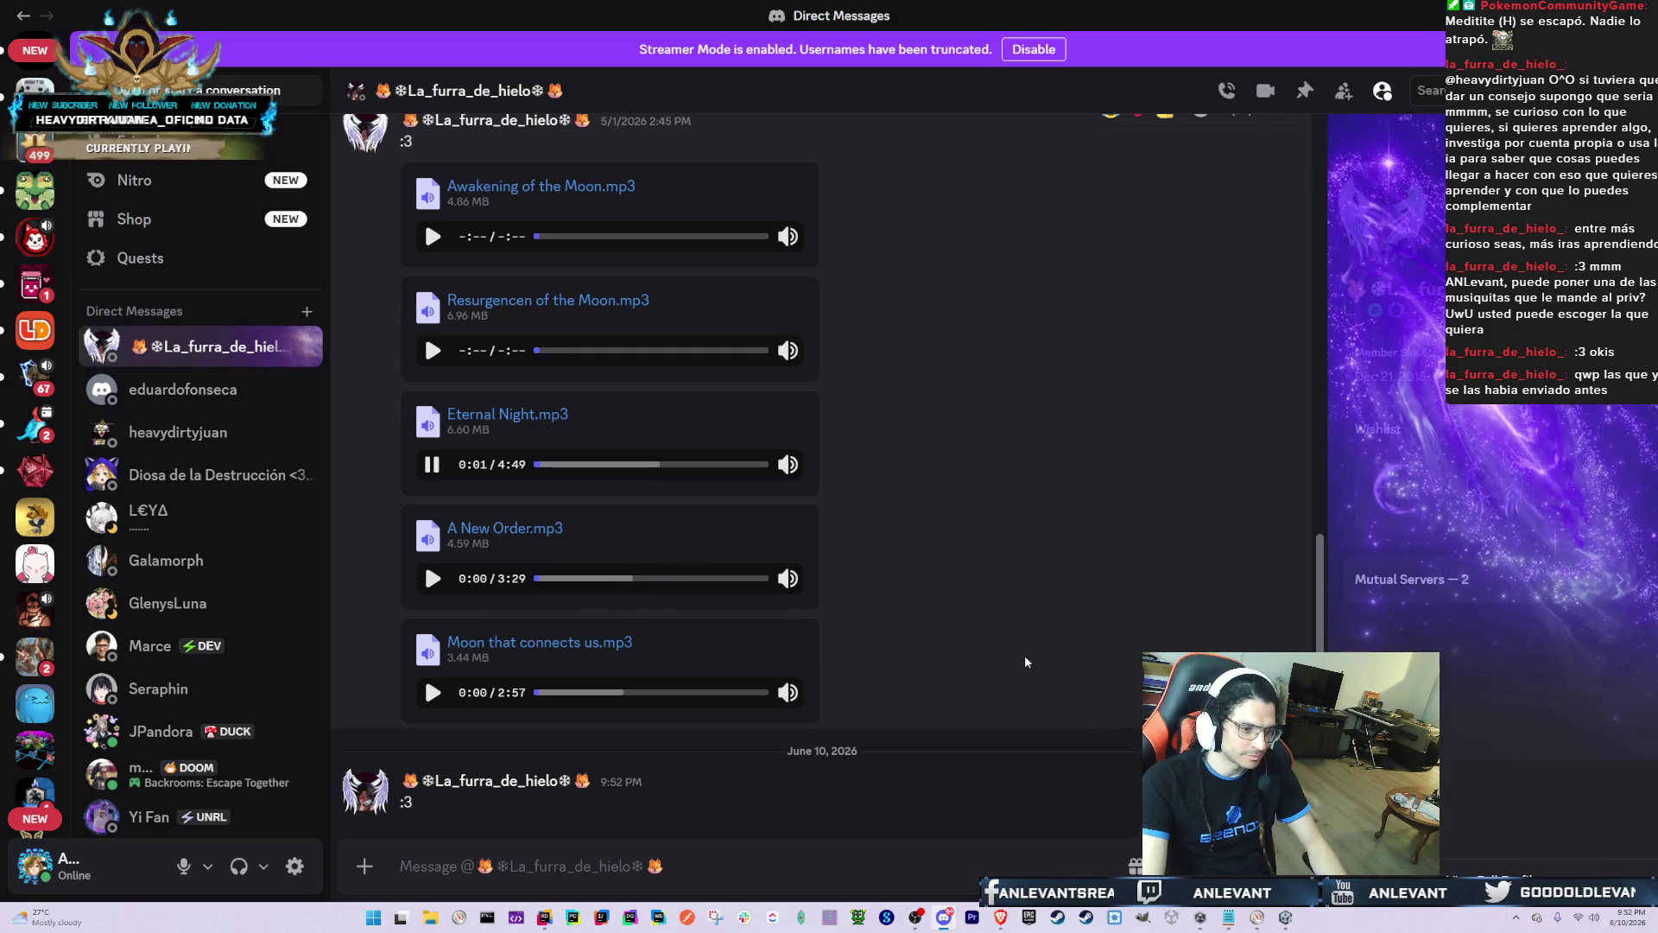
Step: After a quick check of OBS, lower Eternal Night's volume to about a third
mouse_move(788, 462)
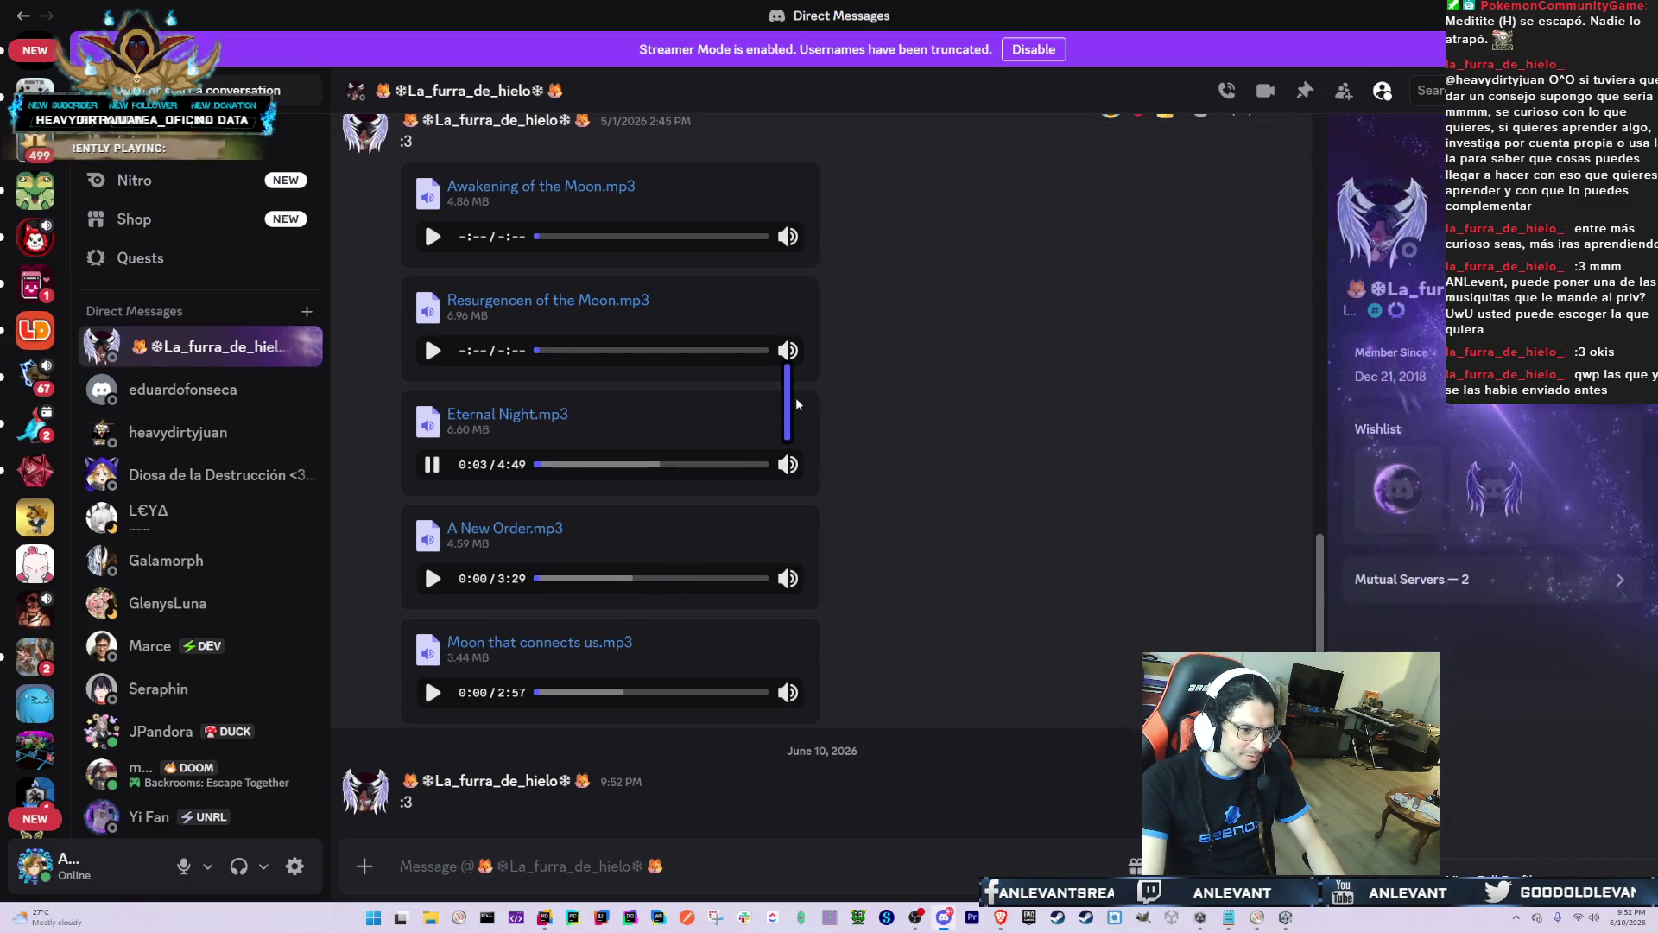
key(alt+Tab)
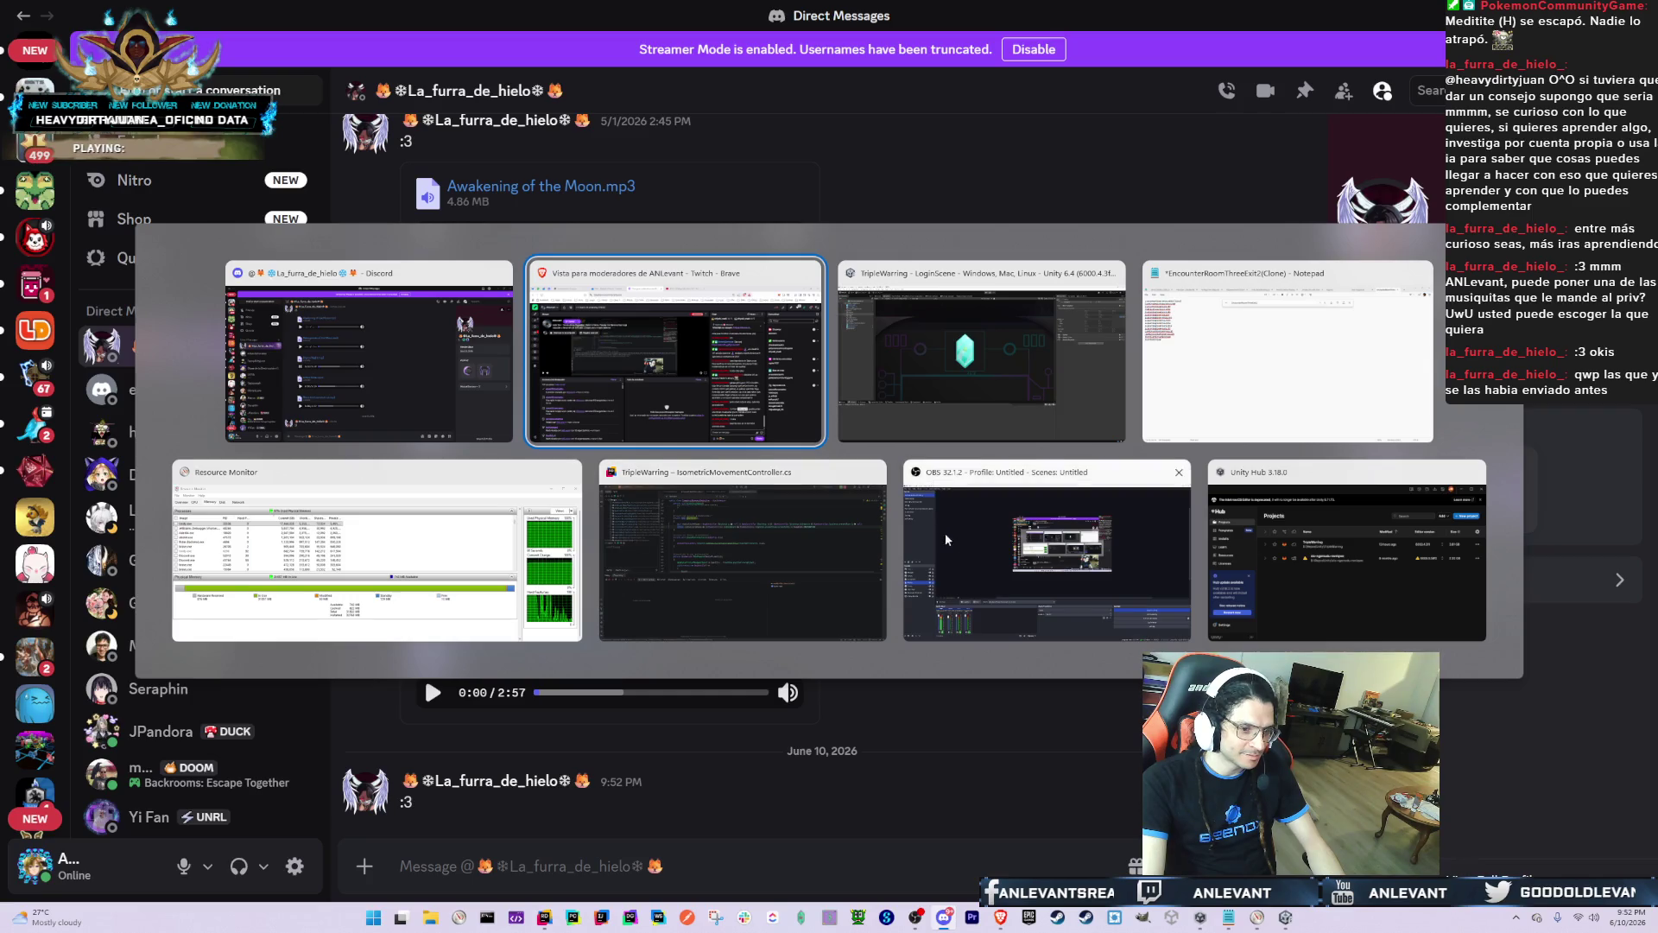
click(945, 540)
click(915, 917)
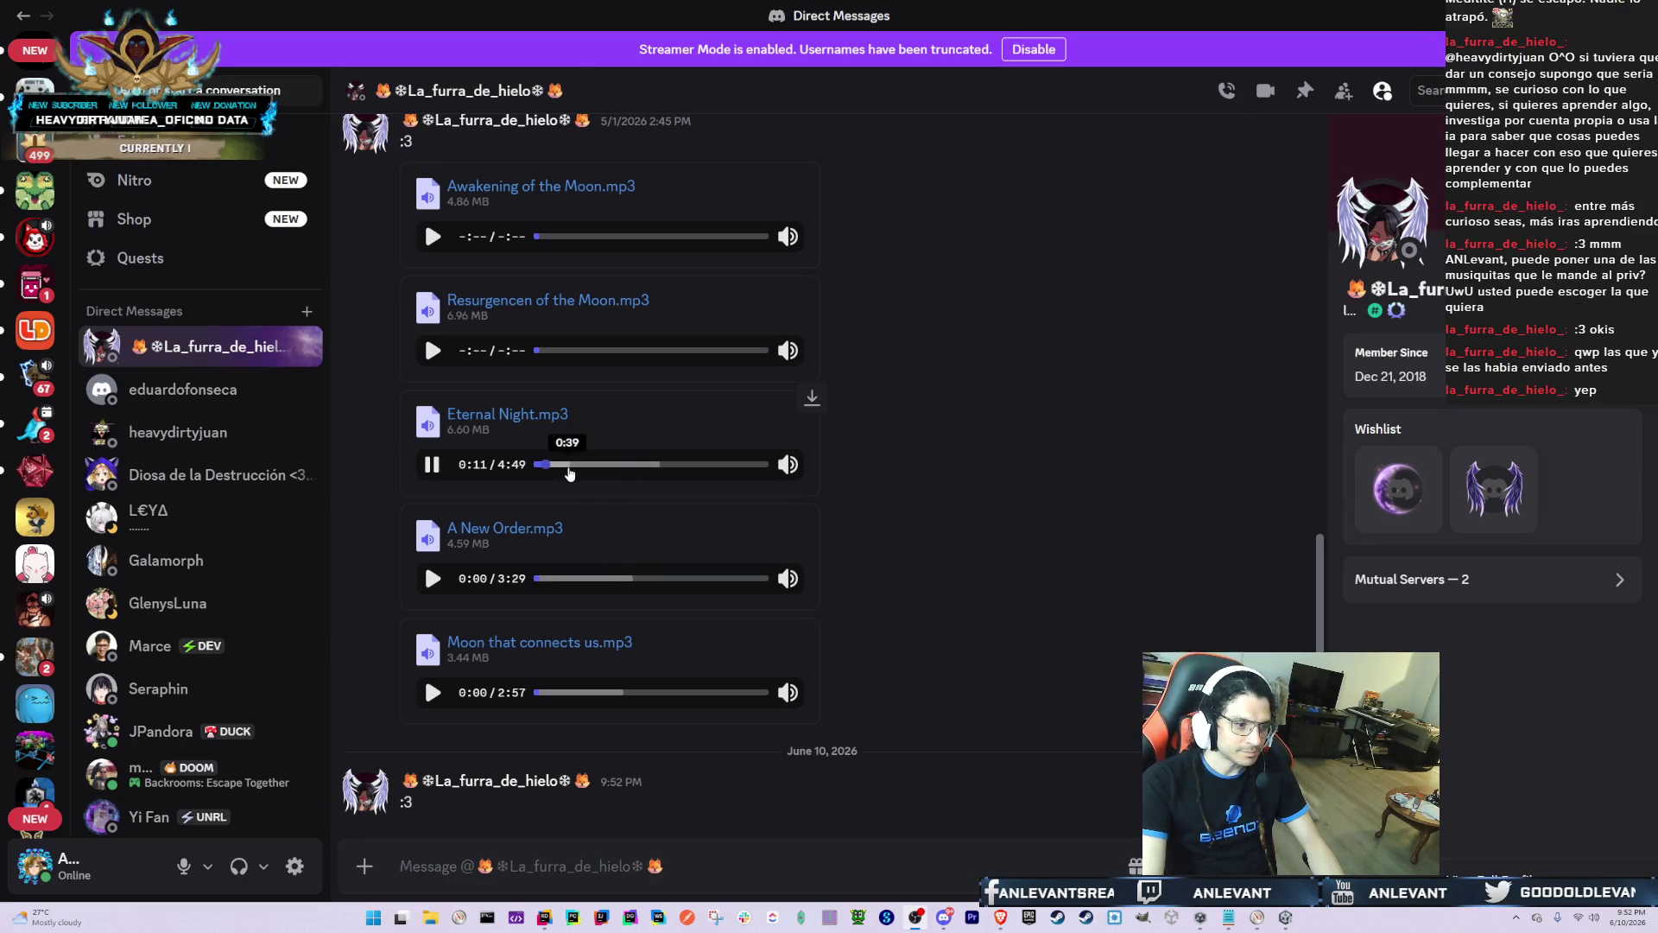
mouse_move(793, 468)
drag(787, 430, 786, 410)
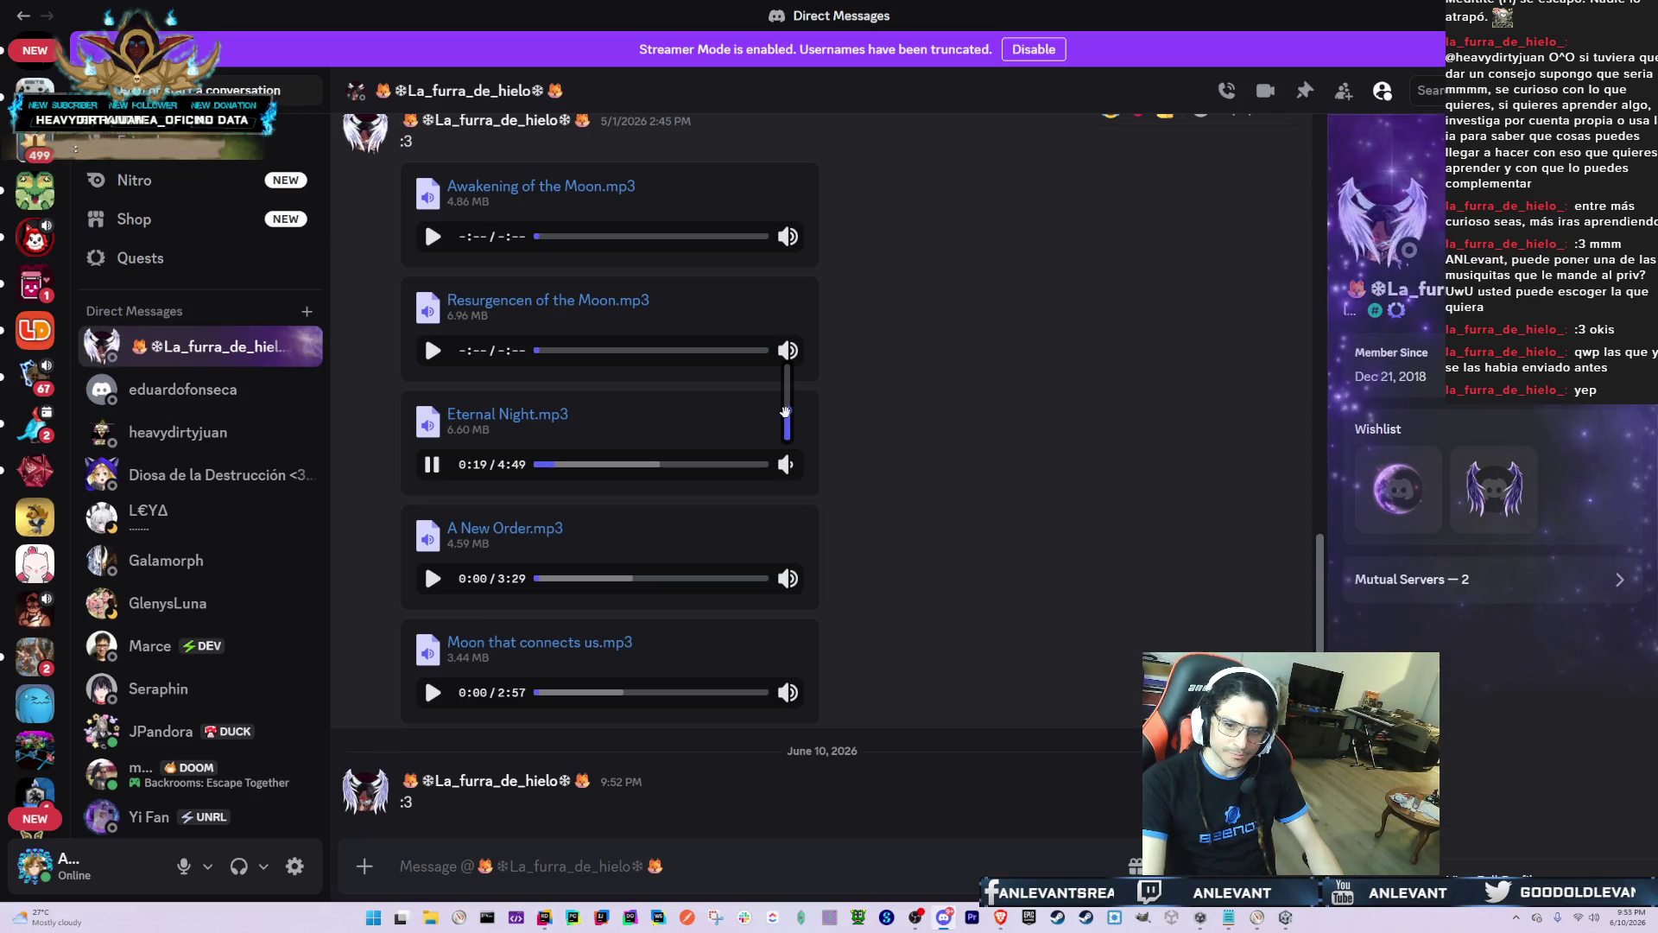
Step: Cycle through the open windows, passing Brave, and land back in the Unity editor
key(alt+Tab)
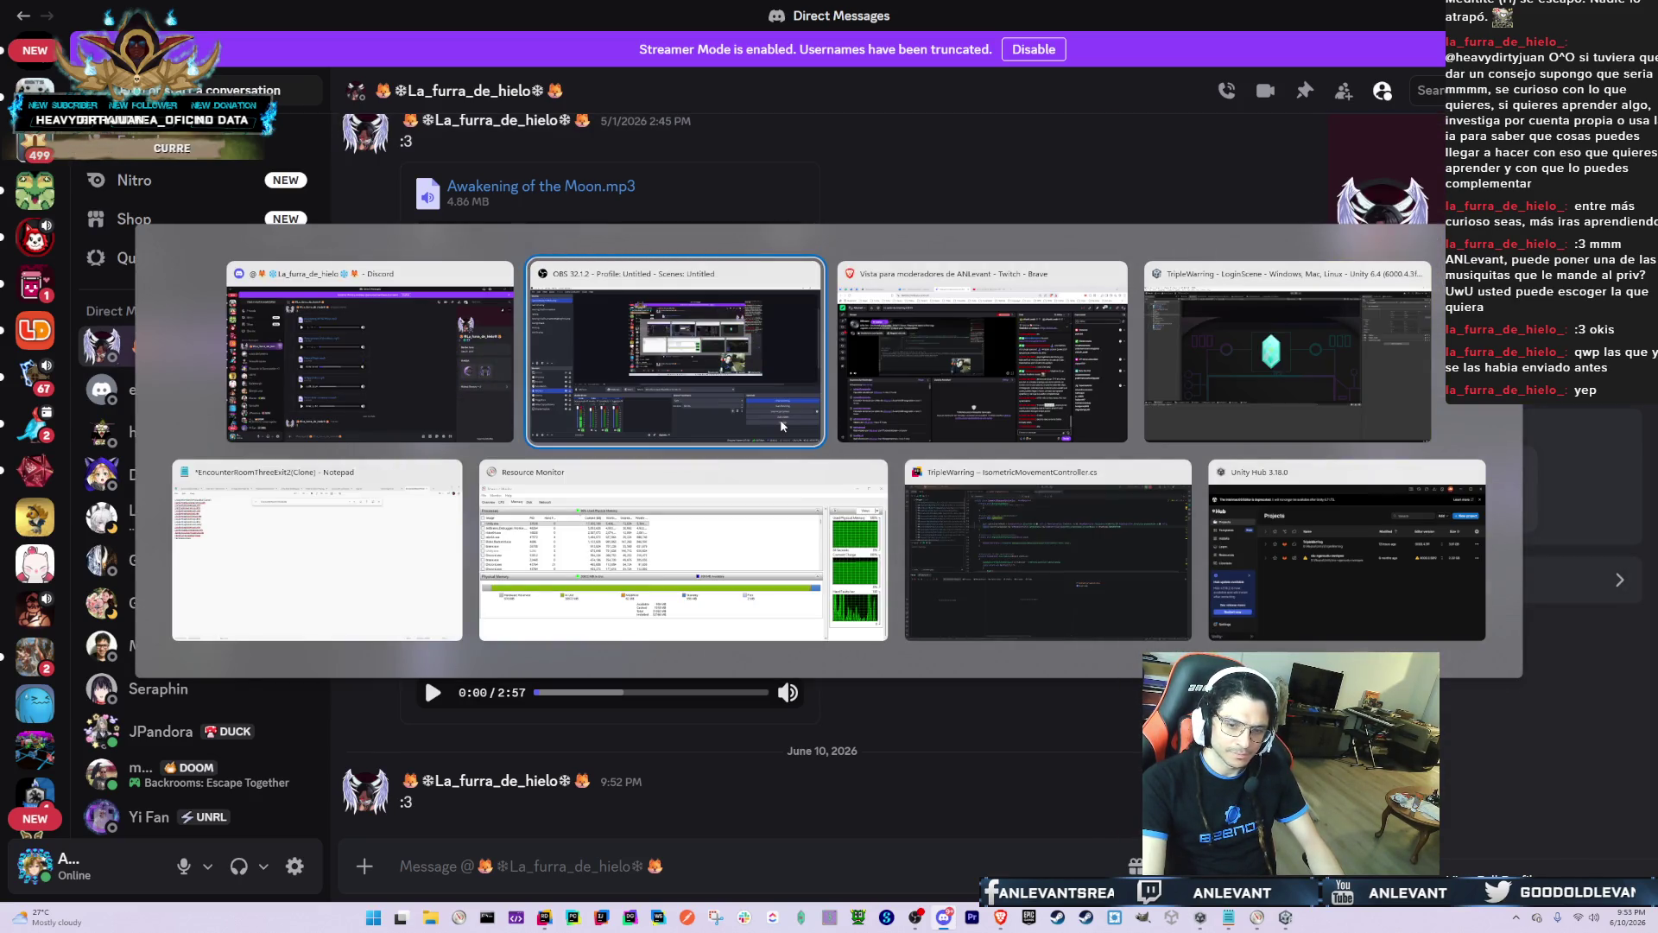
click(1020, 415)
key(alt+Tab)
key(Tab)
key(Tab)
key(Tab)
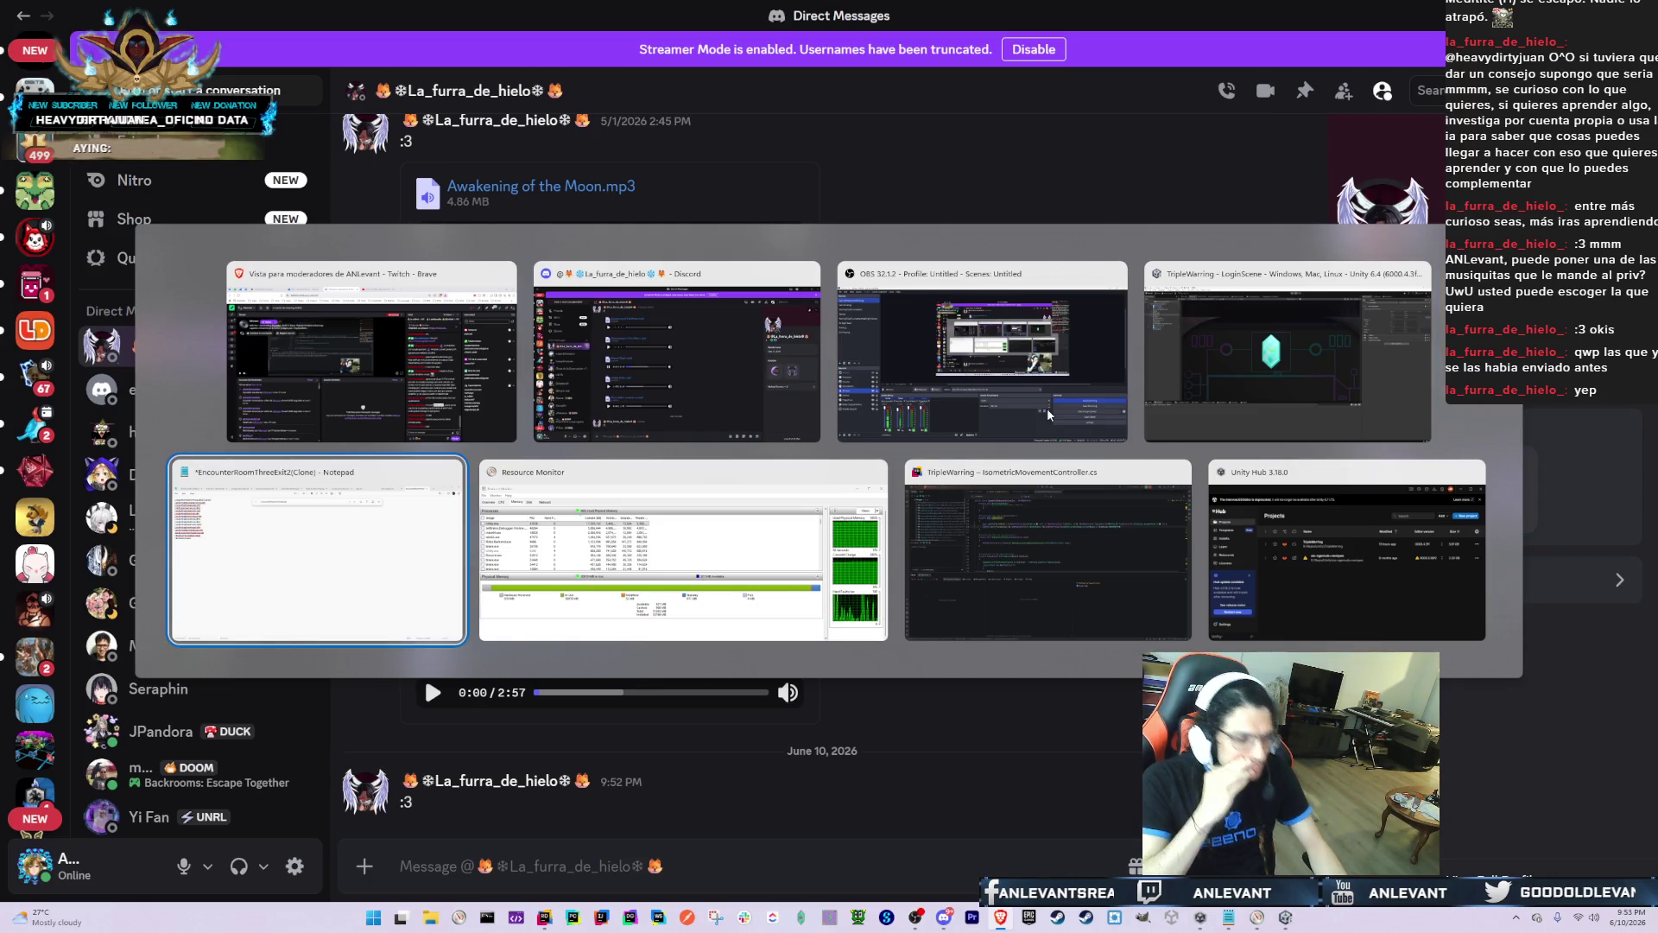
key(alt+shift+Tab)
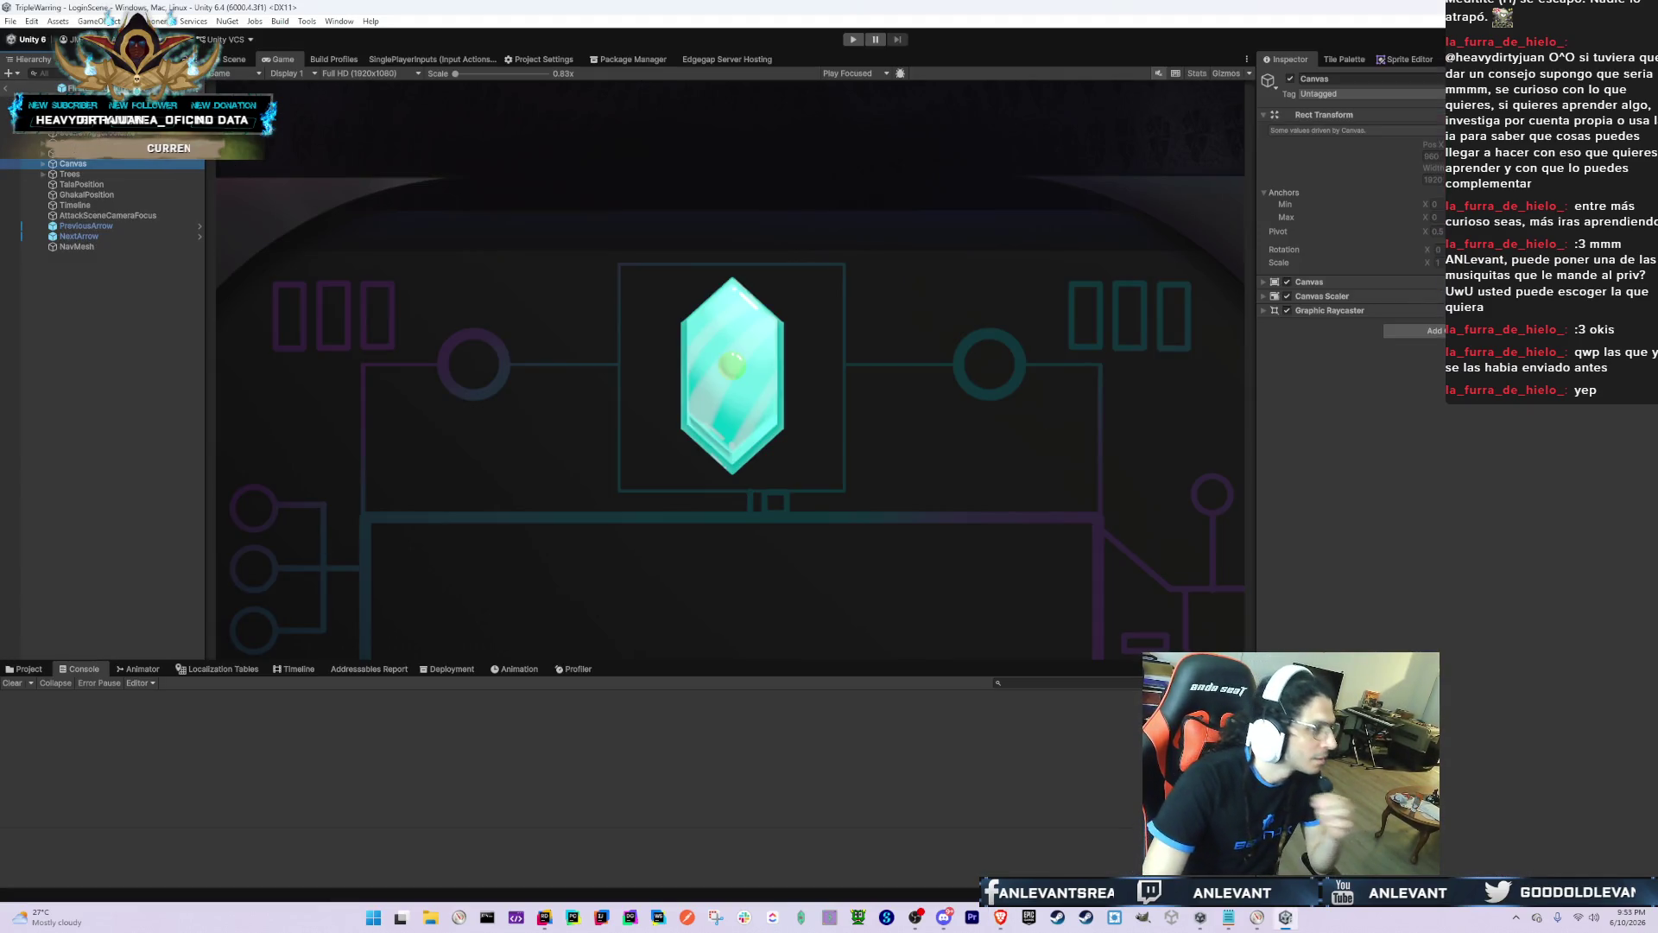
Step: Show the Tutorial room prefabs in Project, select Canvas, and switch to the Scene view
click(23, 669)
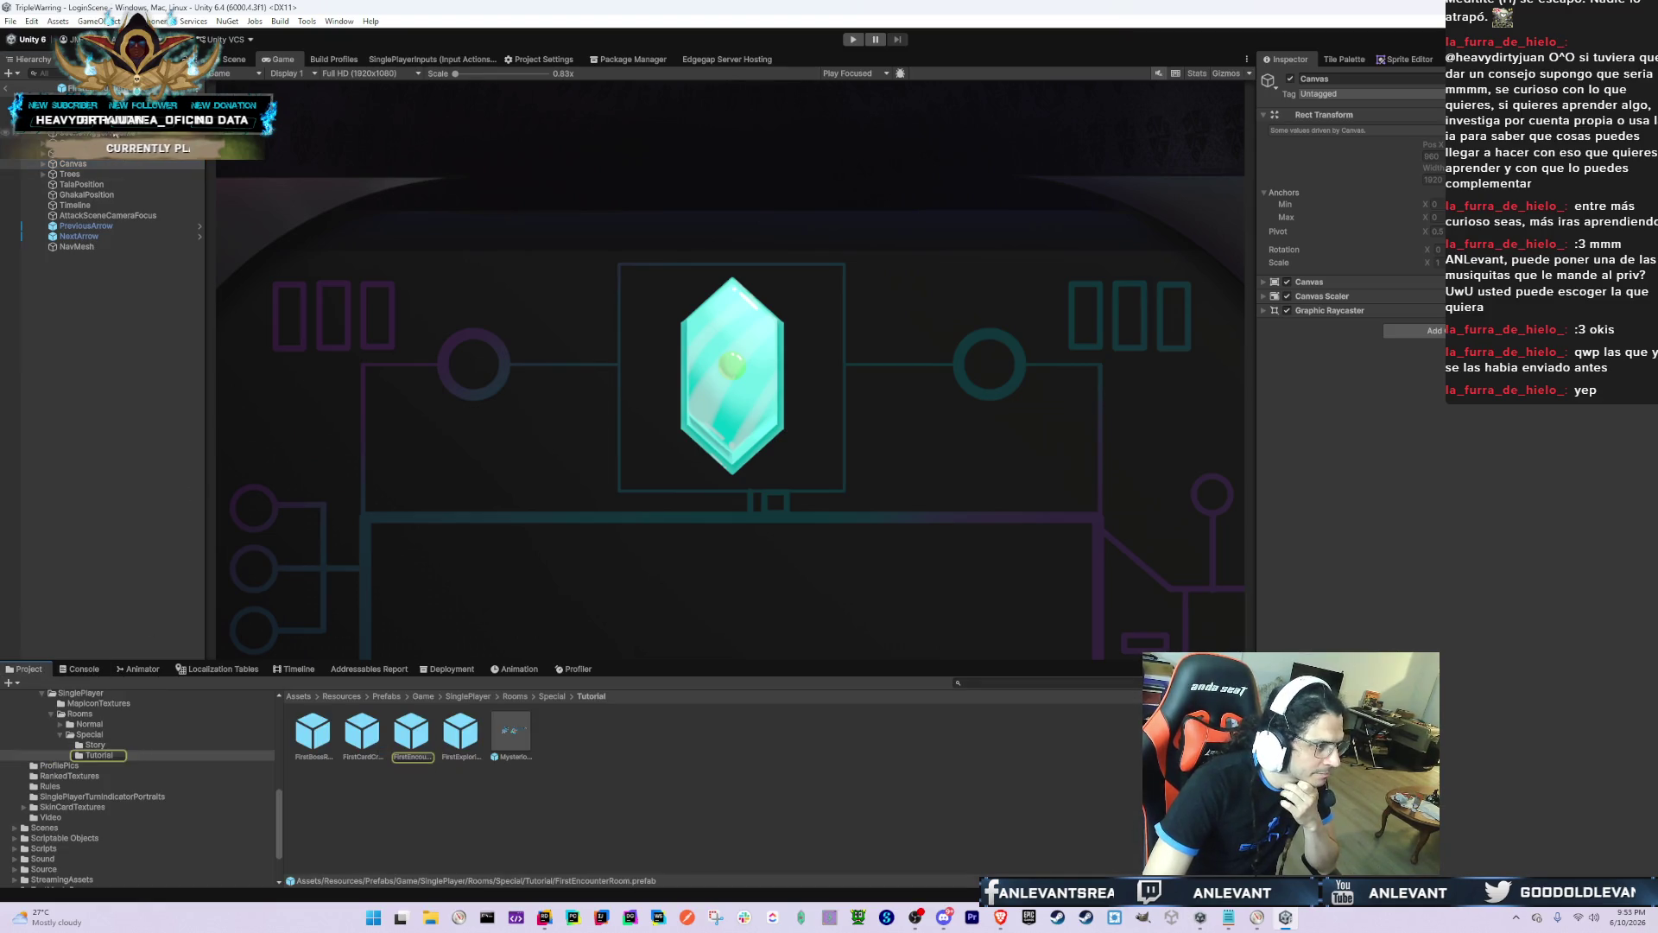
click(73, 163)
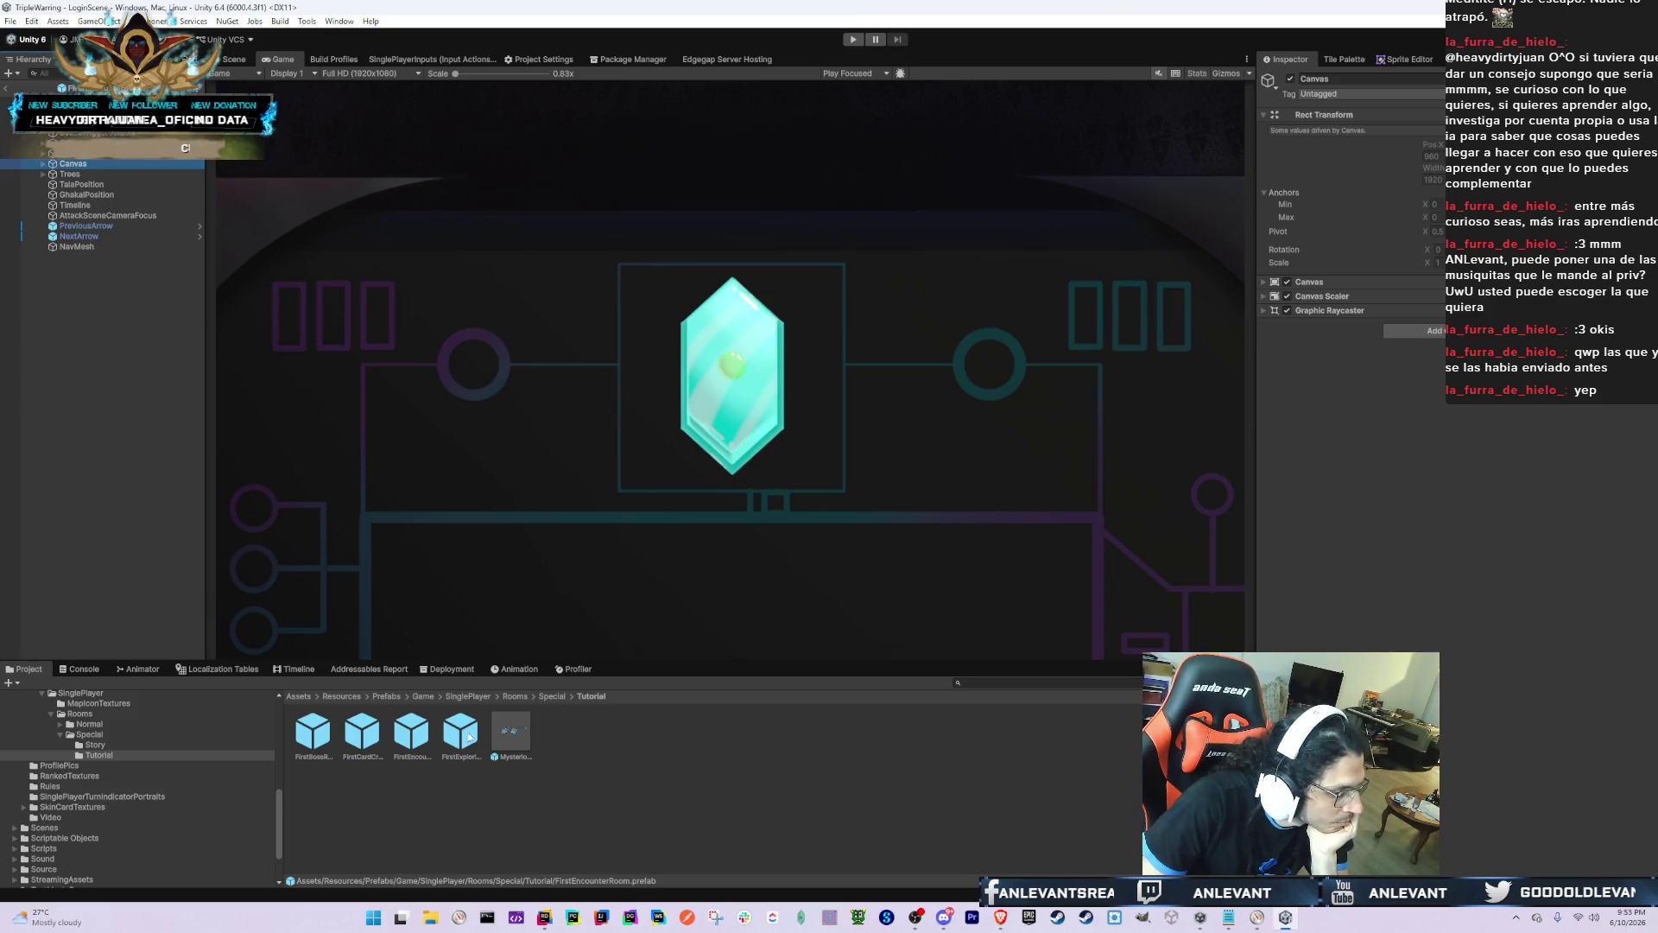
click(238, 60)
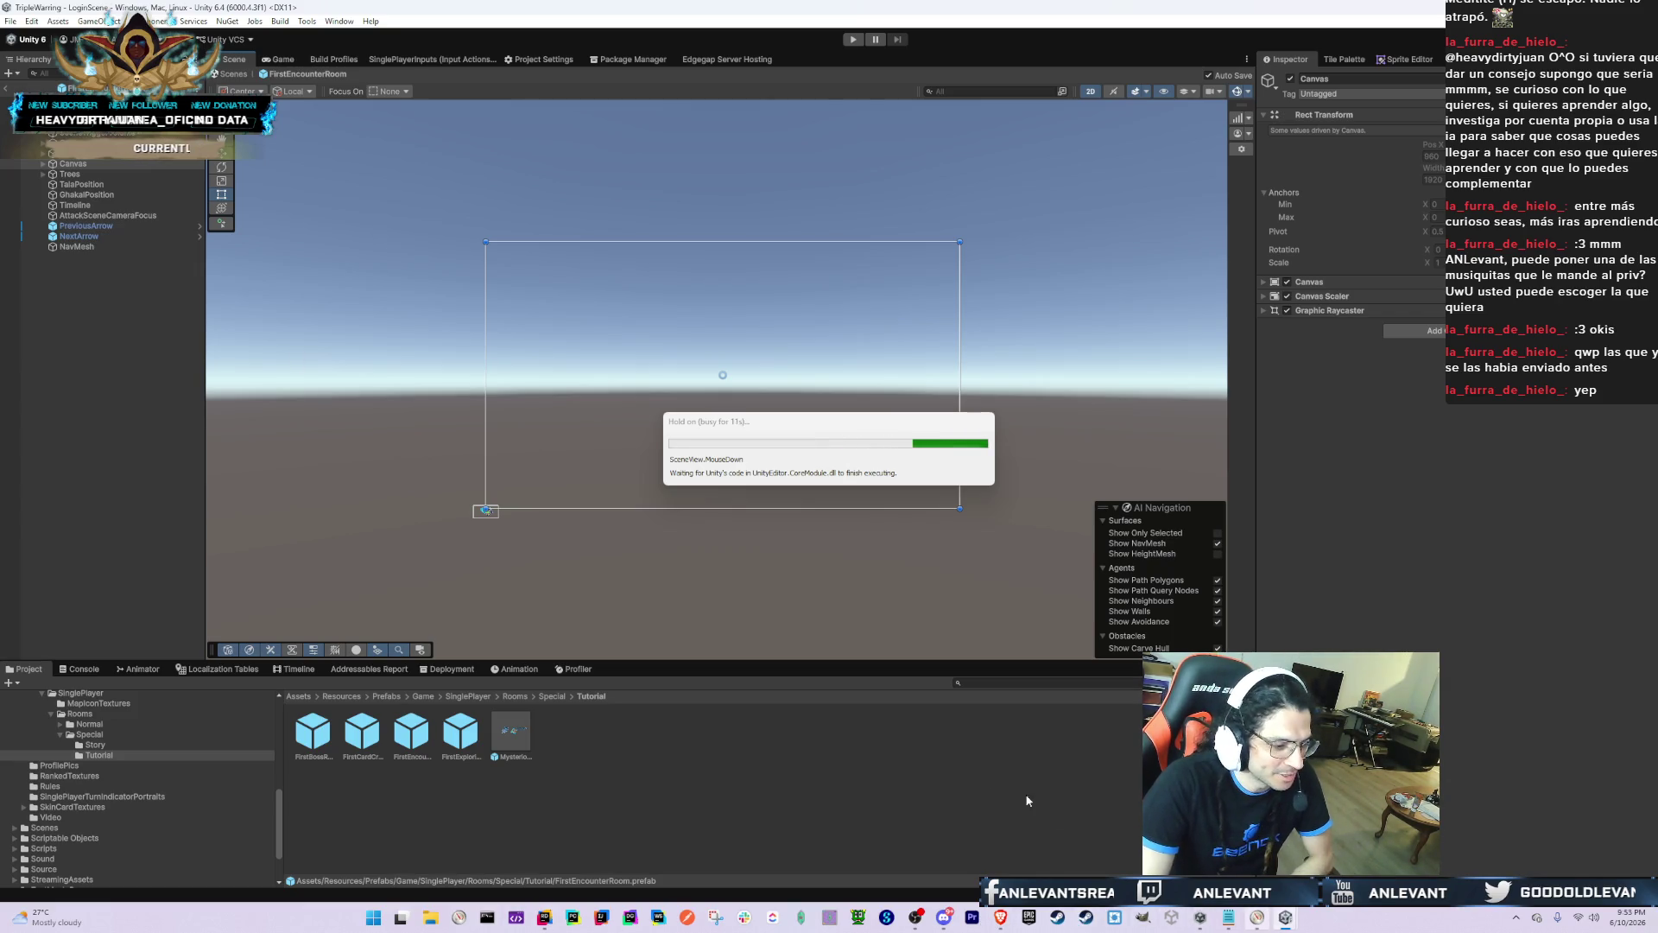
Step: Bring JetBrains Rider with IsometricMovementController.cs to the front, passing through OBS
key(alt+Tab)
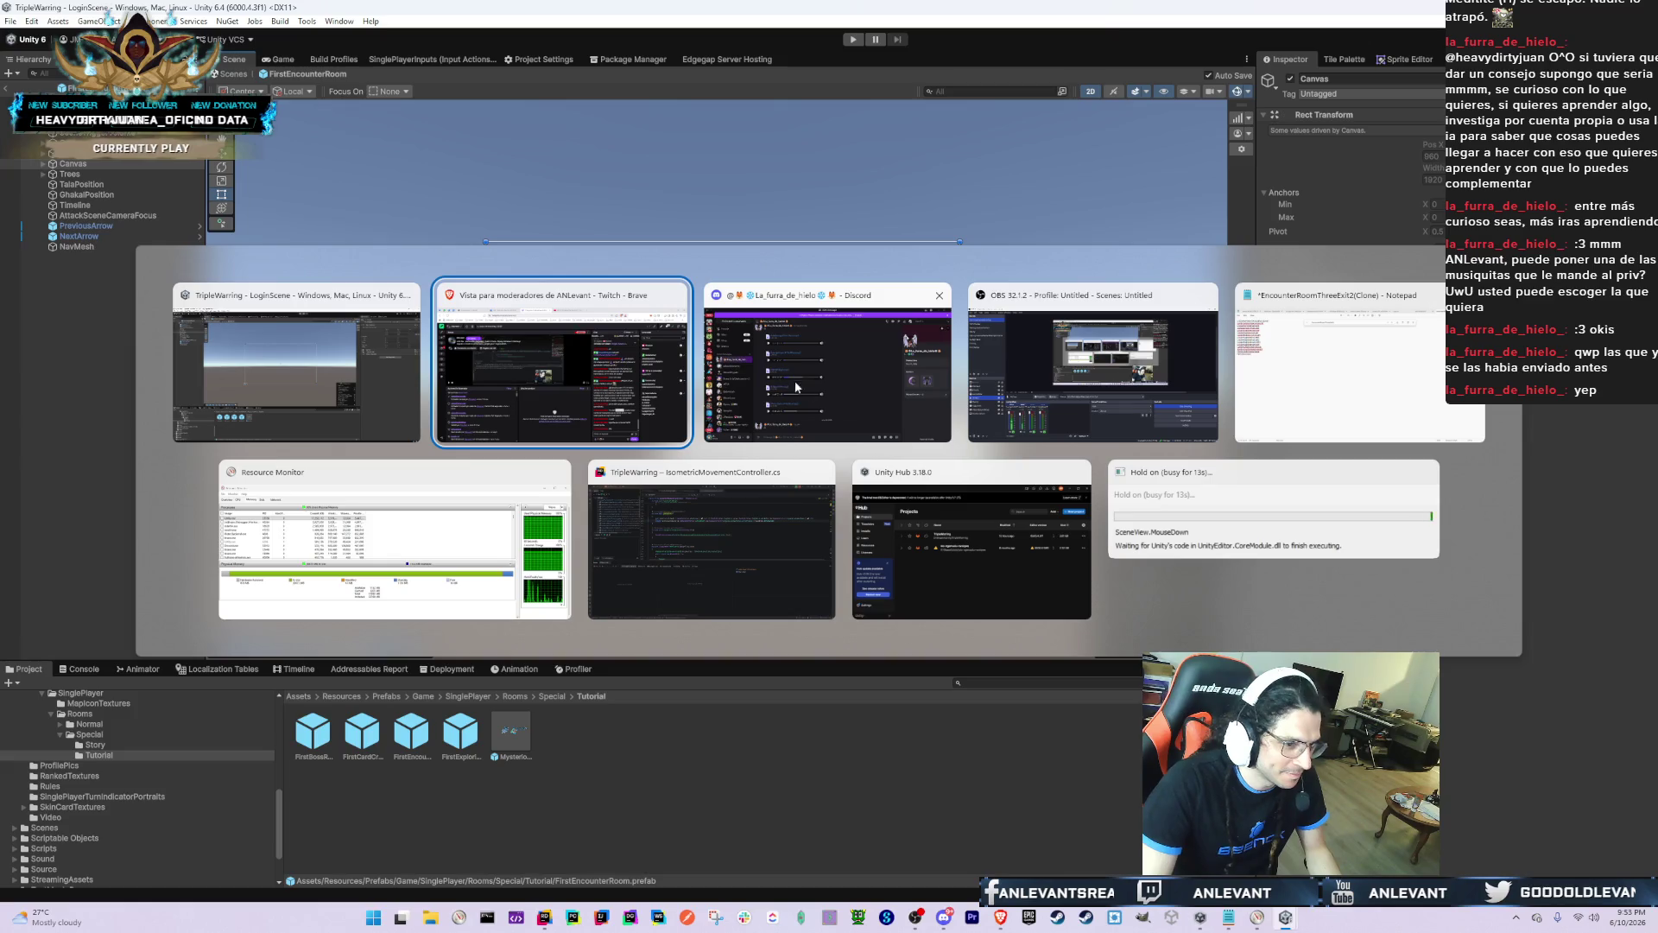
click(1093, 372)
key(alt+Tab)
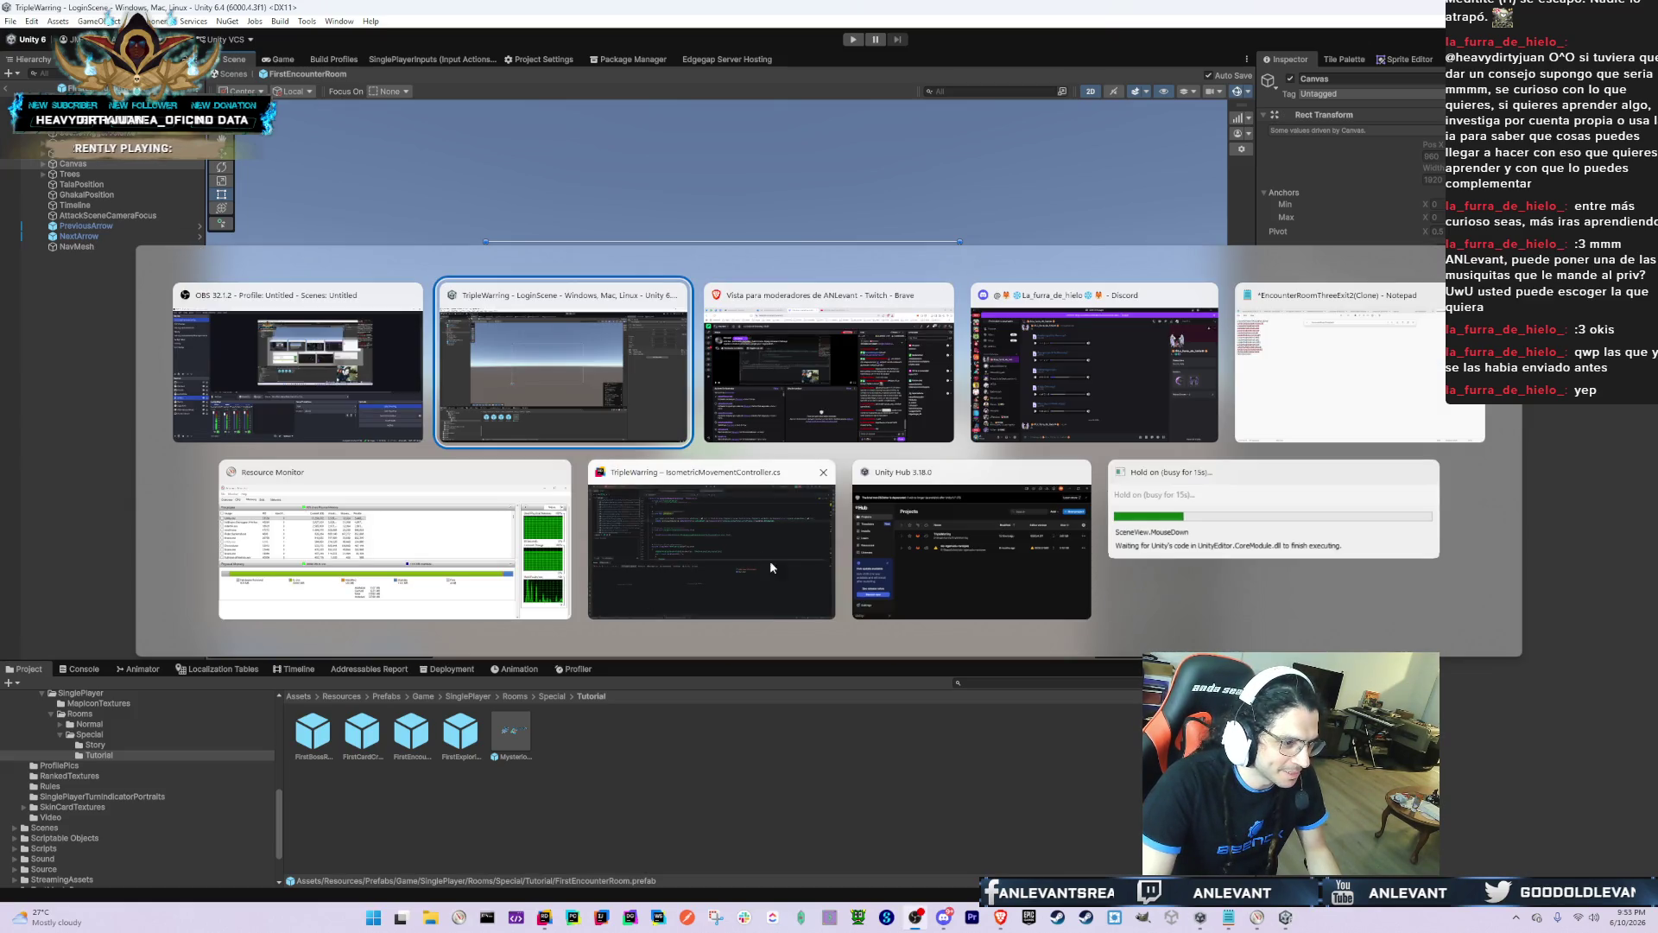
click(699, 501)
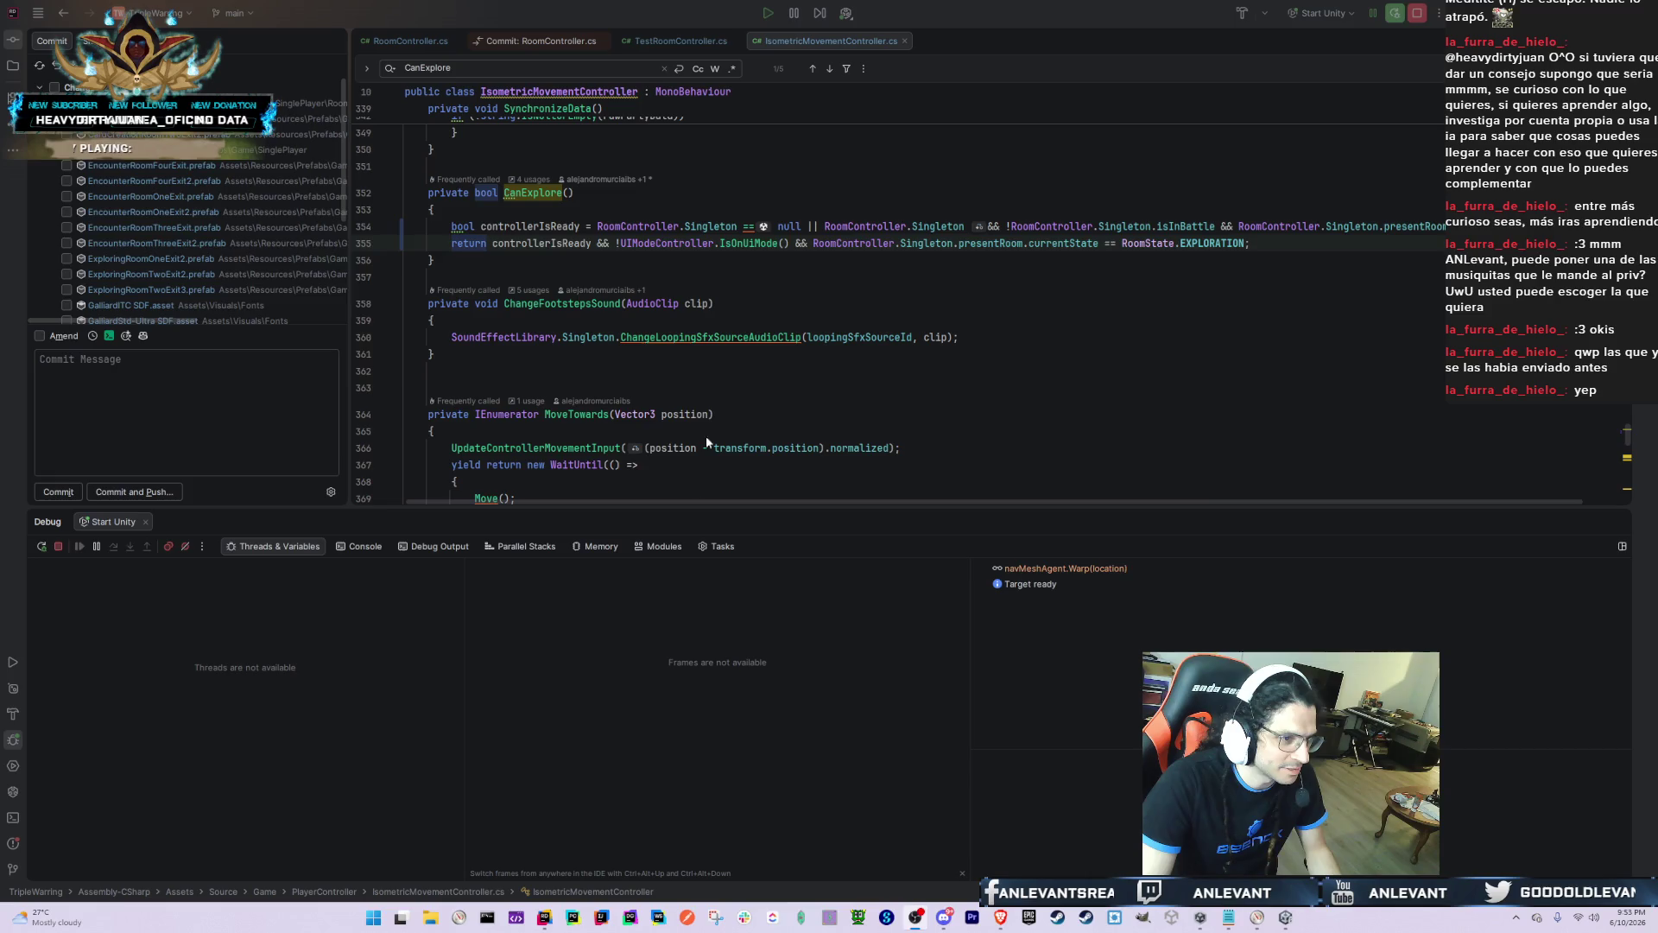
Step: Stop the Rider debug session, relaunch Unity, and keep the recovered scene backups
click(1417, 13)
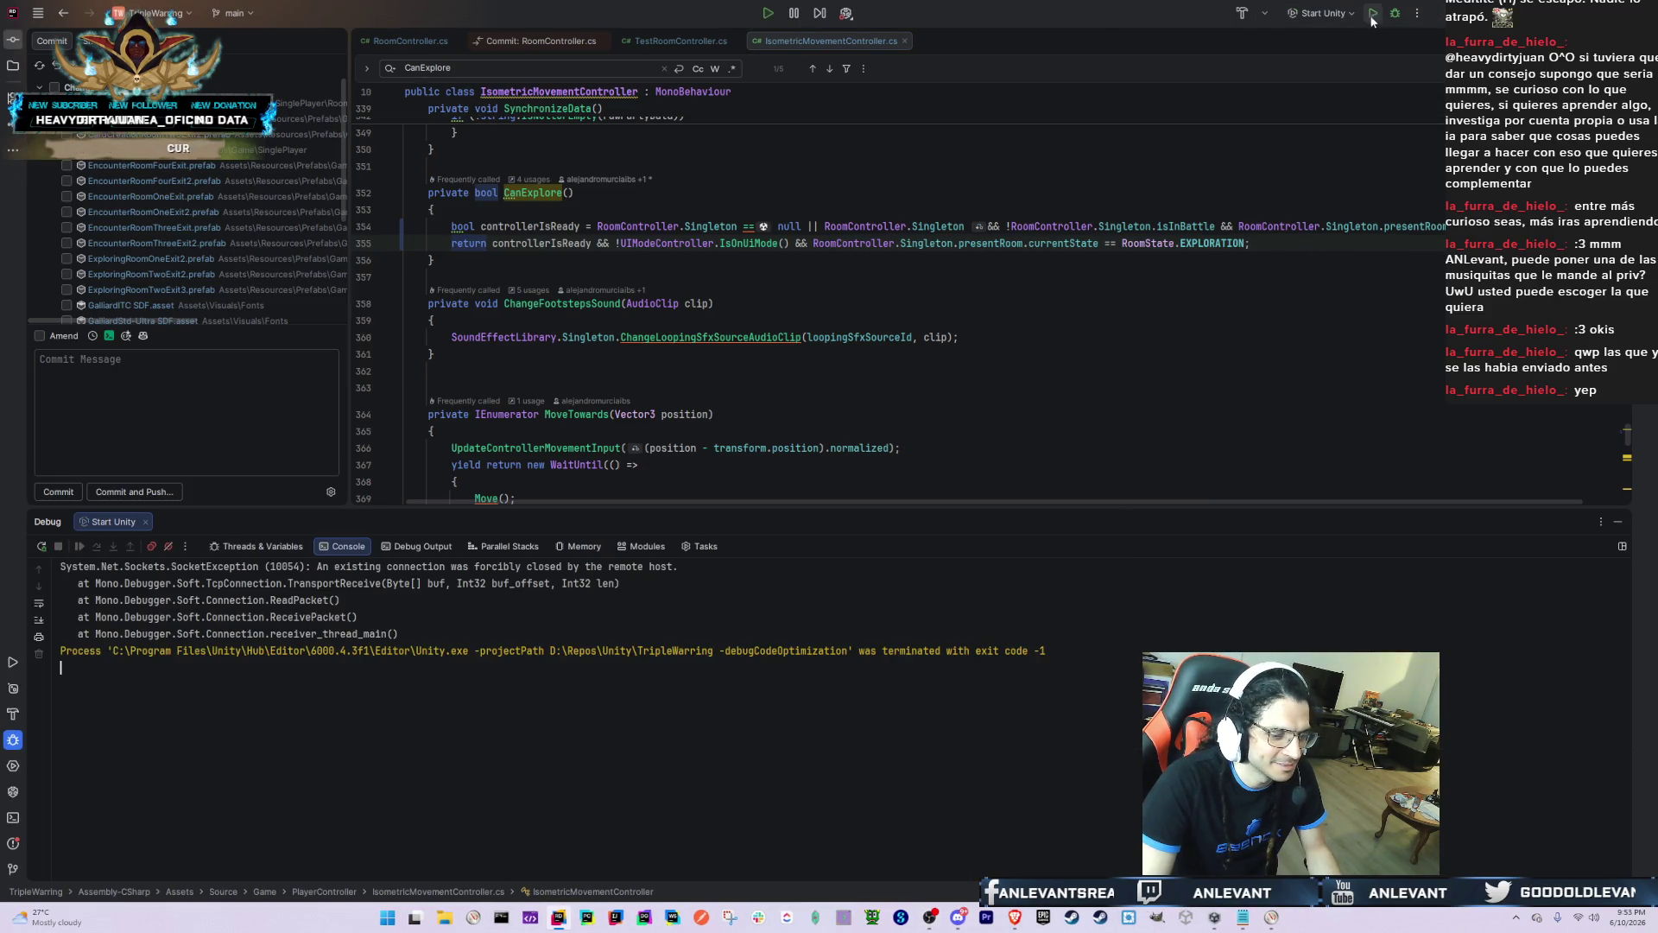
click(1373, 15)
key(alt+Tab)
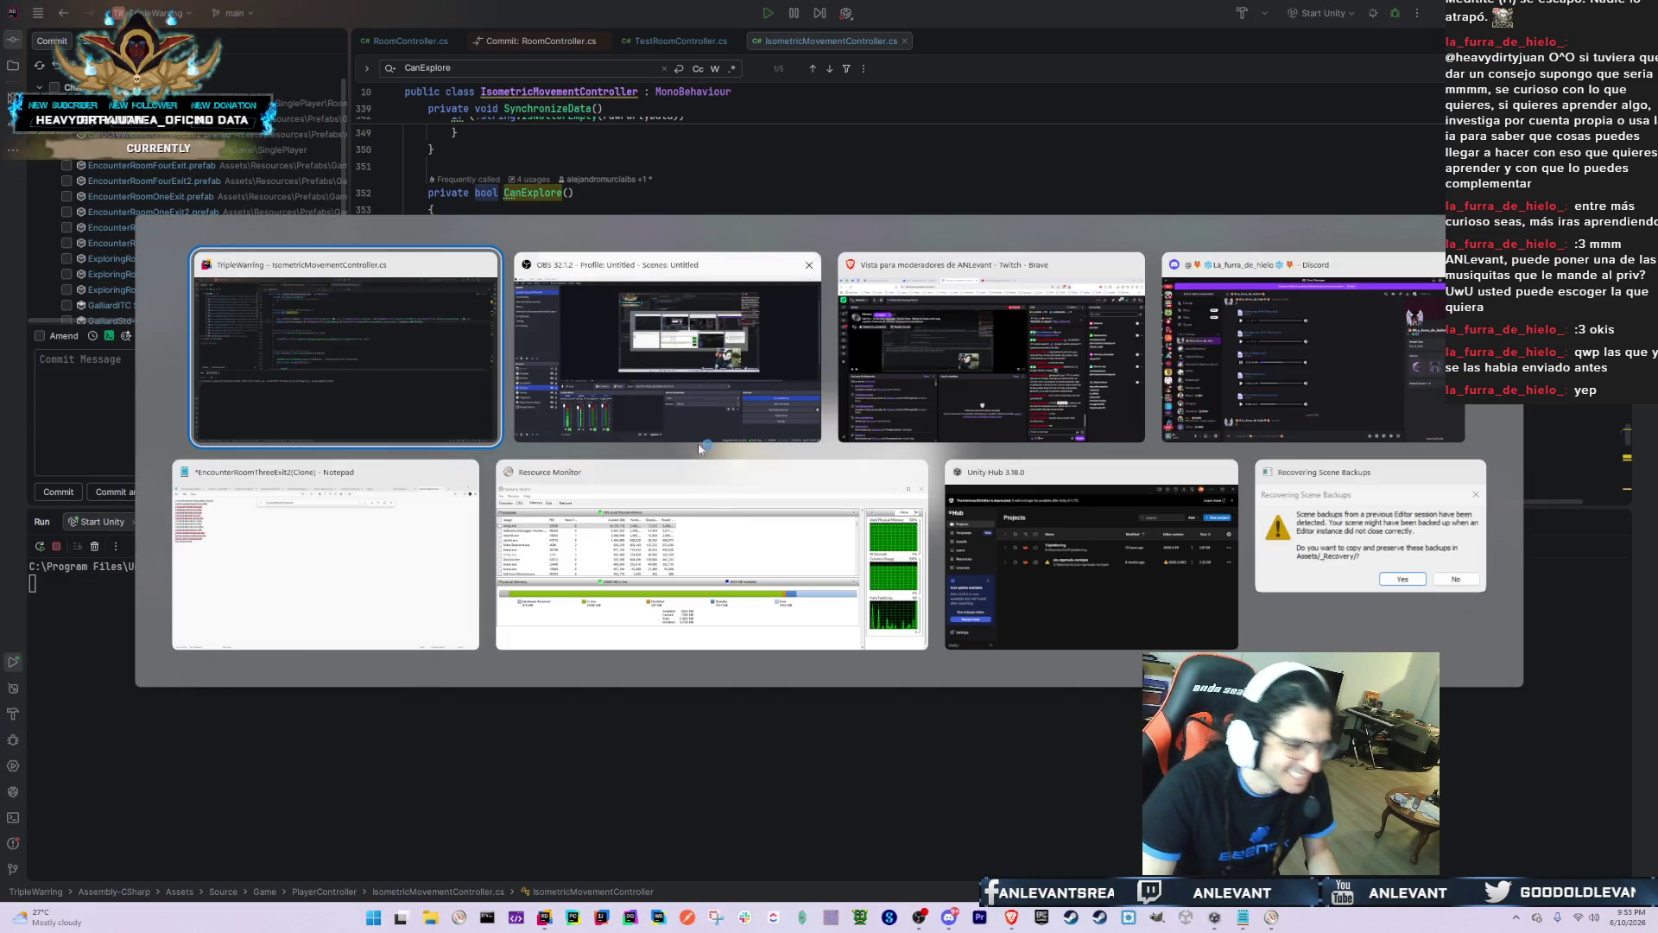
key(alt+Tab)
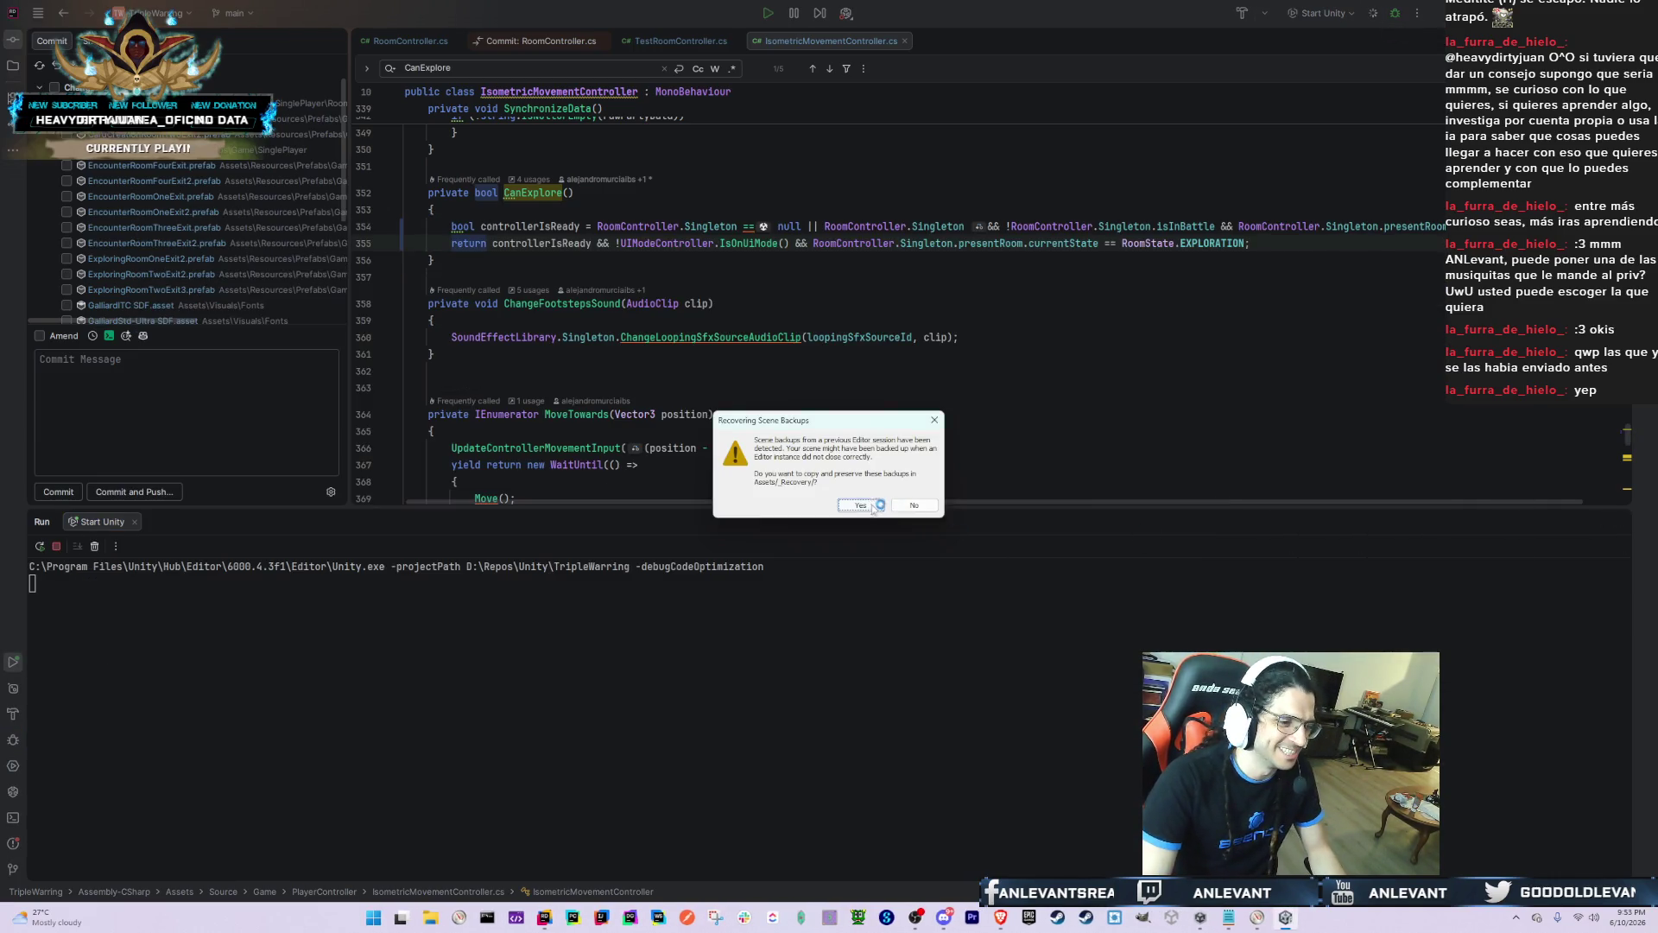
click(861, 505)
Step: Switch back to Discord's mp3 conversation with Eternal Night still playing
key(alt+Tab)
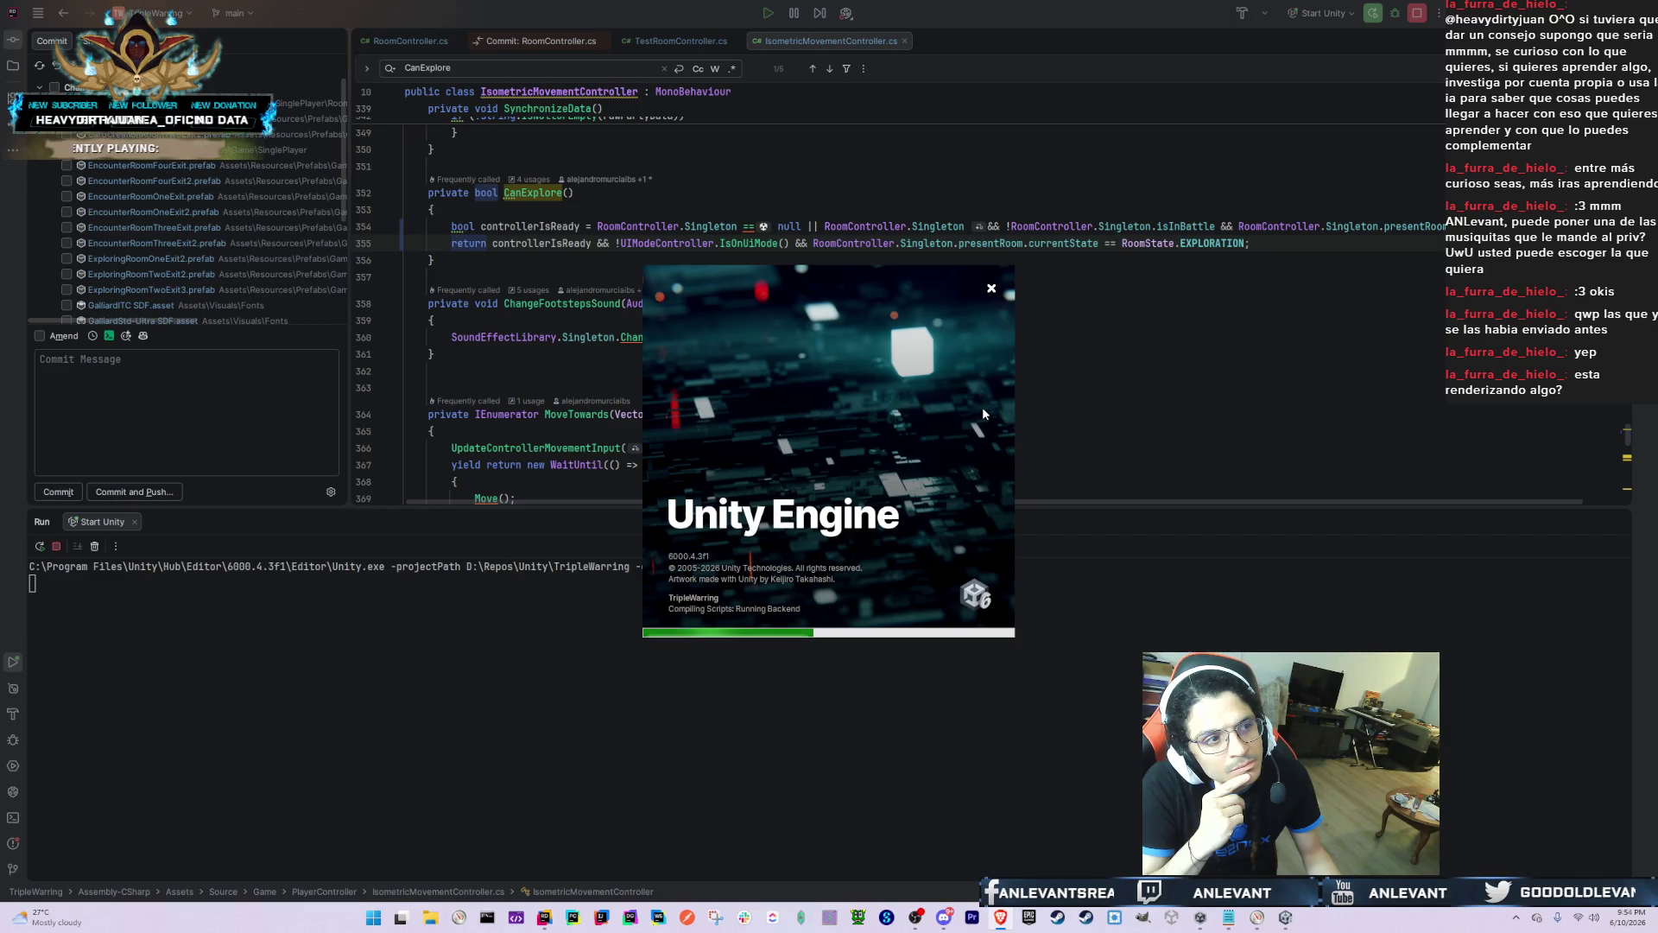
key(alt+Tab)
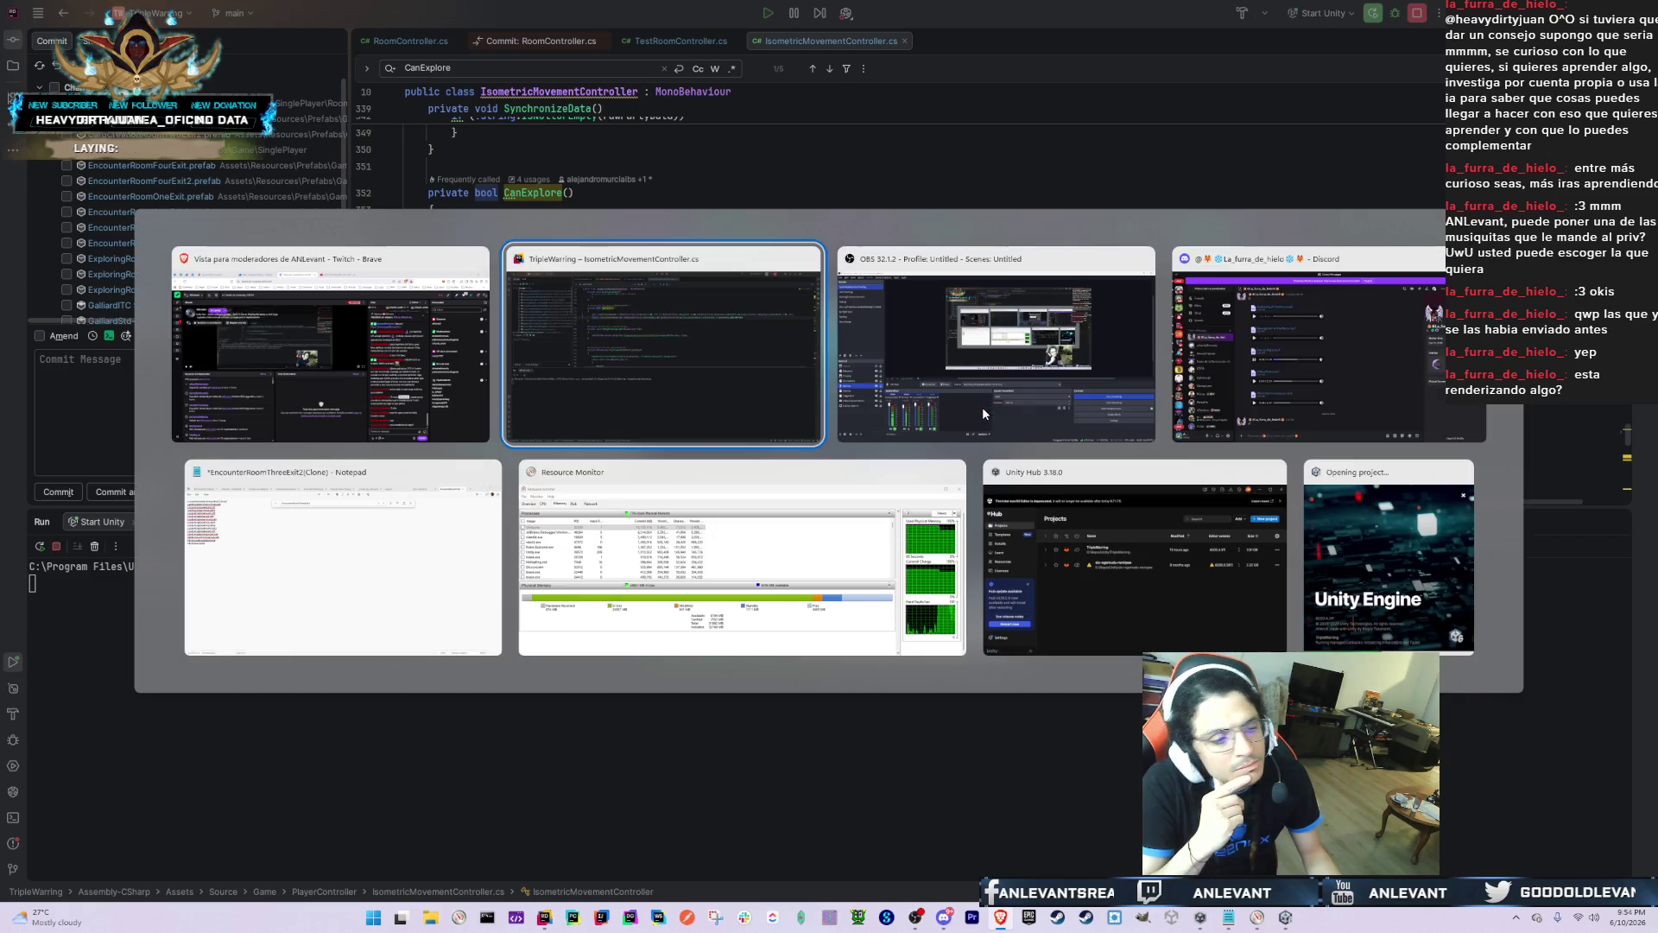
scroll(573, 375, up, 2)
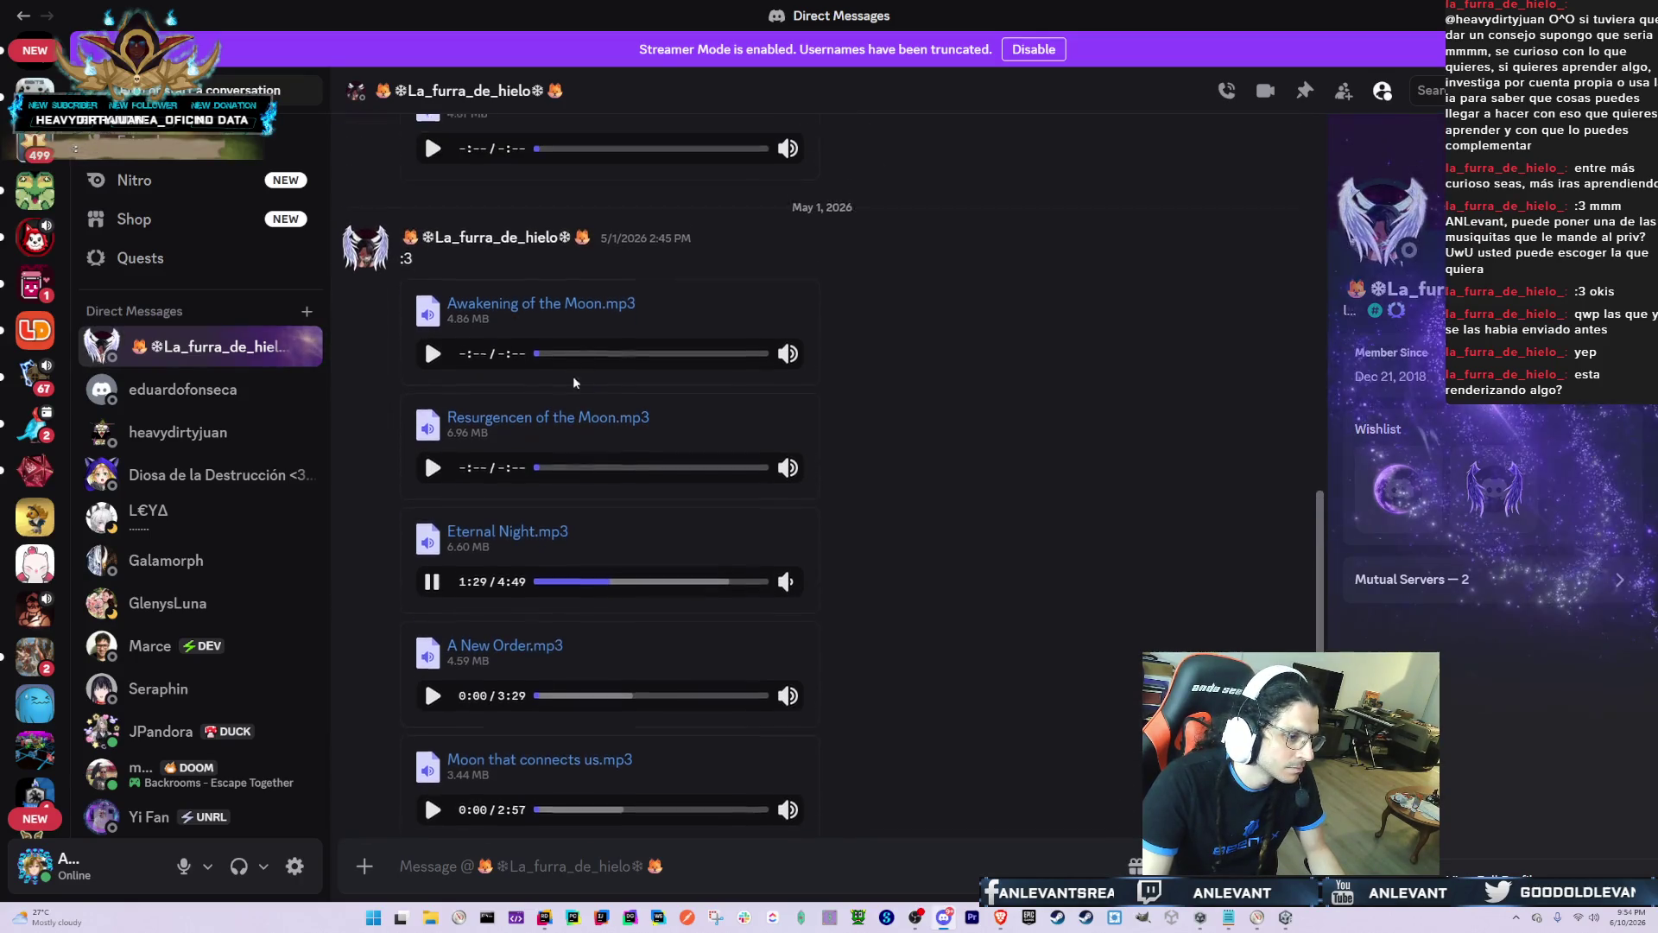
Step: Seek Eternal Night back to around 0:51, then to its very start, and return to Unity
click(573, 593)
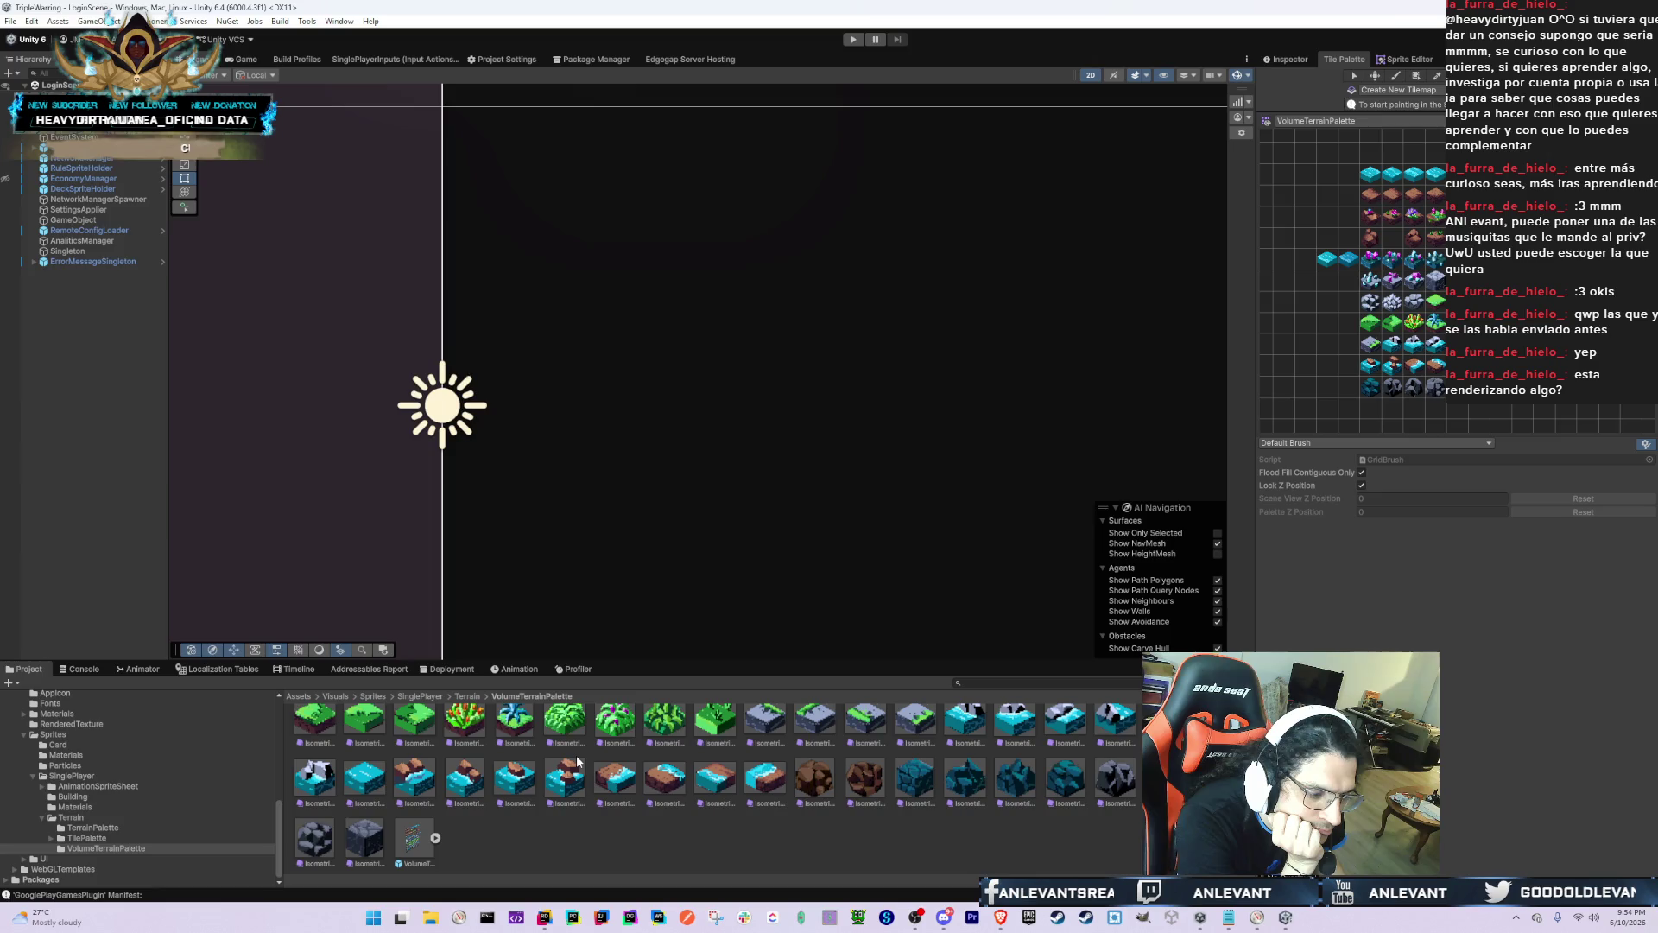
key(alt+Tab)
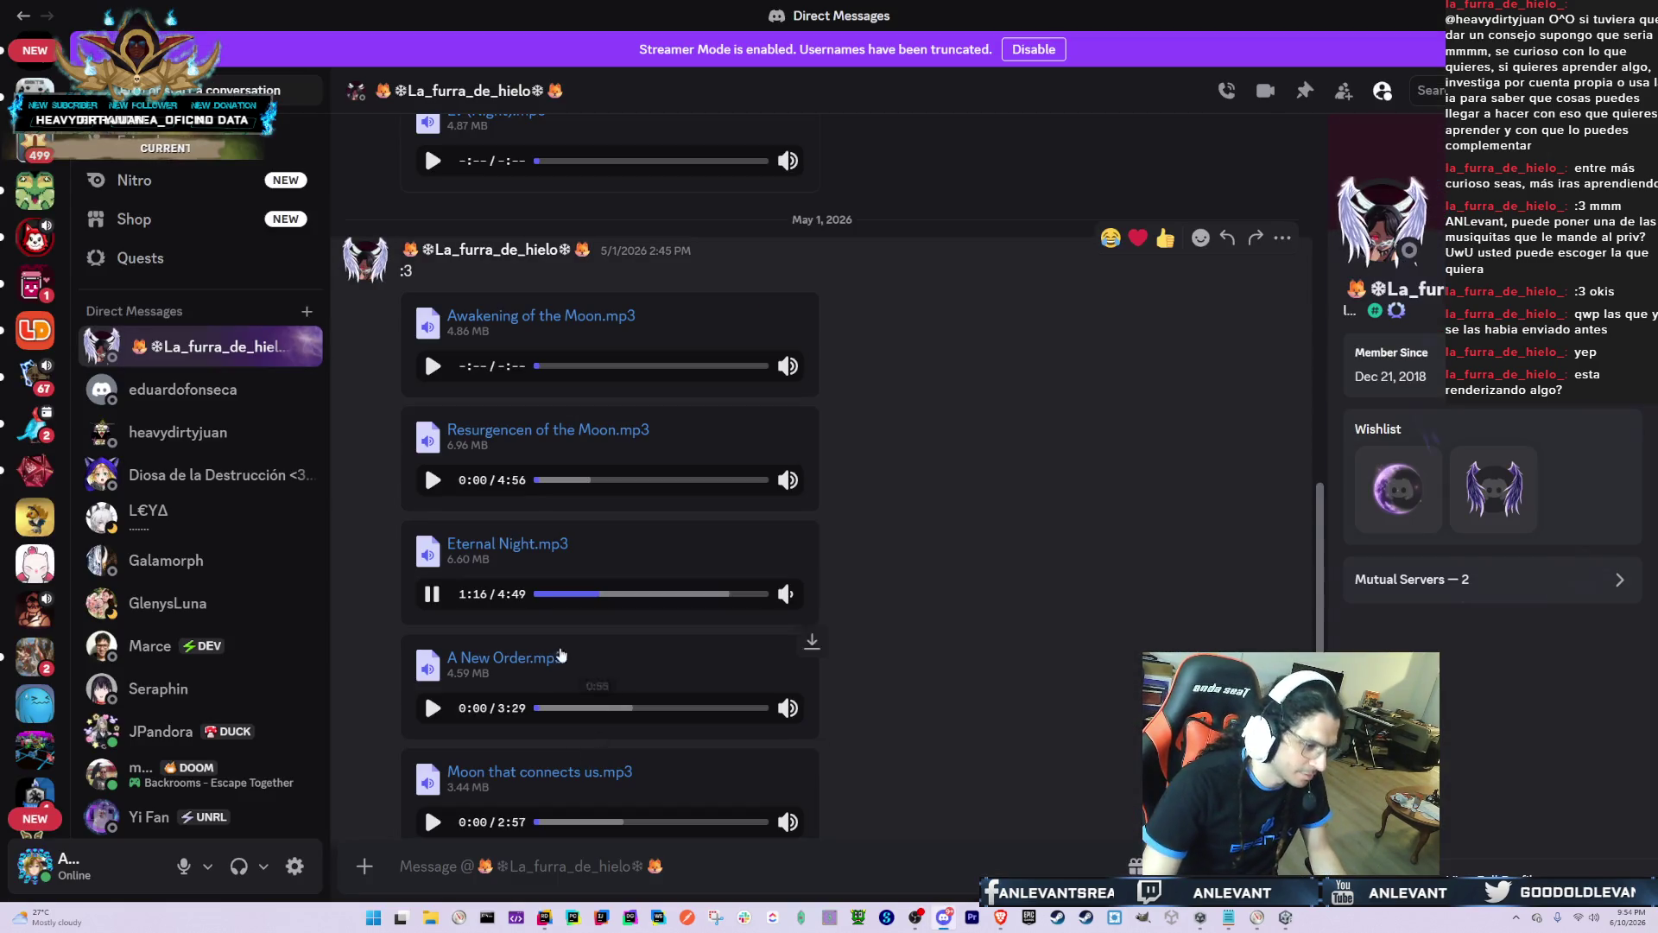
click(540, 594)
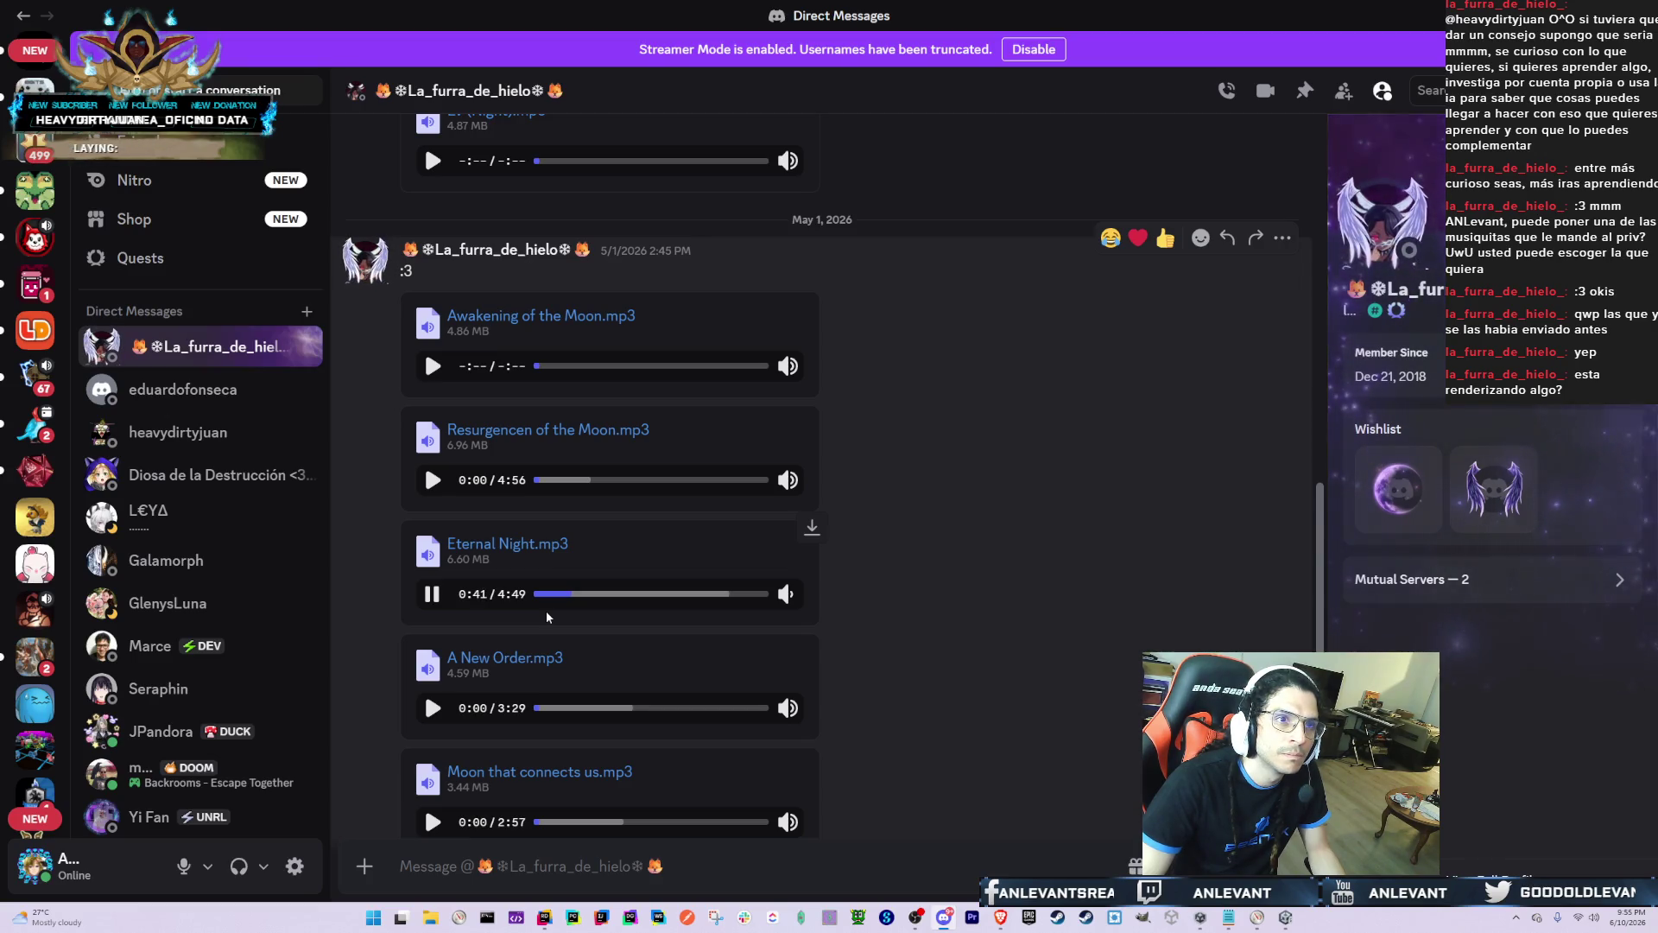
key(alt+Tab)
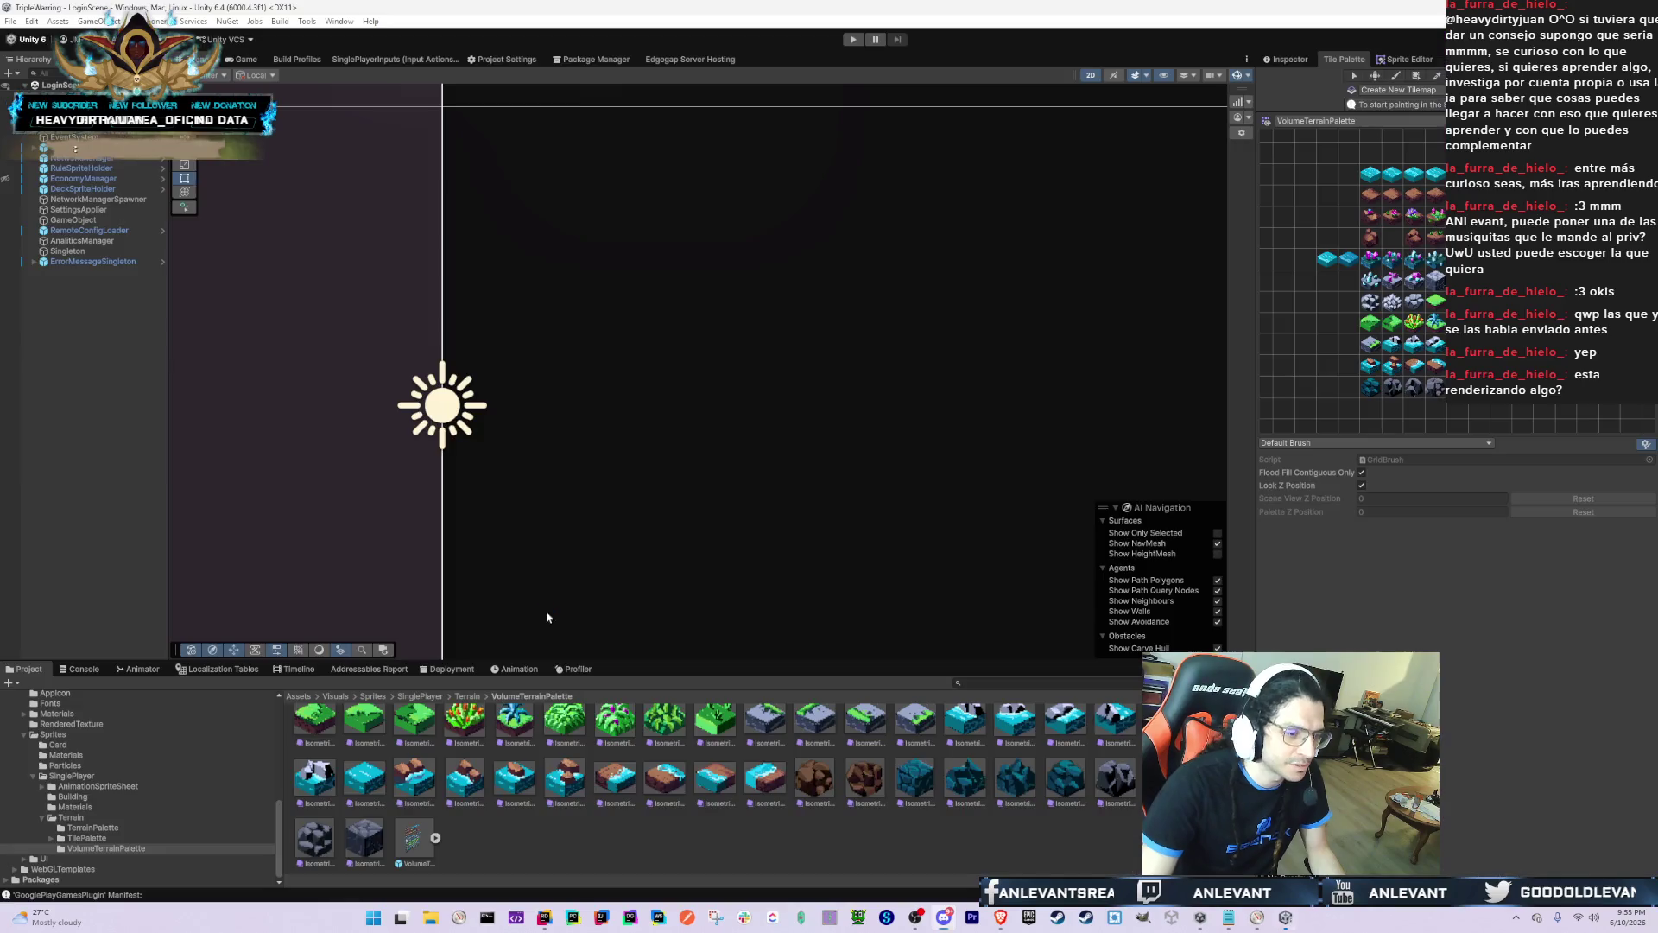
Step: Glance at the console and Game view, then locate the LoginScene asset in the project
click(76, 669)
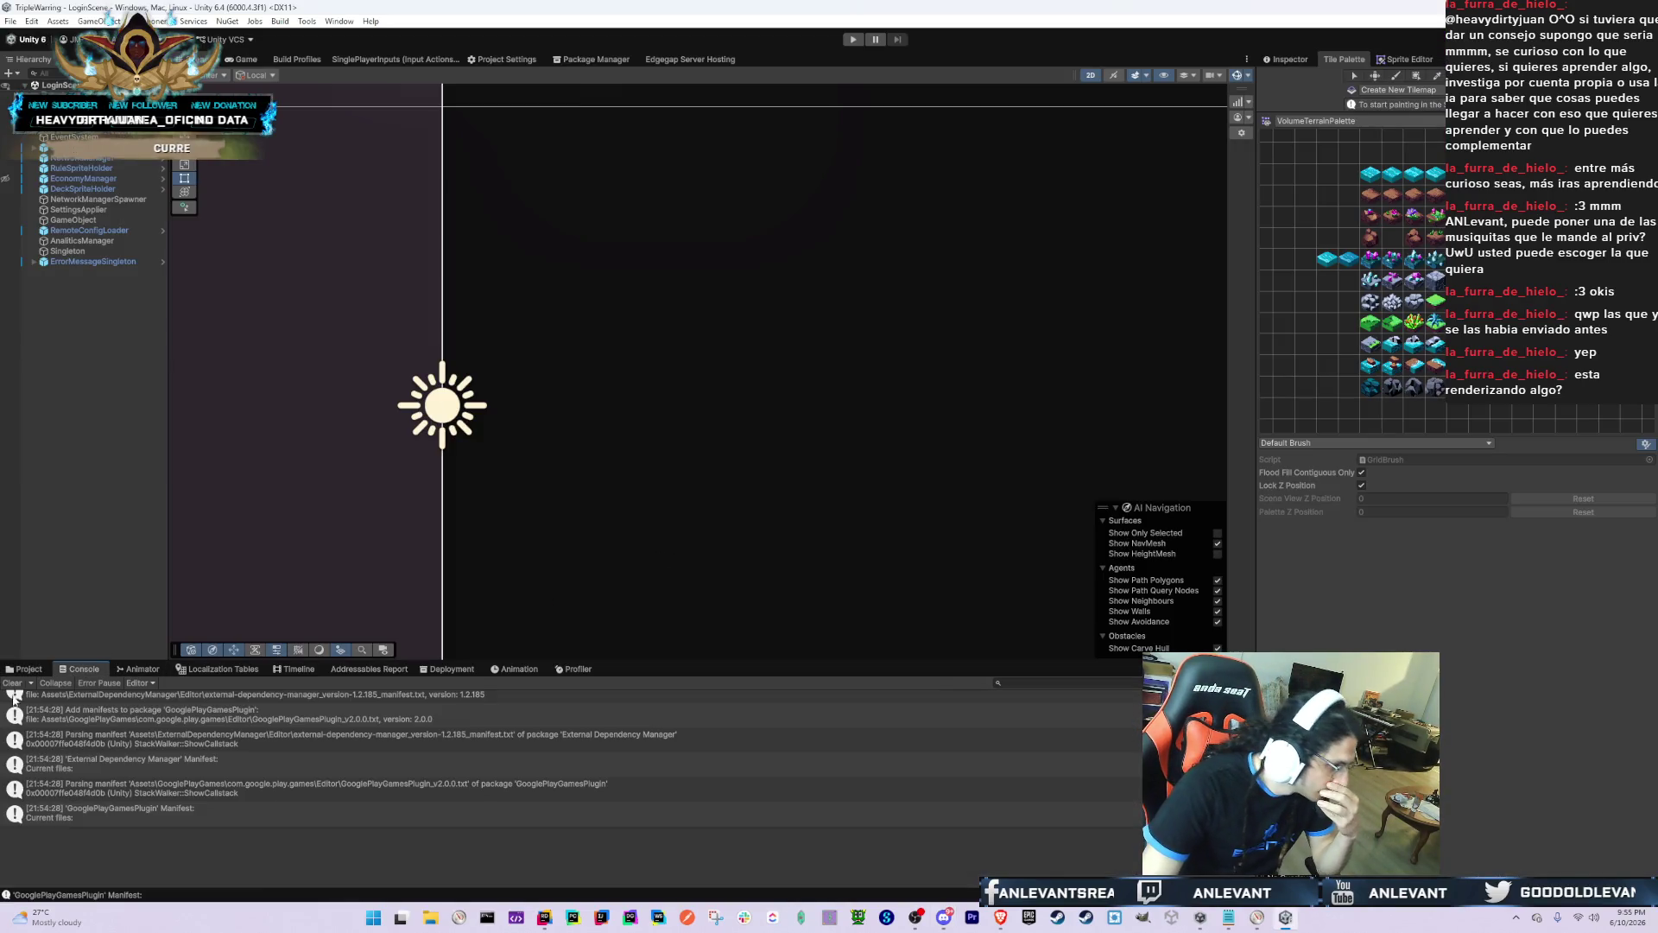
click(26, 669)
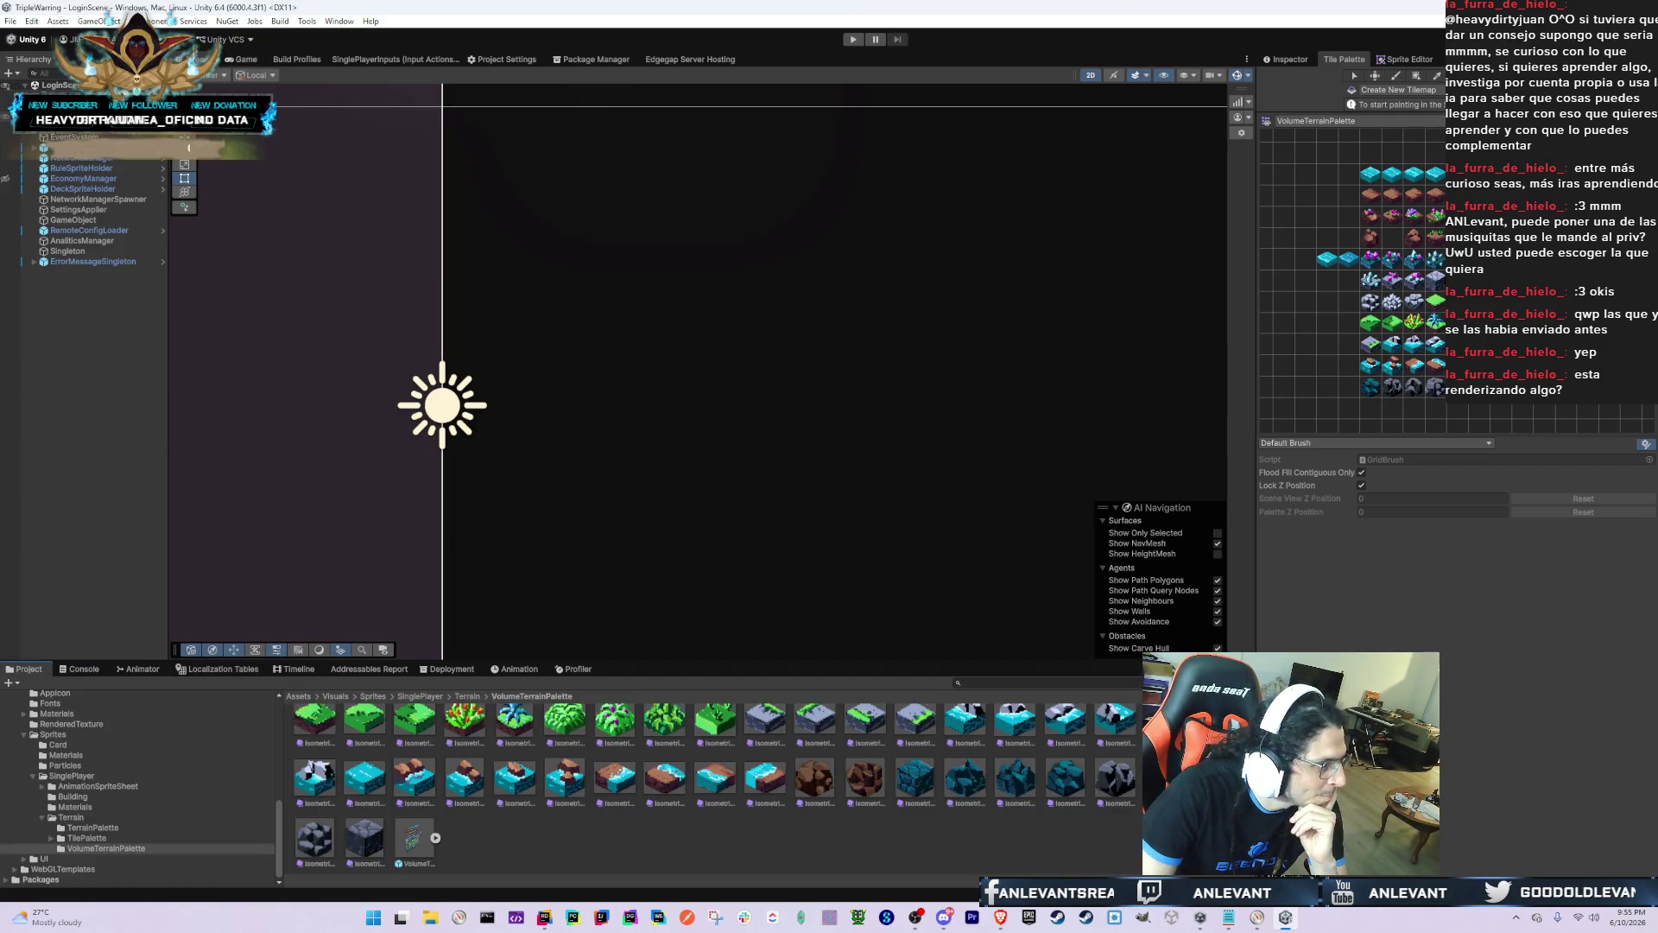
click(228, 59)
click(199, 59)
click(71, 189)
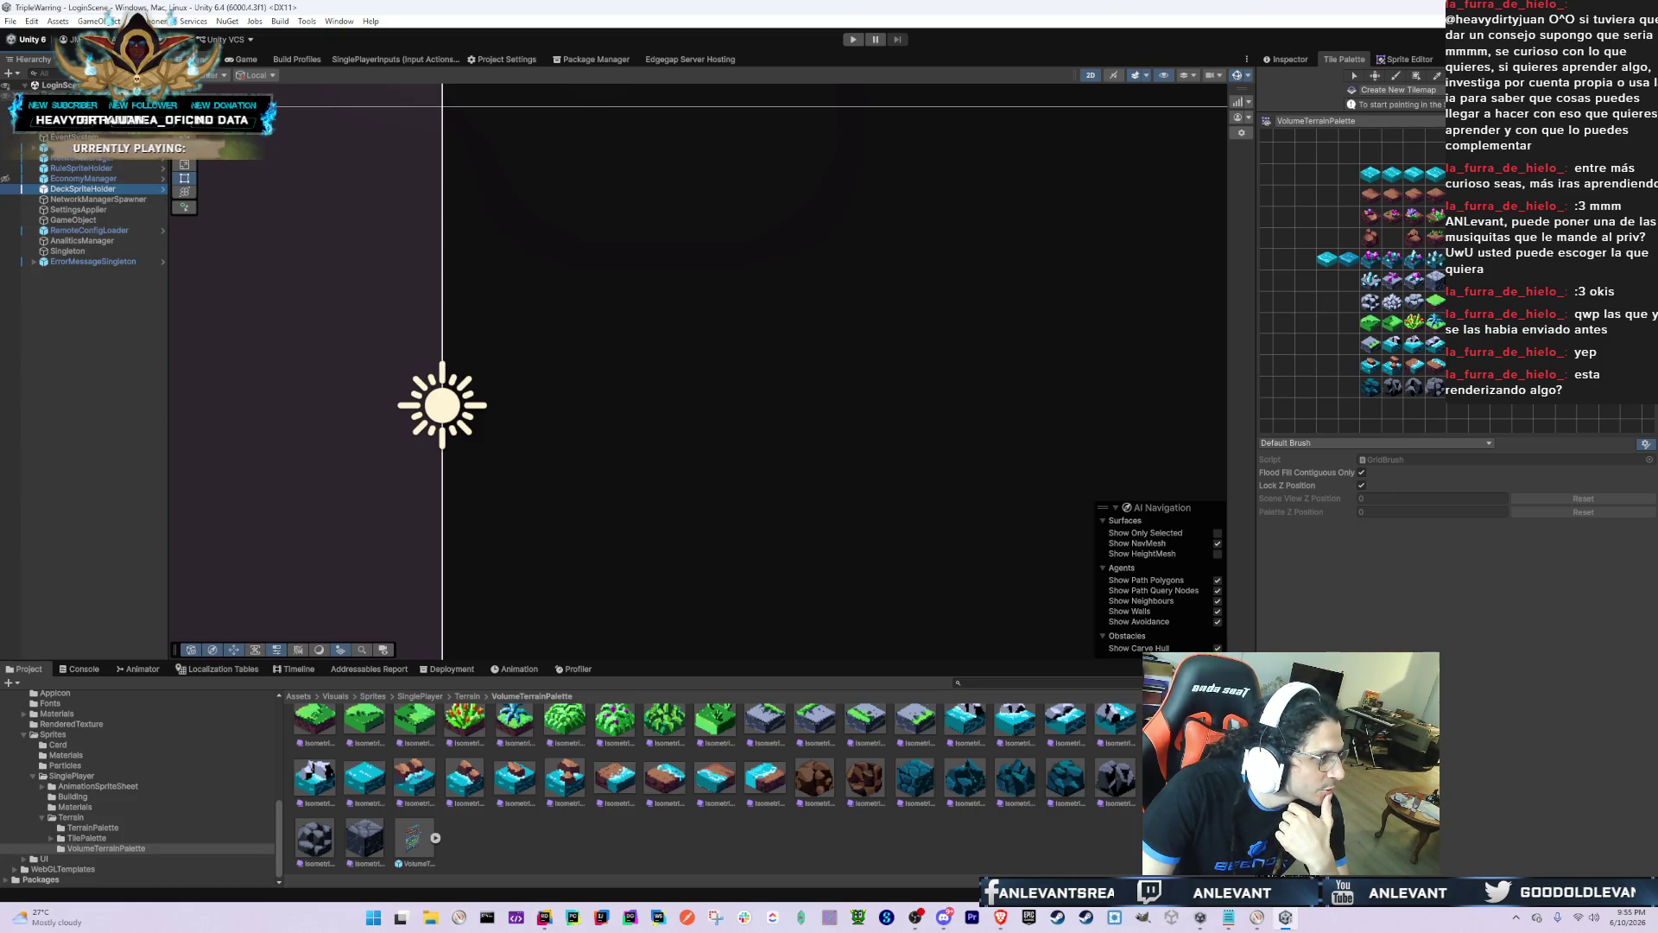
right_click(86, 85)
click(135, 215)
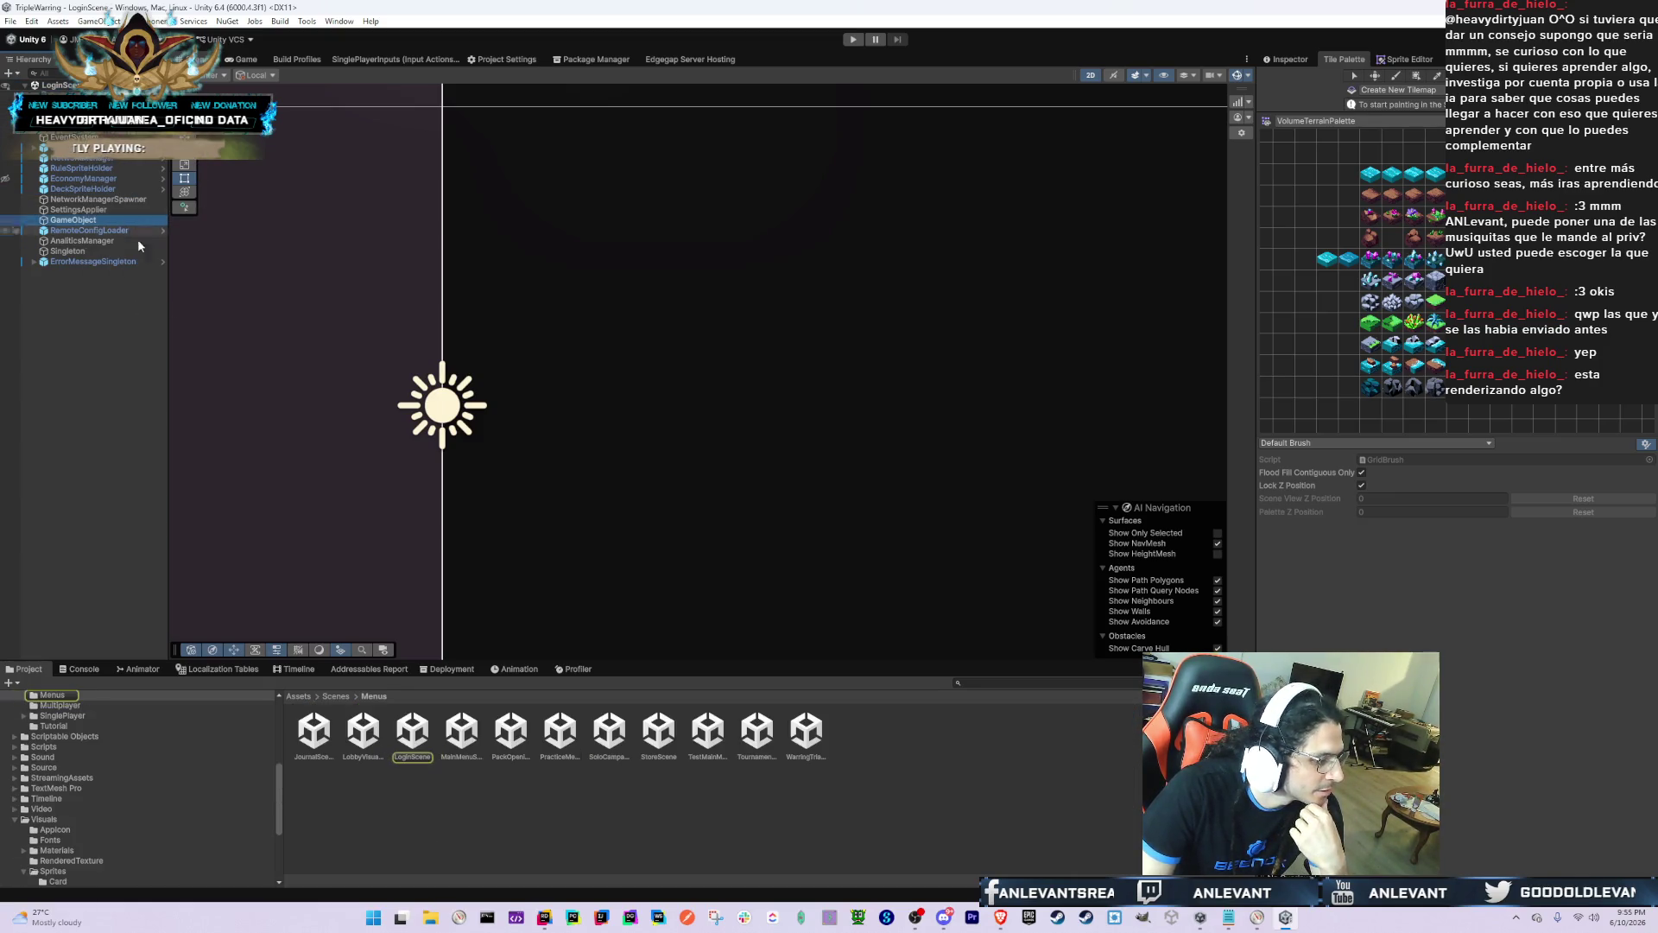
Step: Browse the Visuals, AppIcon, Scenes, Scripts and SinglePlayer sprites folders
click(45, 819)
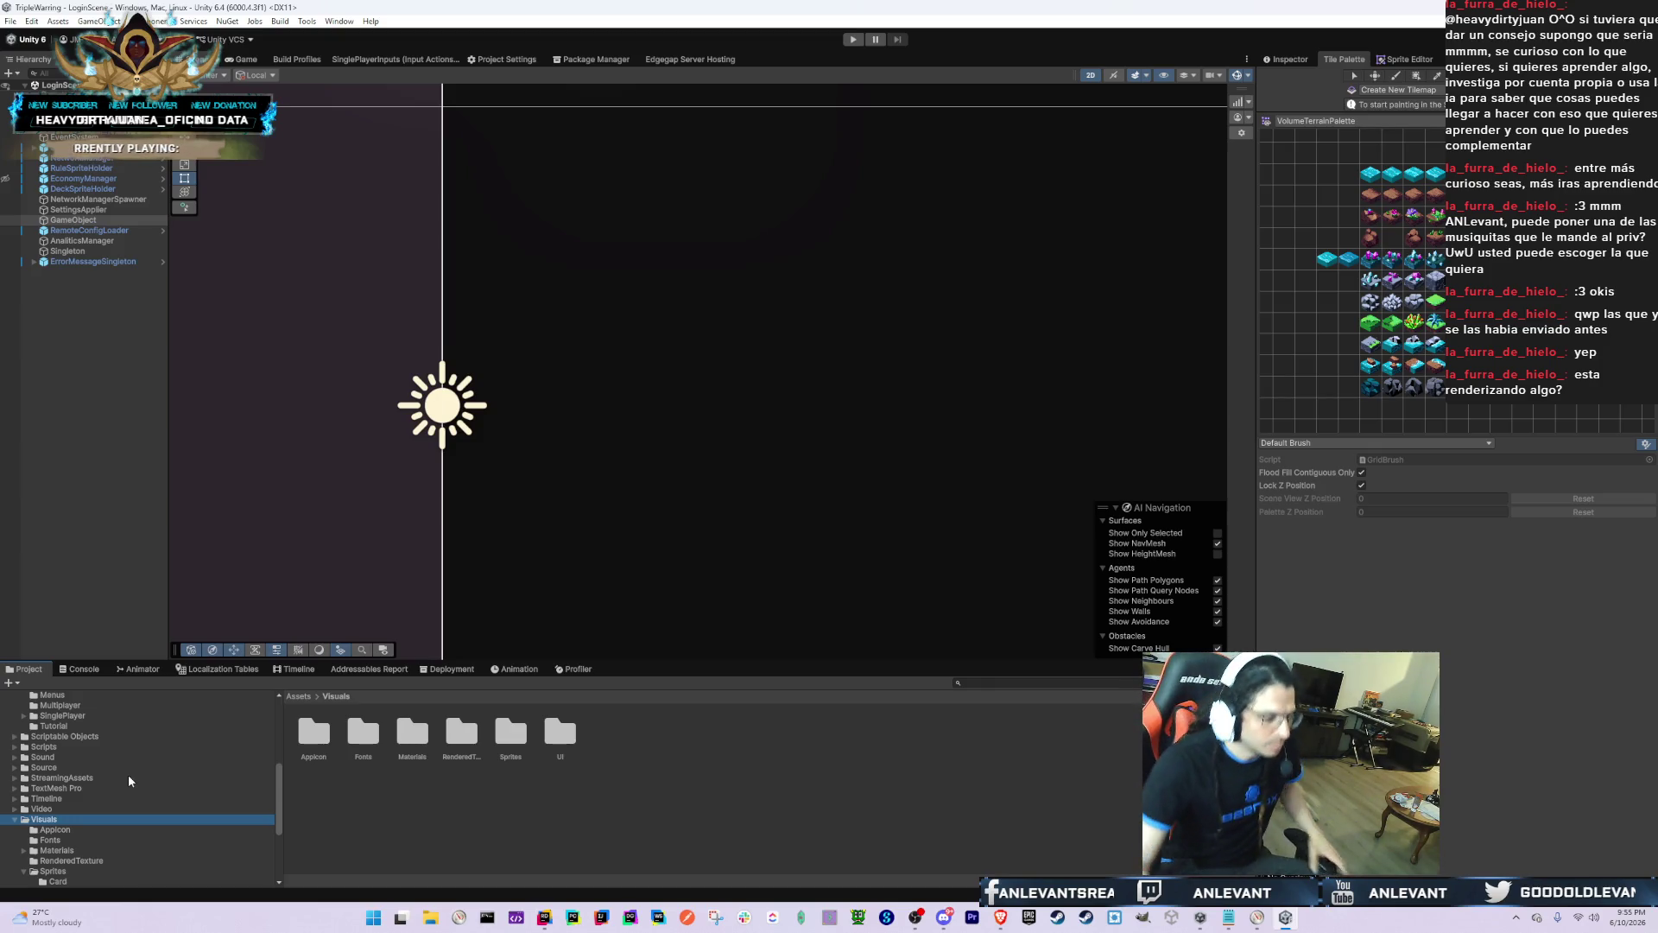
click(231, 830)
scroll(228, 835, up, 2)
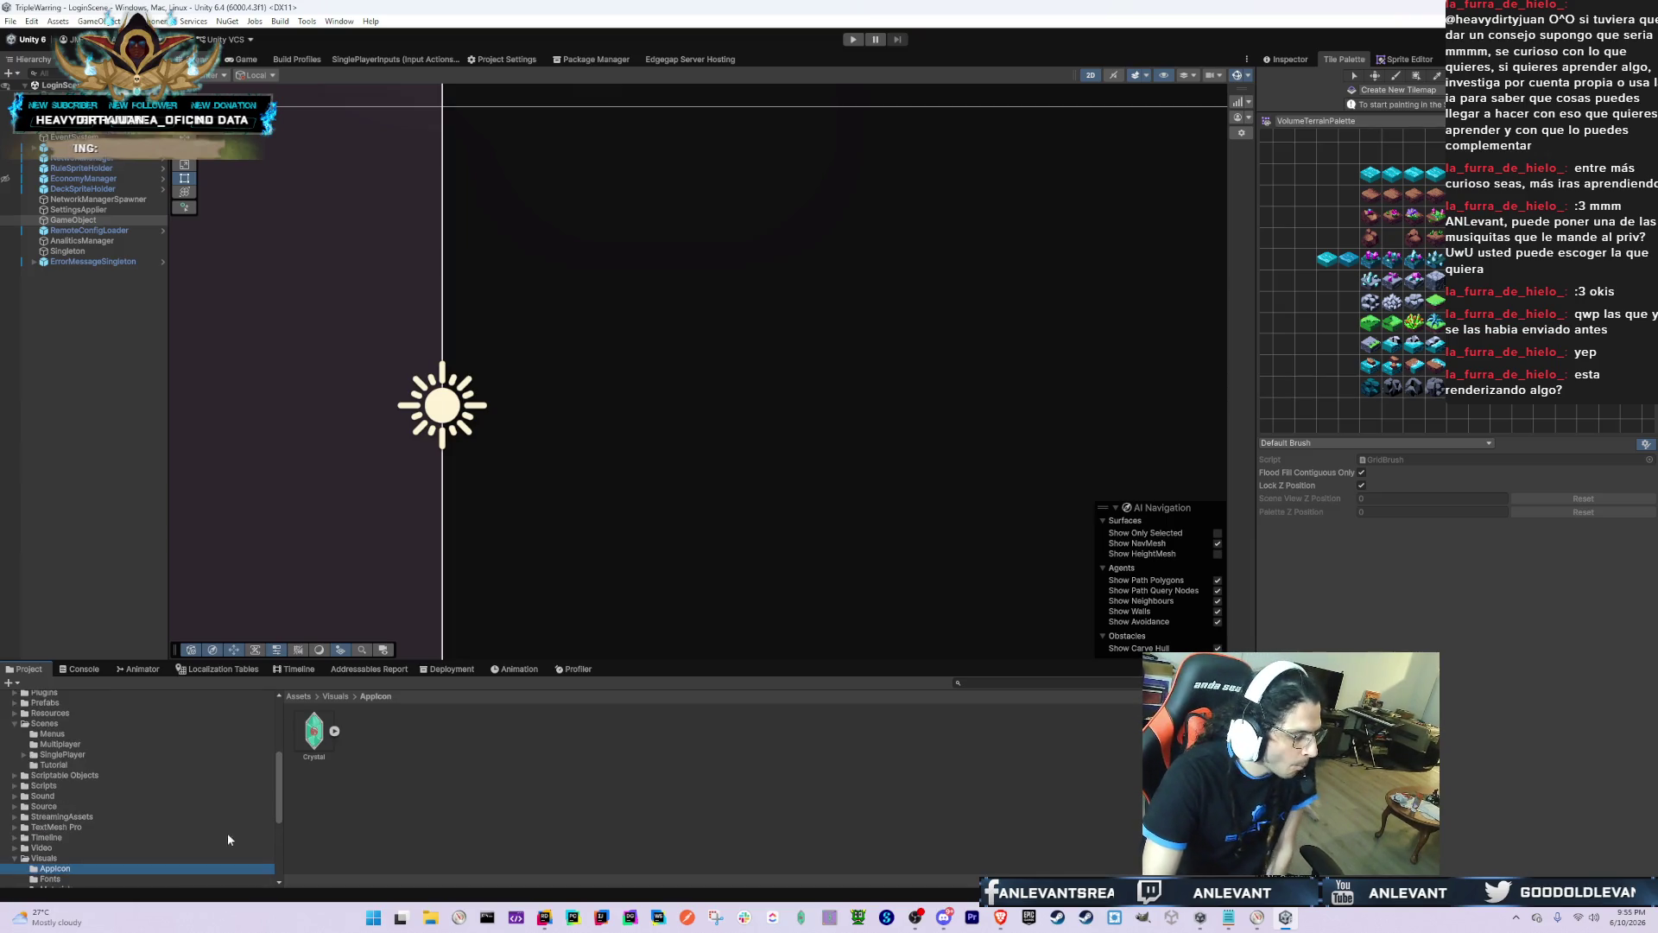
click(128, 764)
key(Left)
key(Left)
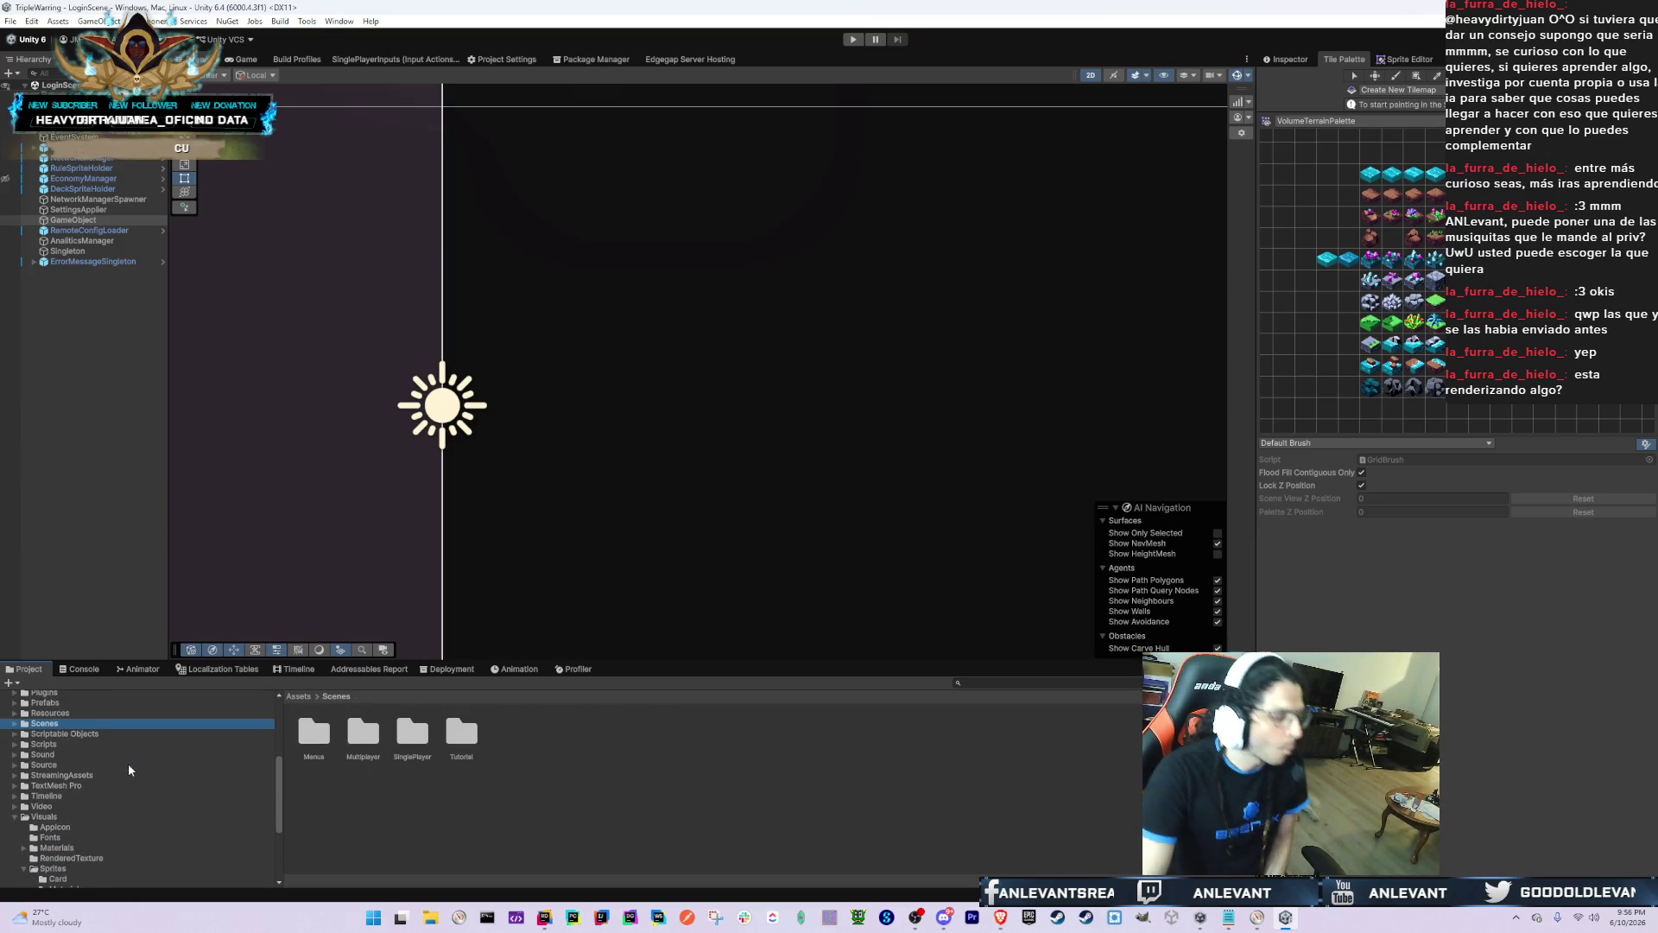
scroll(74, 838, down, 4)
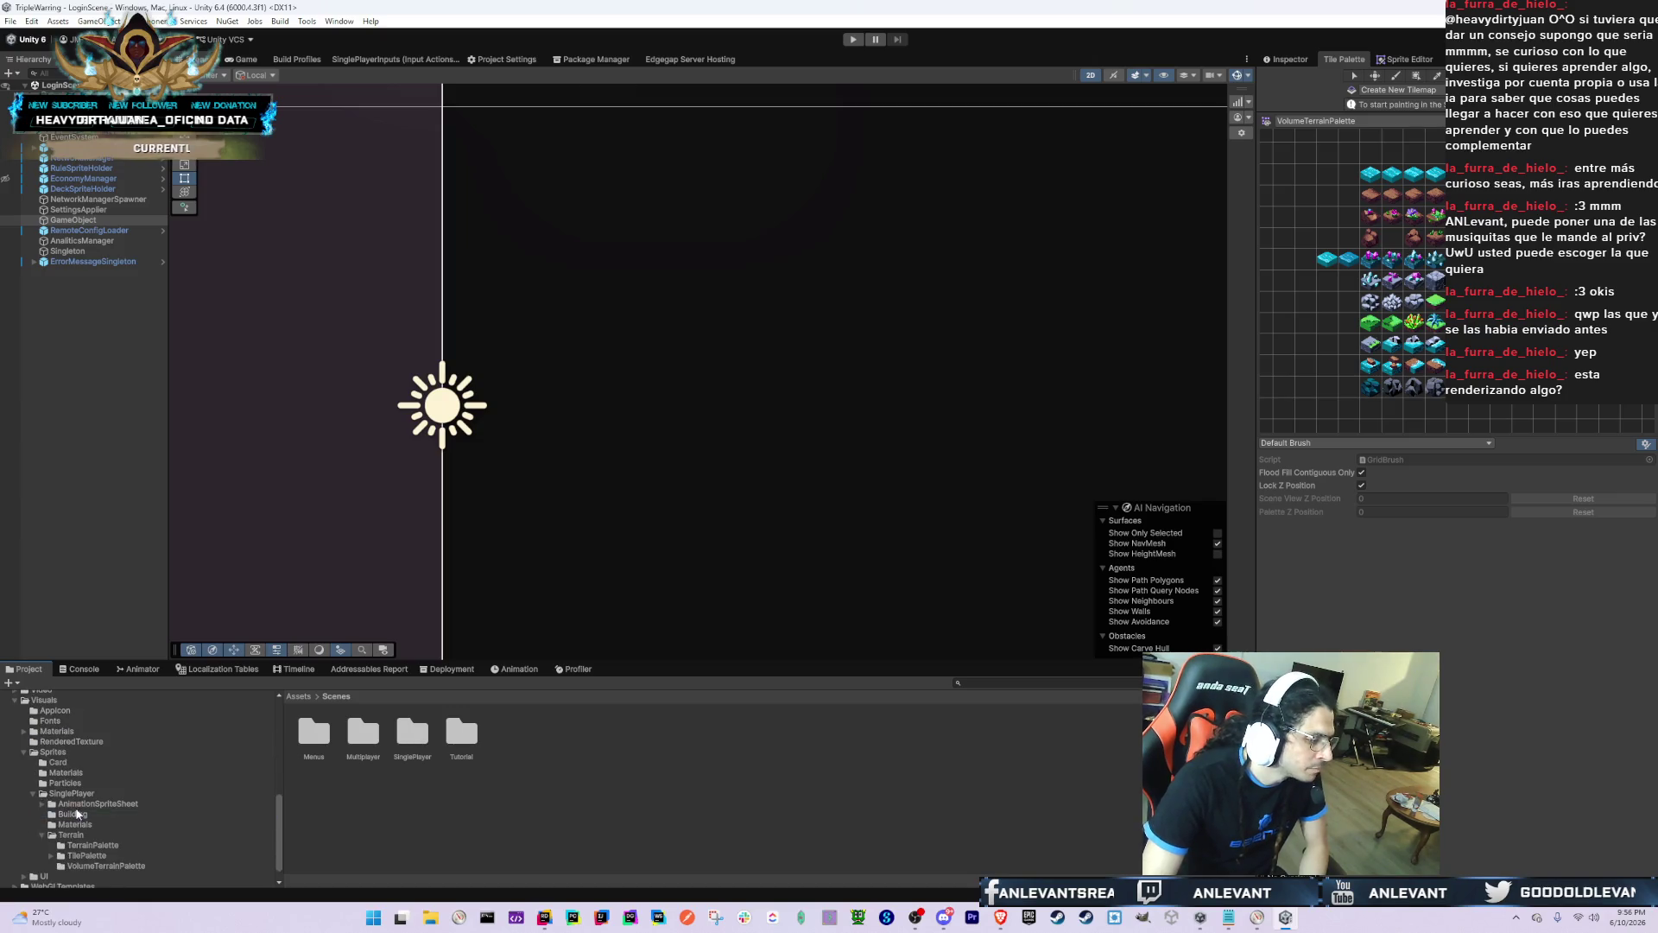
scroll(216, 795, up, 4)
click(216, 796)
scroll(216, 796, down, 4)
click(128, 828)
key(Left)
key(Left)
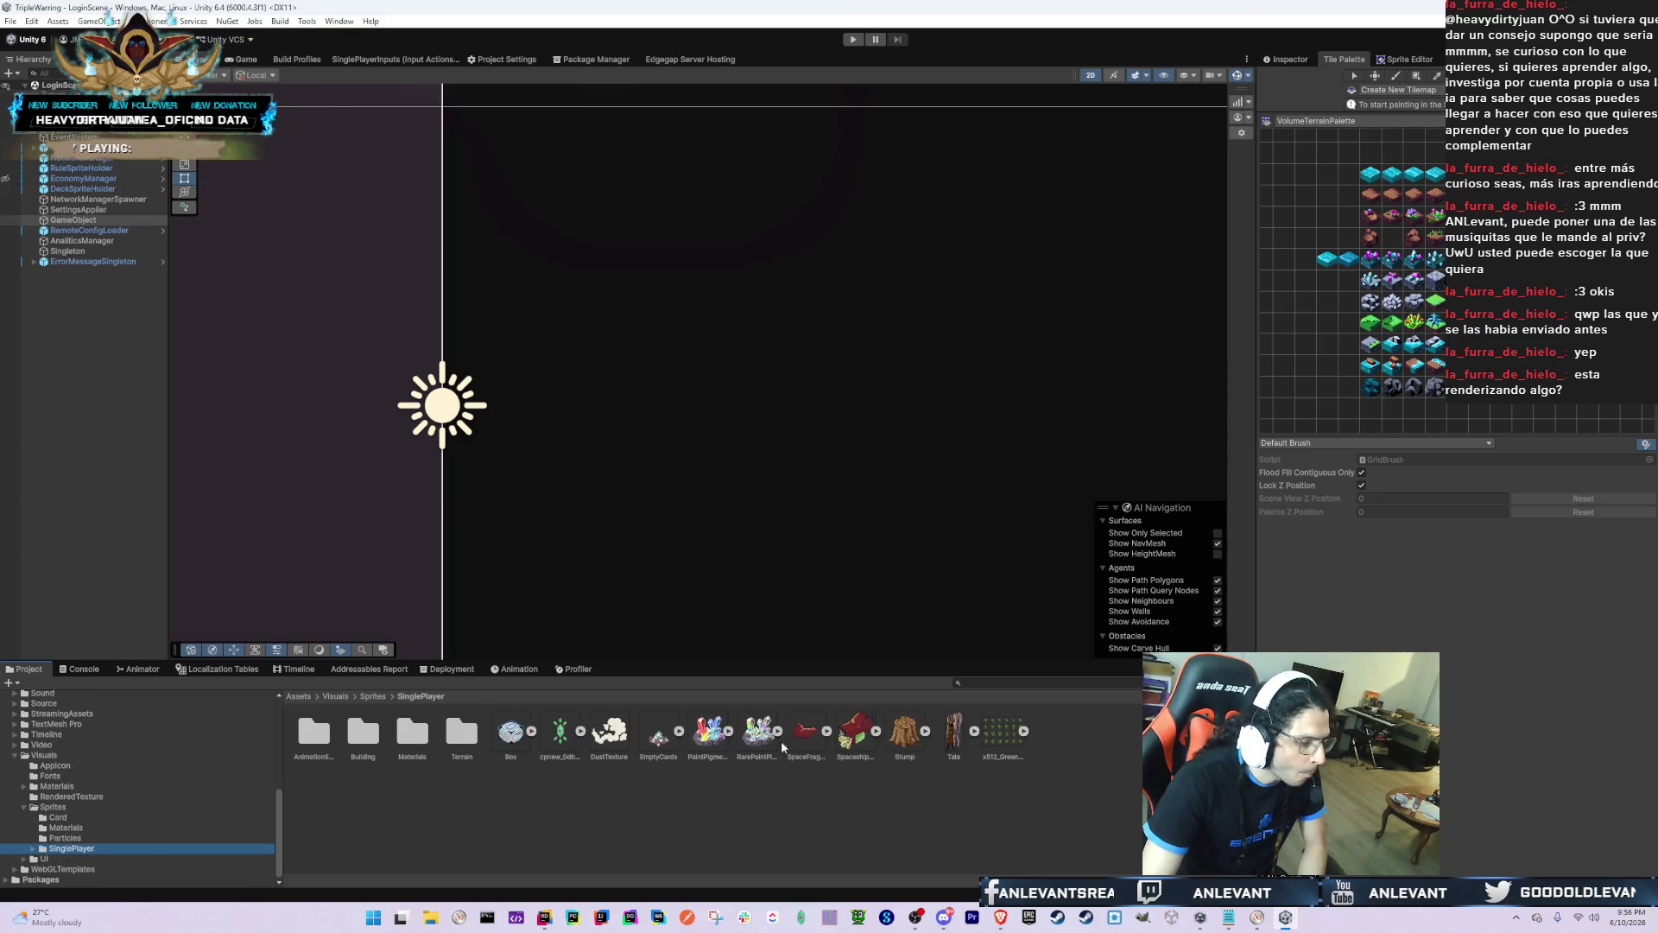
Step: Copy FirstBossRoom from the Notepad list, search the Project for it, and select the prefab
key(alt+Tab)
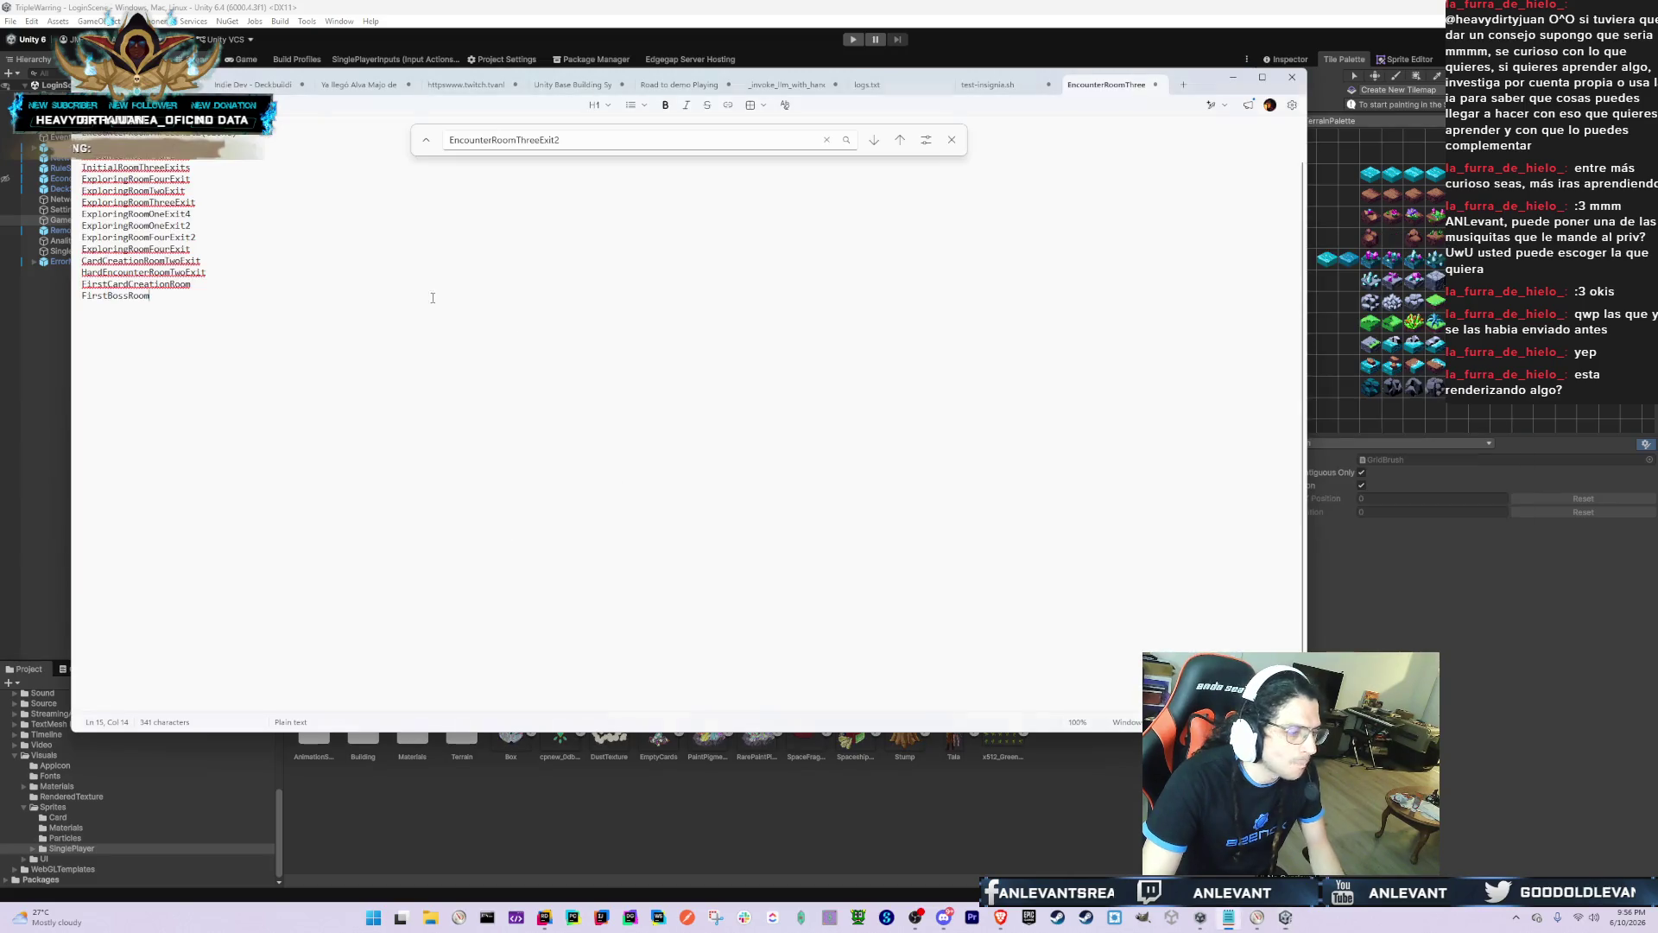
key(shift+Home)
key(ctrl+c)
key(alt+Tab)
click(1005, 684)
key(ctrl+v)
click(316, 736)
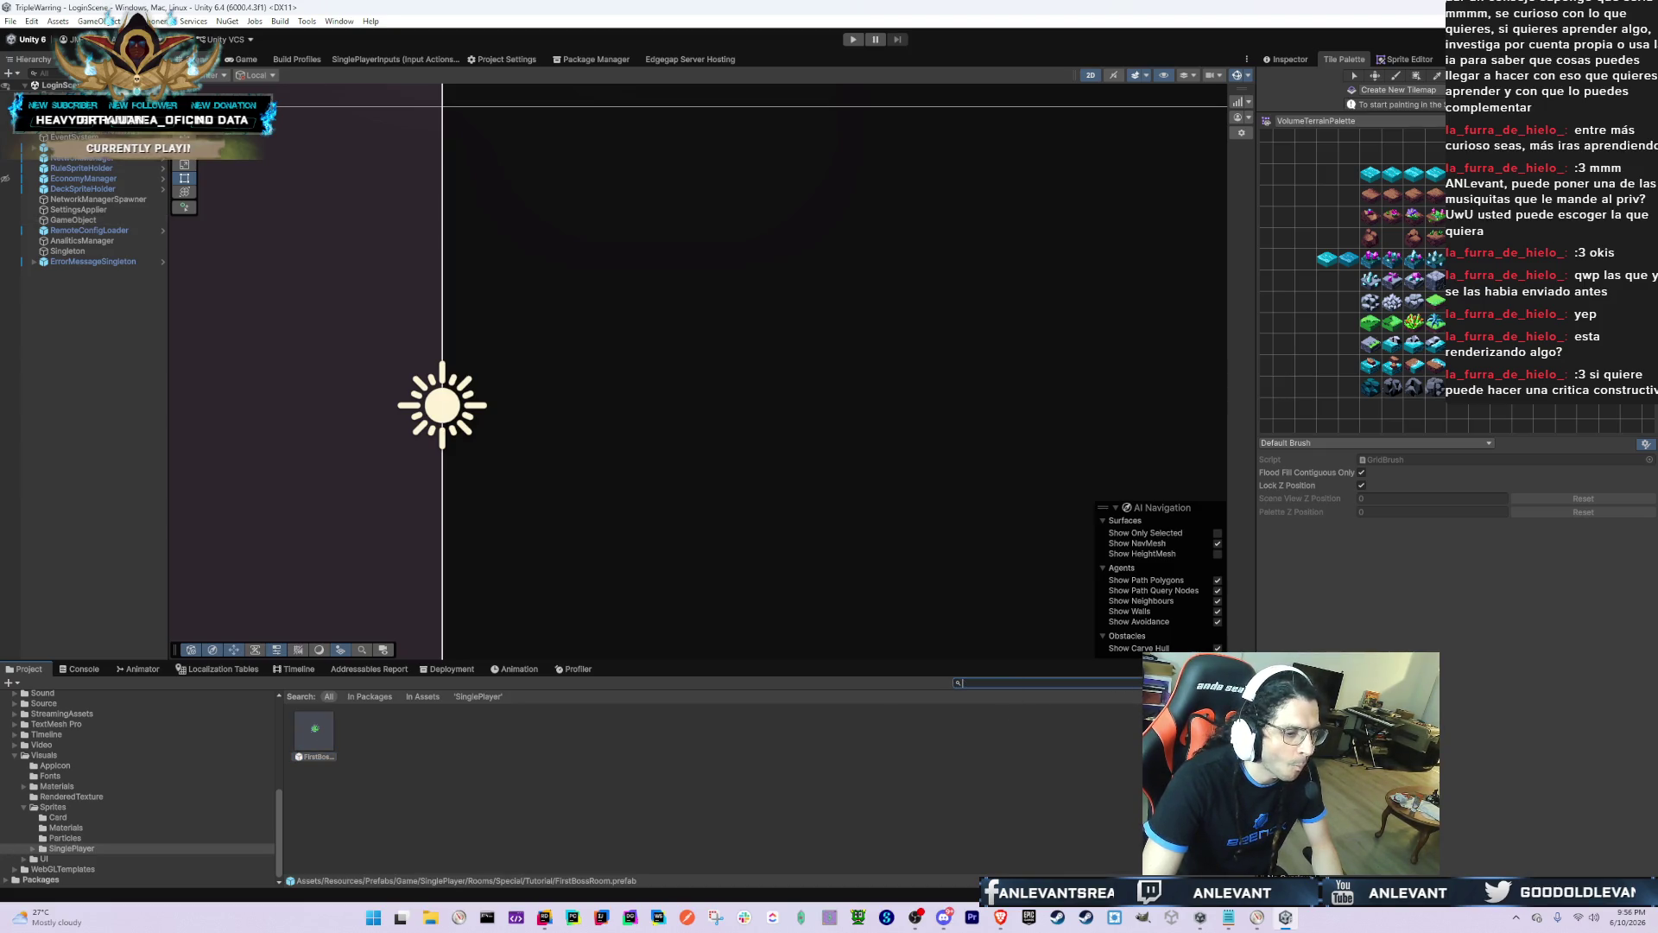
Step: Clear the search and open the FirstExploringRoom prefab for editing
key(Escape)
double_click(463, 731)
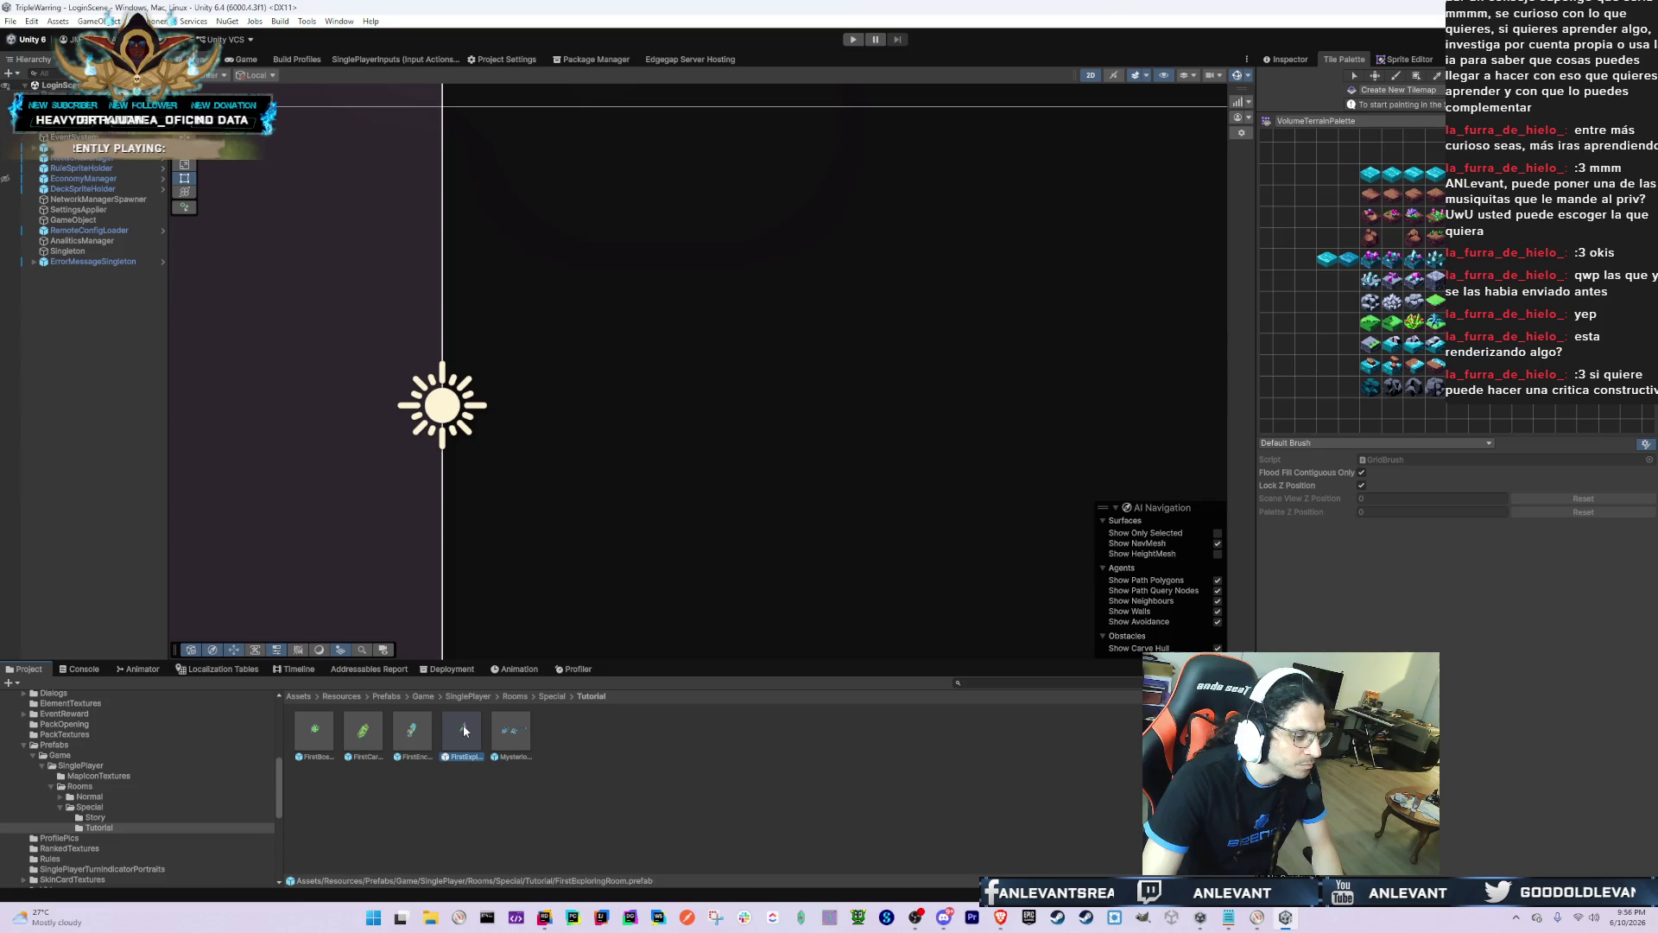
double_click(463, 731)
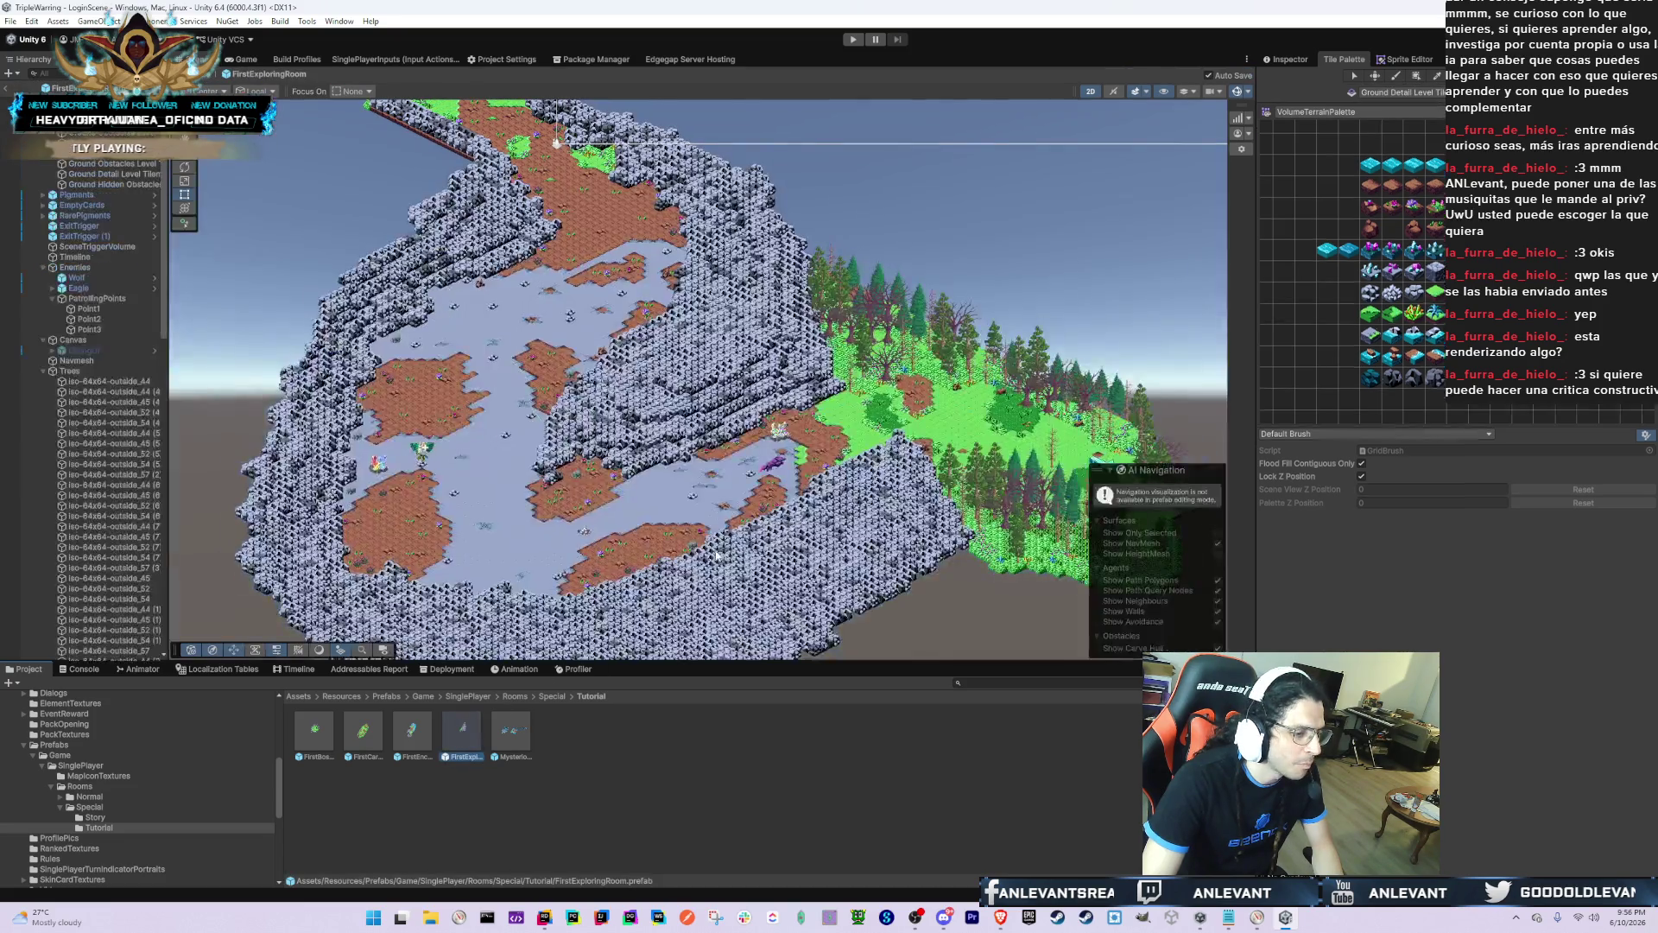
Step: Collapse the hierarchy groups and select both Ground Obstacles Level Tilemaps together
click(110, 340)
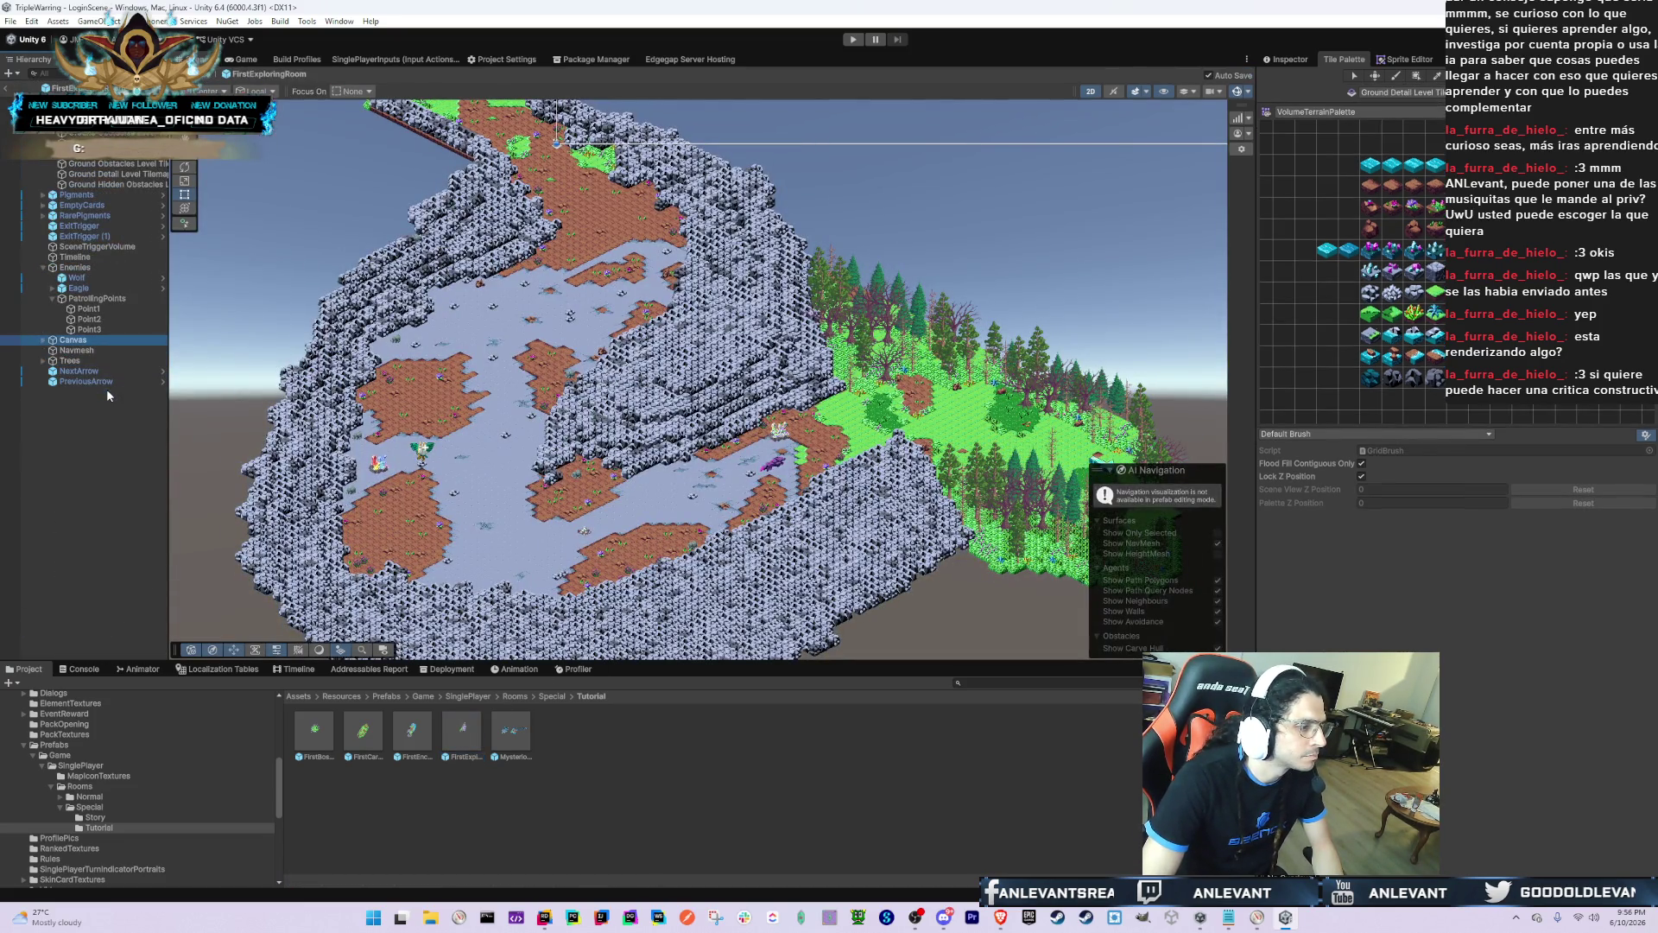
key(Up)
key(Up)
key(Up)
key(Left)
key(Left)
key(Left)
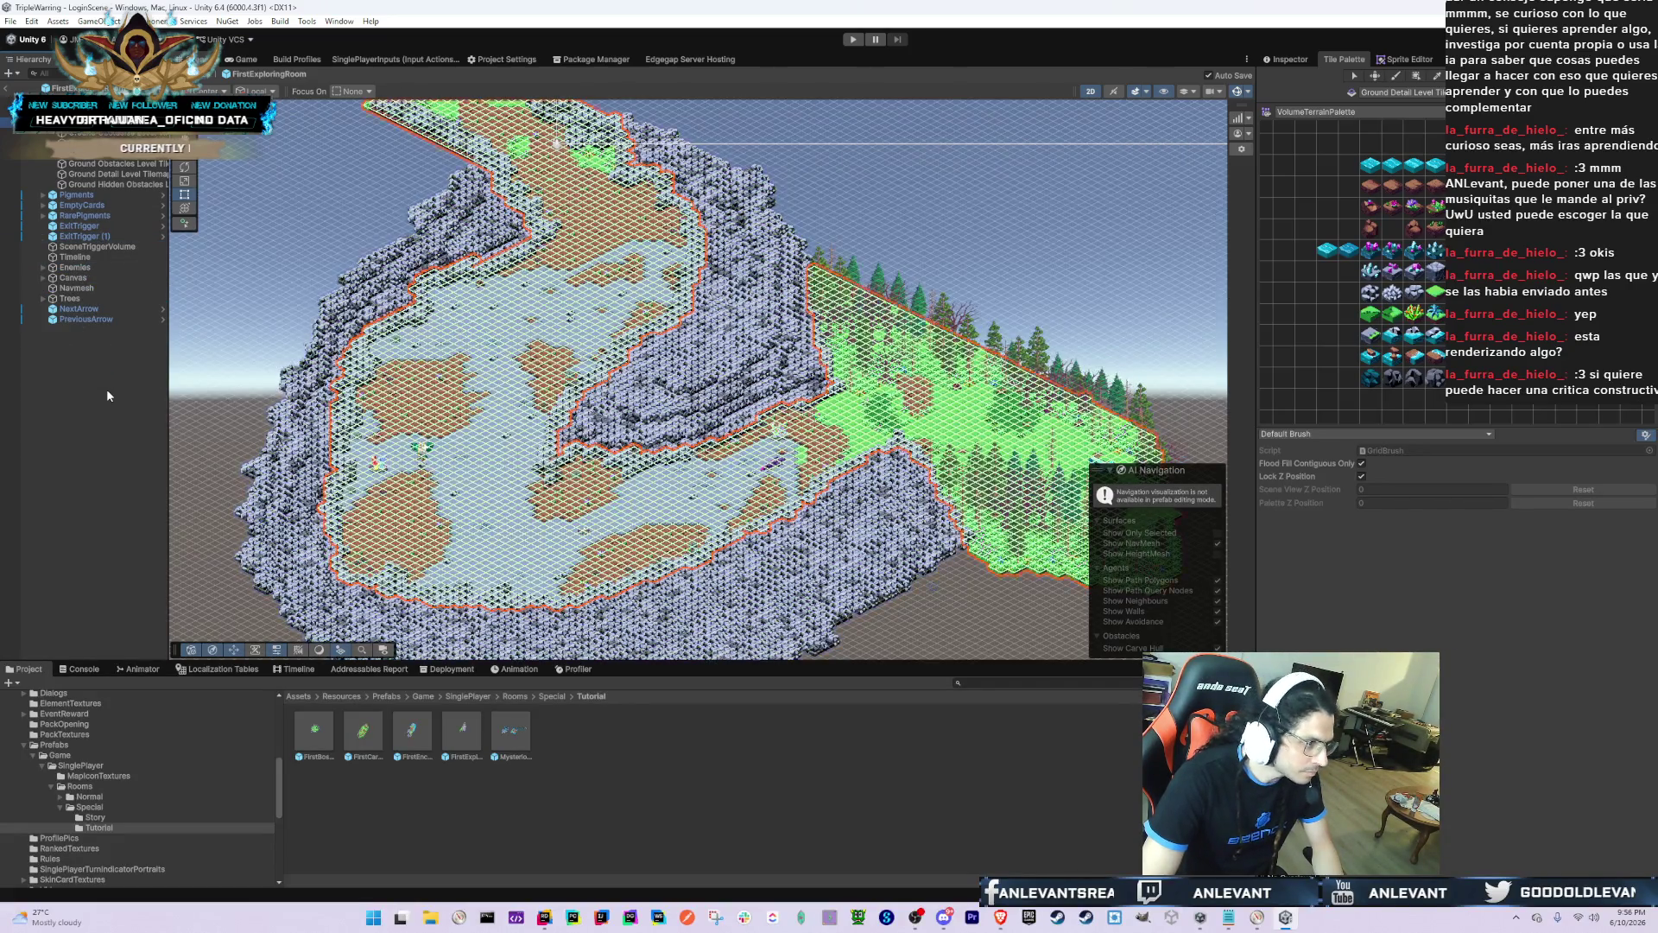
key(Down)
key(Down)
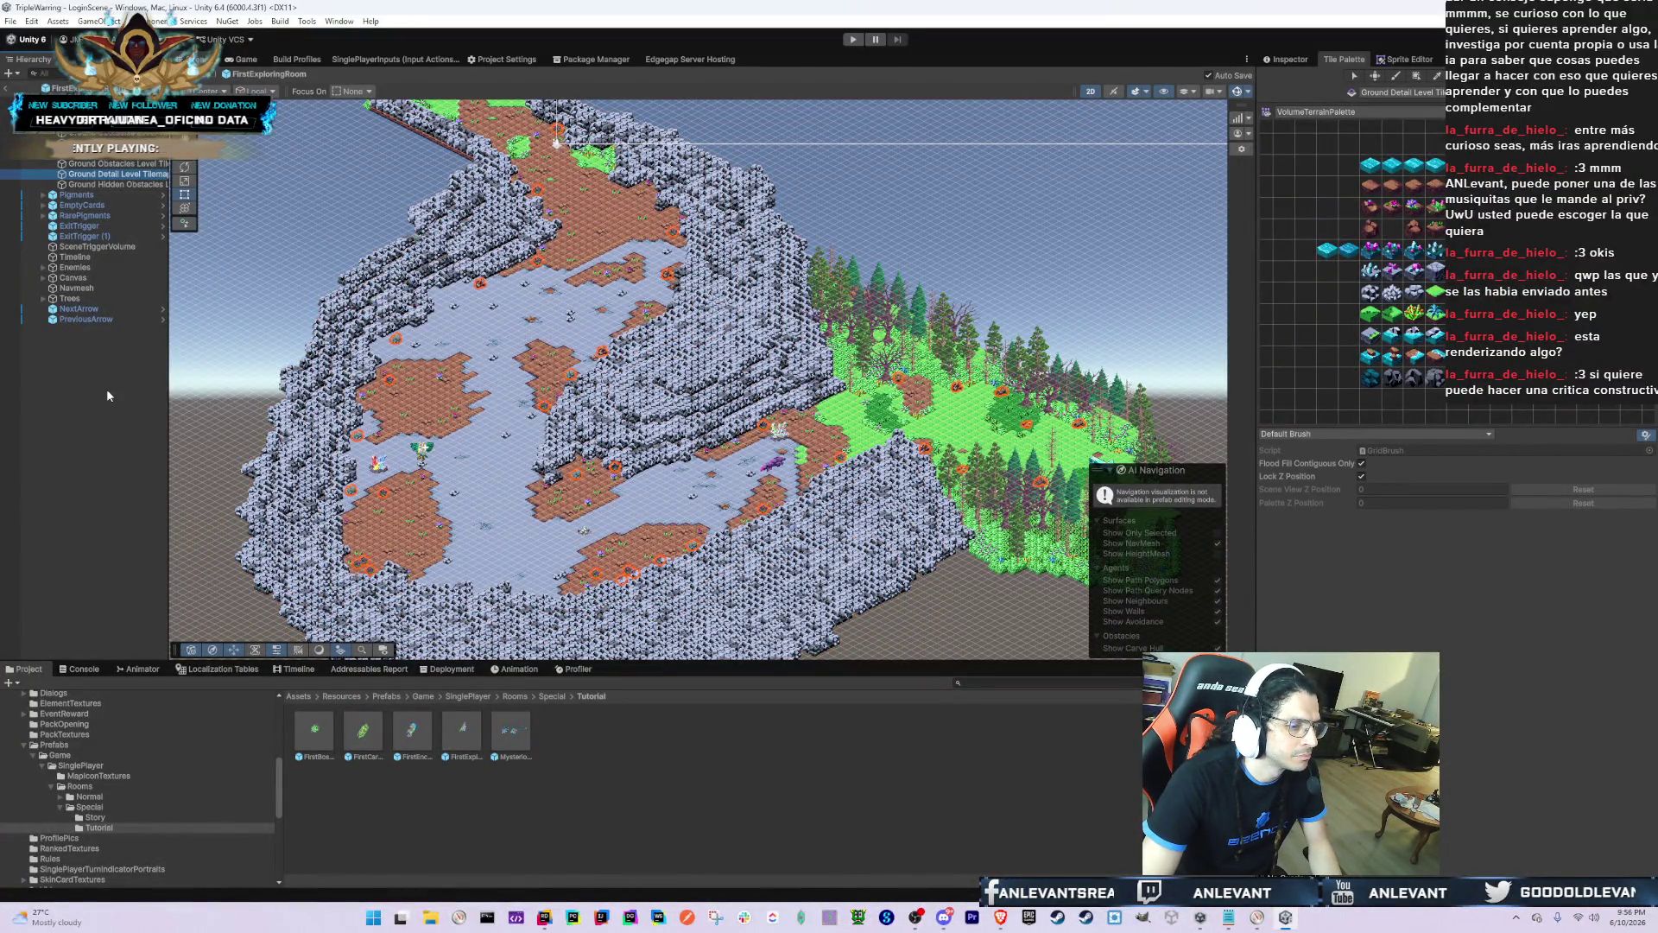
key(Down)
key(Up)
key(Up)
key(Up)
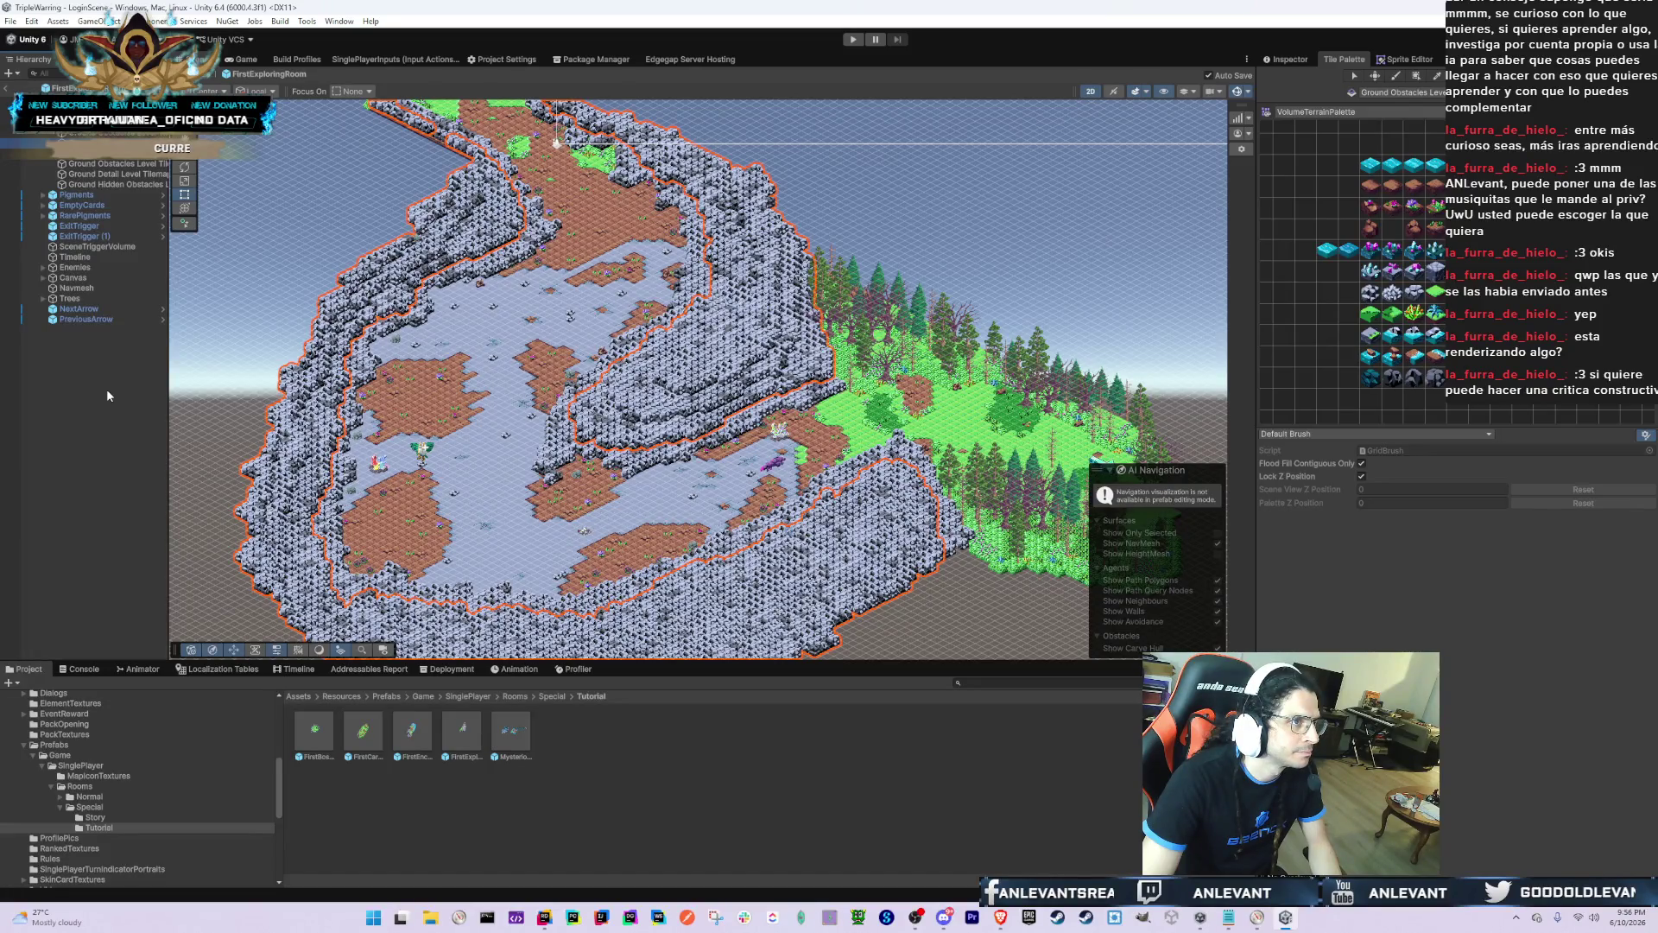
key(Up)
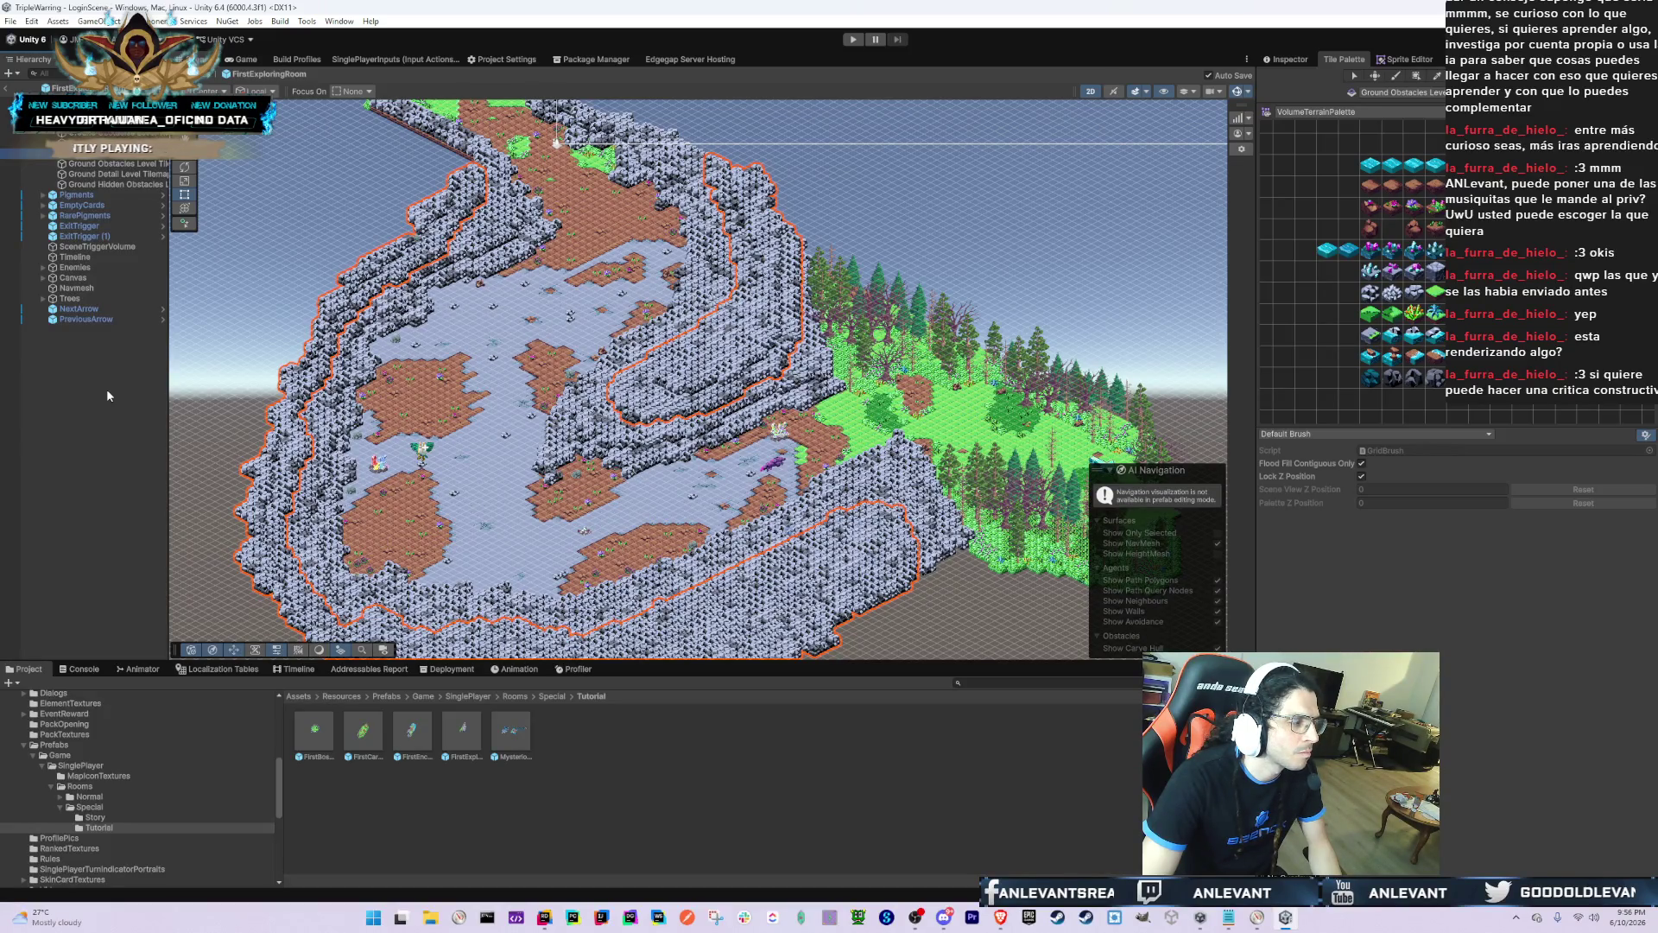
key(Down)
key(Up)
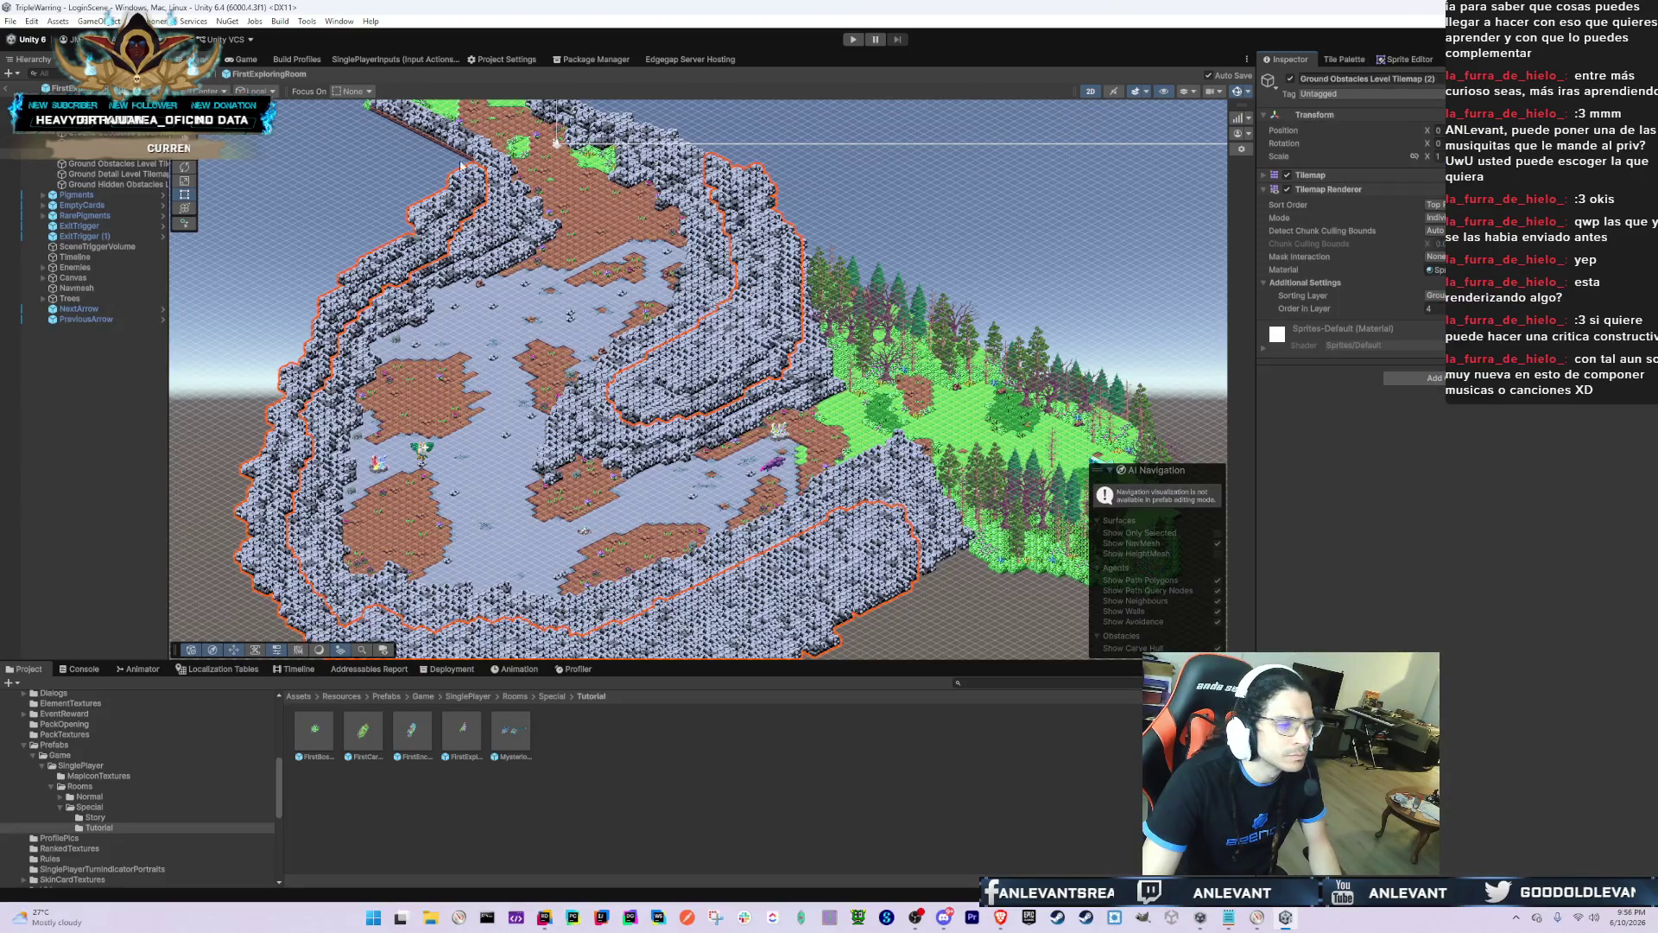
shift+click(751, 209)
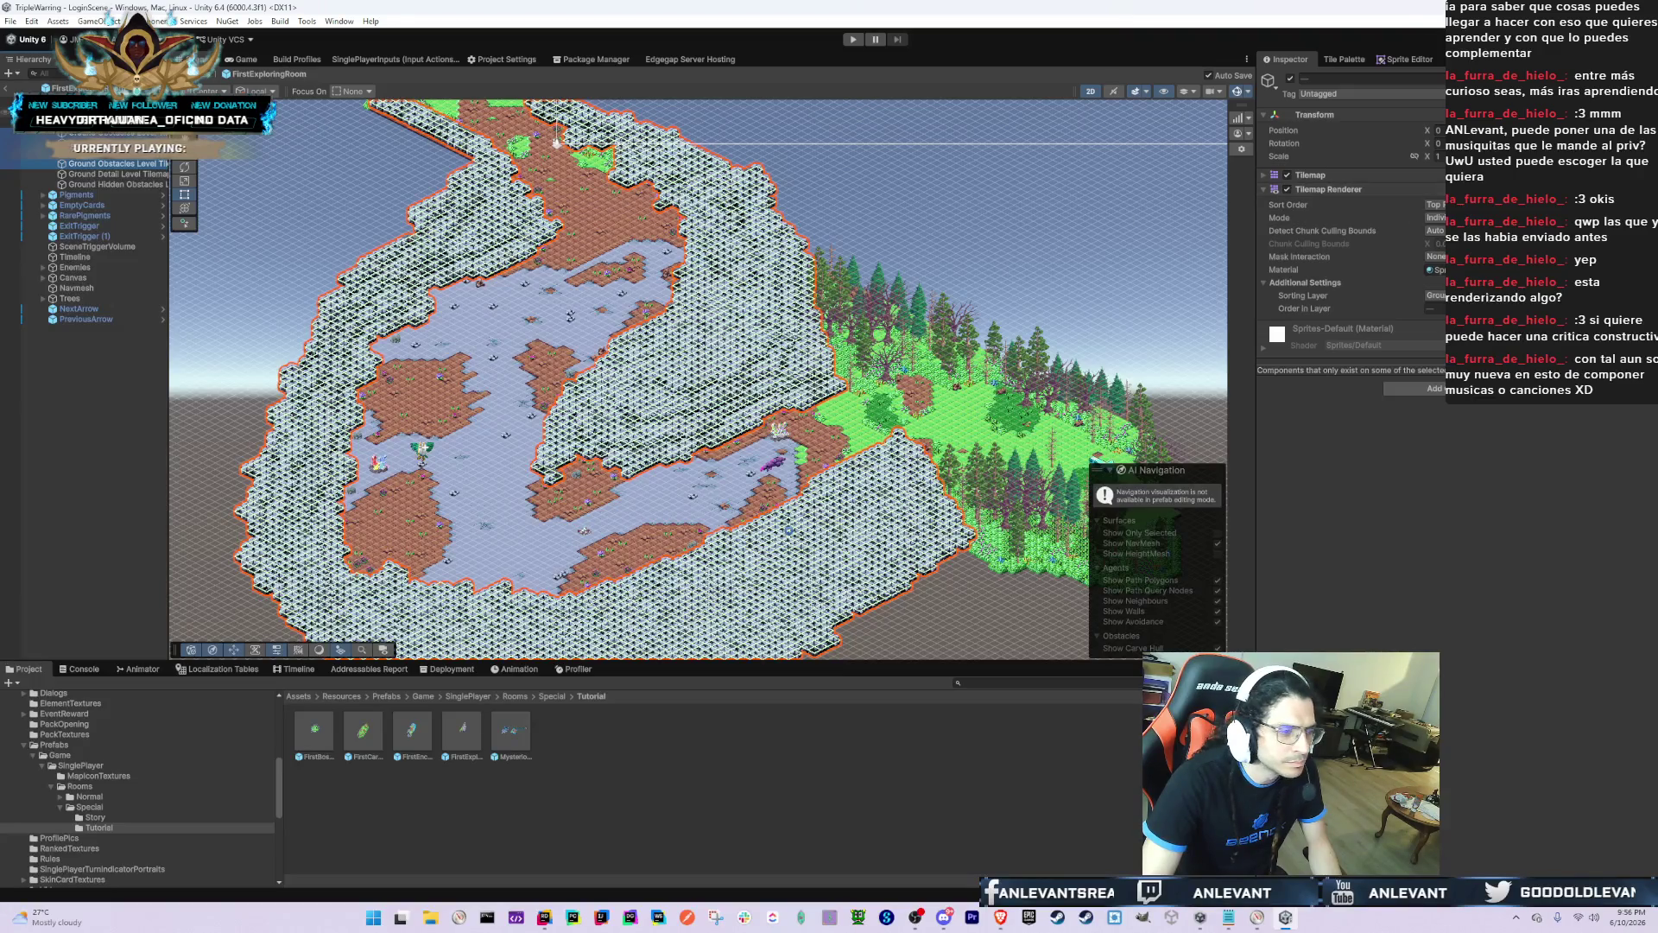
Step: Move the obstacle tilemaps to a different sorting layer with Order in Layer 3
click(1434, 296)
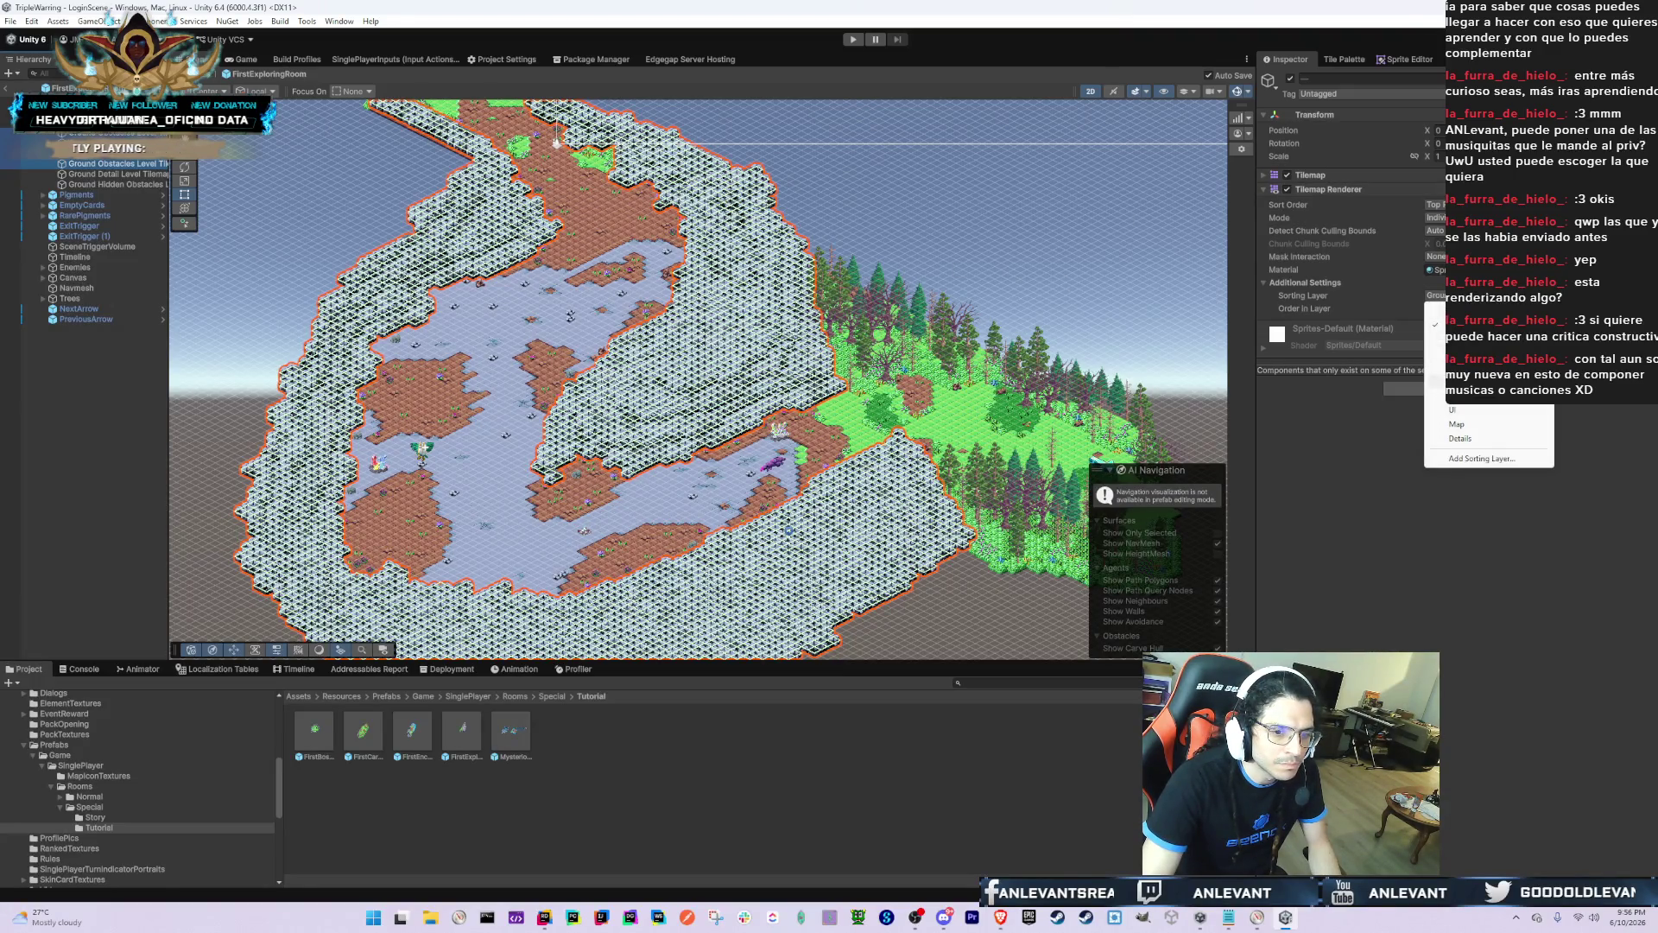
click(1451, 369)
click(1434, 389)
text(box)
key(Escape)
click(1434, 308)
text(20)
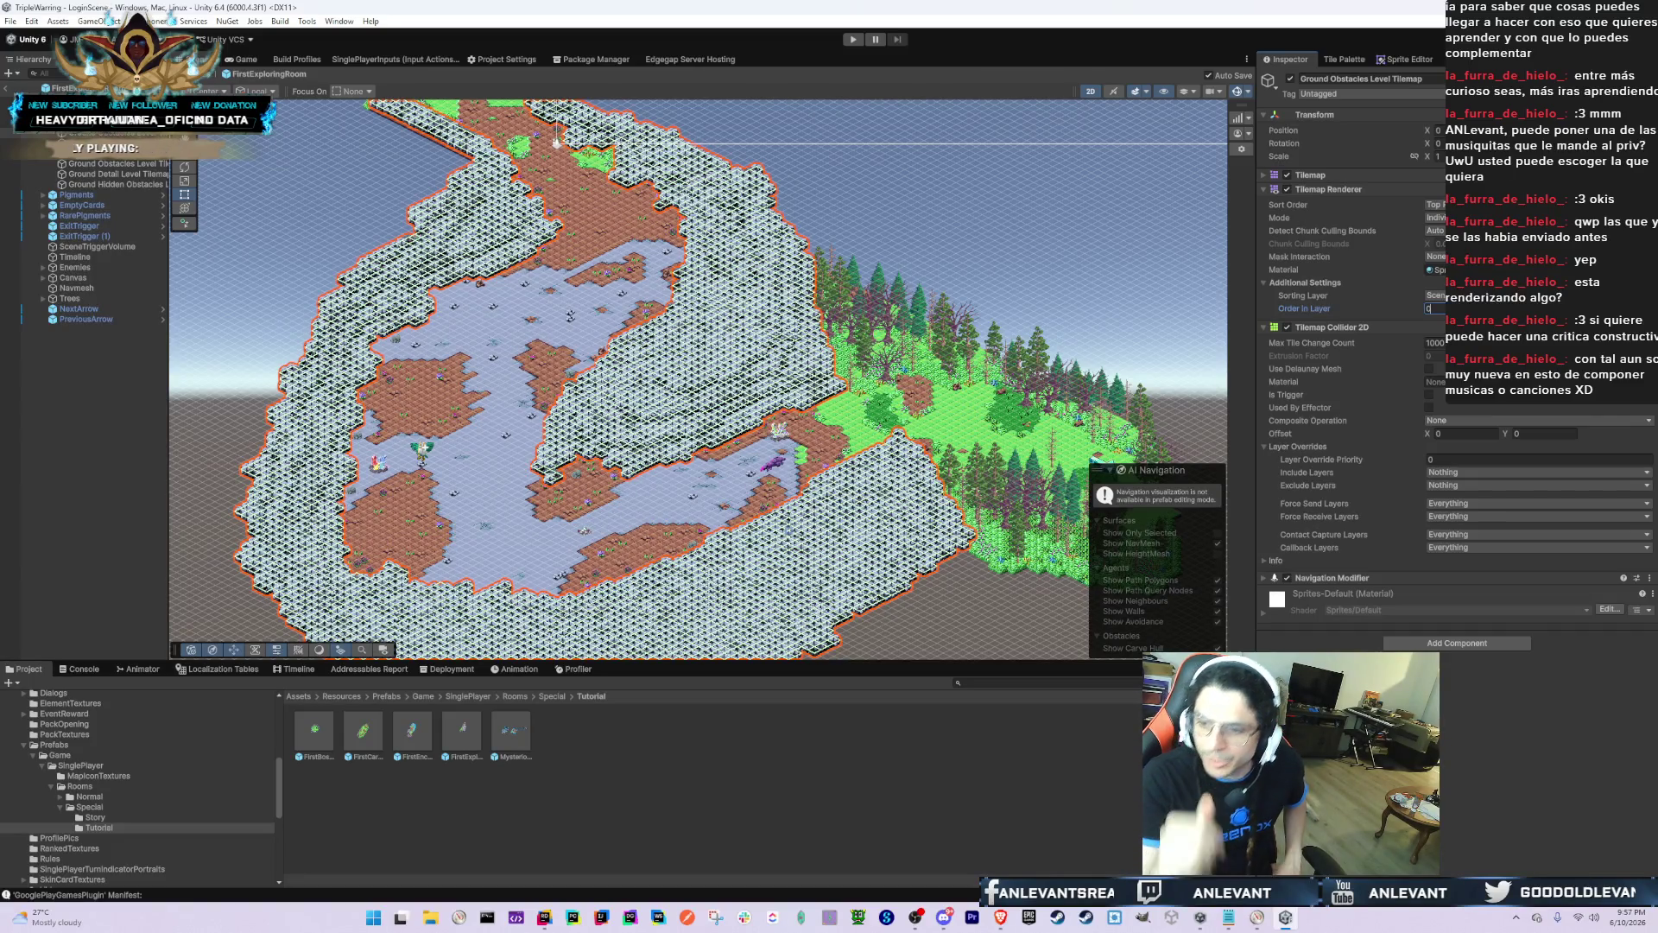
text(3)
key(Return)
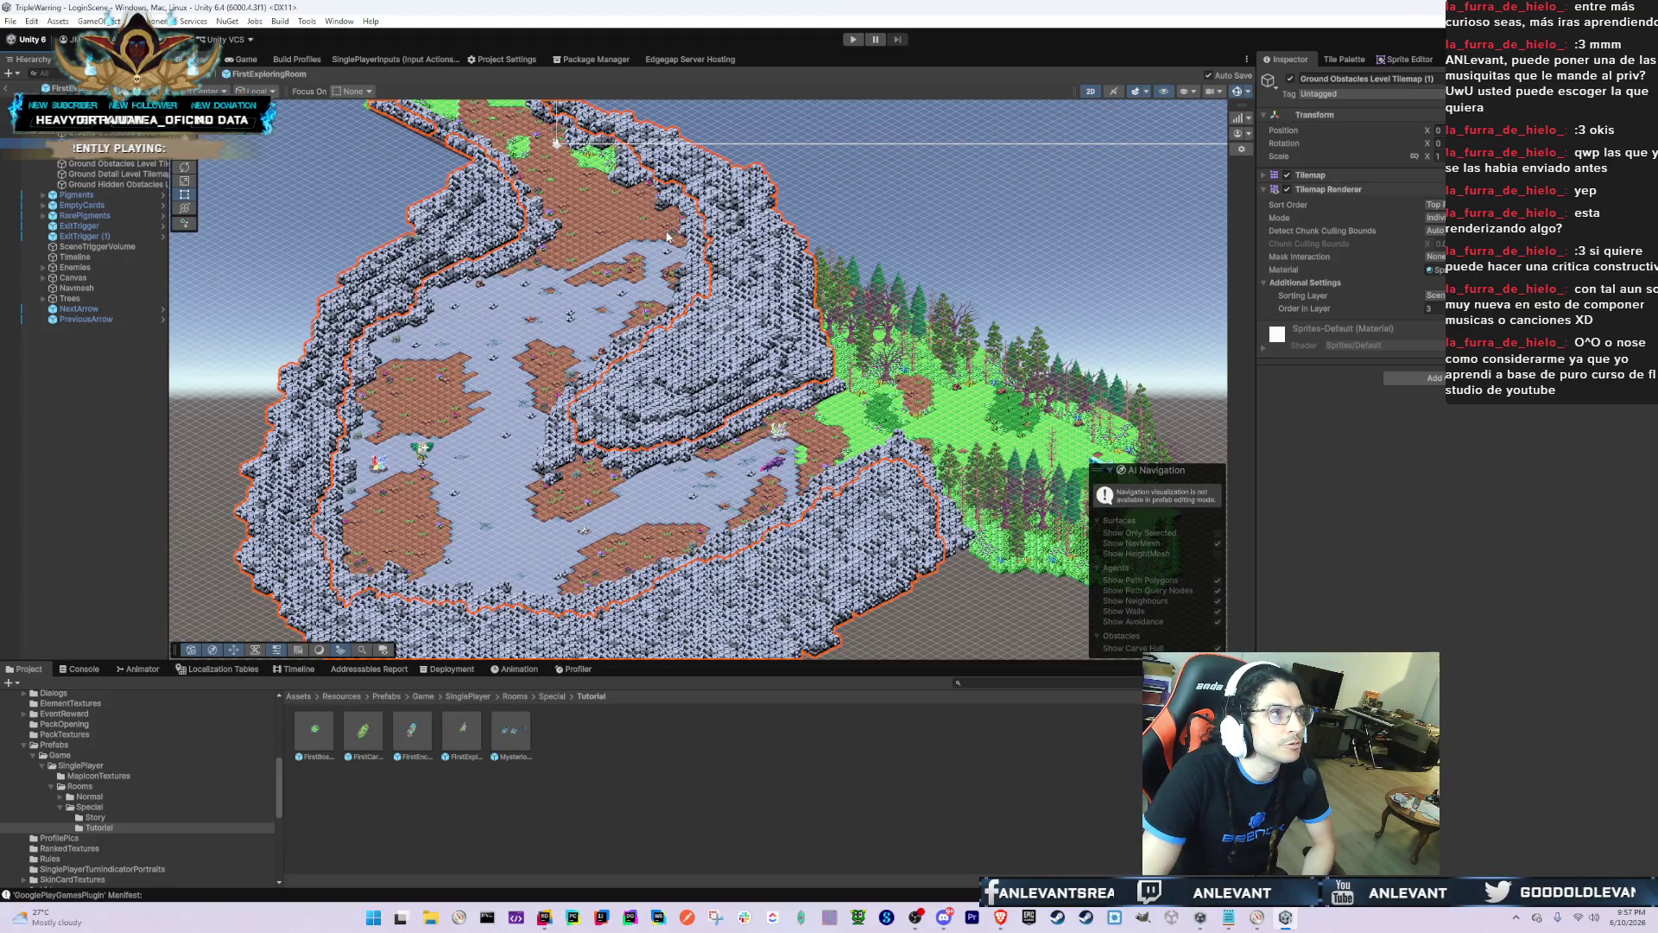
key(alt+Tab)
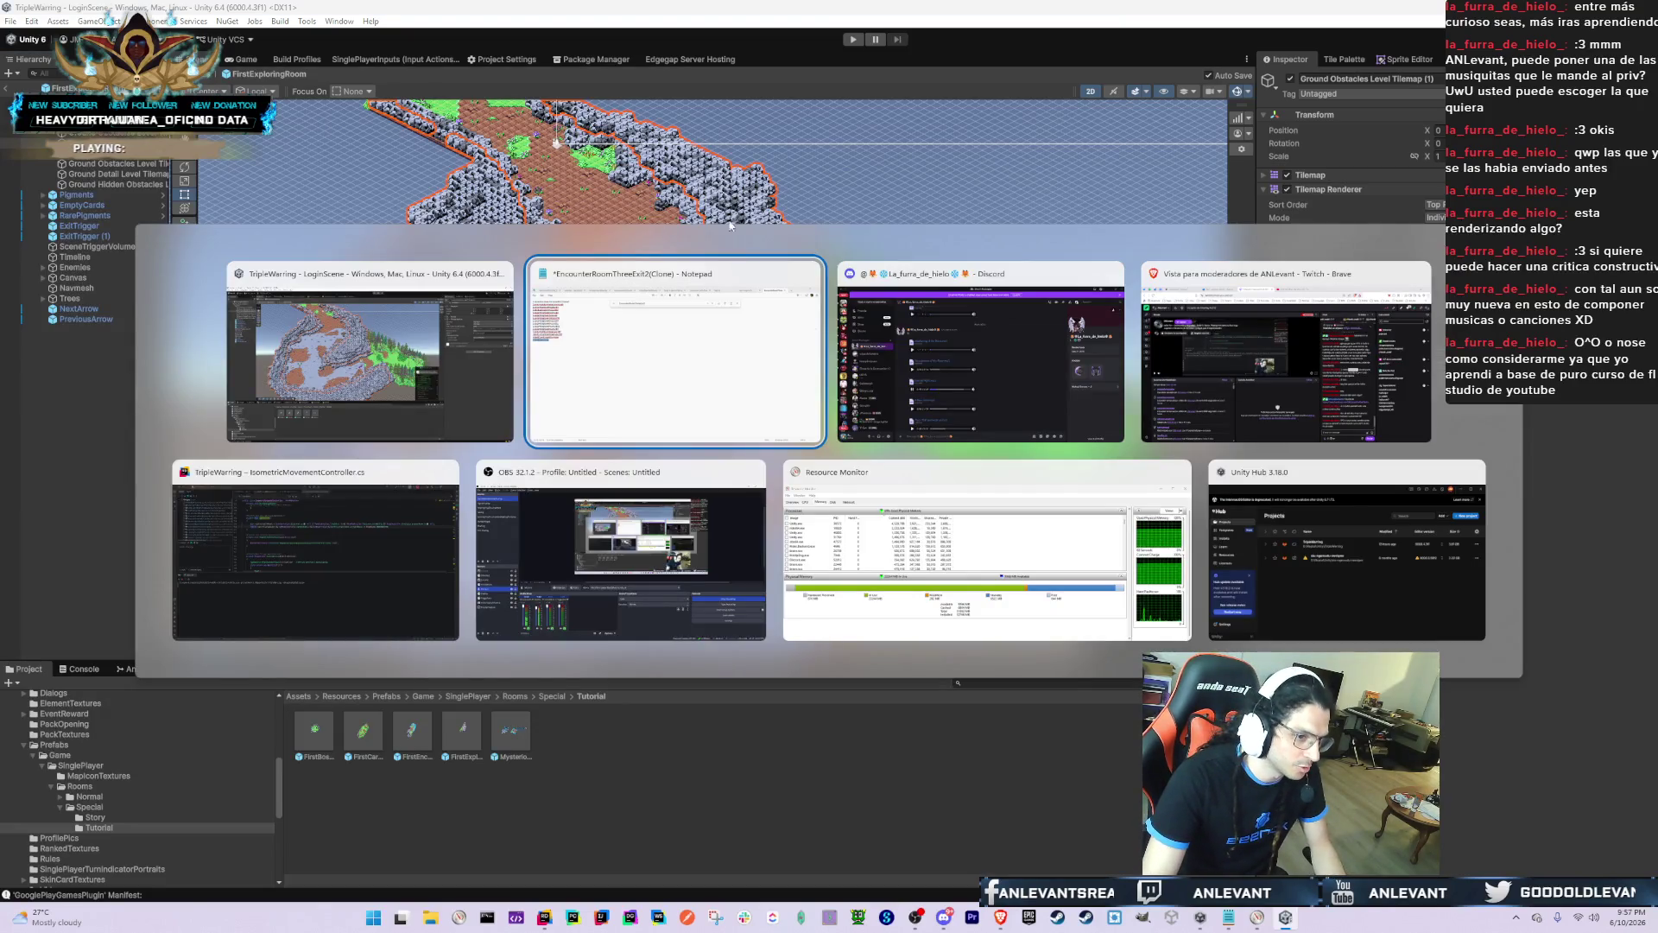
Step: Bring Discord forward, seek Eternal Night back a few seconds twice, and return to Unity
click(999, 404)
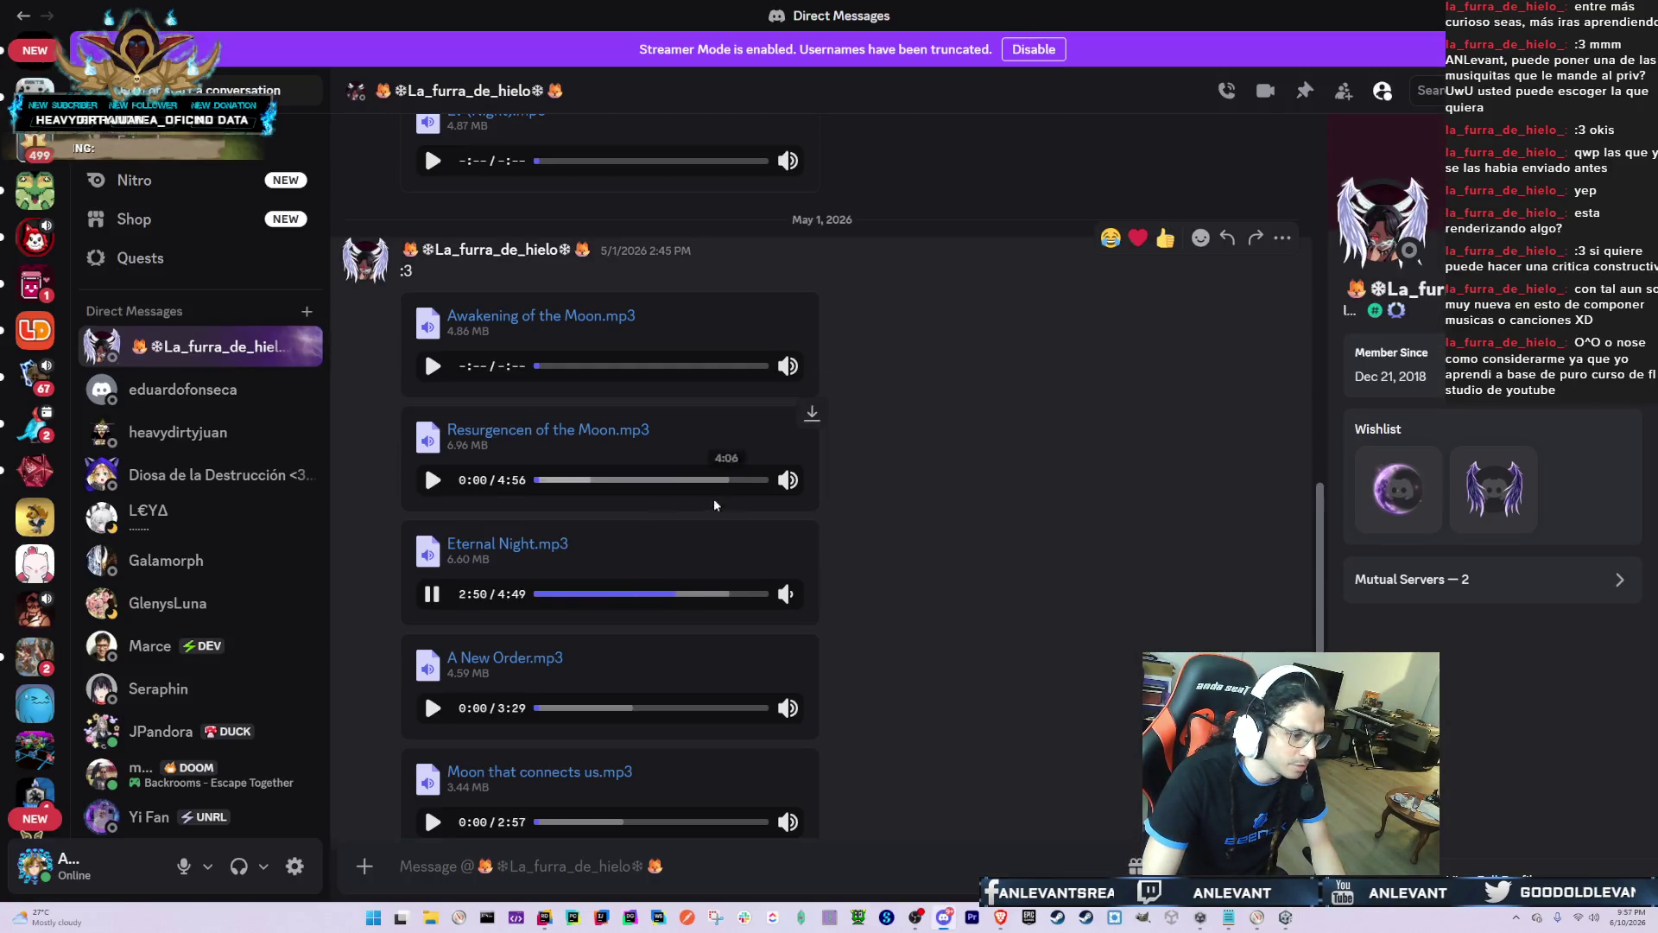
click(662, 594)
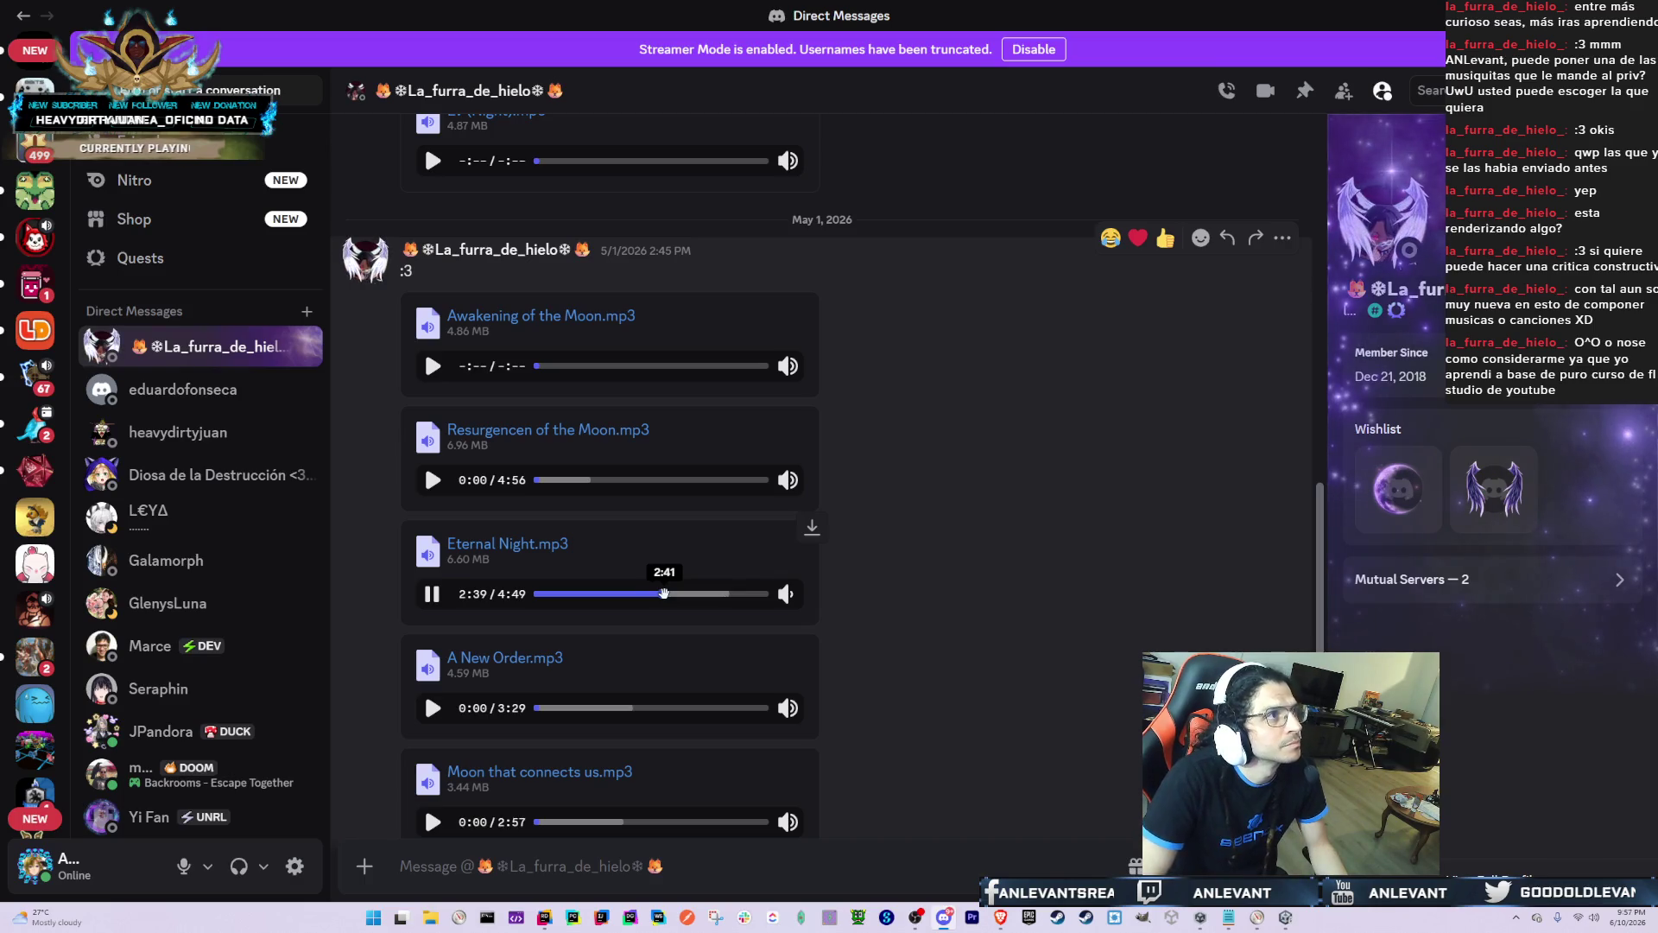
click(652, 594)
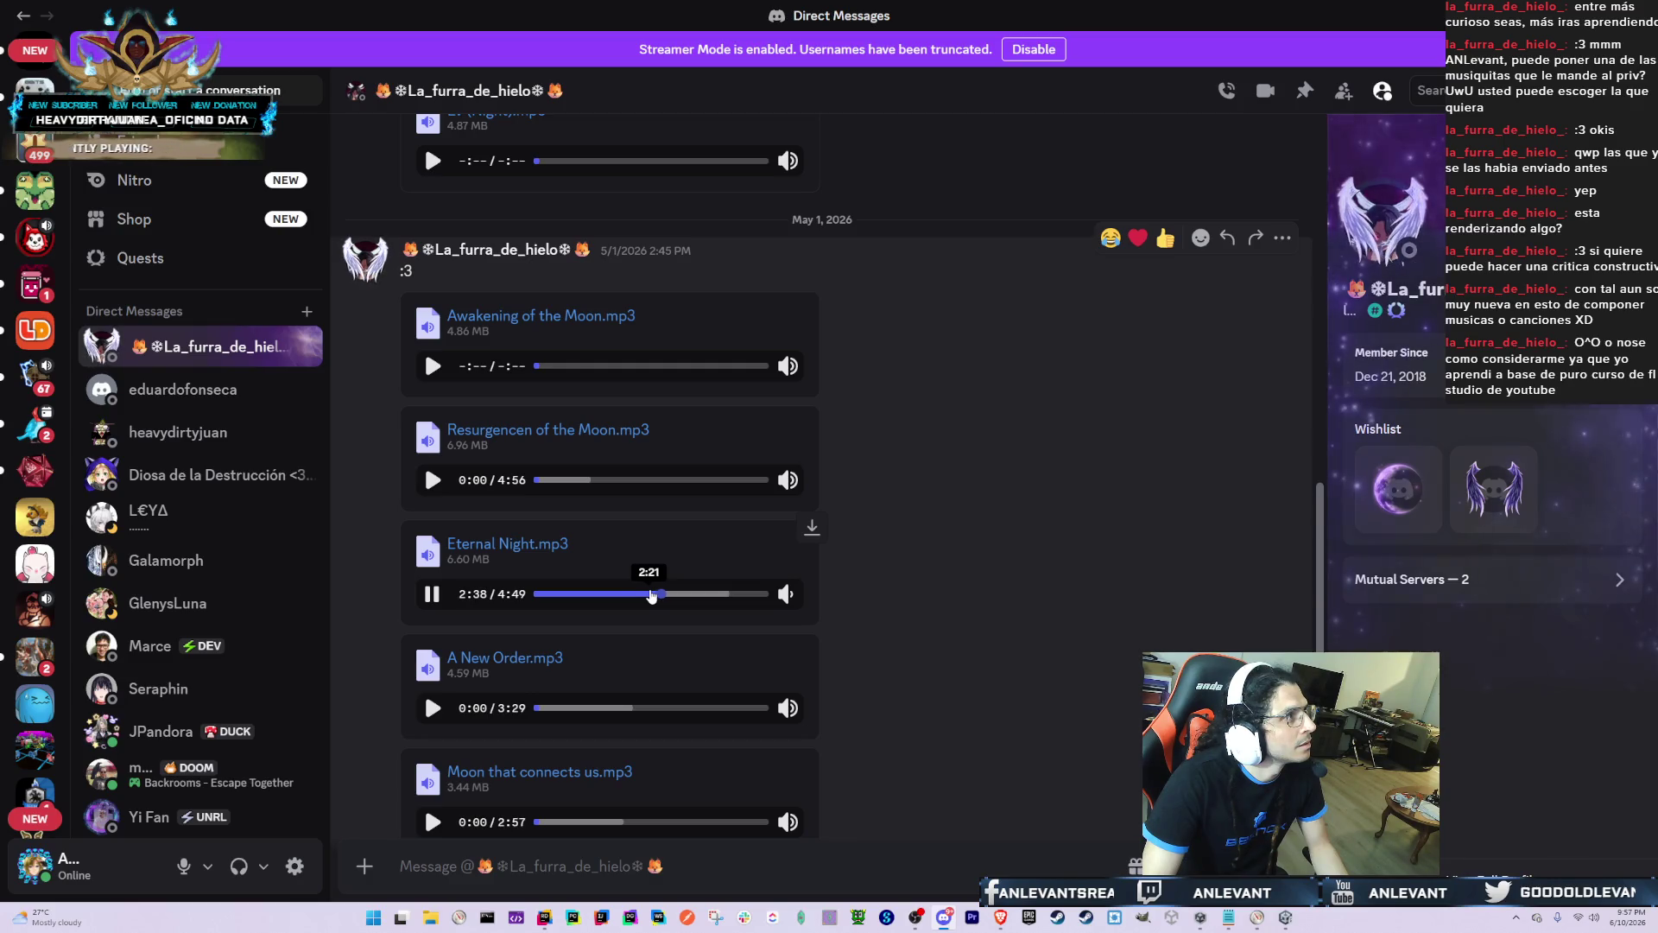
key(alt+Tab)
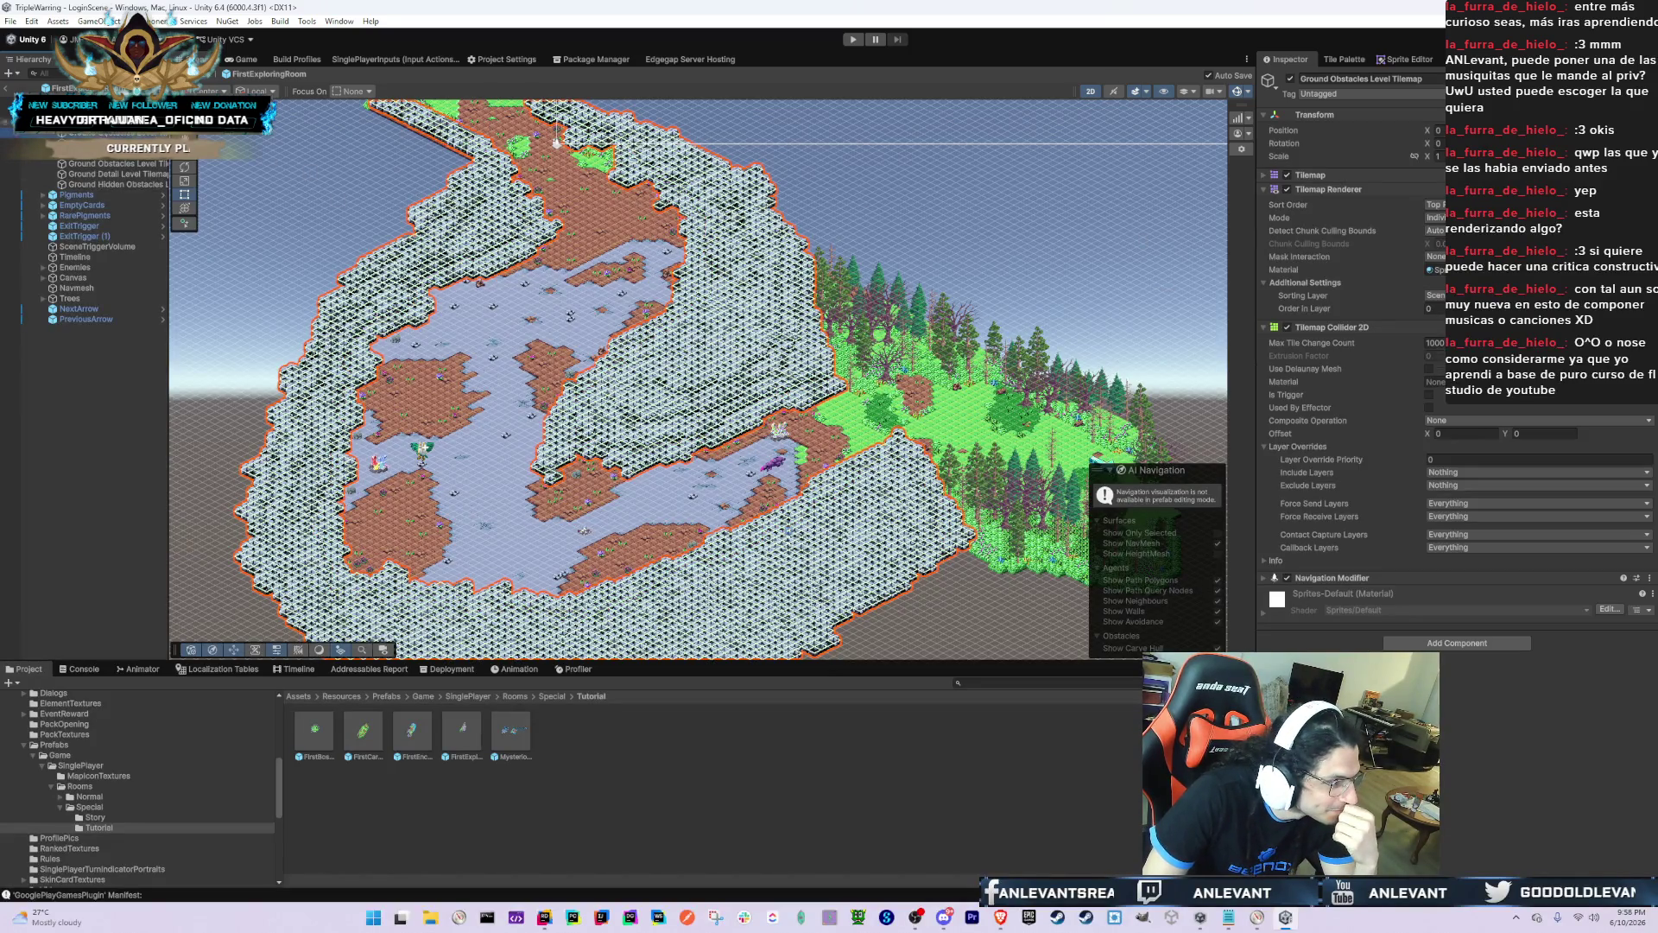
Step: Open the MysteriousBossRoom prefab and move its Ground Obstacles Level Tilemap to another sorting layer
double_click(510, 733)
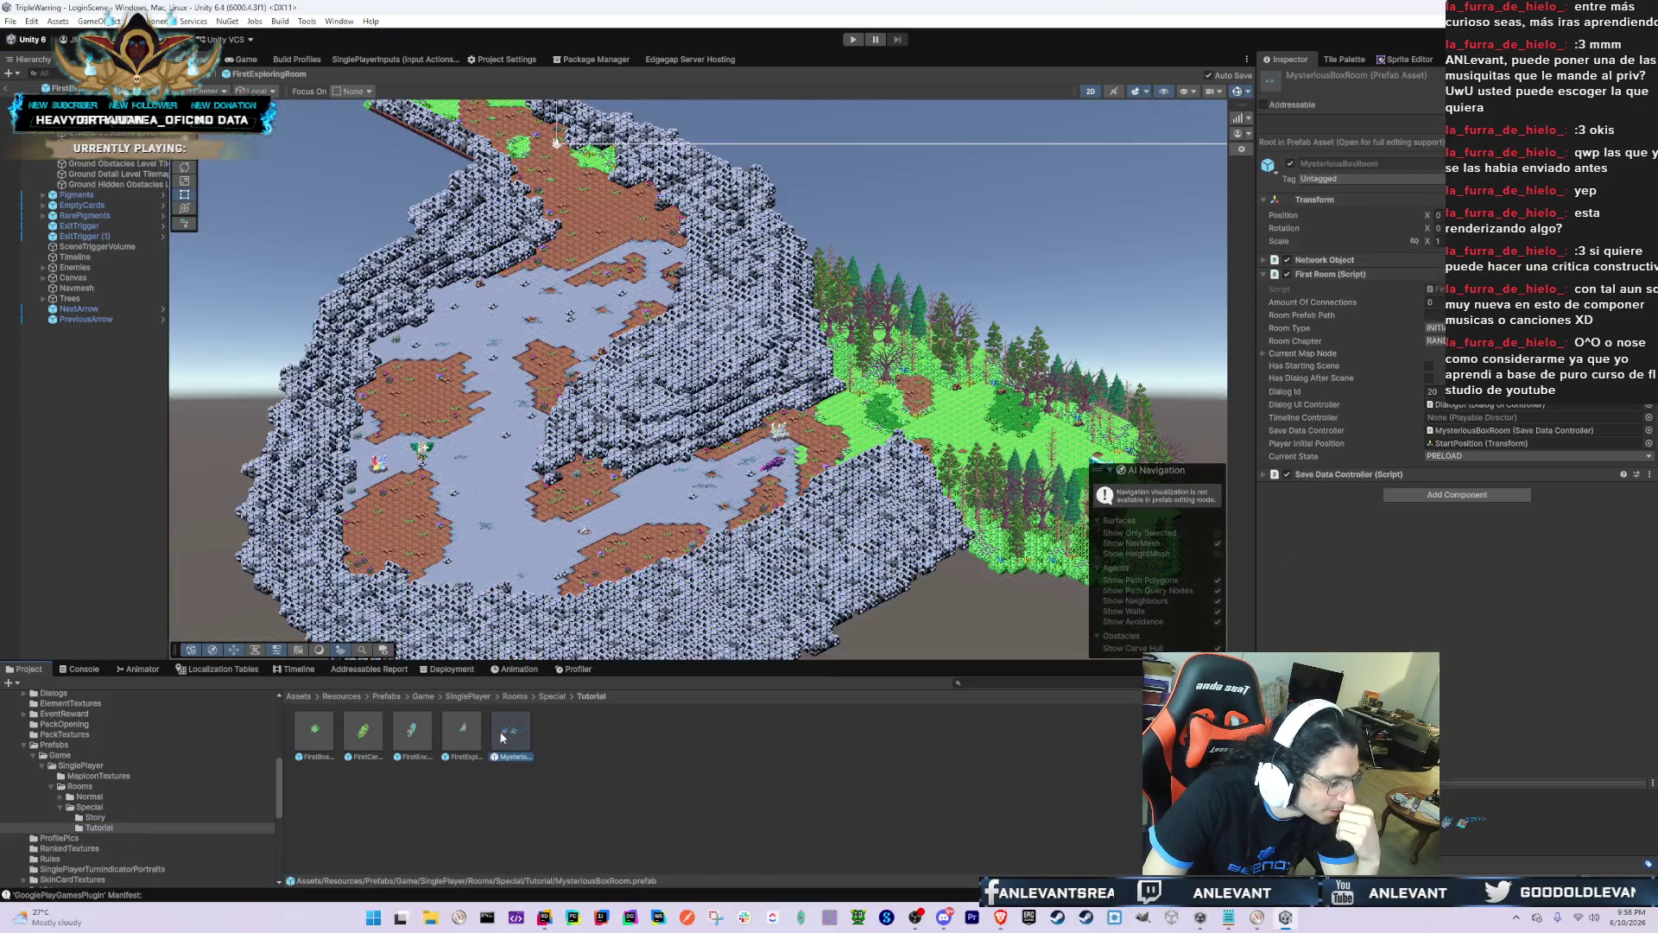
click(112, 172)
key(Down)
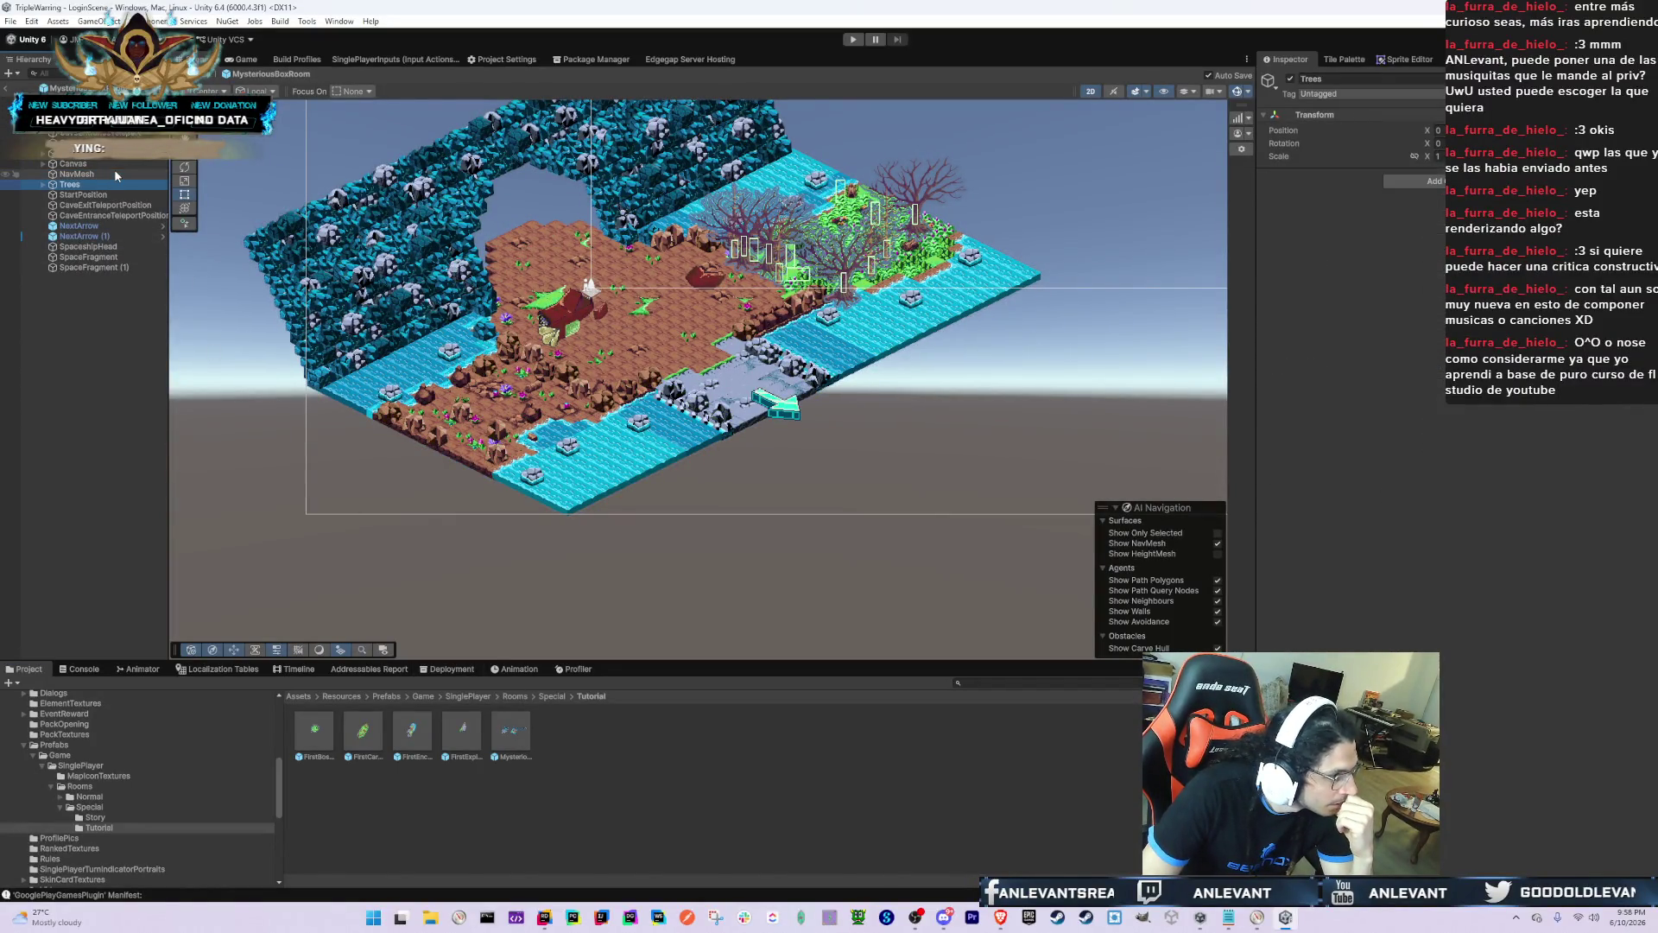
key(Up)
key(Up)
key(Up)
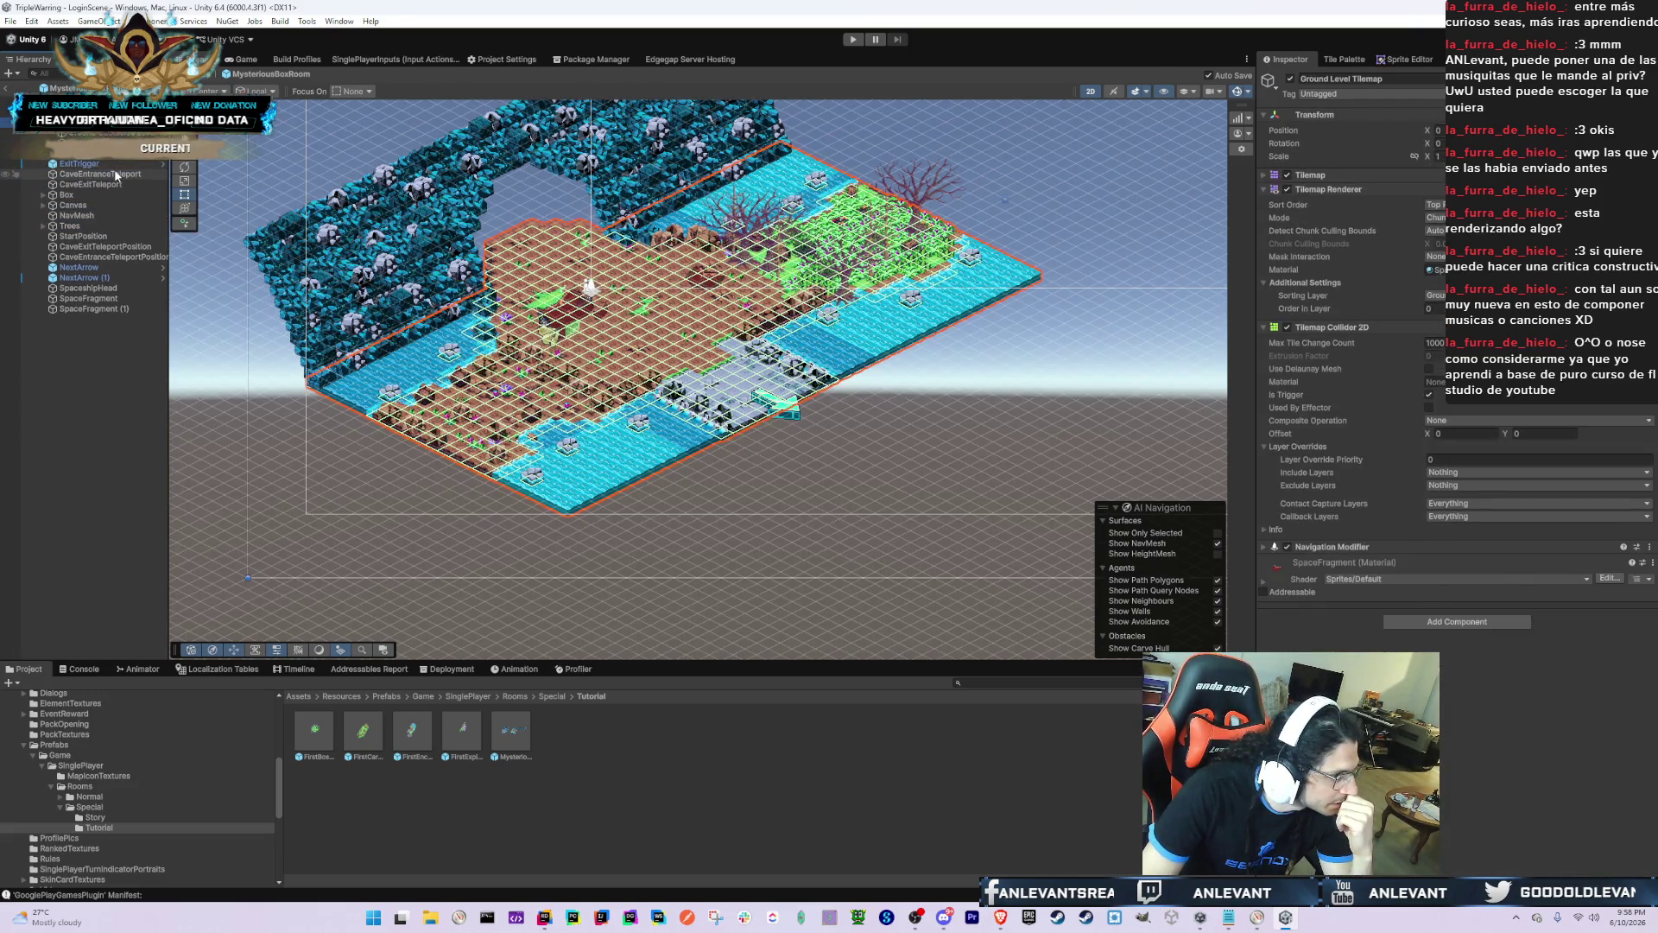
key(Down)
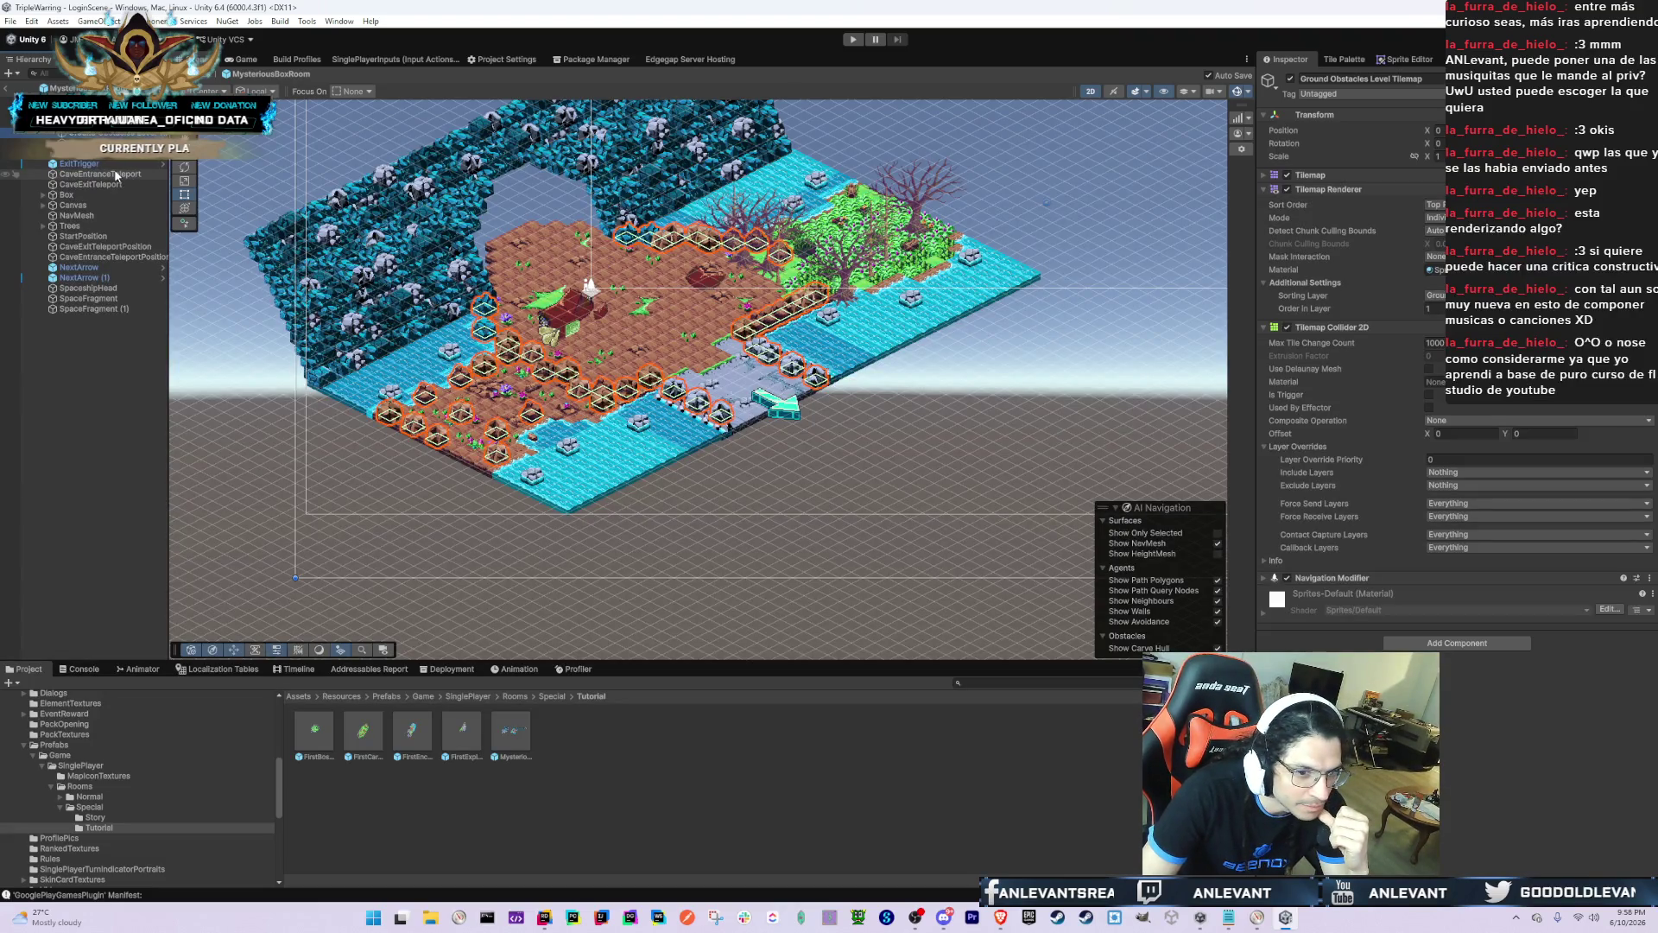
click(1434, 296)
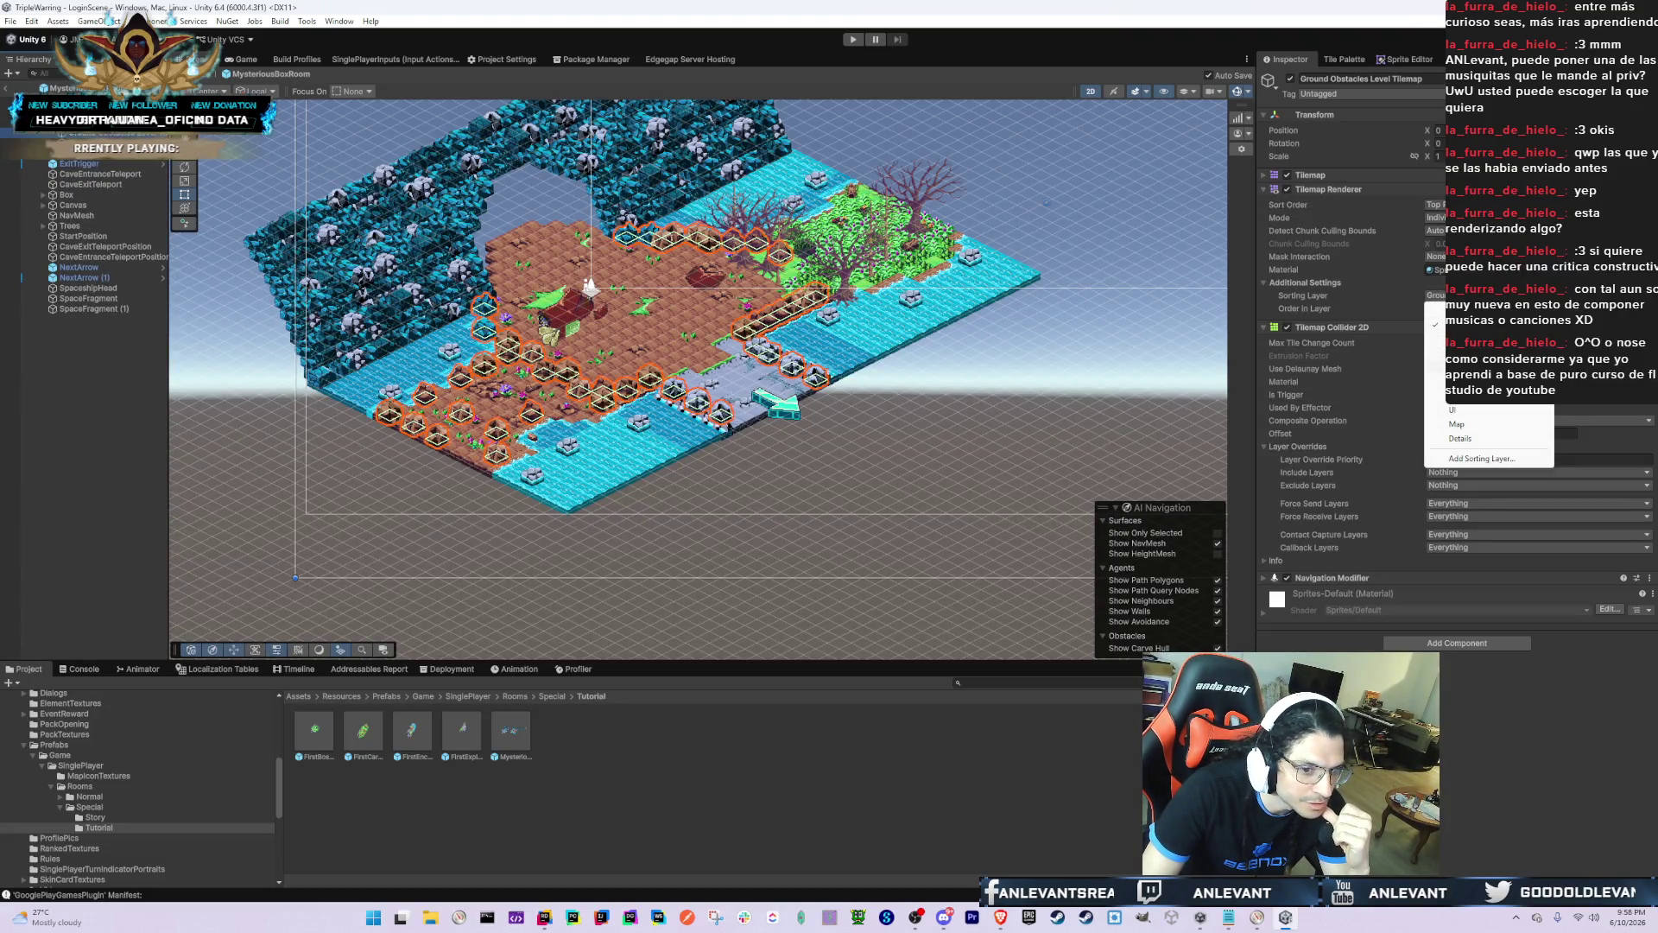
click(1434, 381)
click(1433, 309)
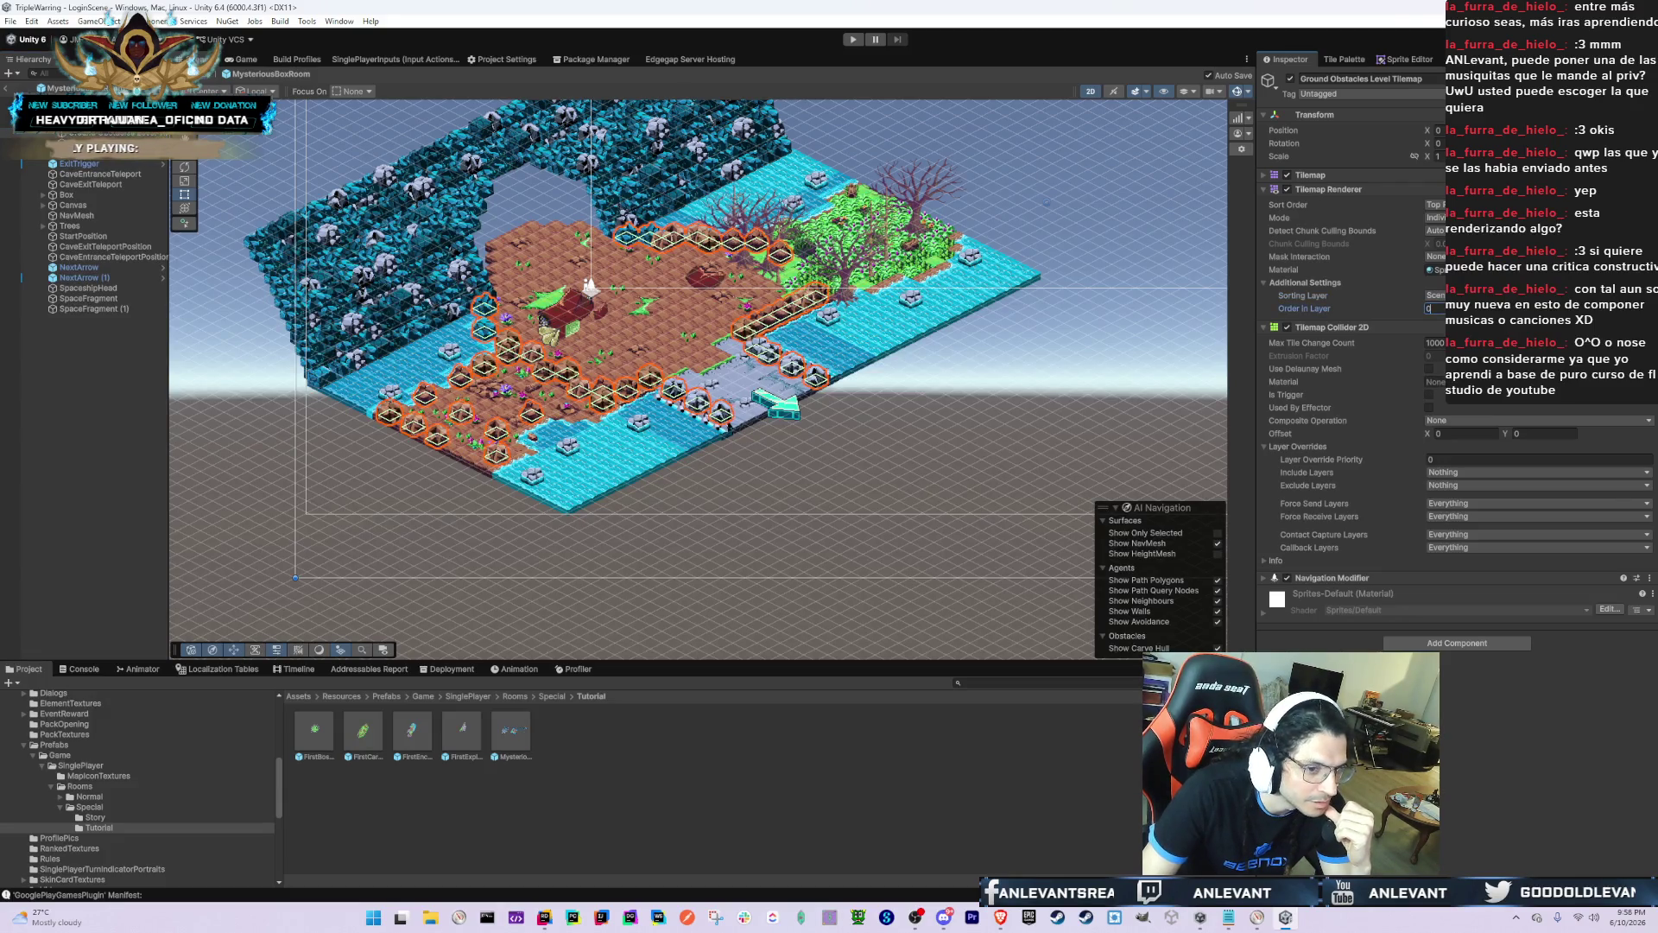
Step: Move all CaveWall Ground Detail tilemaps to that sorting layer, giving the first Order in Layer 0
click(26, 153)
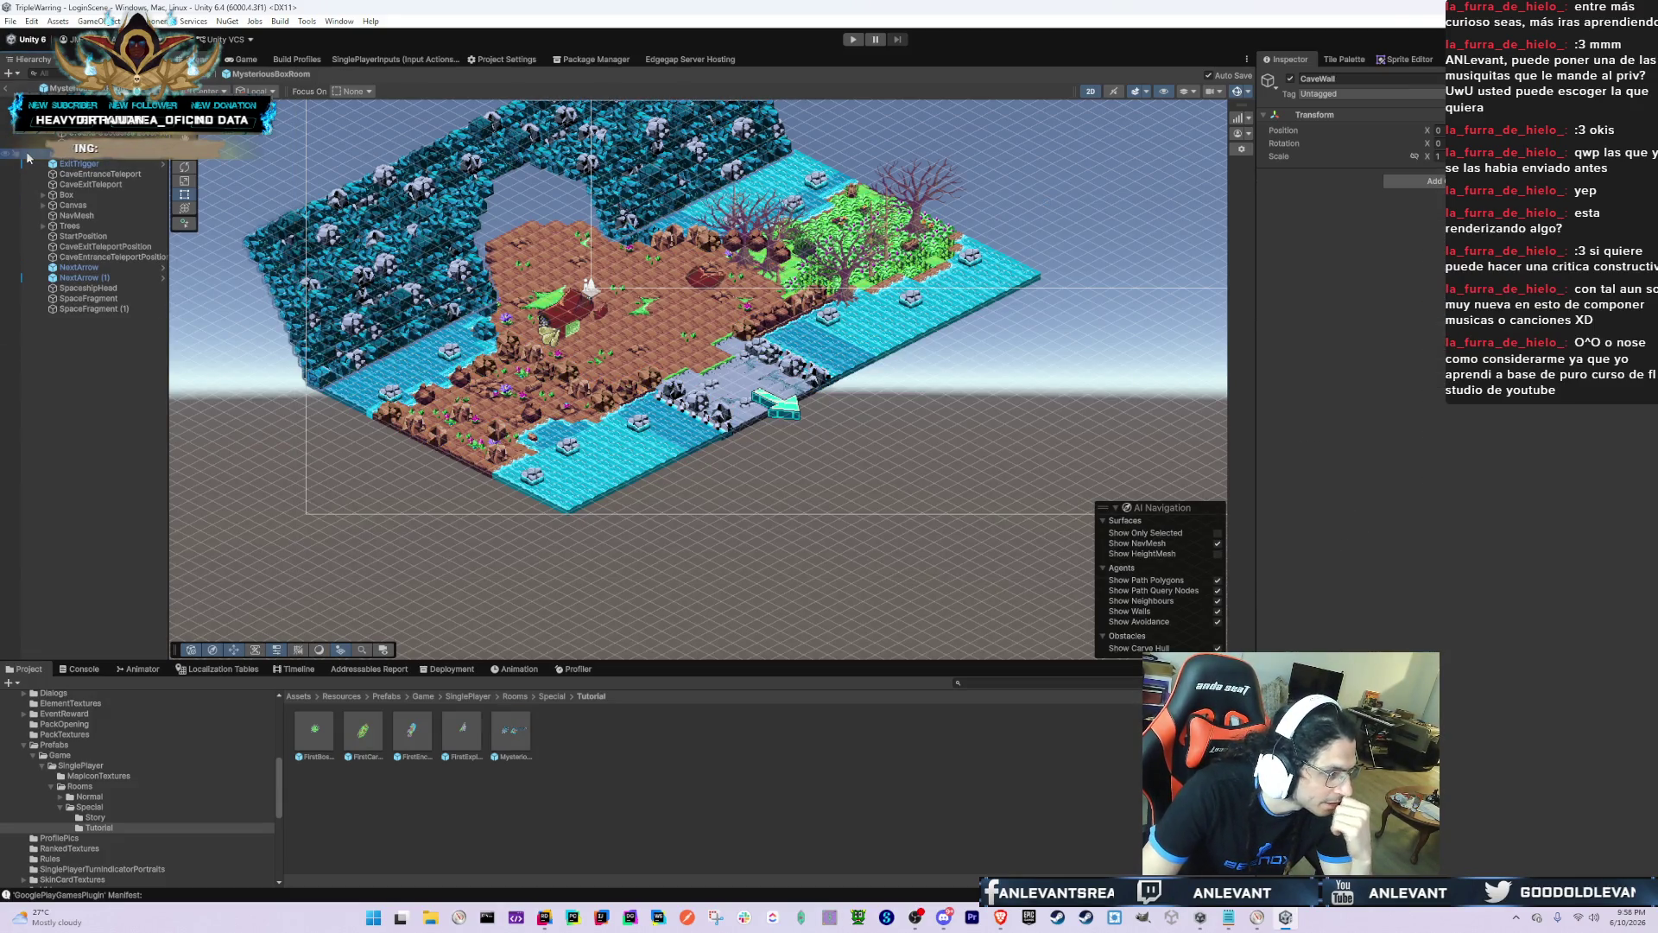
key(Right)
key(Down)
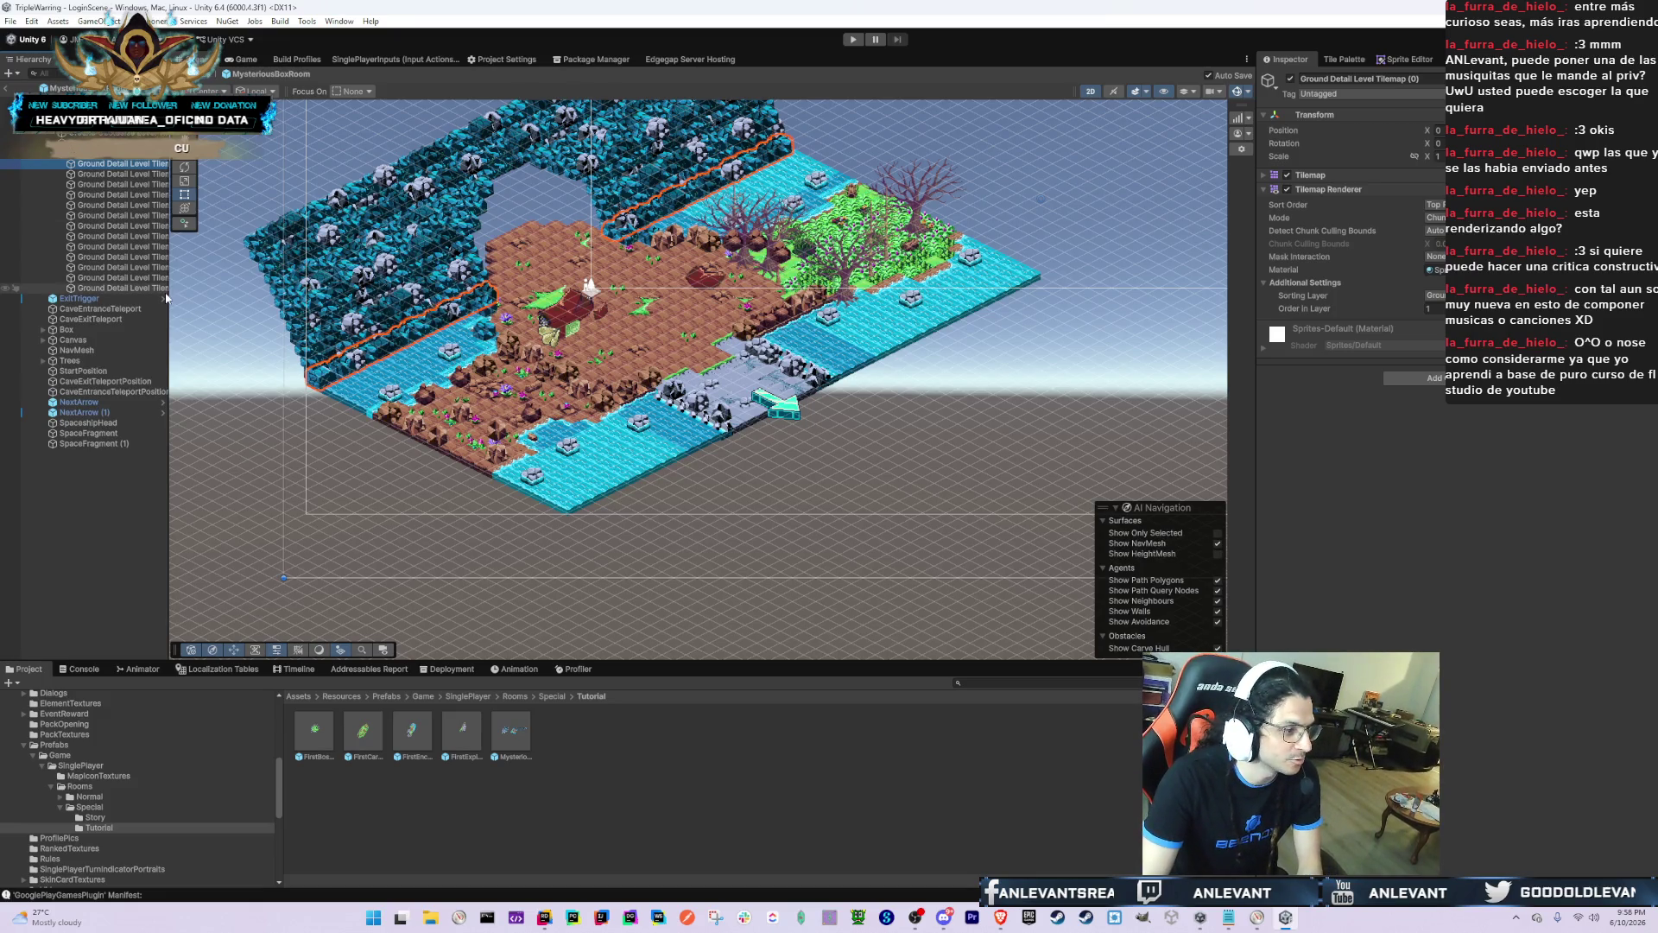
shift+click(158, 287)
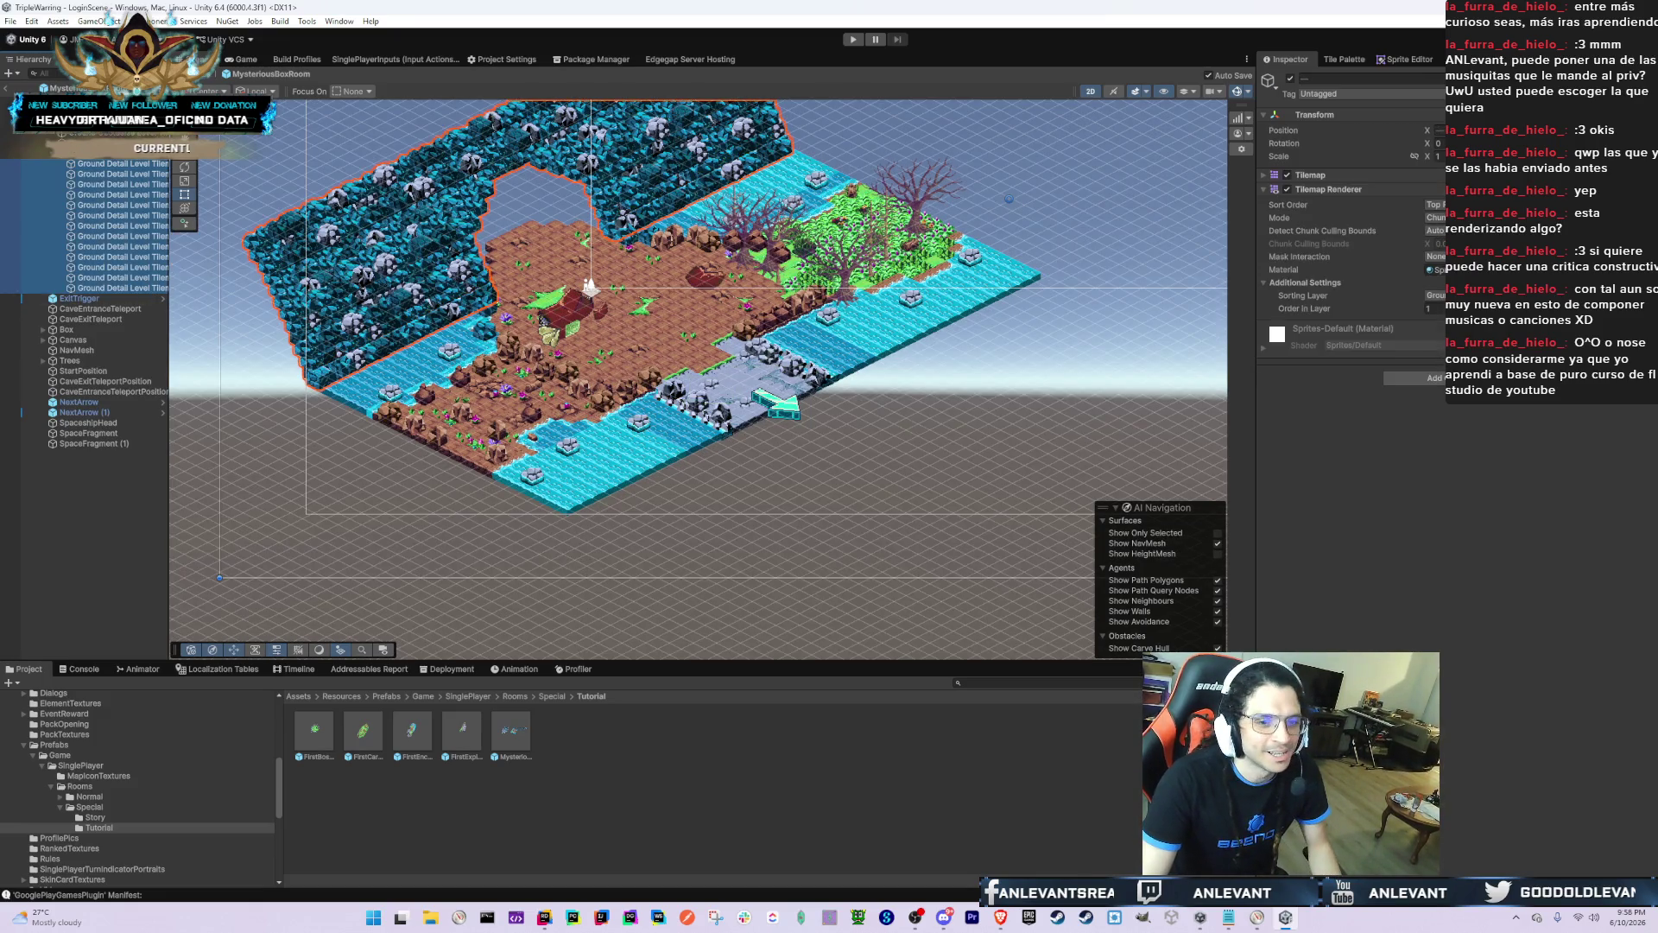
click(1435, 296)
click(1429, 380)
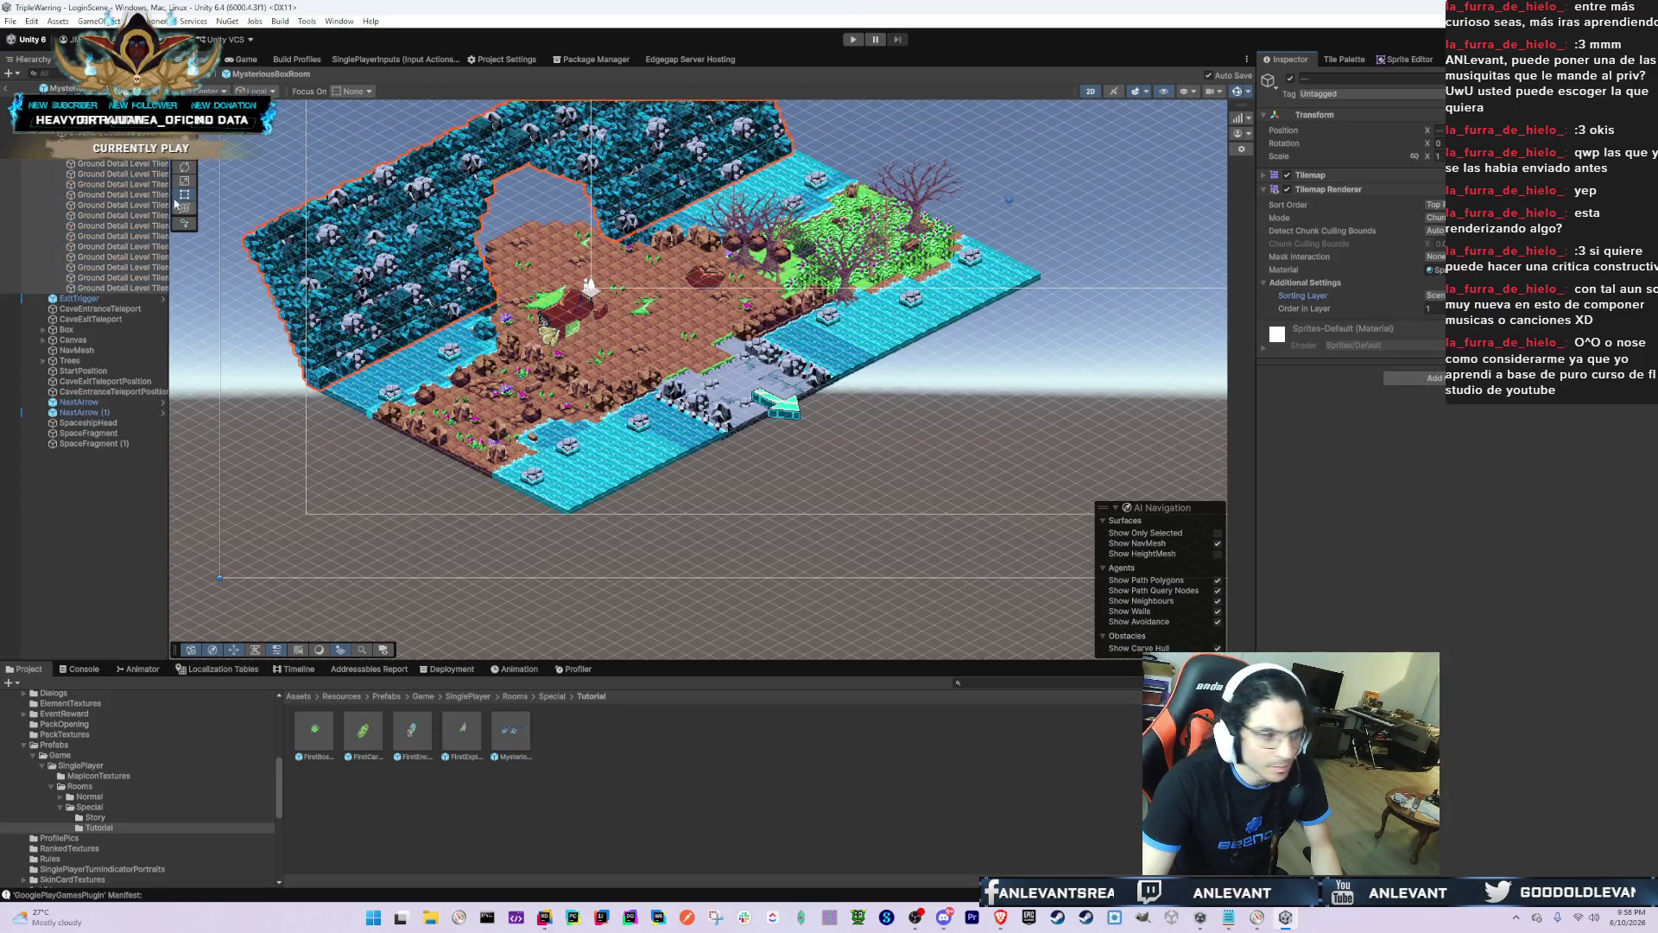
click(121, 163)
click(1434, 308)
text(0)
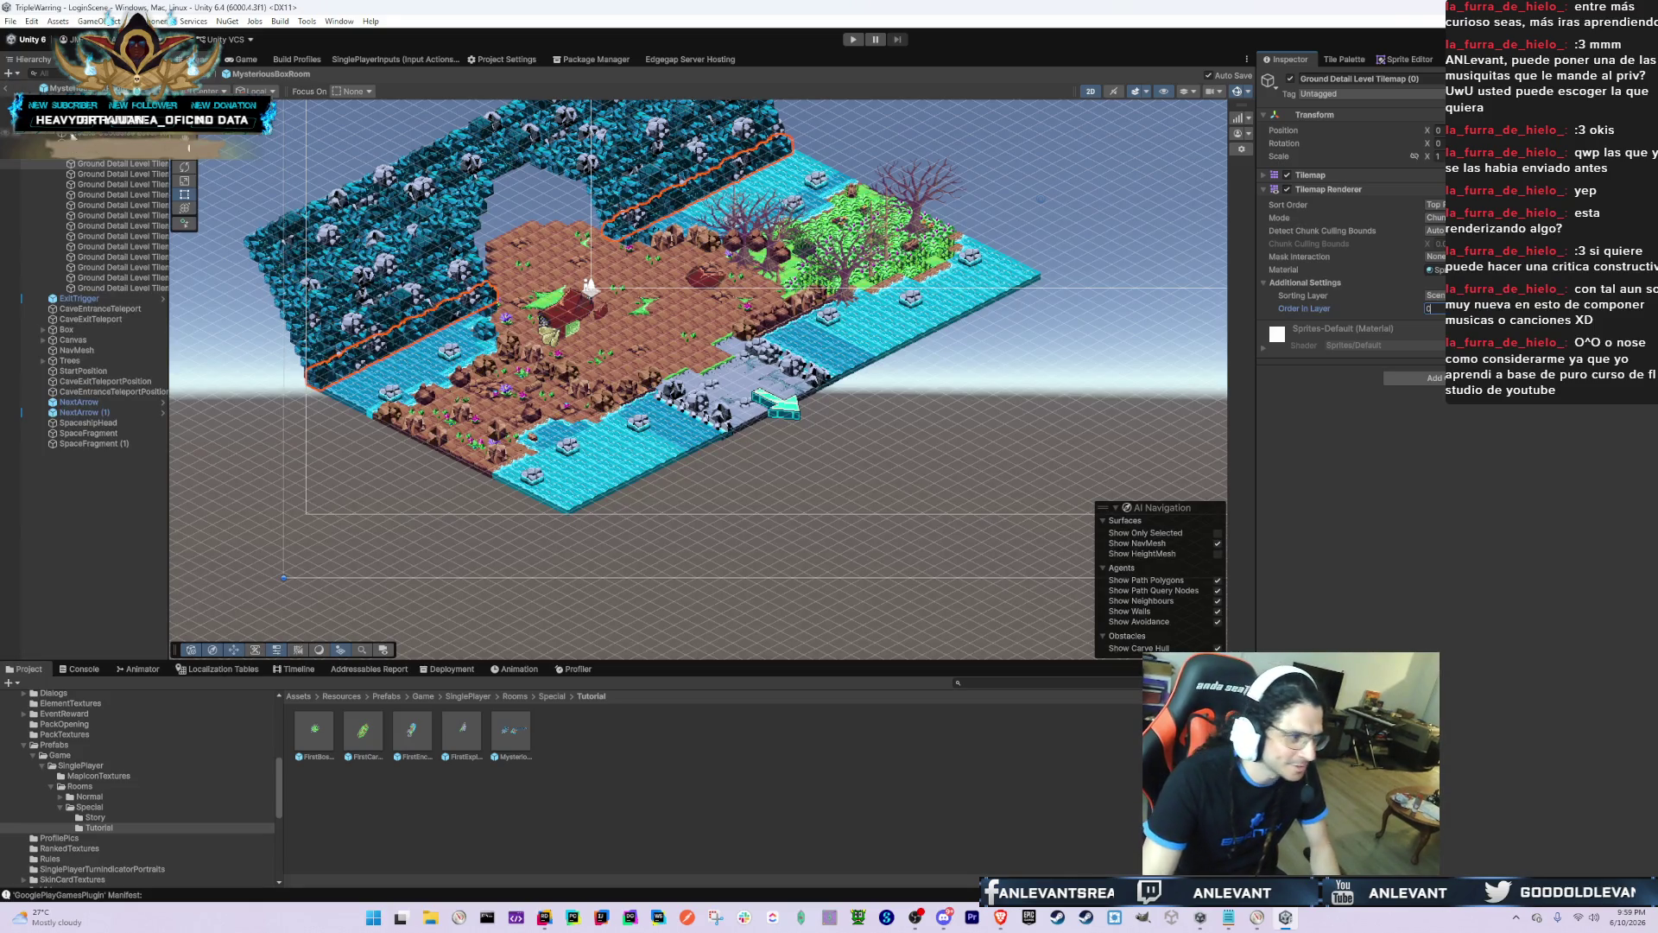
key(Left)
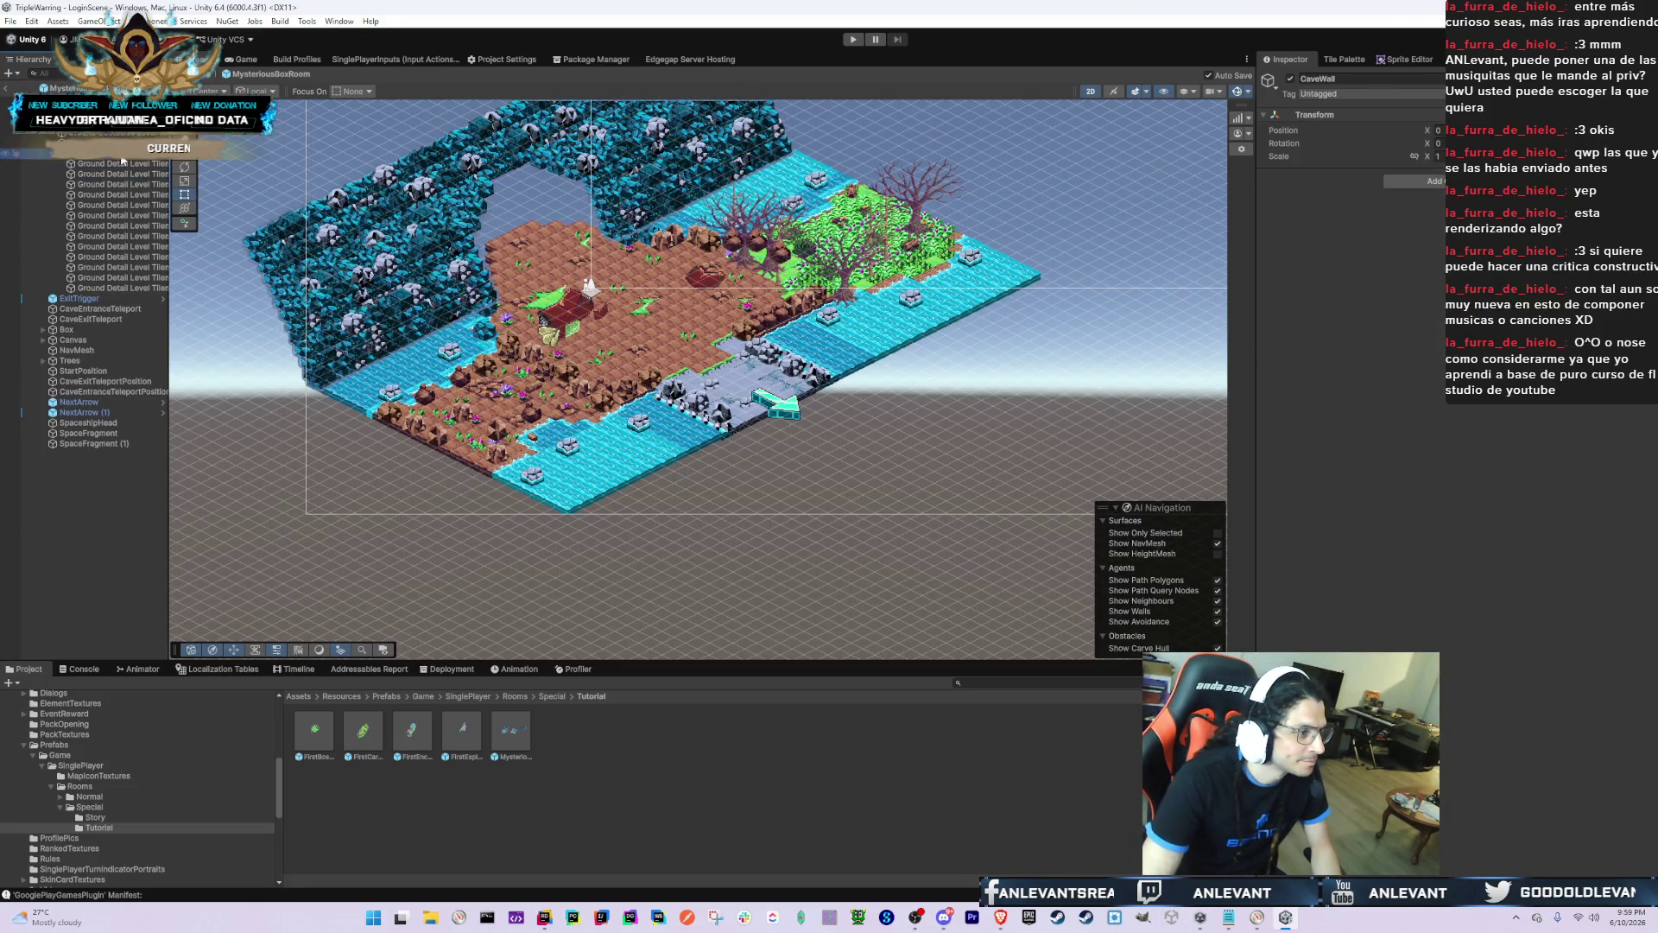
key(Left)
key(Left)
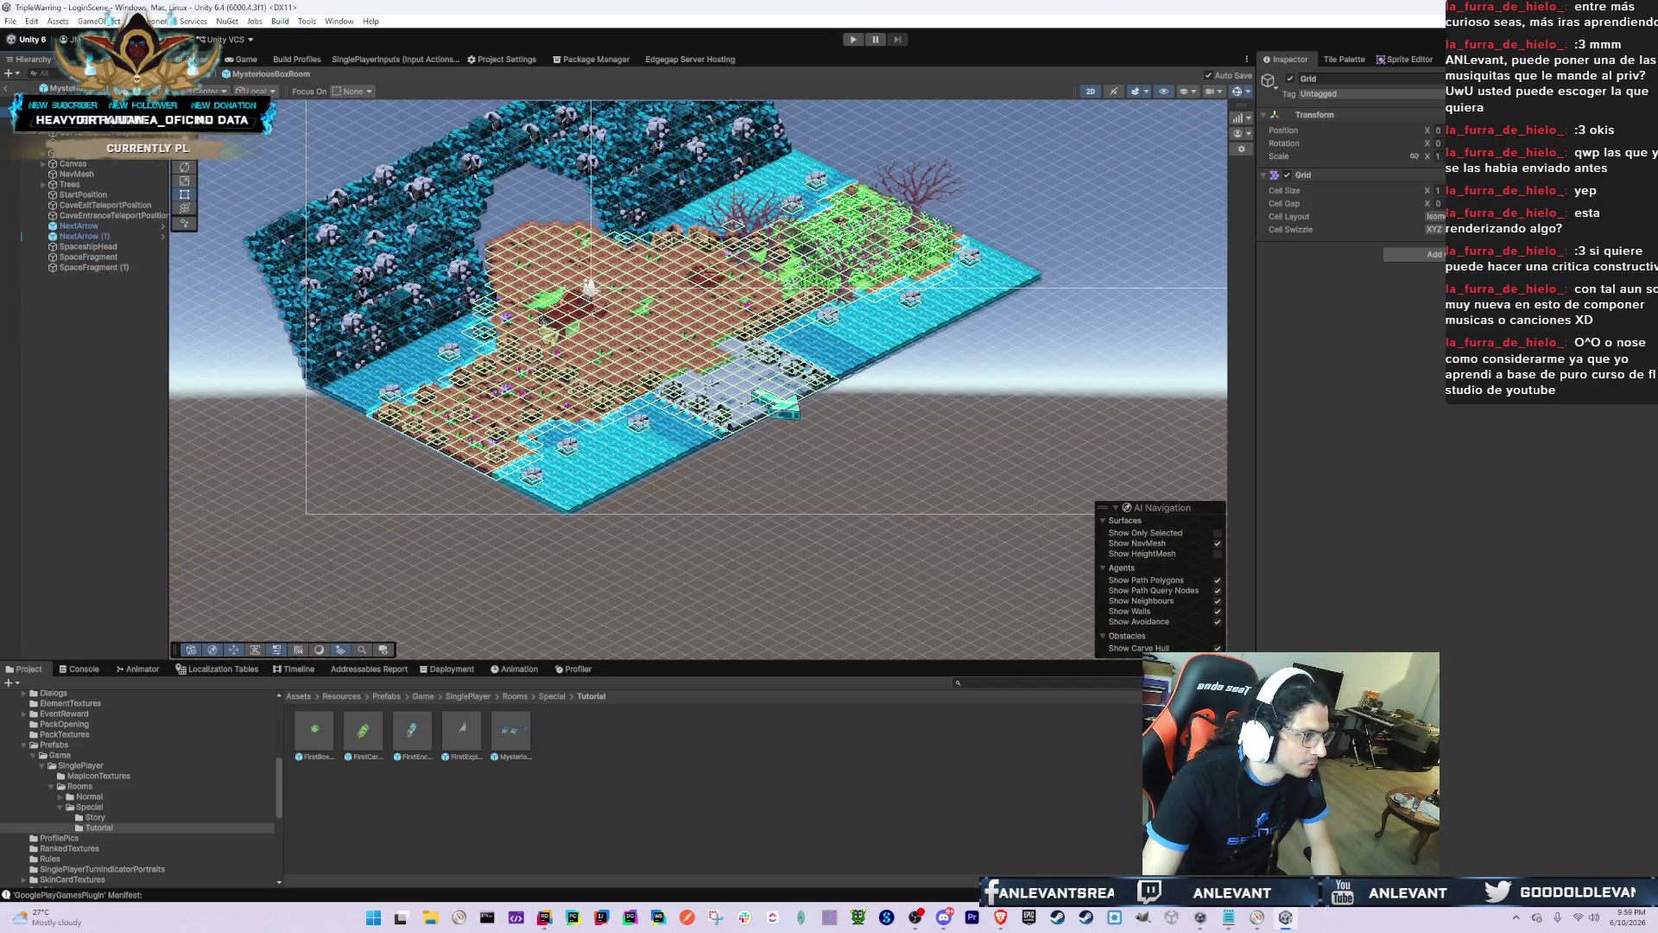
Step: Add FirstExploringRoom to the room list in the text editor, cancelling the Save As dialog
double_click(466, 731)
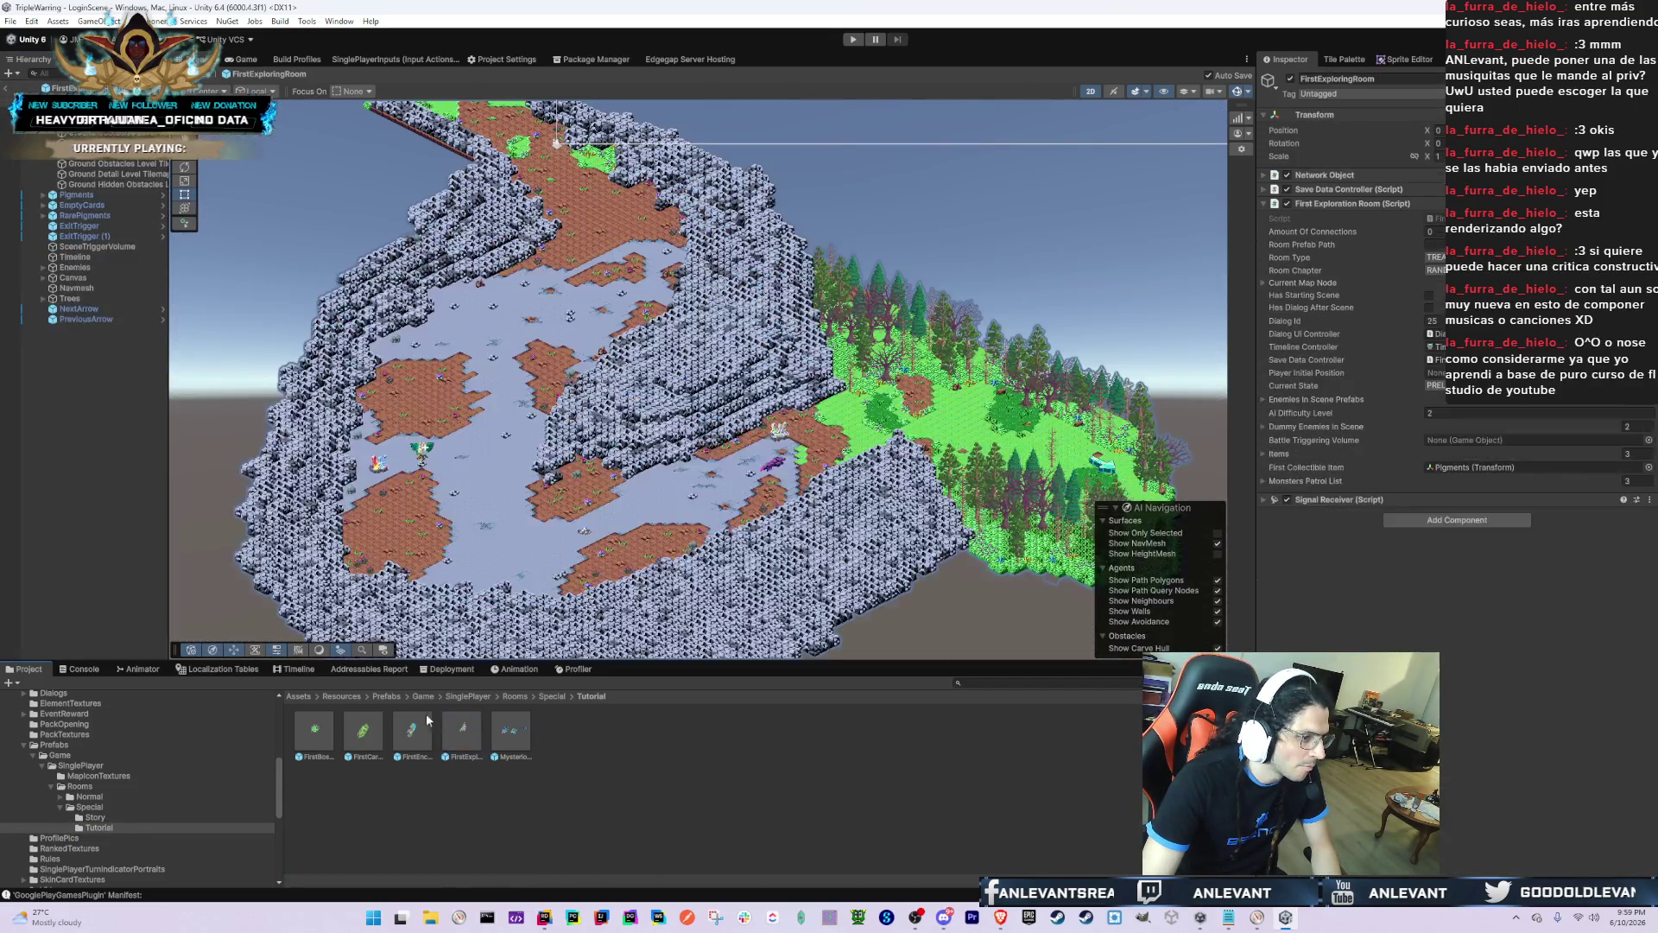
click(407, 735)
click(470, 738)
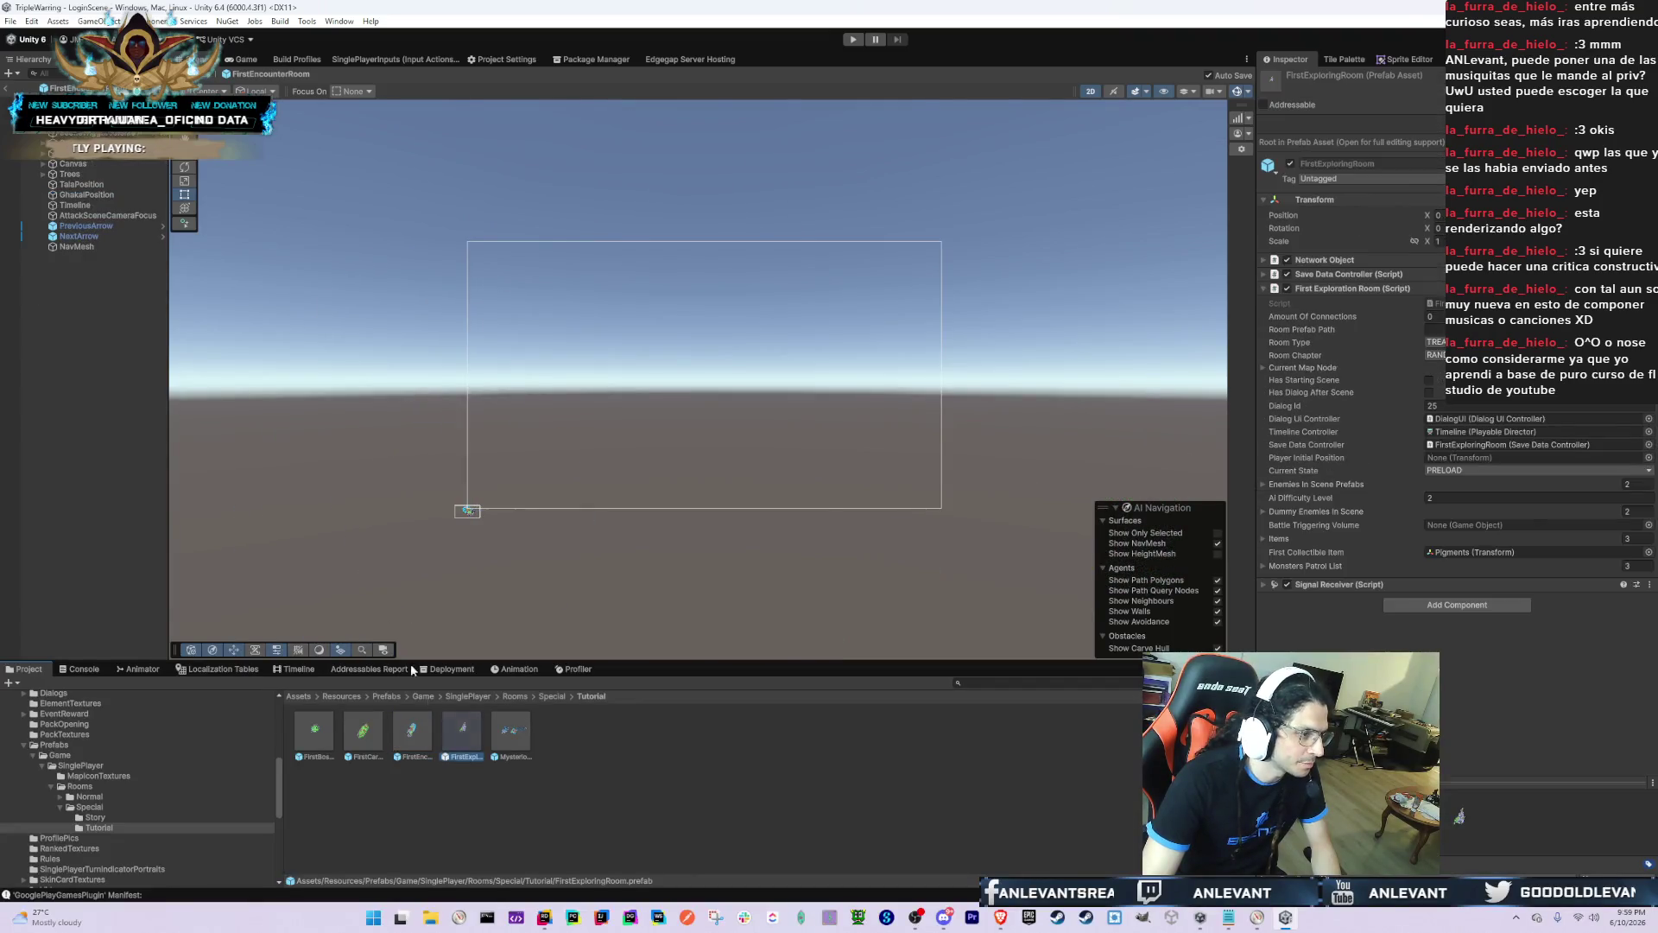
key(alt+Tab)
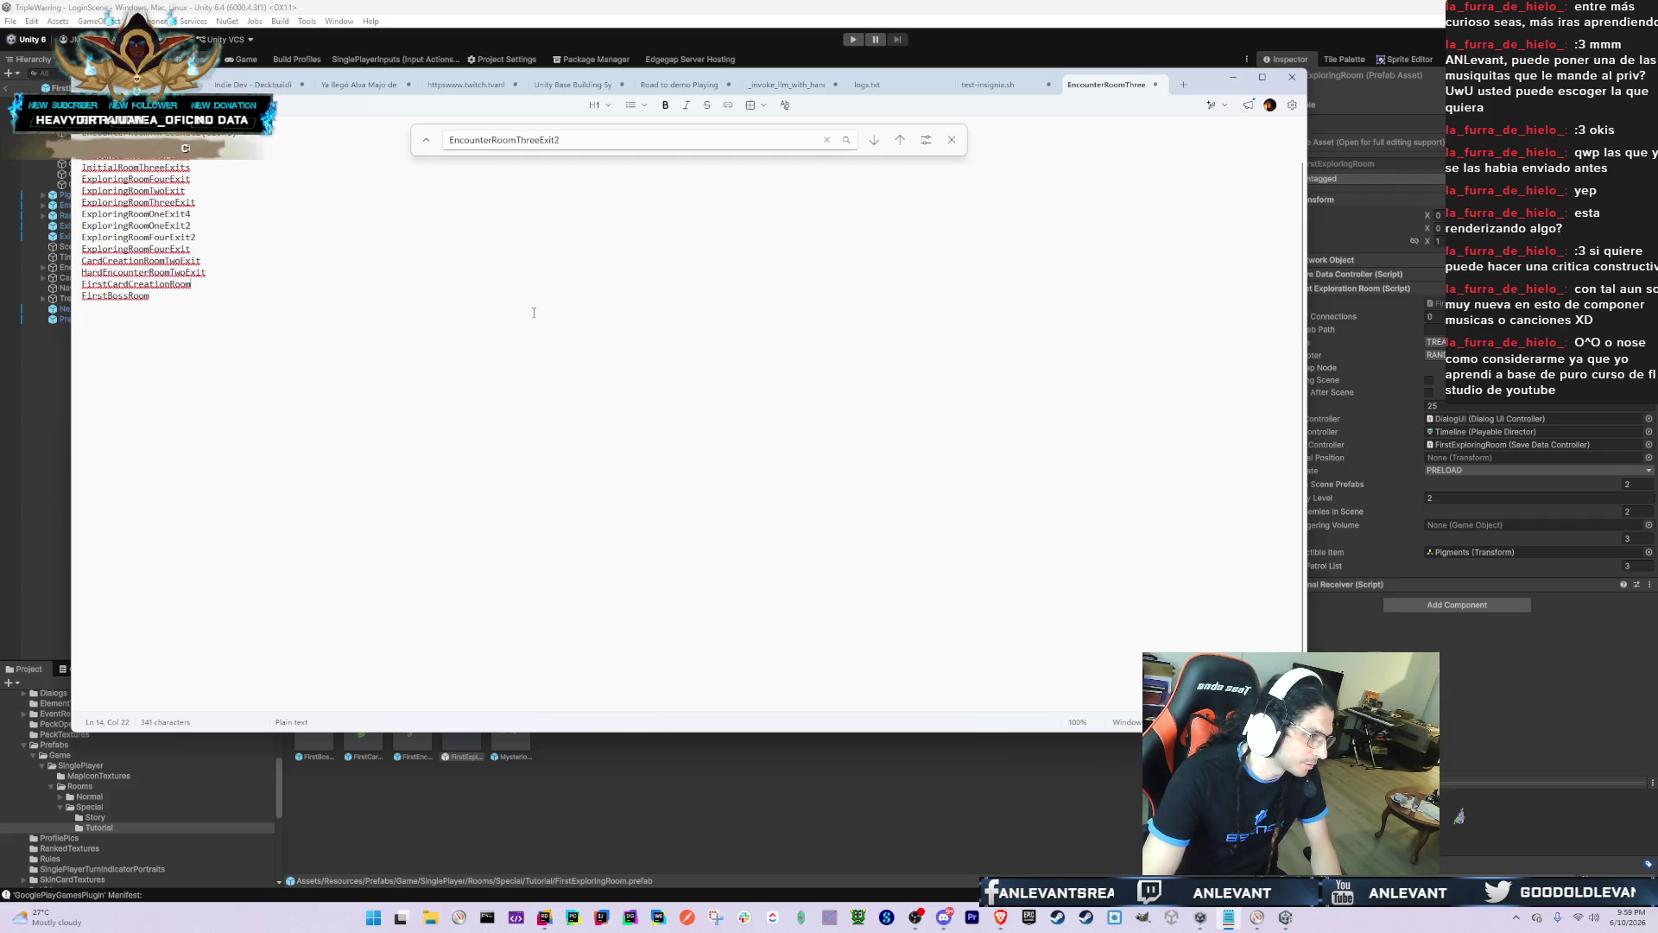
text(FirstExploringRoom)
key(ctrl+s)
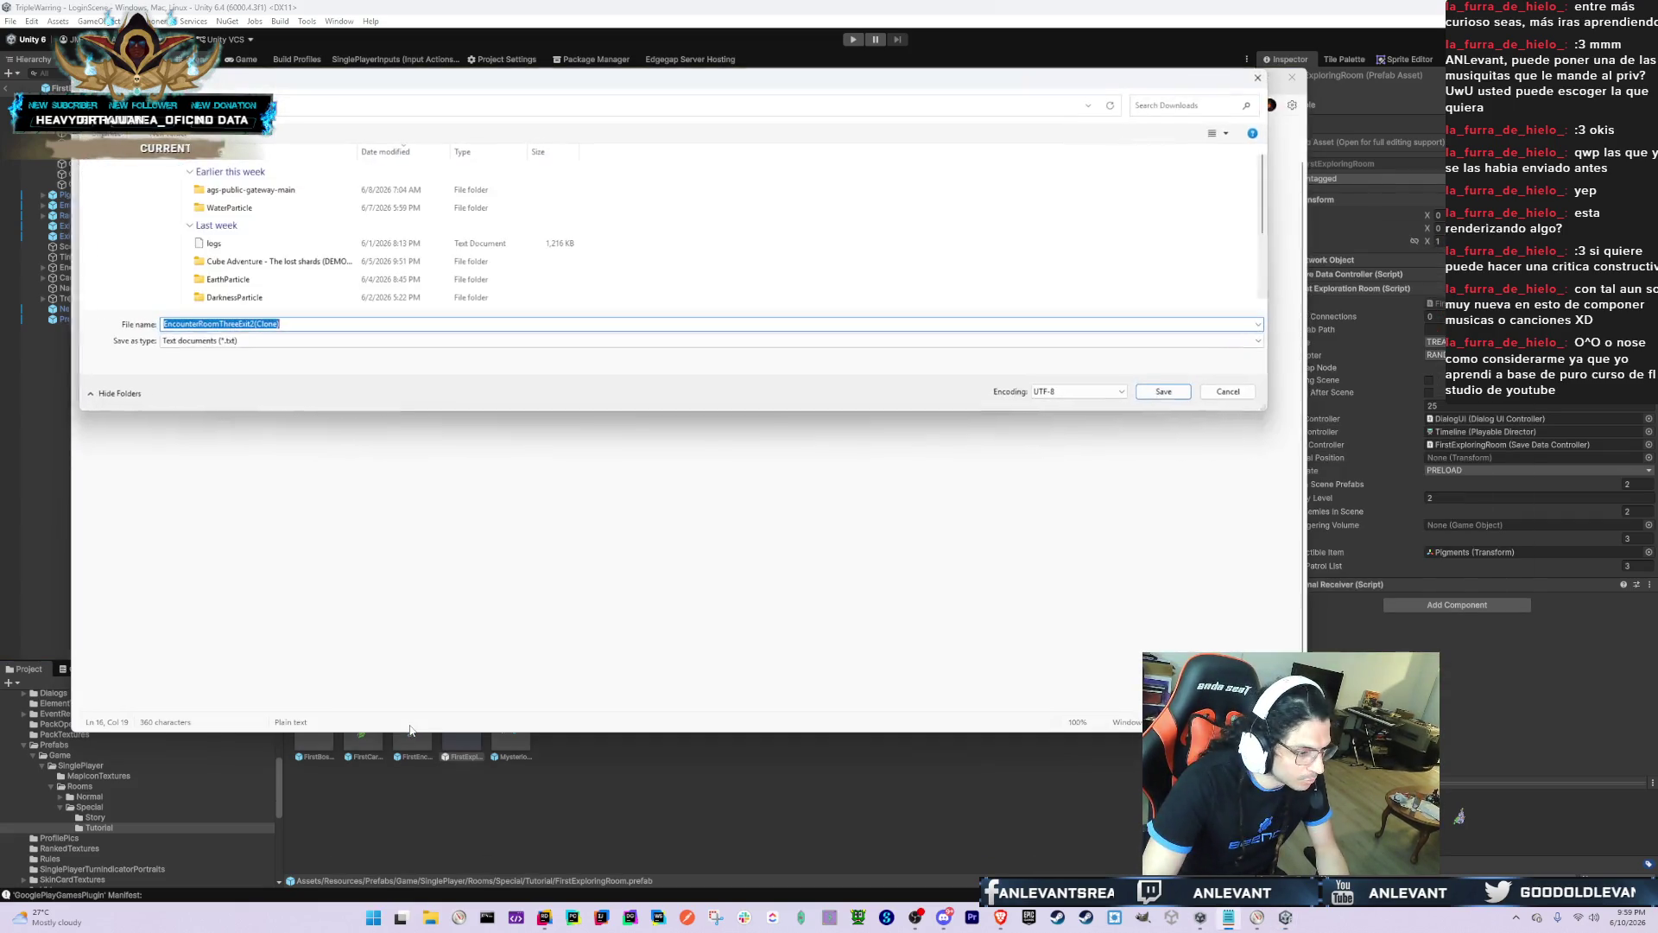
key(Escape)
Step: Back in Unity, open the FirstEncounterRoom prefab for editing
click(608, 772)
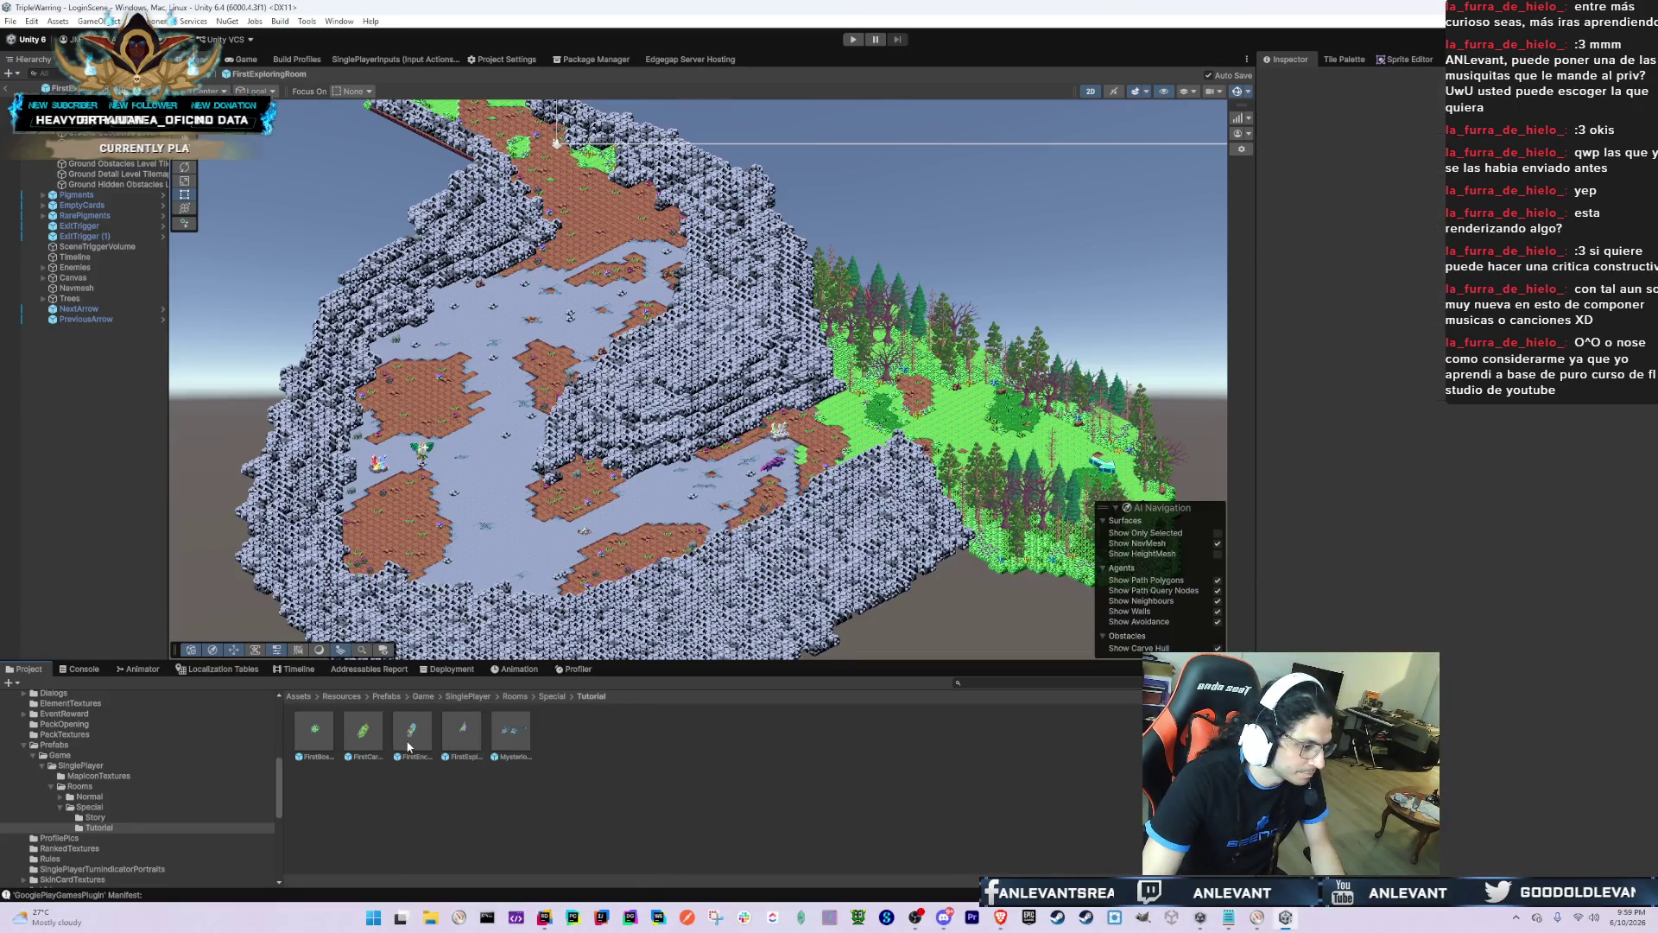
double_click(410, 747)
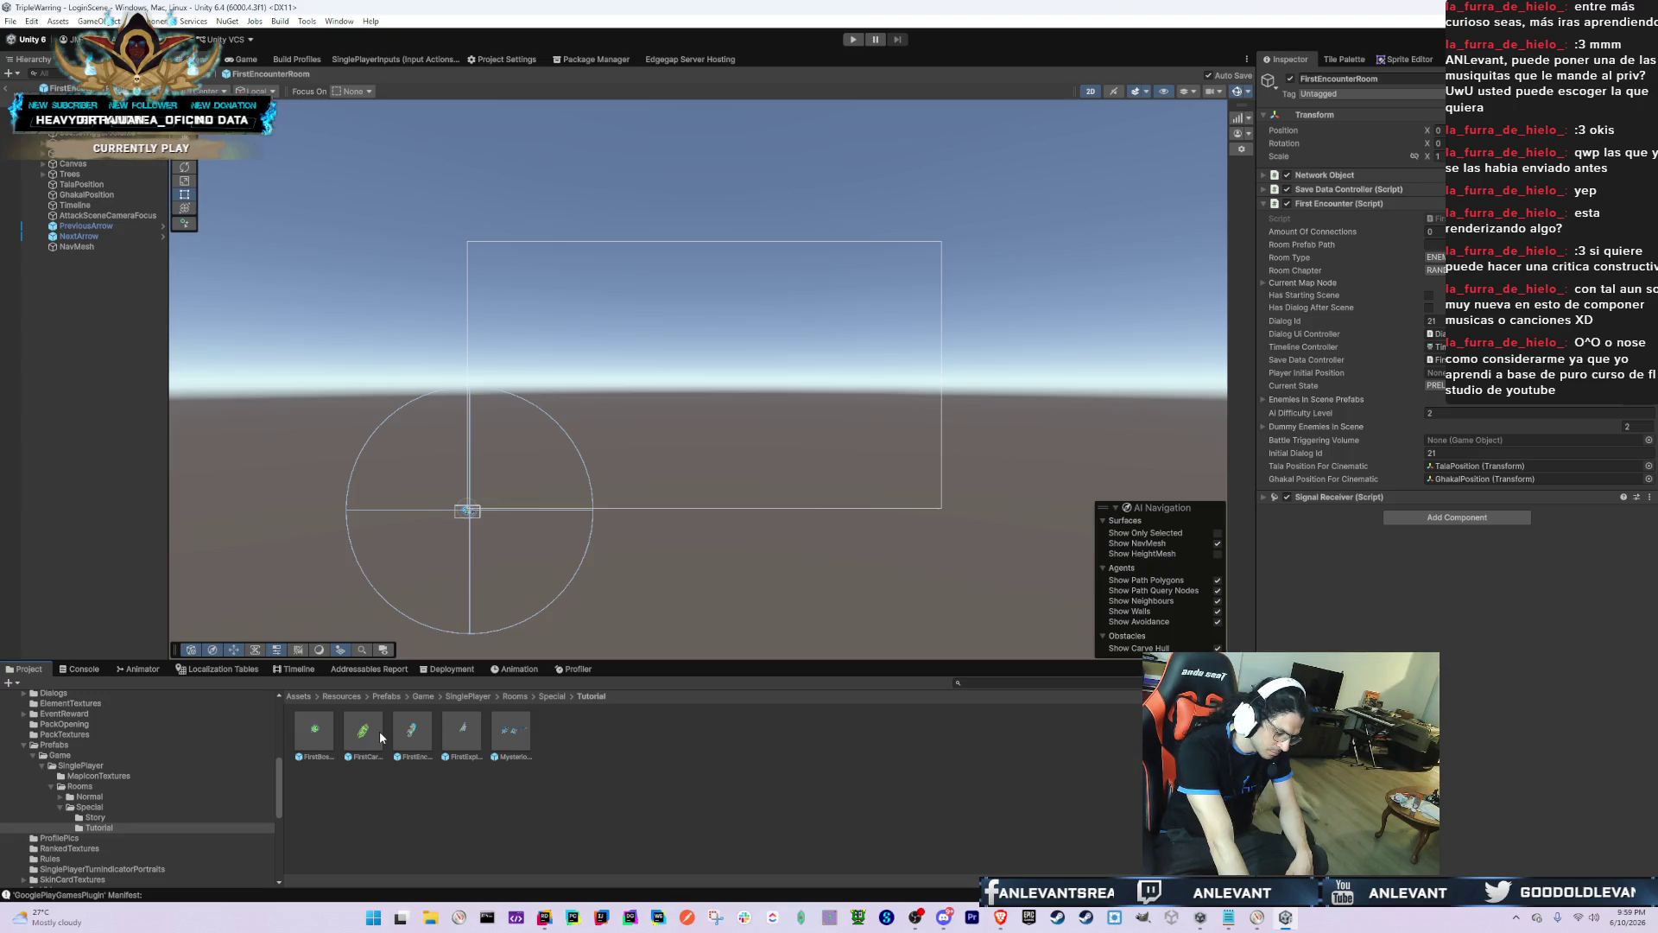
key(alt+Tab)
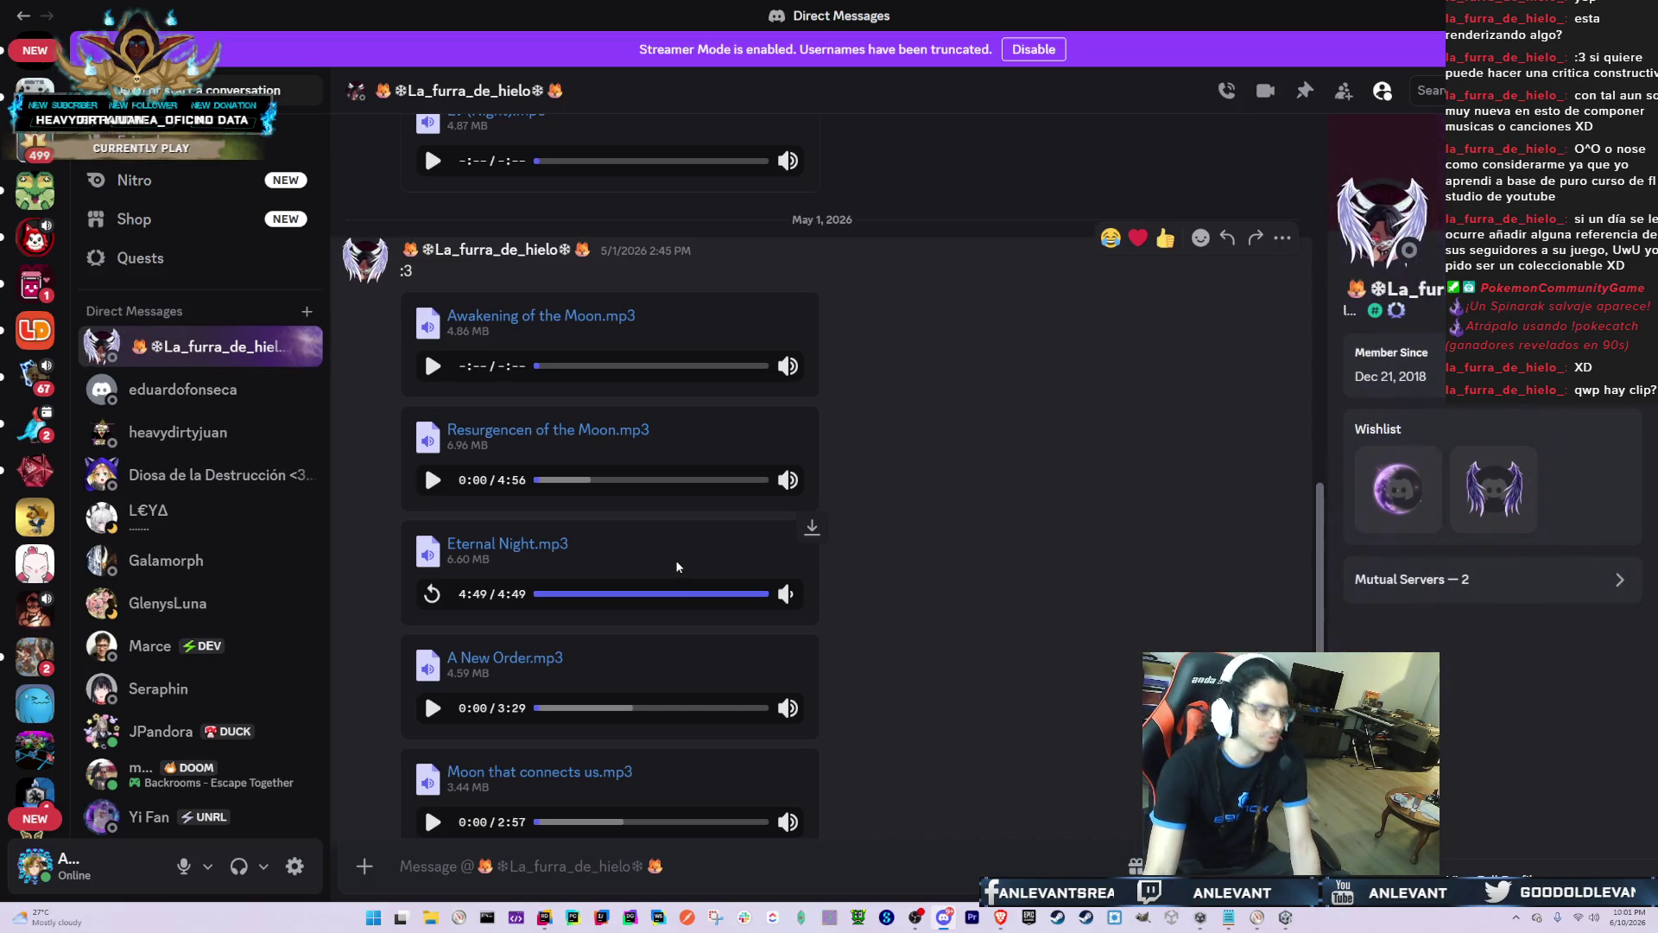
Step: Replay Eternal Night.mp3, jump ahead to 1:57 then about 3:55, and switch back to Unity
click(432, 593)
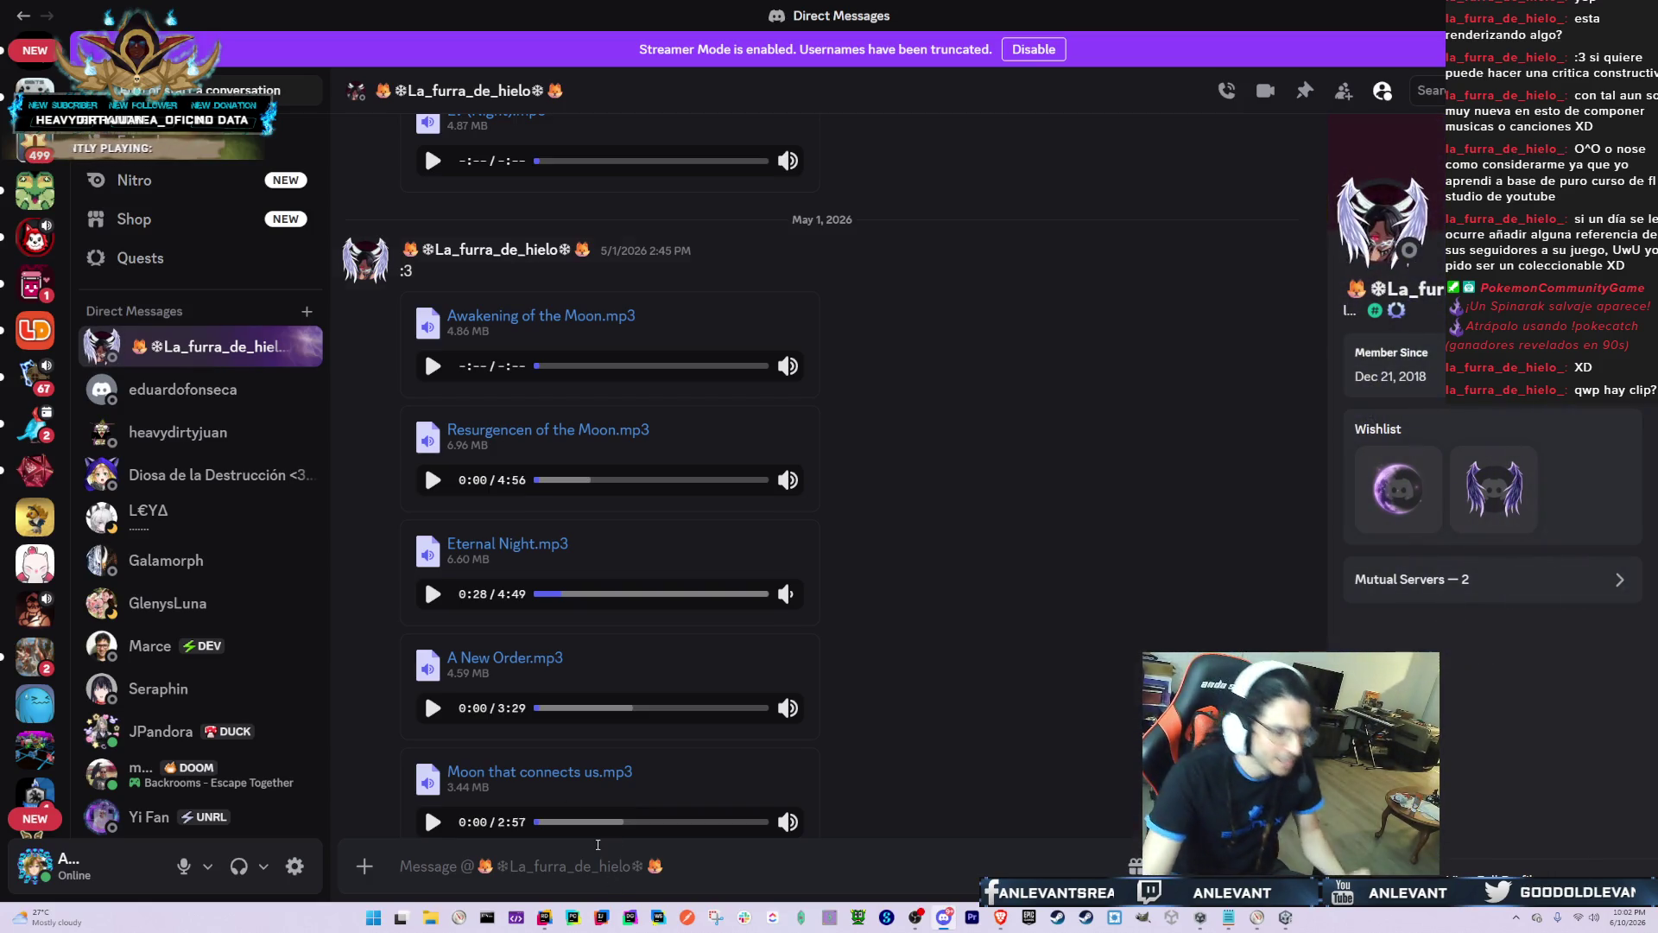
click(629, 594)
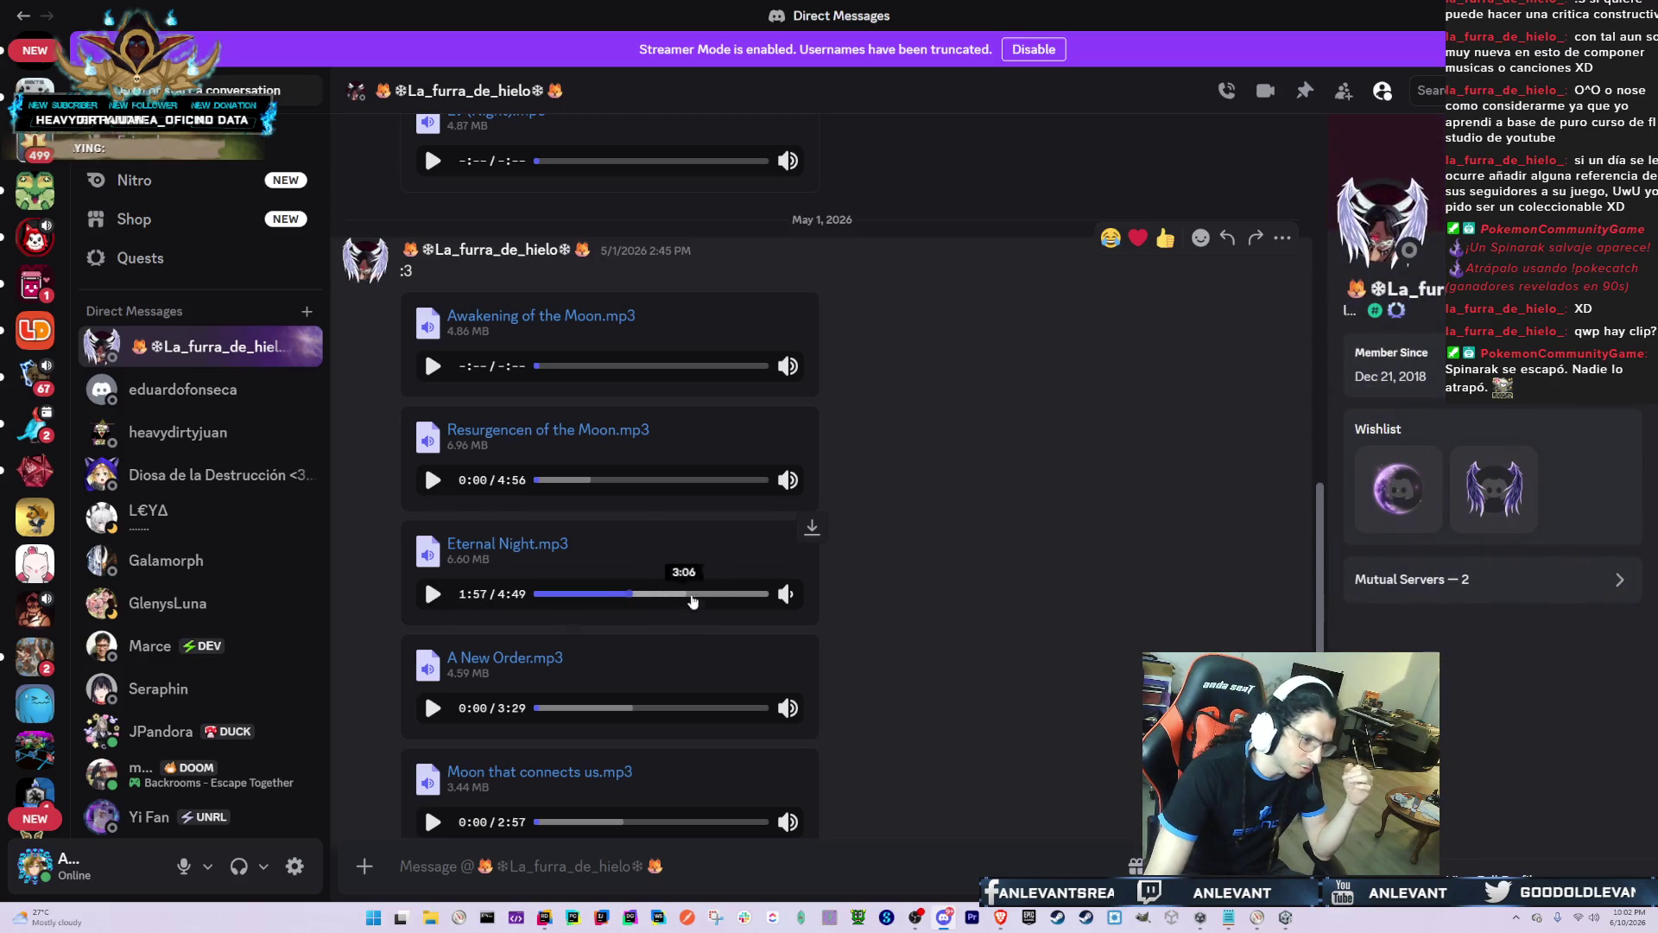
click(724, 593)
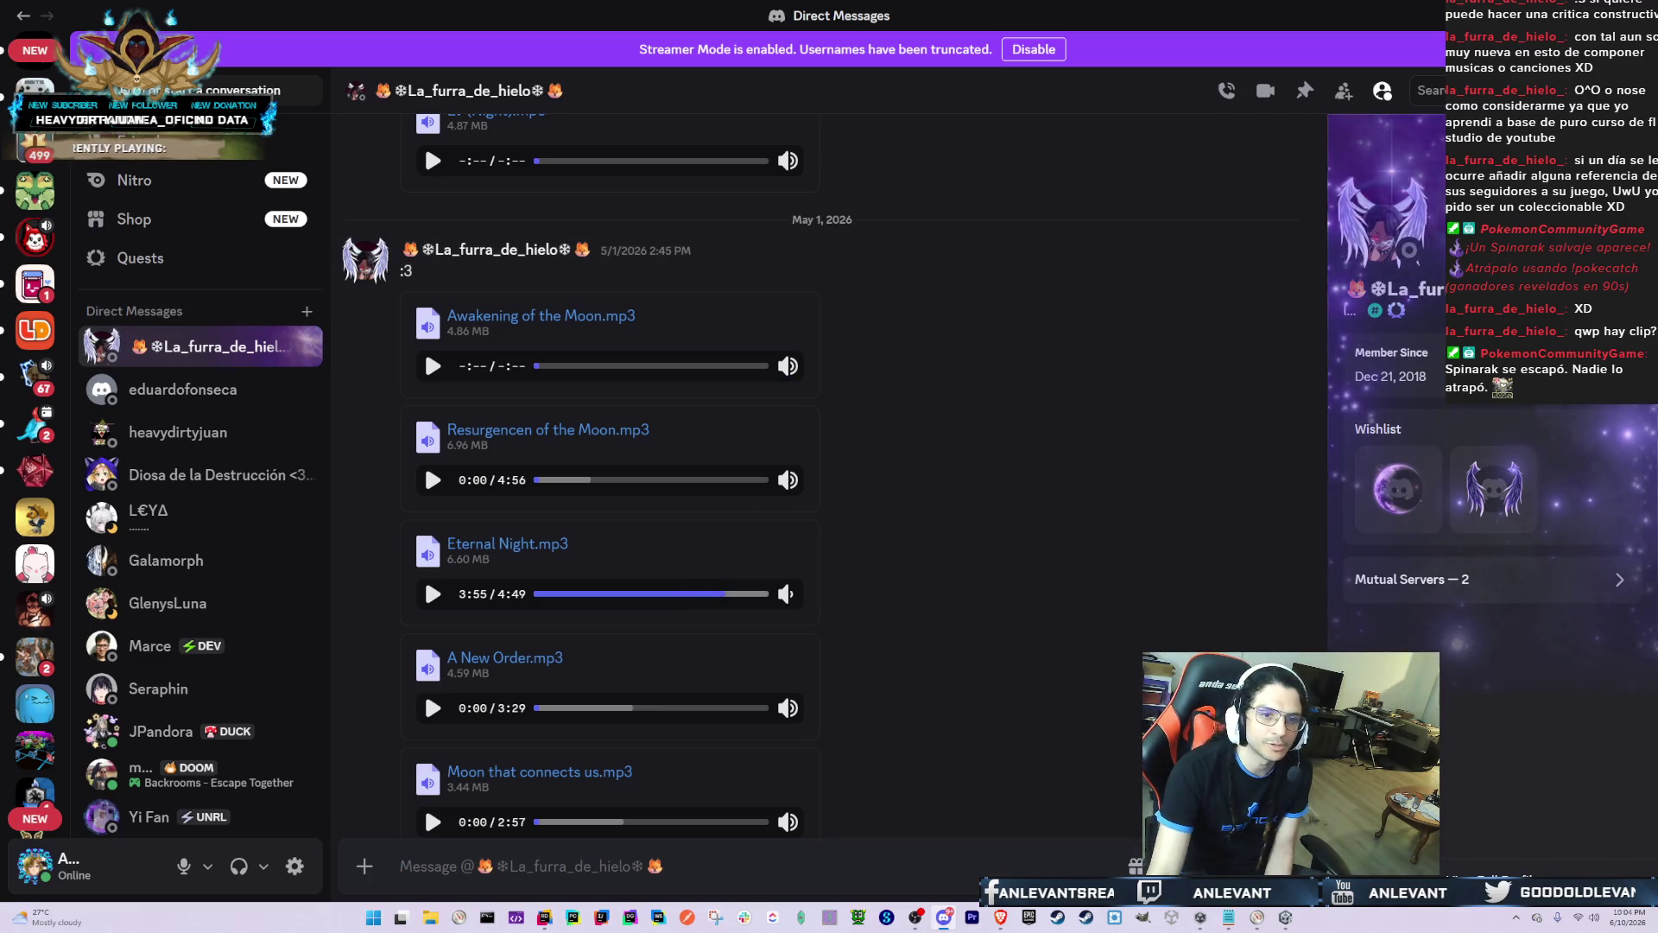
key(alt+Tab)
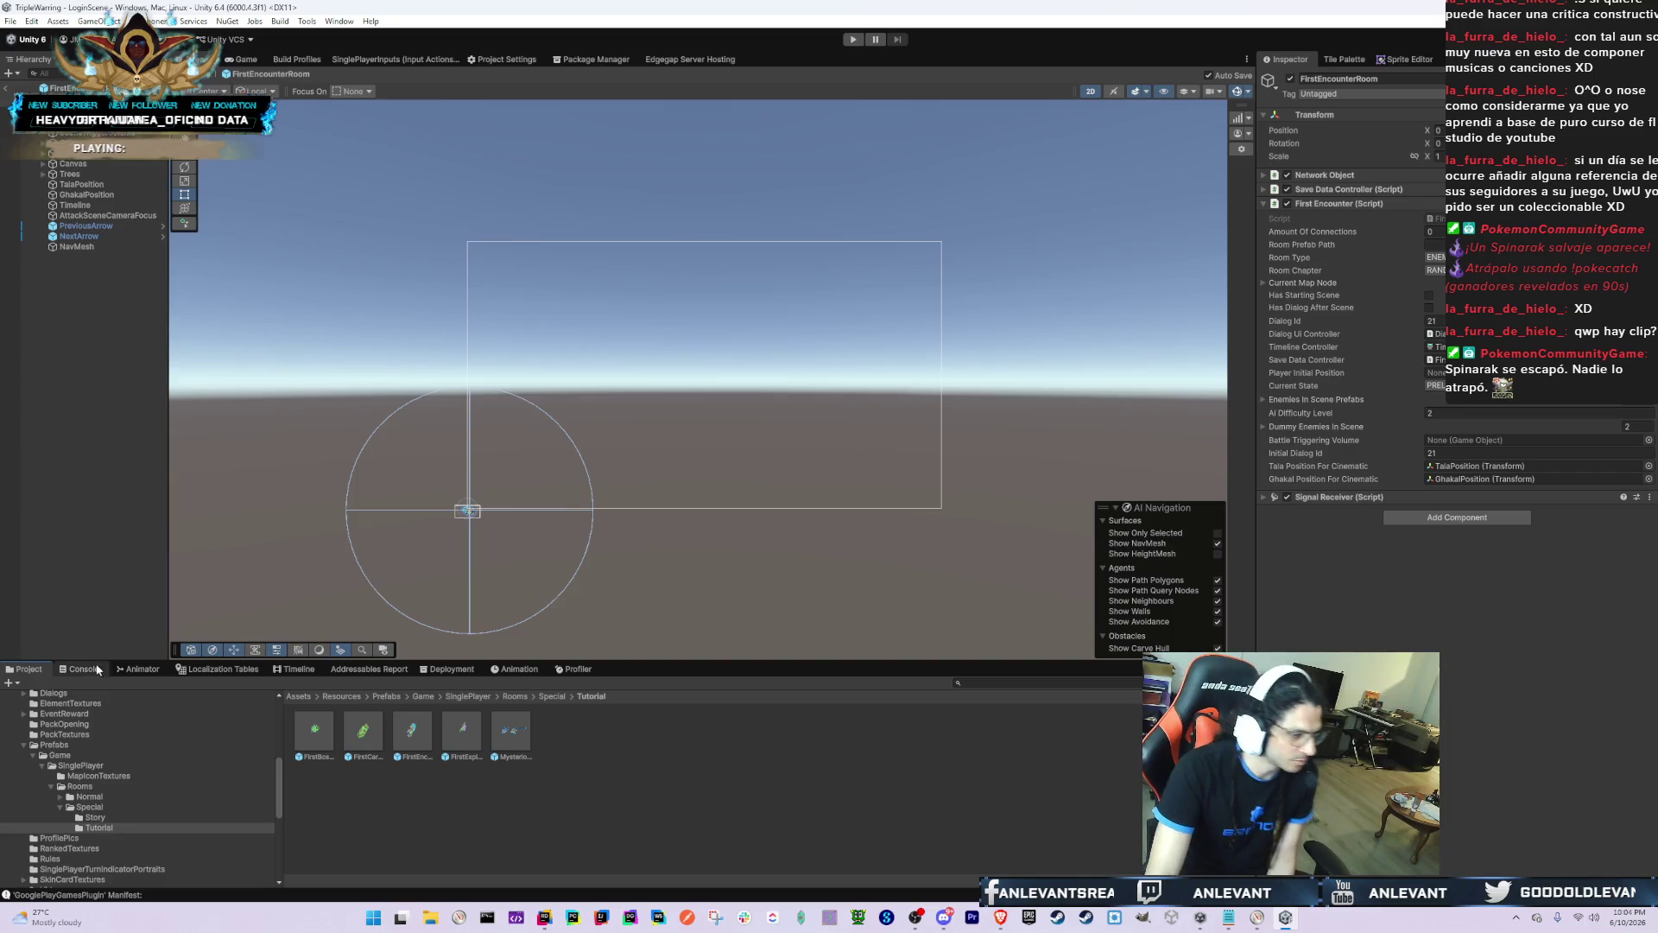
click(88, 670)
click(27, 670)
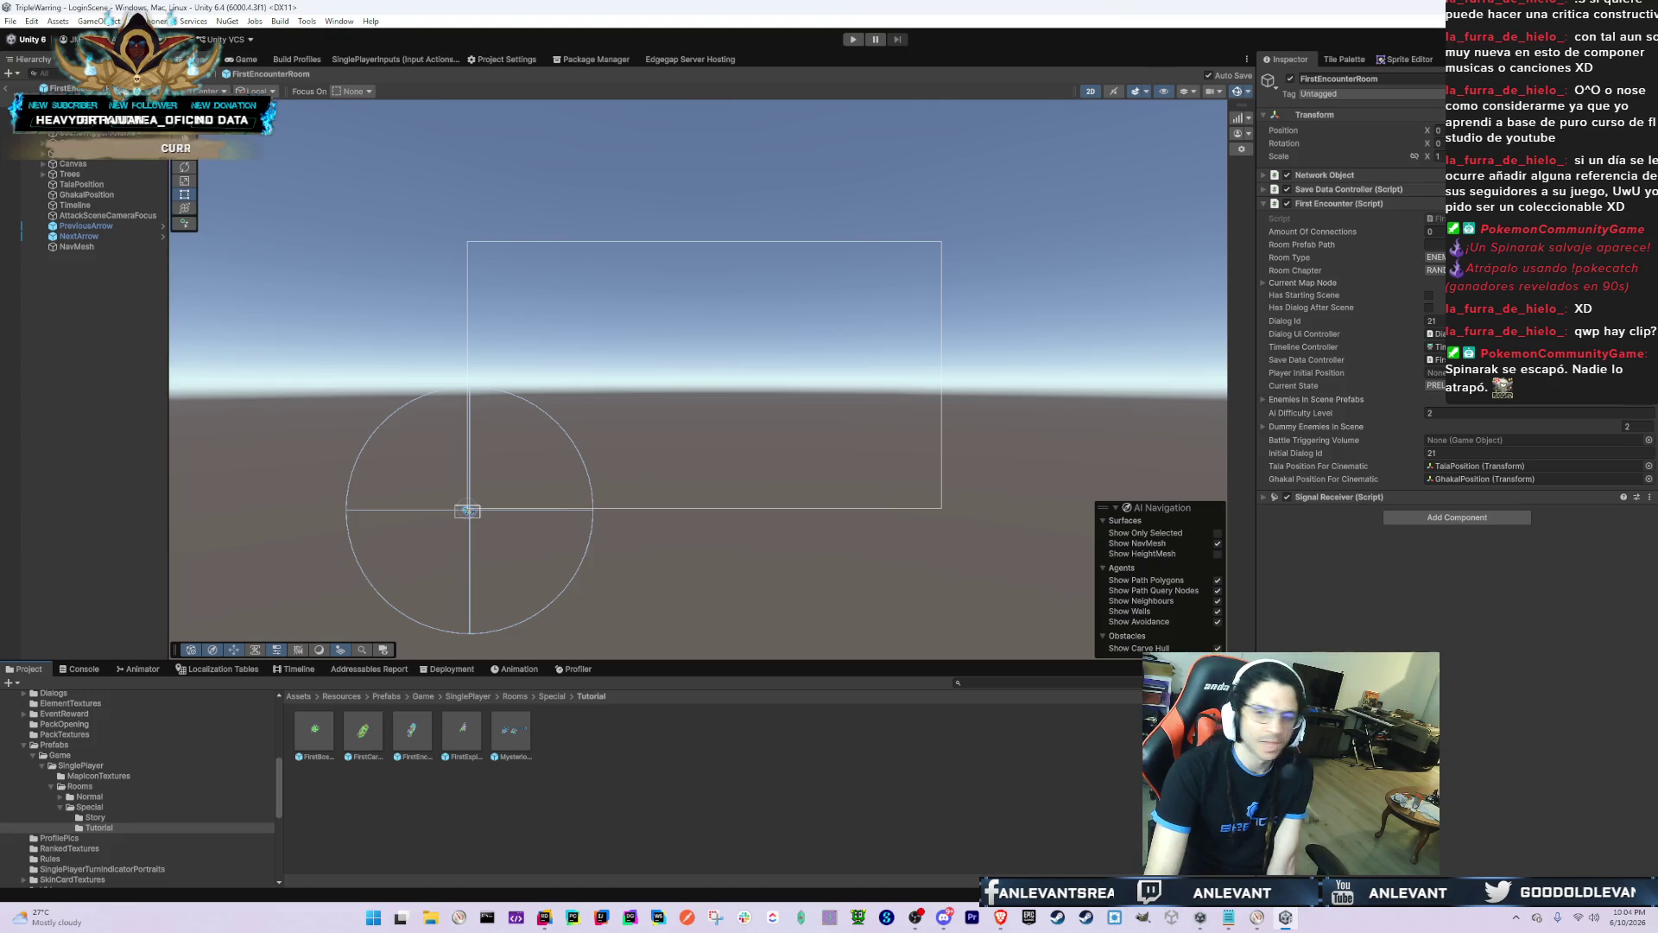
key(alt+Tab)
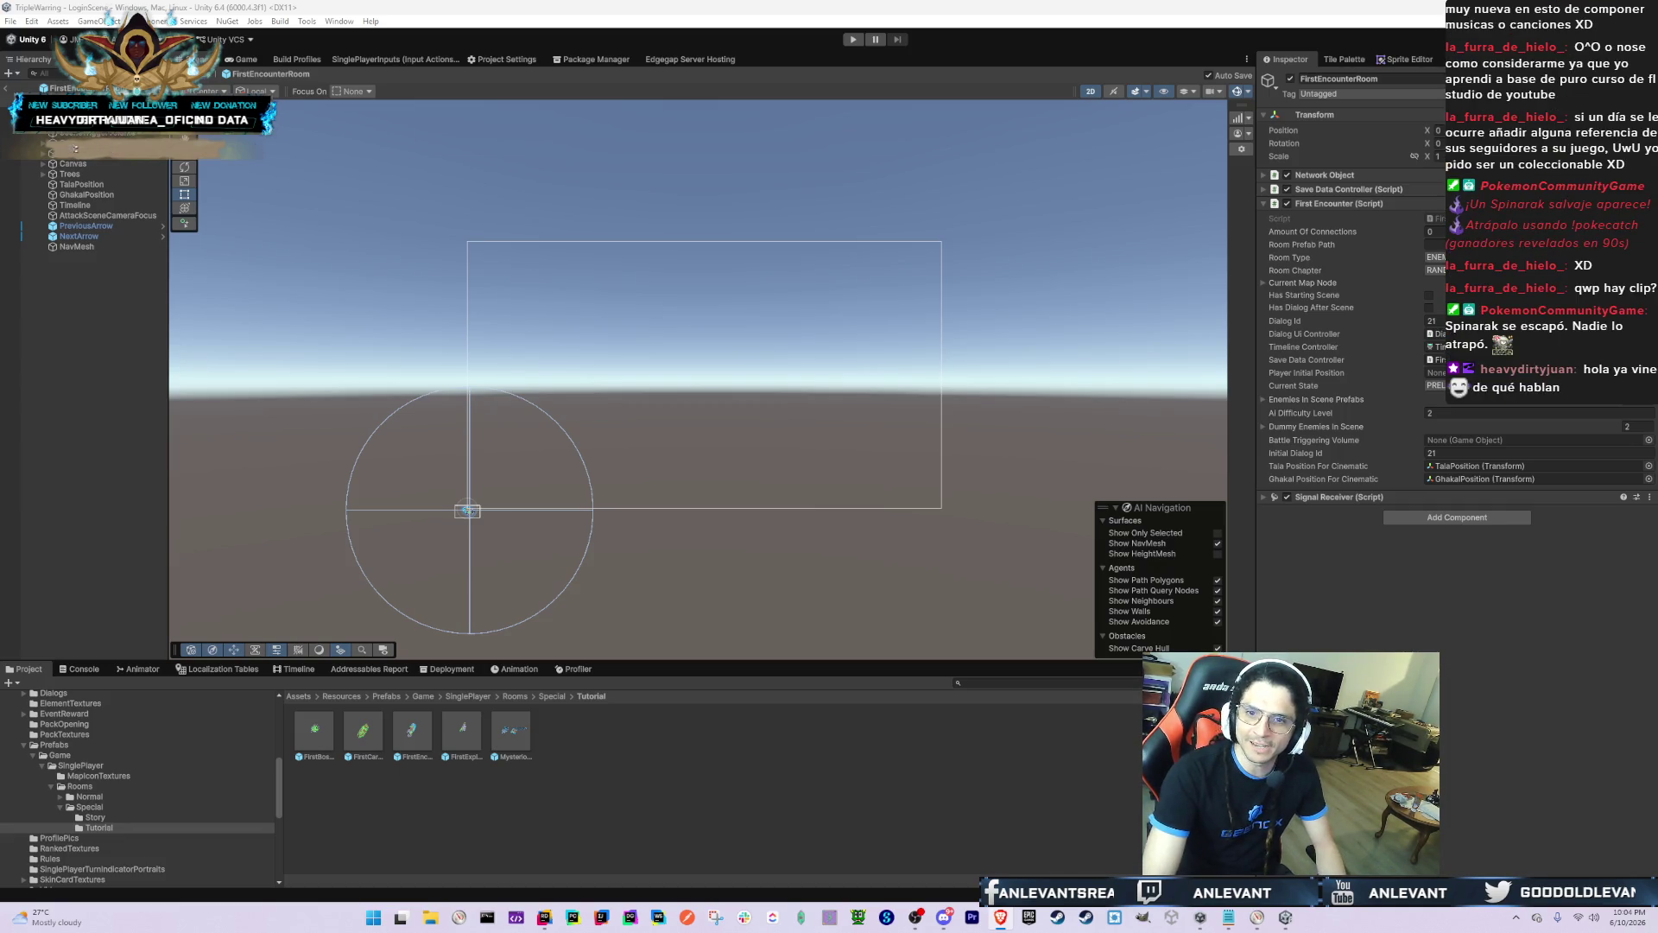
key(alt+Tab)
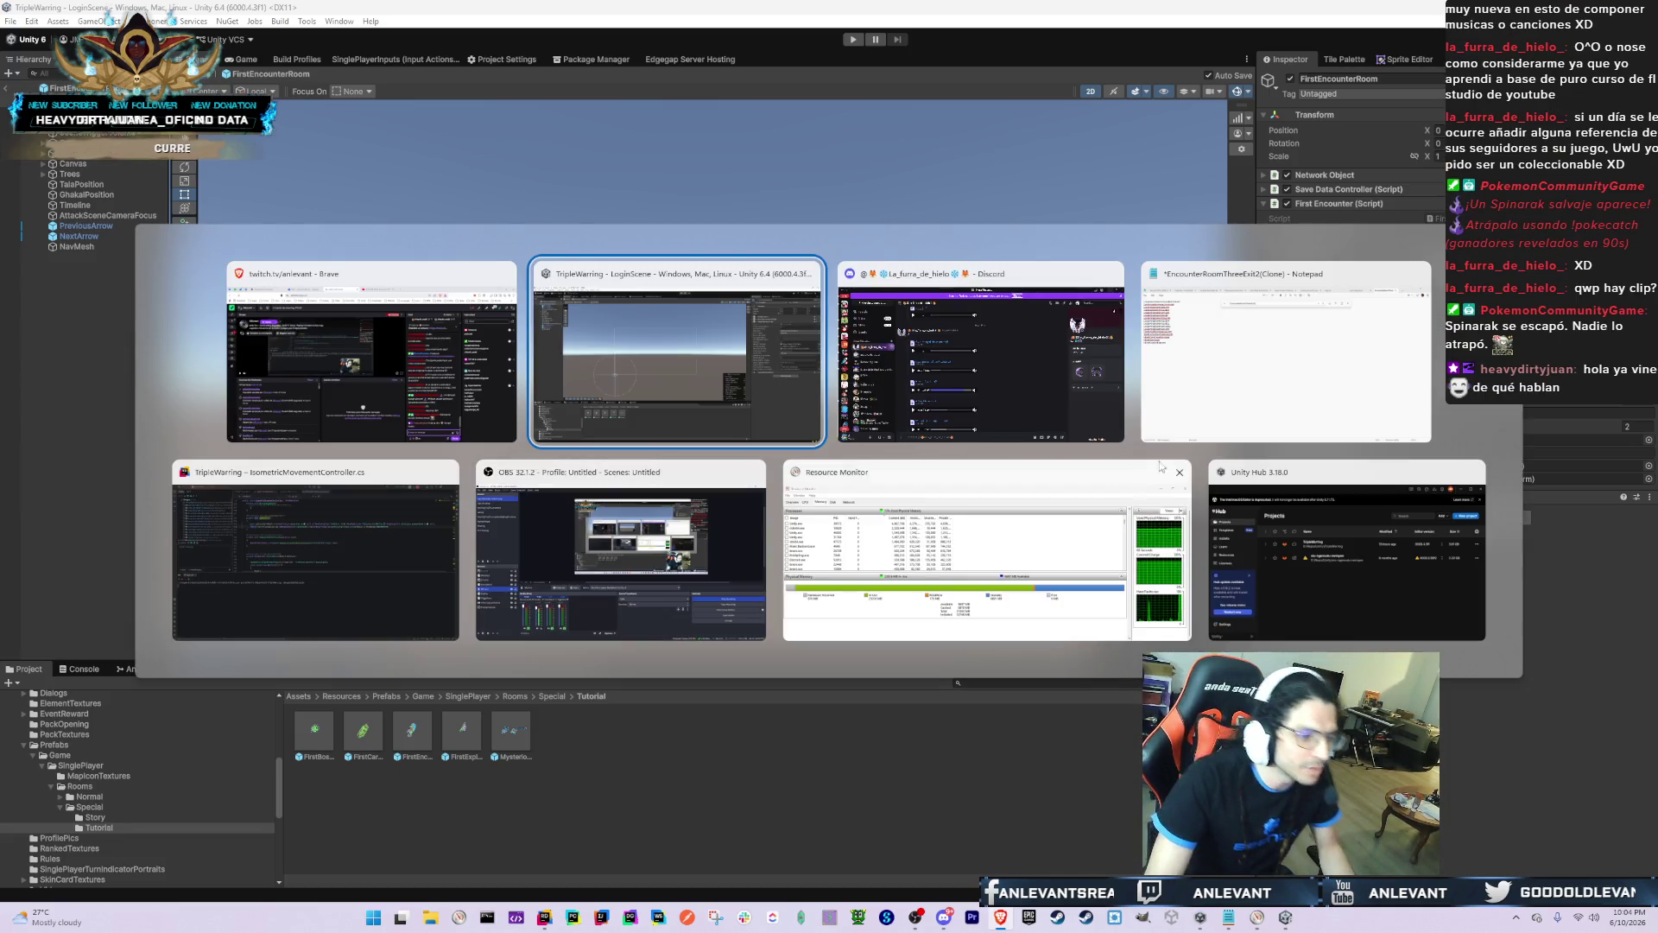
key(alt+Tab)
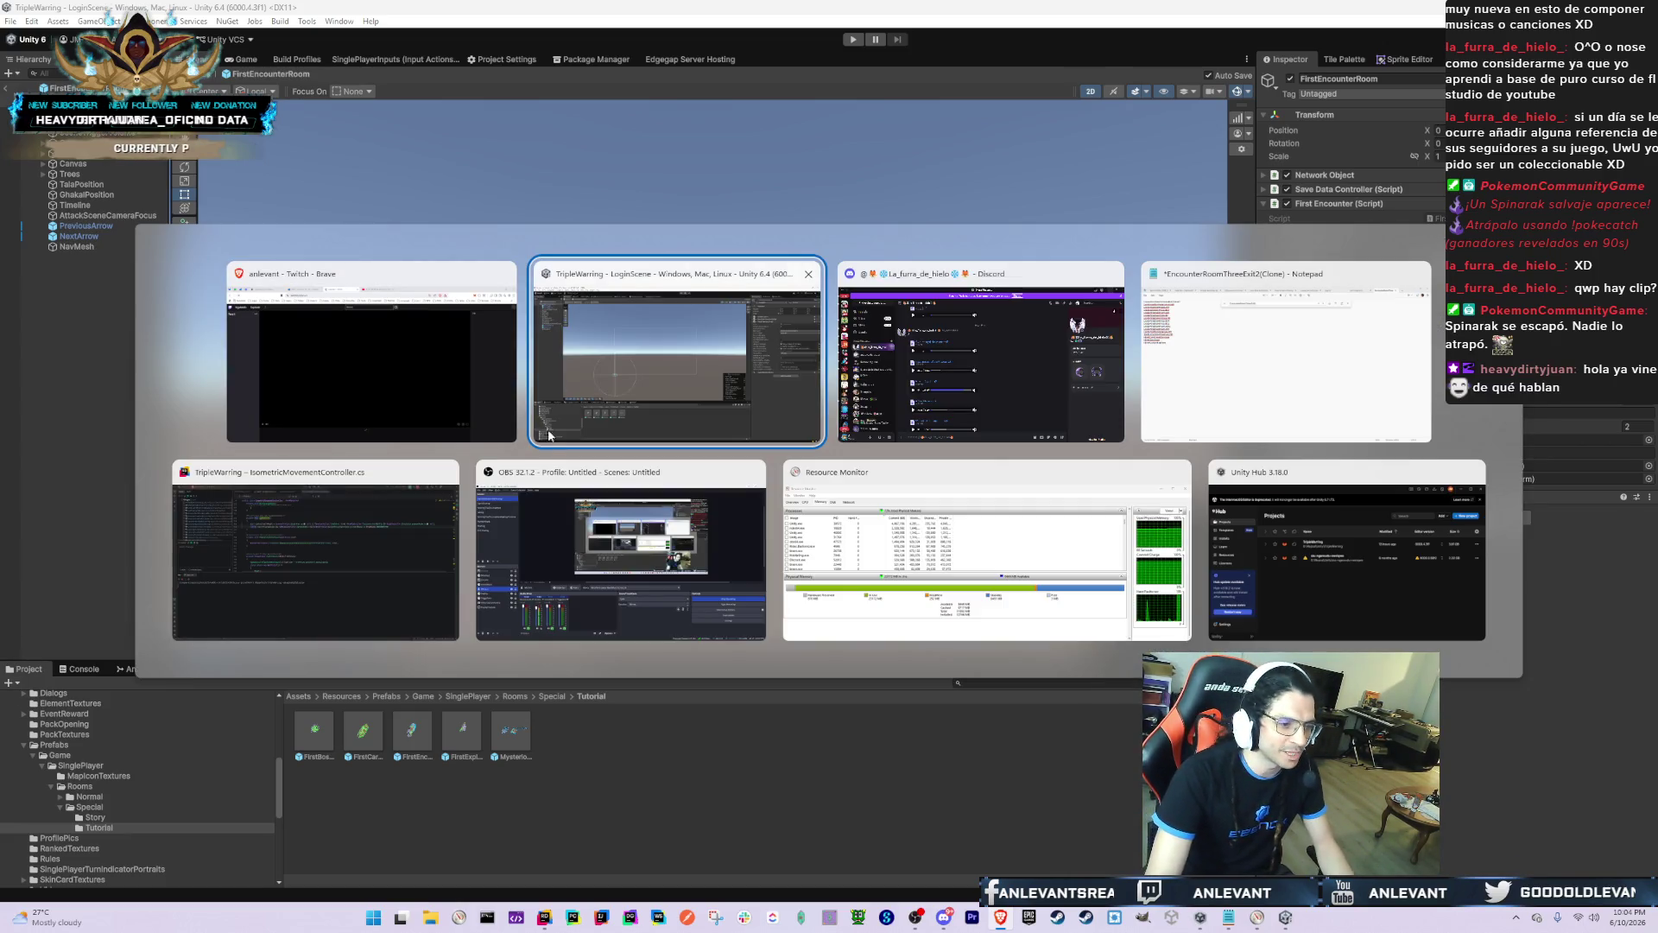